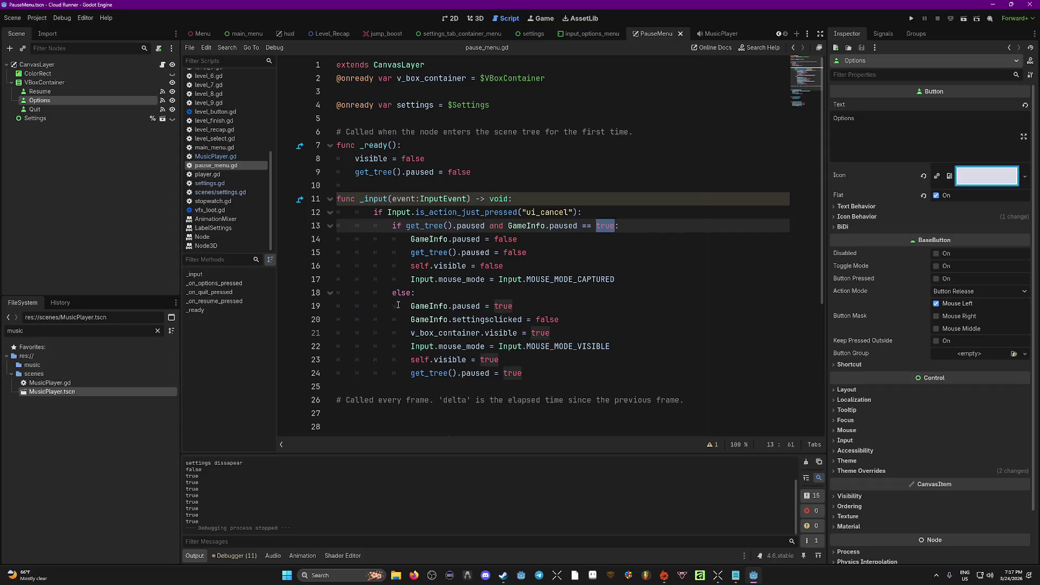
Add a new empty line after line 21 in the else branch of pause_menu.gd.
click(416, 301)
click(563, 320)
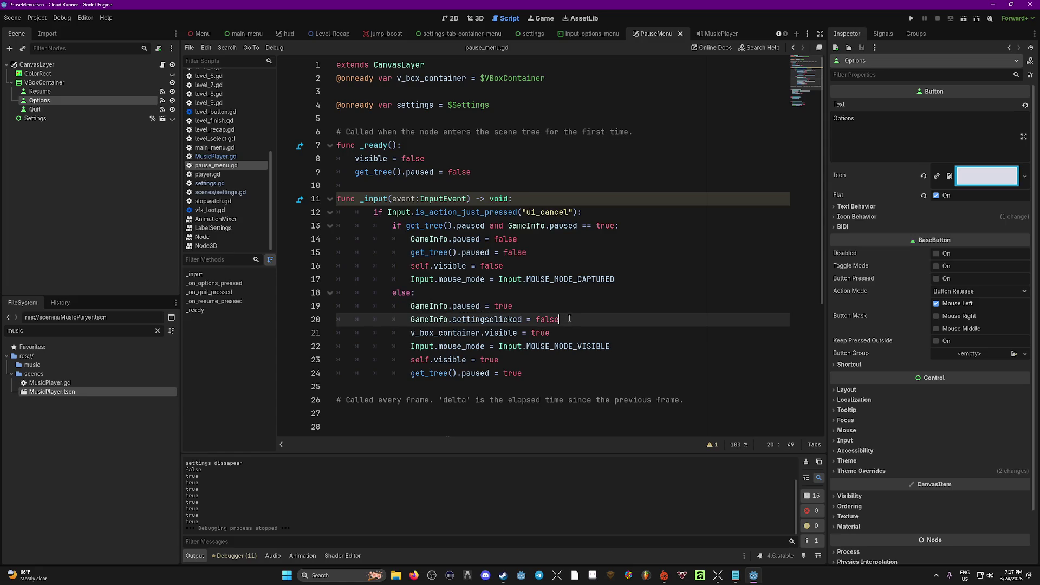
double_click(516, 306)
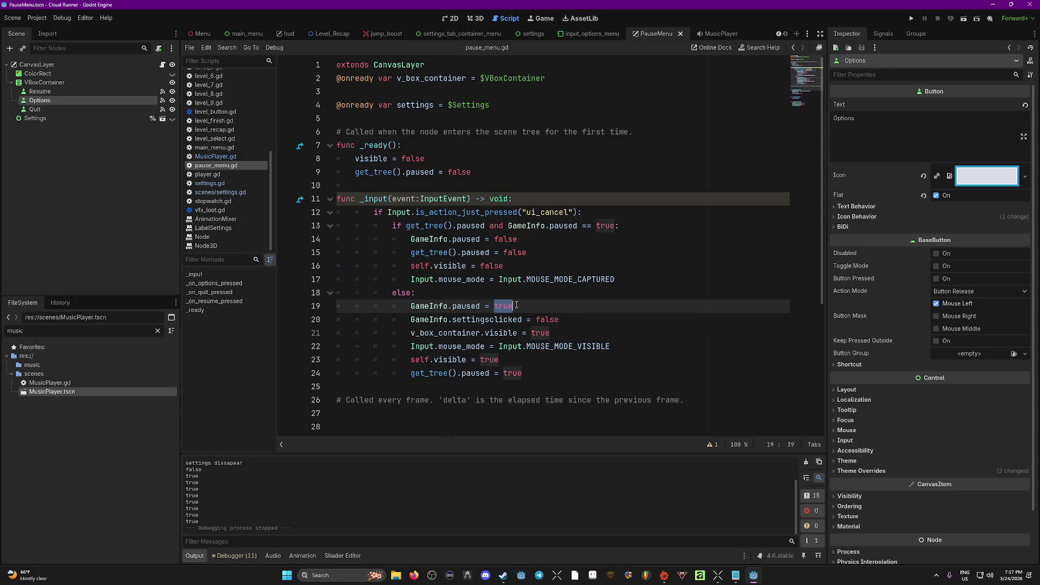
click(566, 308)
click(571, 321)
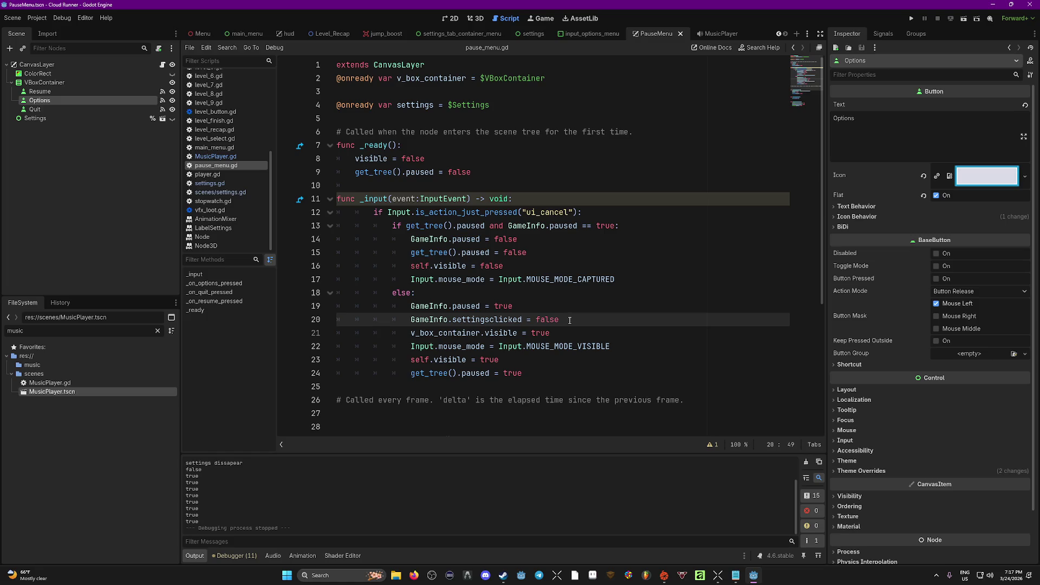
click(566, 333)
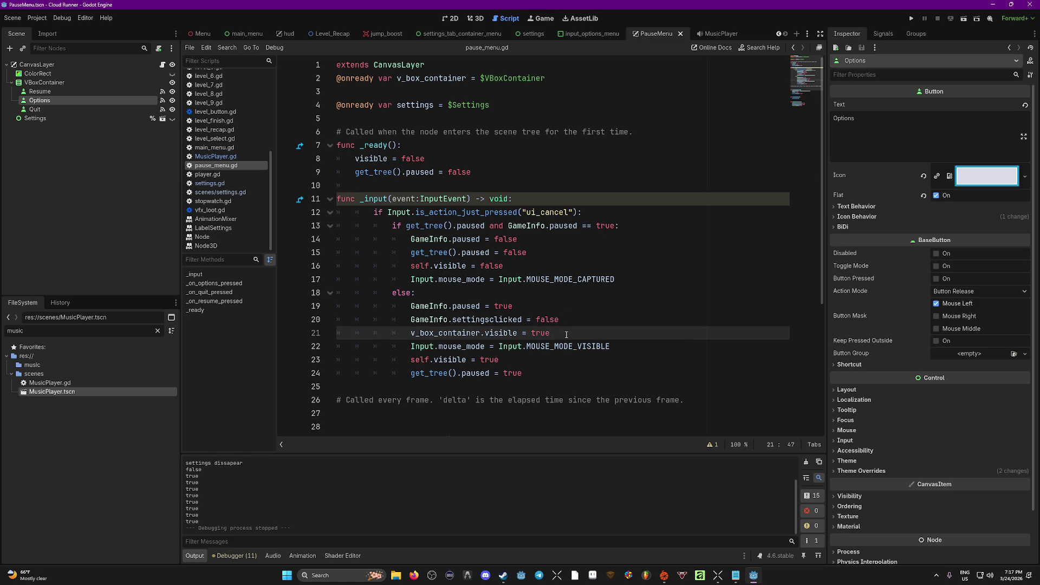
key(Return)
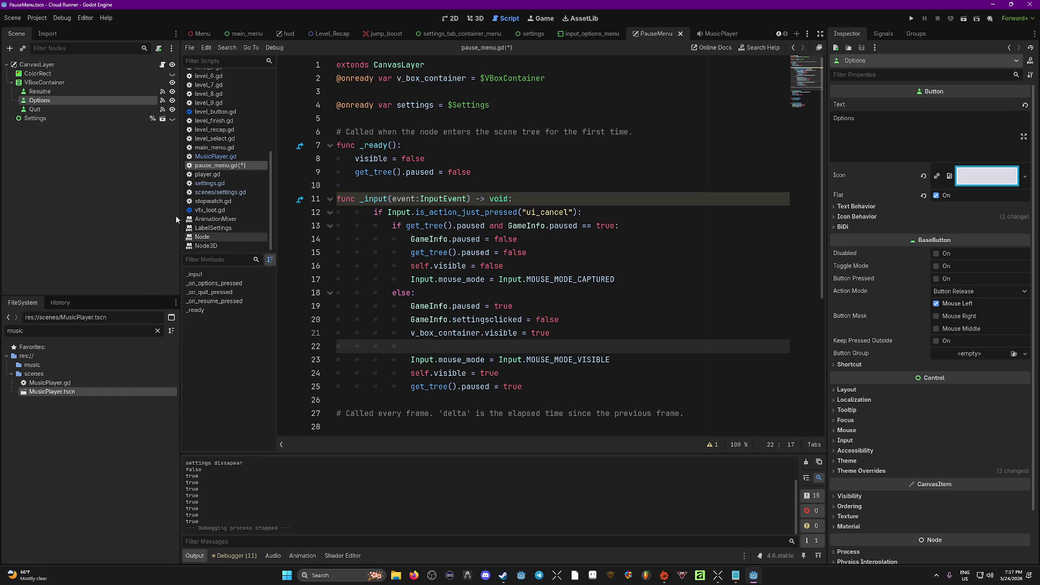
Write '%Settings.visible = false' on that line, save the script and run the game.
mouse_move(35, 118)
mouse_down()
mouse_move(65, 122)
mouse_move(469, 346)
mouse_up()
text(vis)
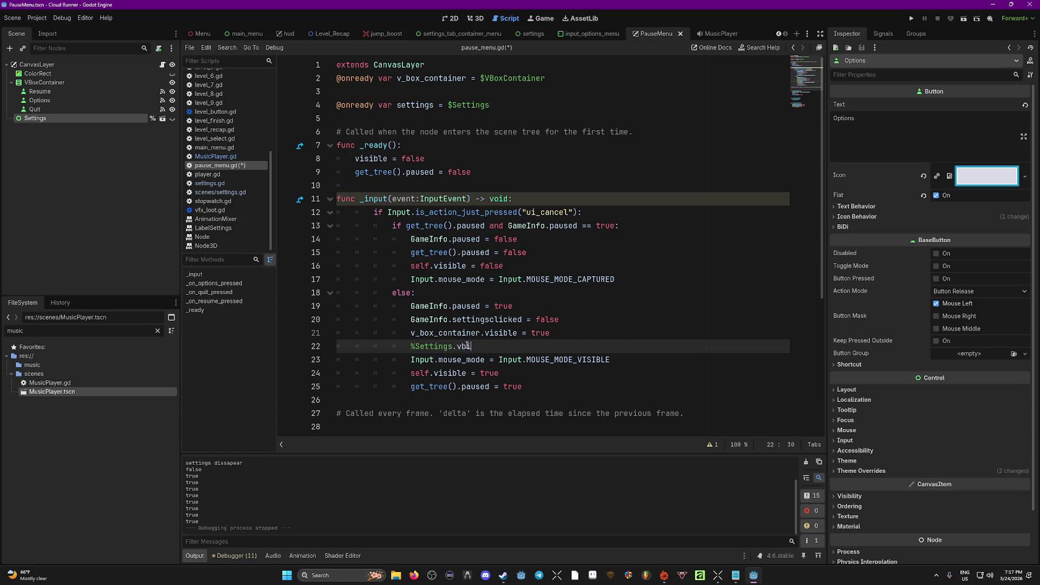
key(Down)
key(Down)
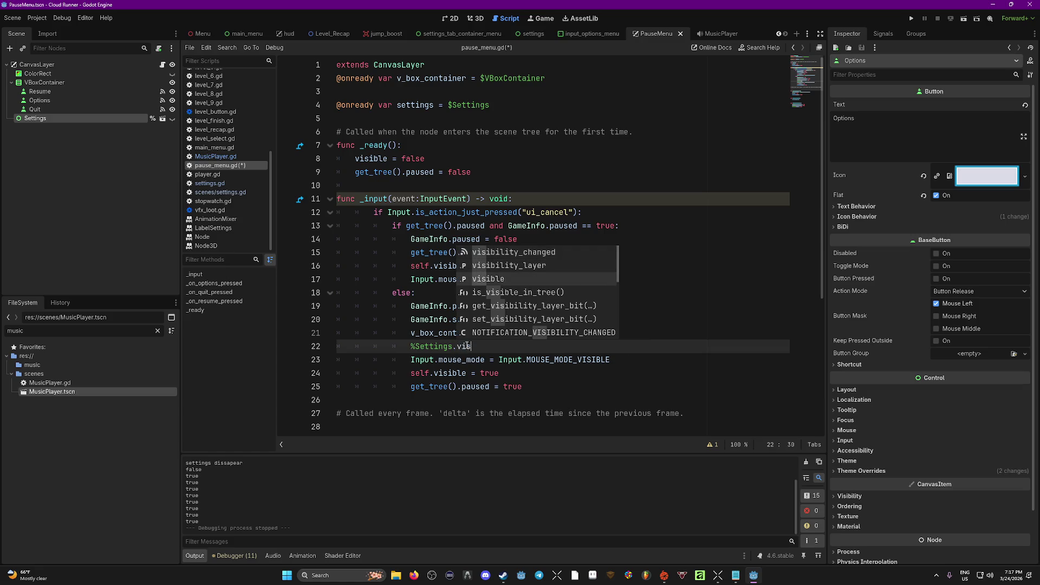
key(Return)
text(= false)
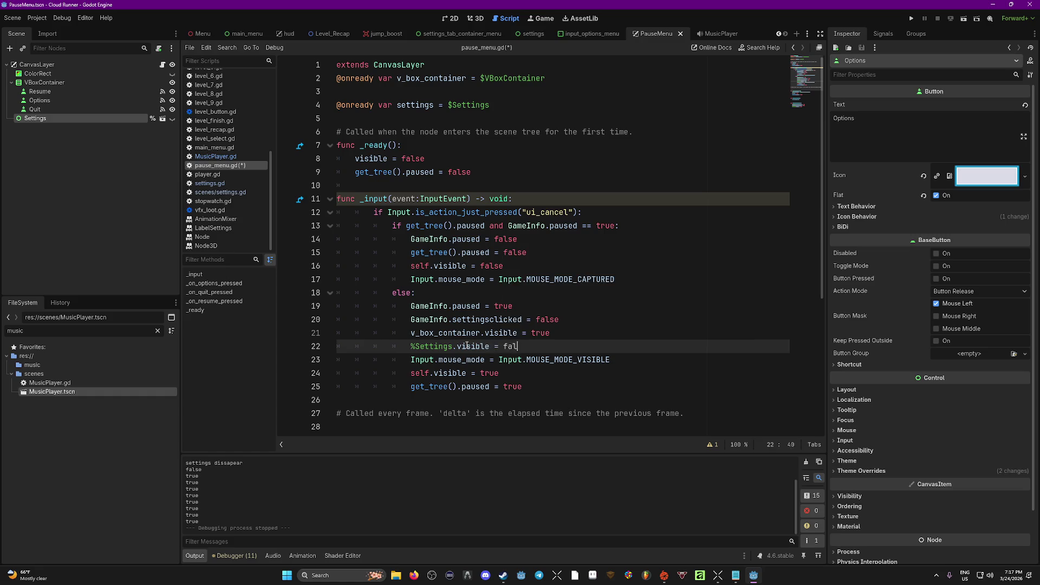
key(ctrl+s)
key(F5)
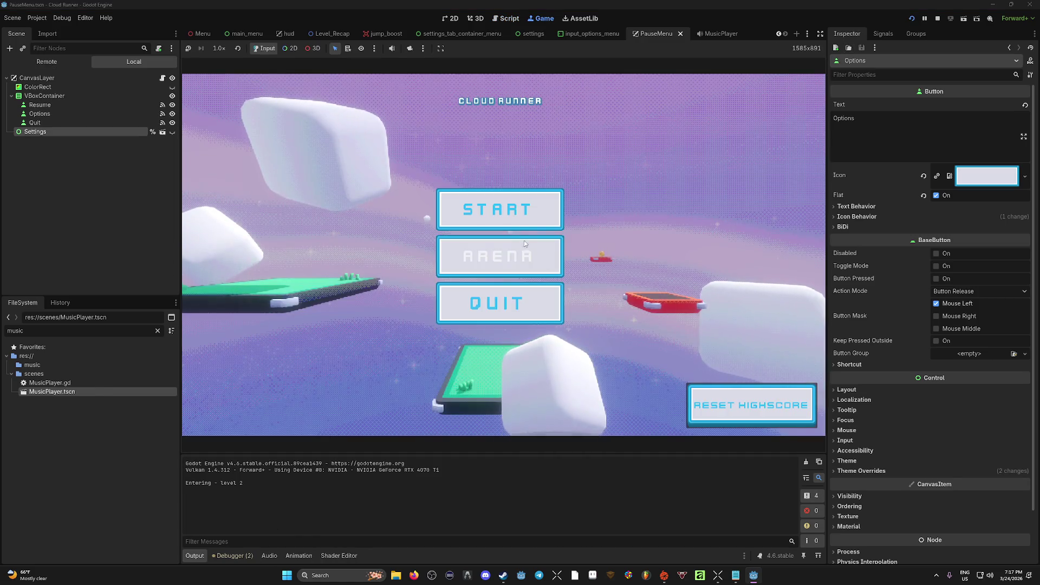
Start the game, pause it, and open the settings panel on the Graphics tab.
click(520, 217)
key(Escape)
click(502, 261)
key(Escape)
key(Escape)
click(502, 255)
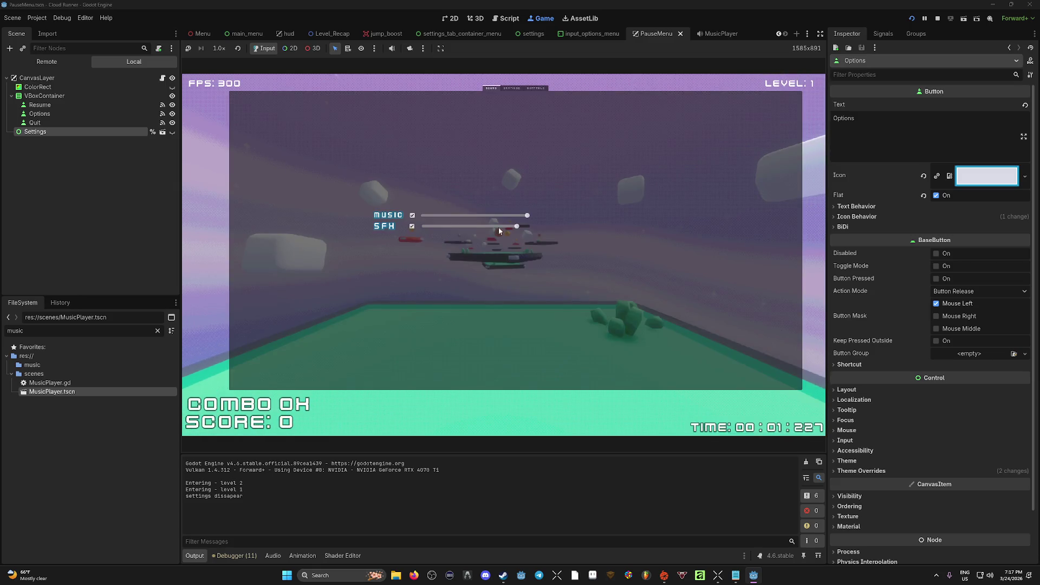
click(511, 88)
key(Escape)
Check the Controls and Audio settings tabs, then stop the running game.
key(Escape)
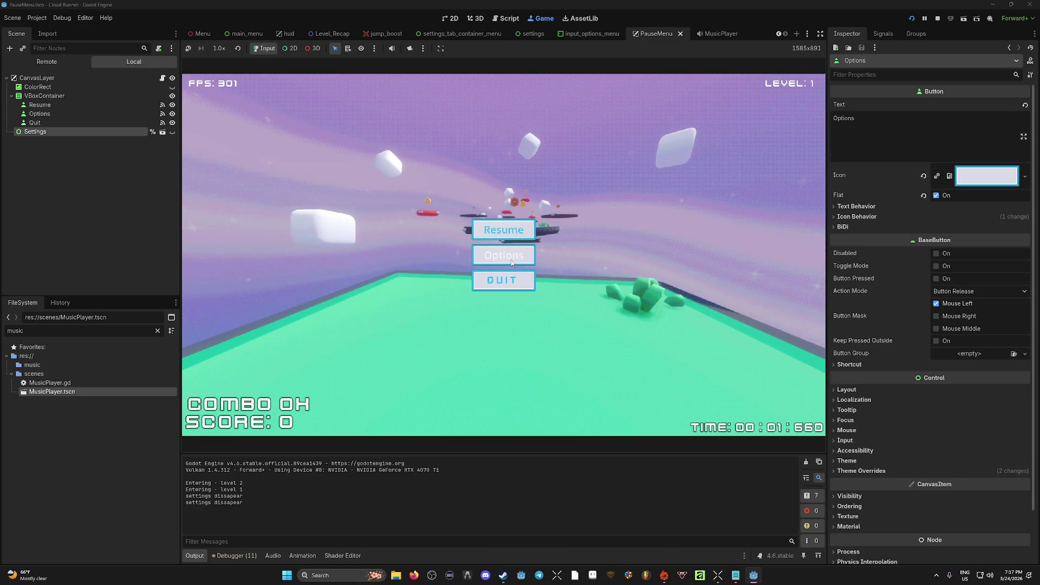
click(502, 254)
click(536, 86)
key(Escape)
key(Escape)
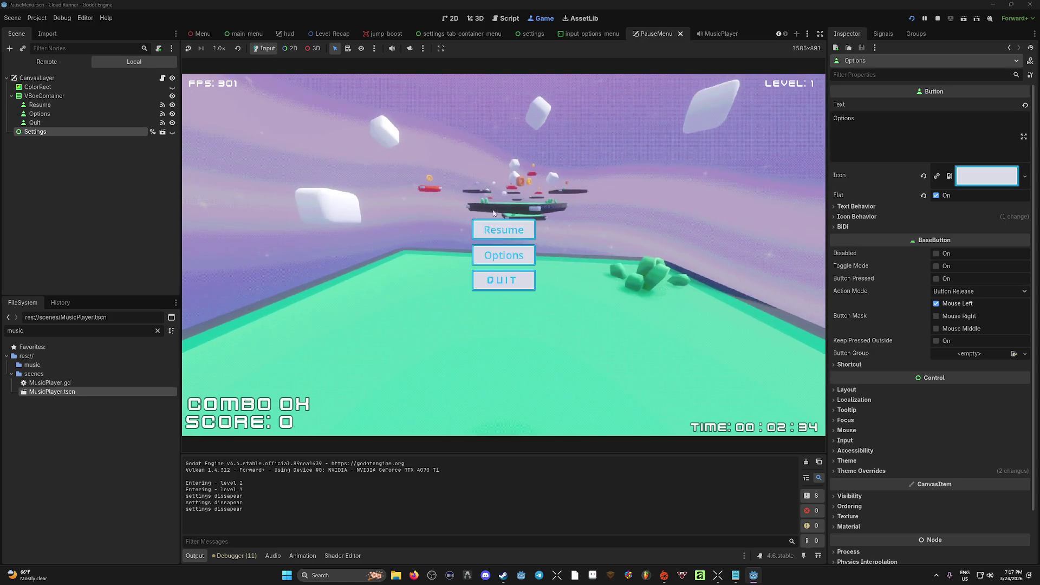
click(499, 259)
click(492, 90)
key(Escape)
key(Escape)
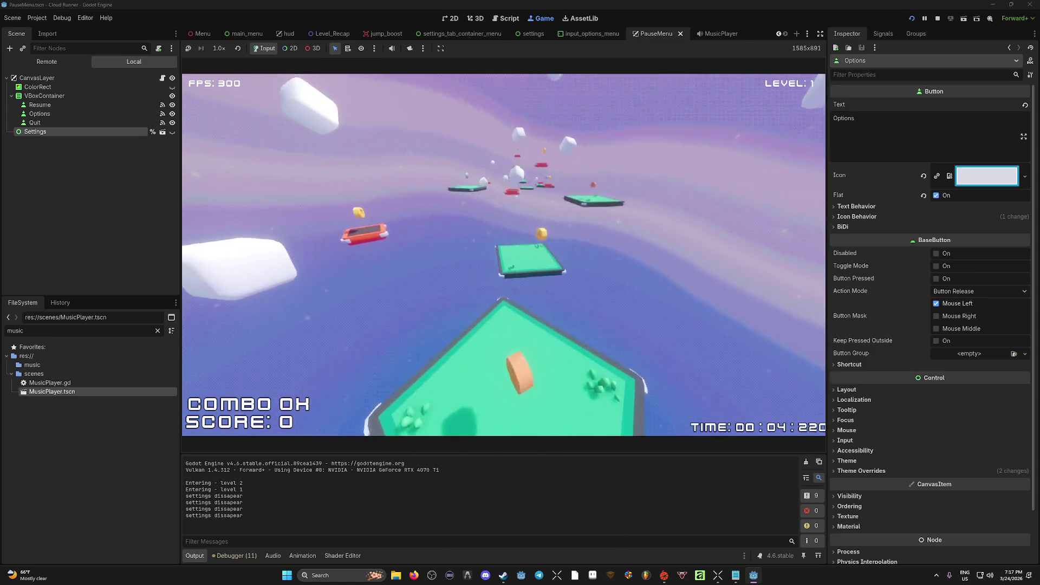
key(Escape)
key(F8)
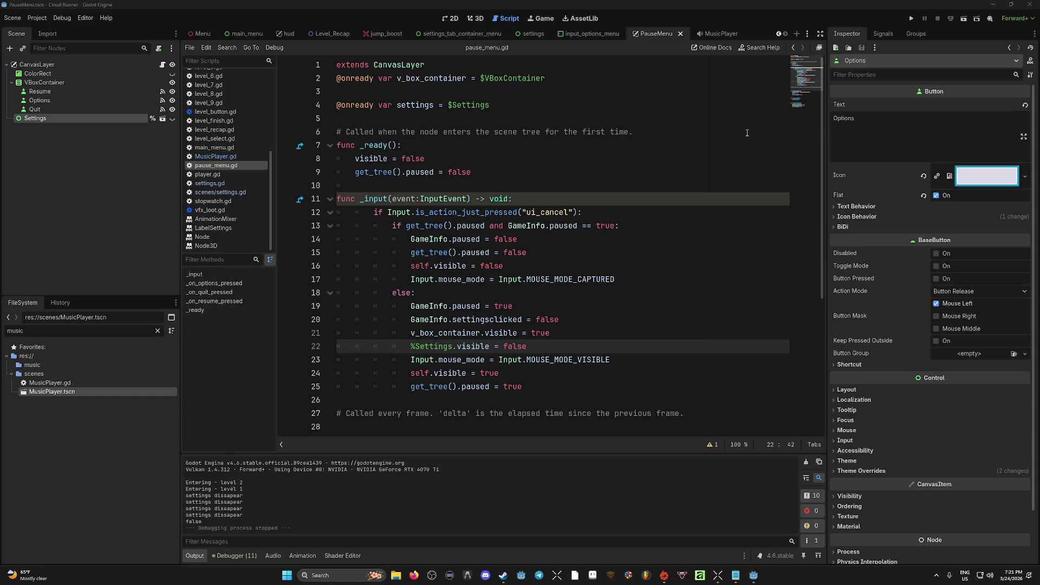
Run the project again and start level 1 from the main menu.
click(570, 186)
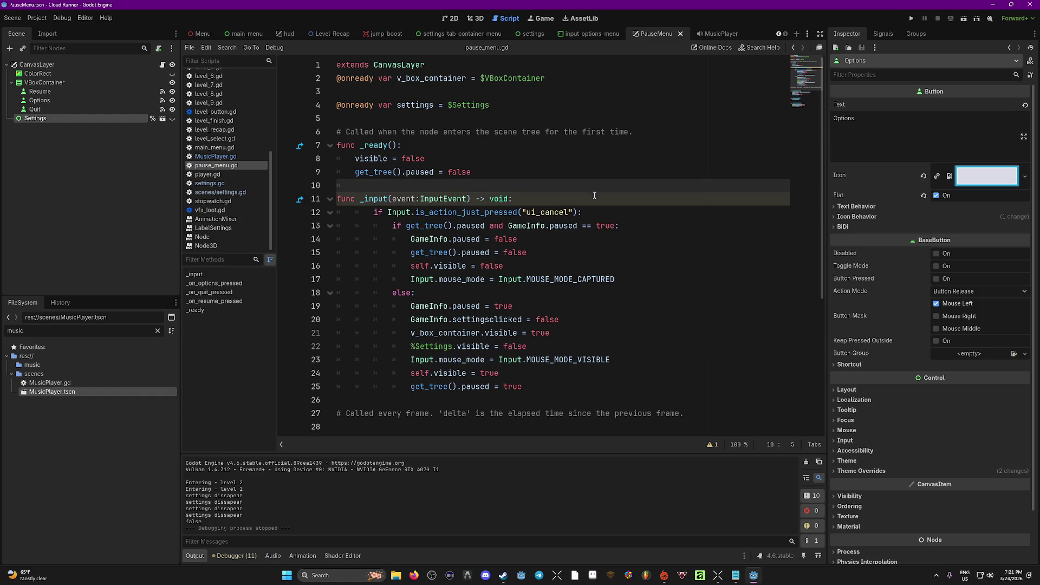
click(650, 177)
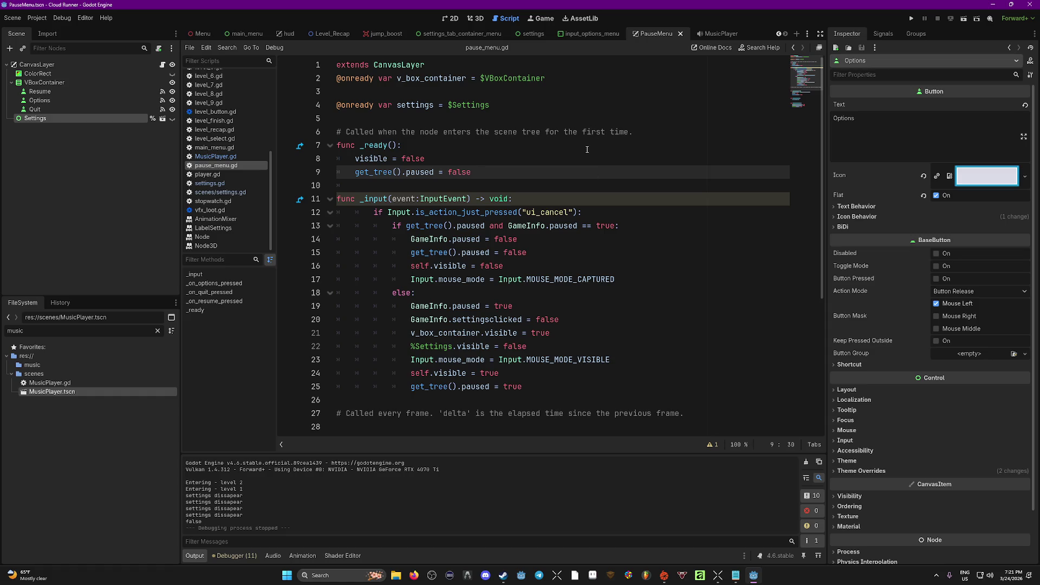
key(F5)
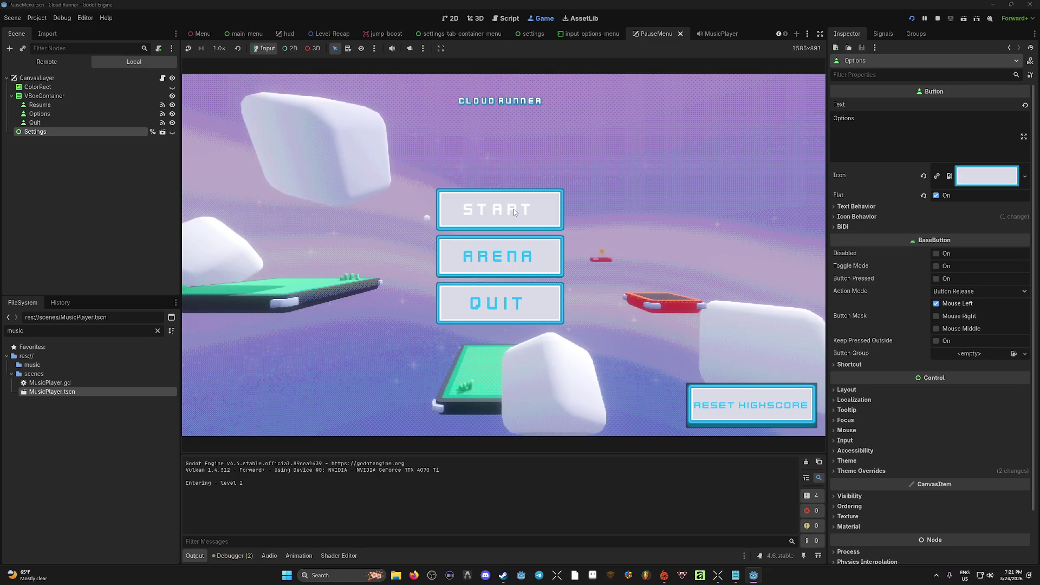
click(515, 212)
Jump across the platforms to finish level 1, then quit from the Level Complete screen.
key(space)
key(space)
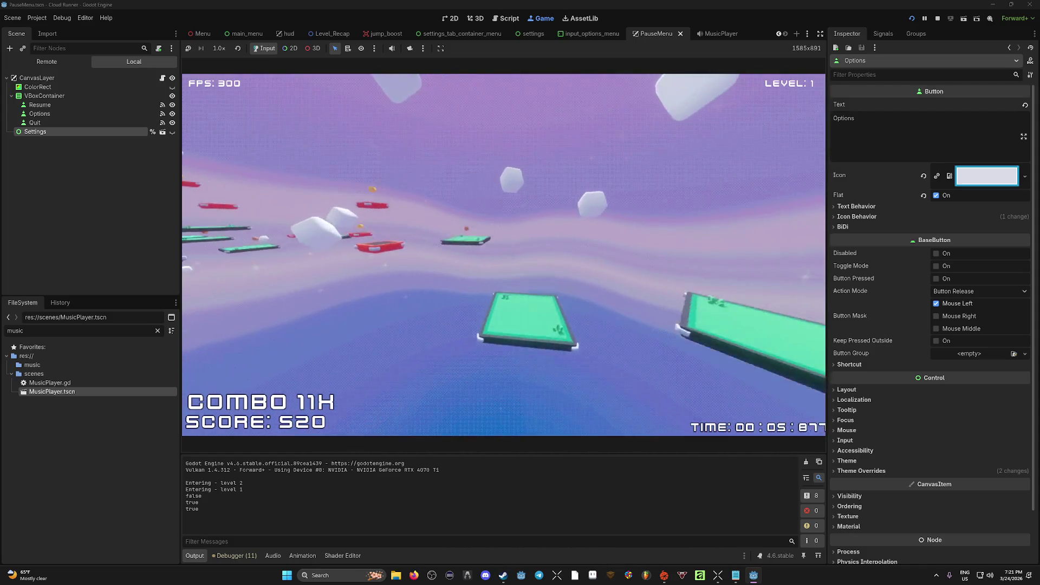
key(space)
key(space)
key(space)
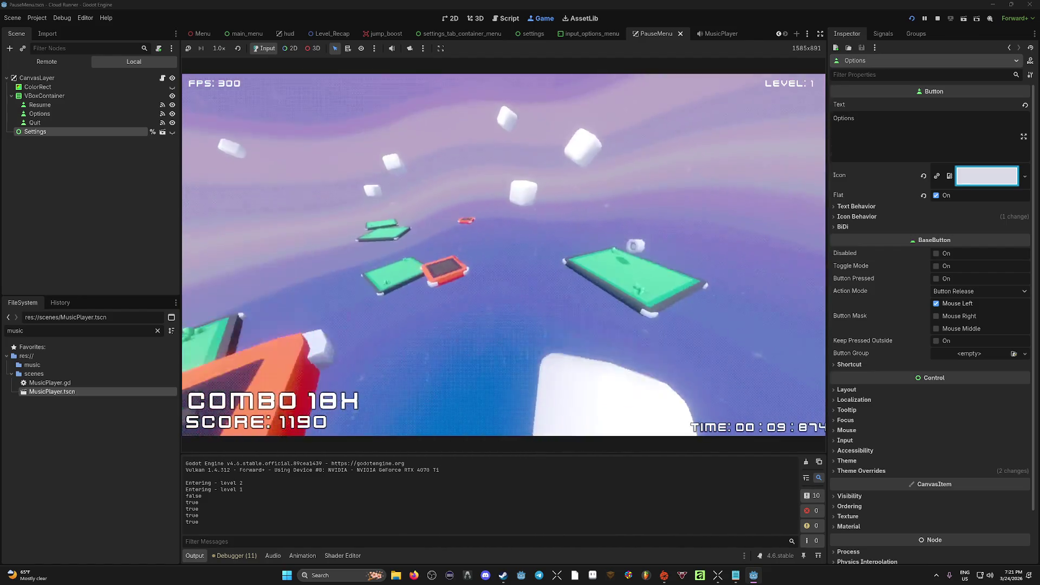
key(space)
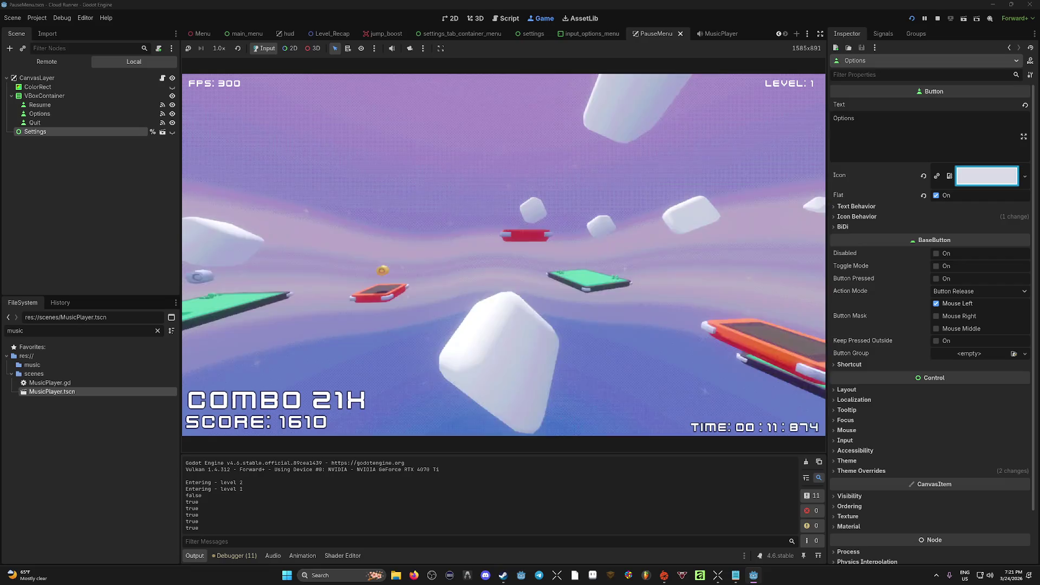
key(space)
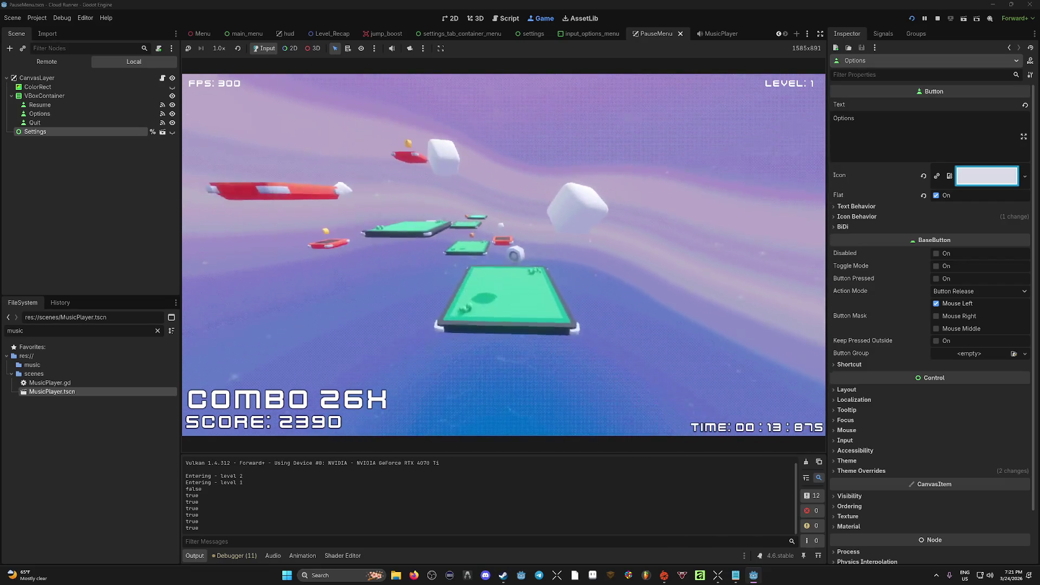
key(space)
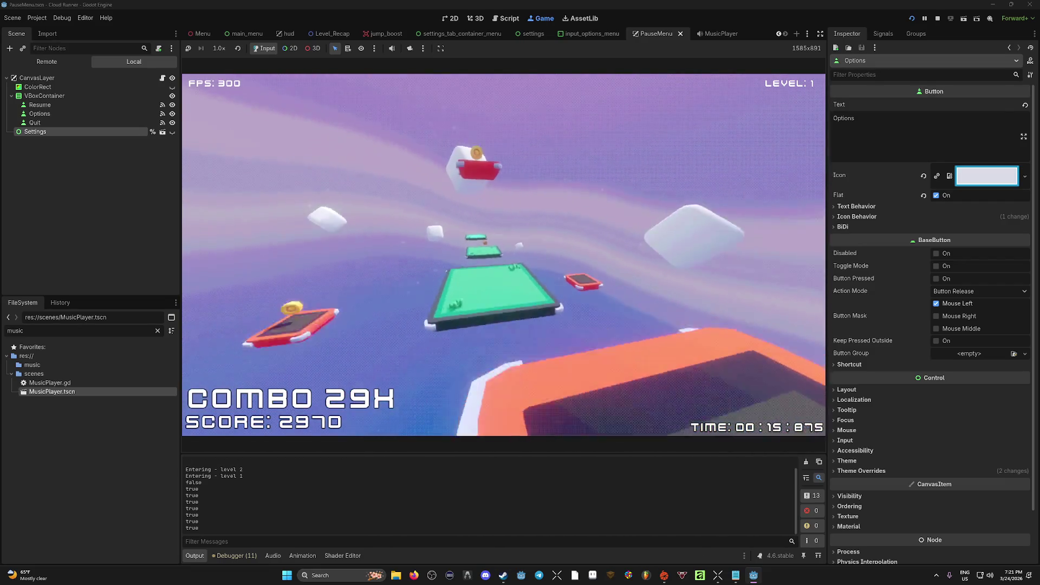
key(space)
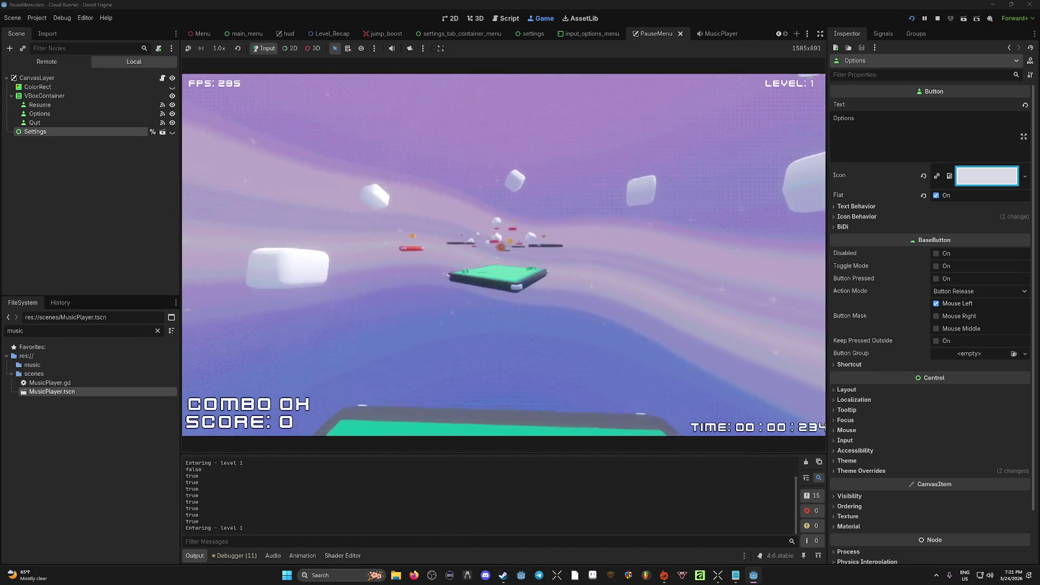
key(space)
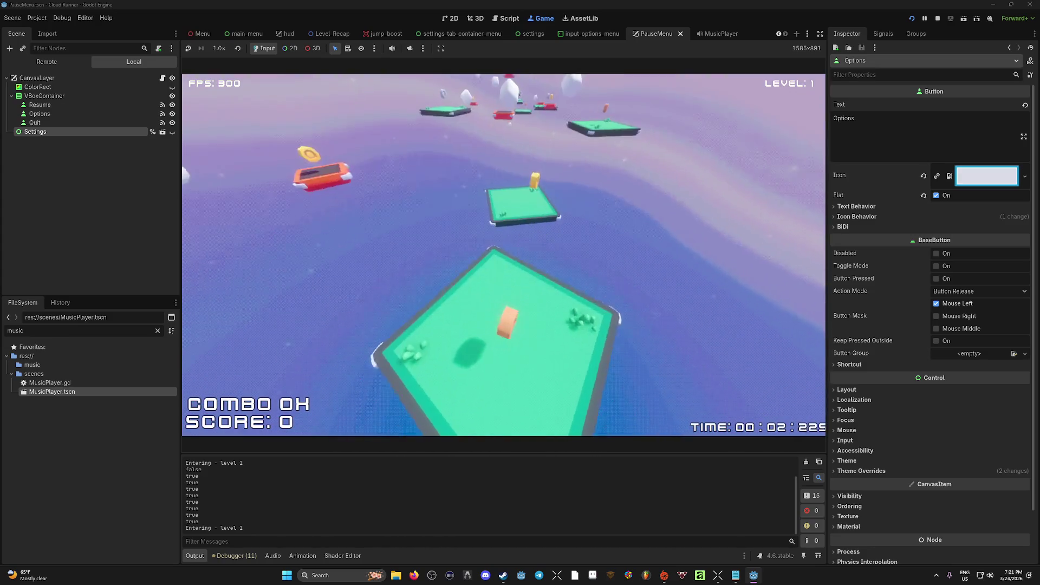
key(space)
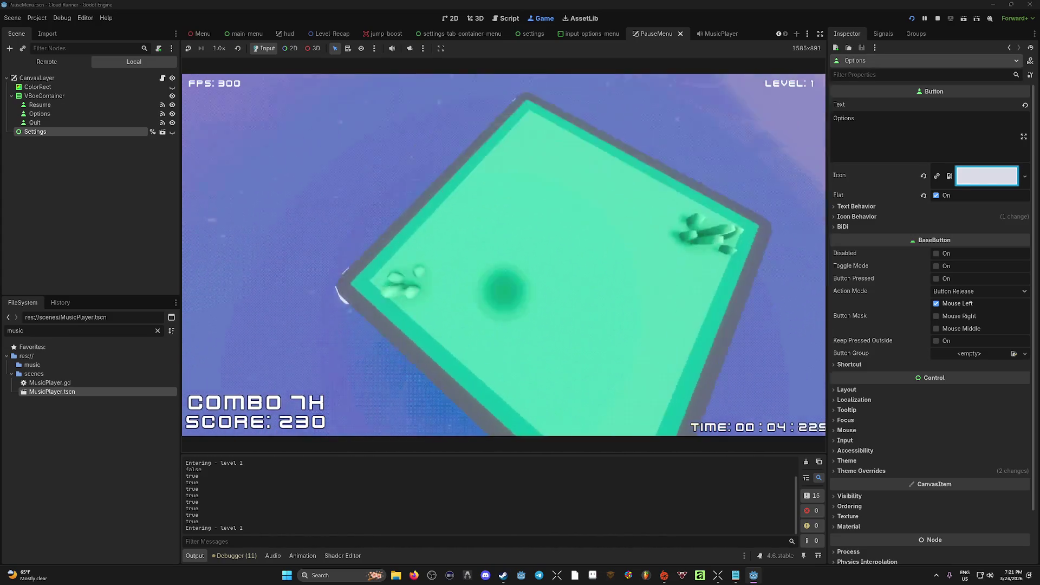
key(space)
key(space)
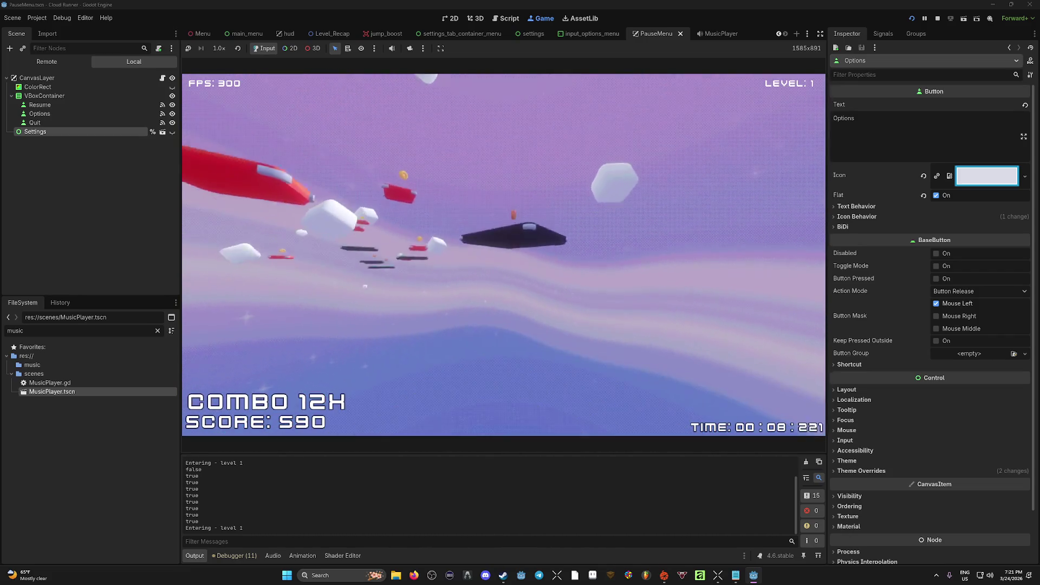
key(space)
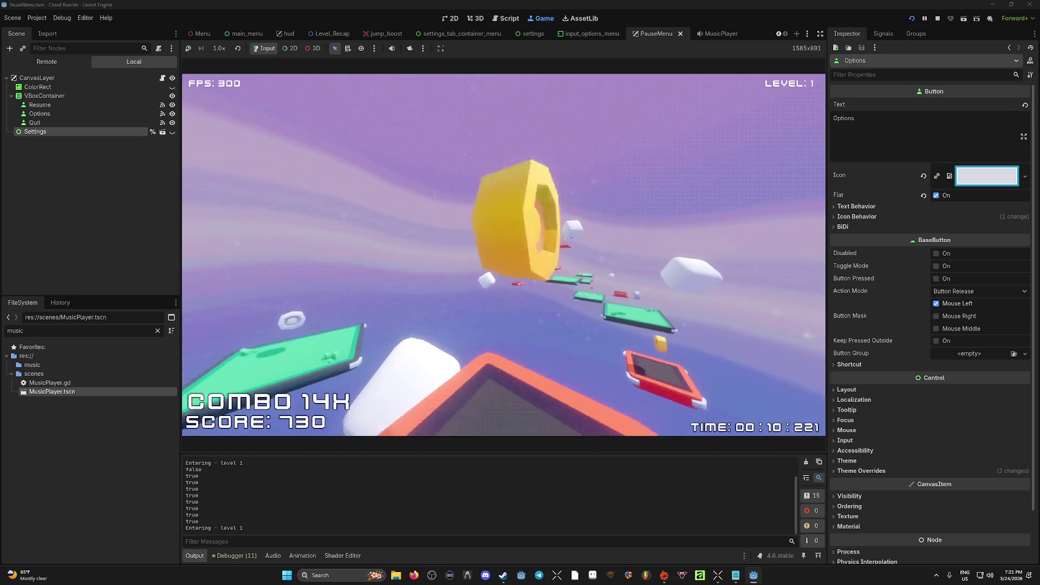
key(space)
key(space)
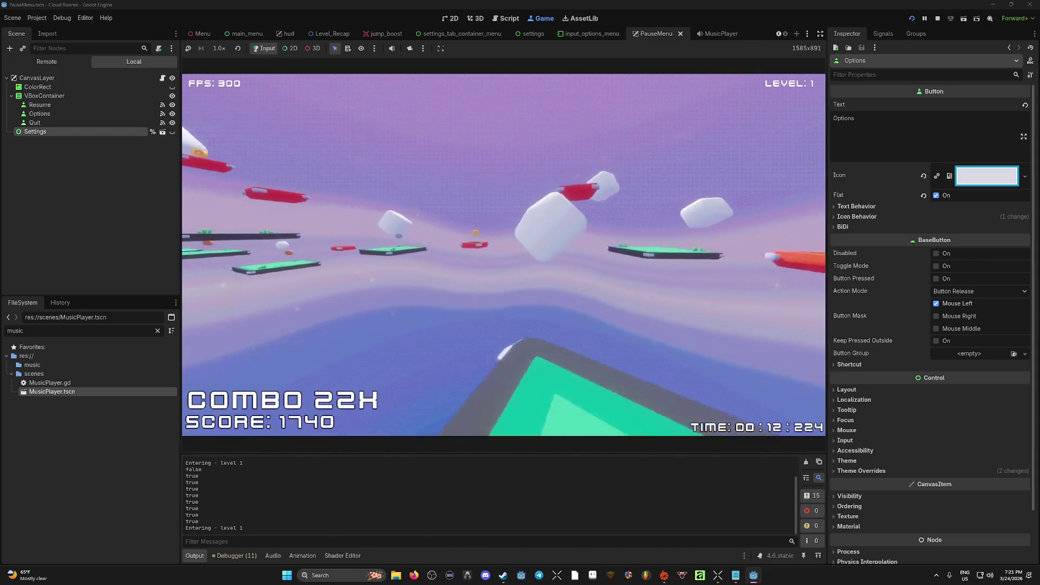
key(space)
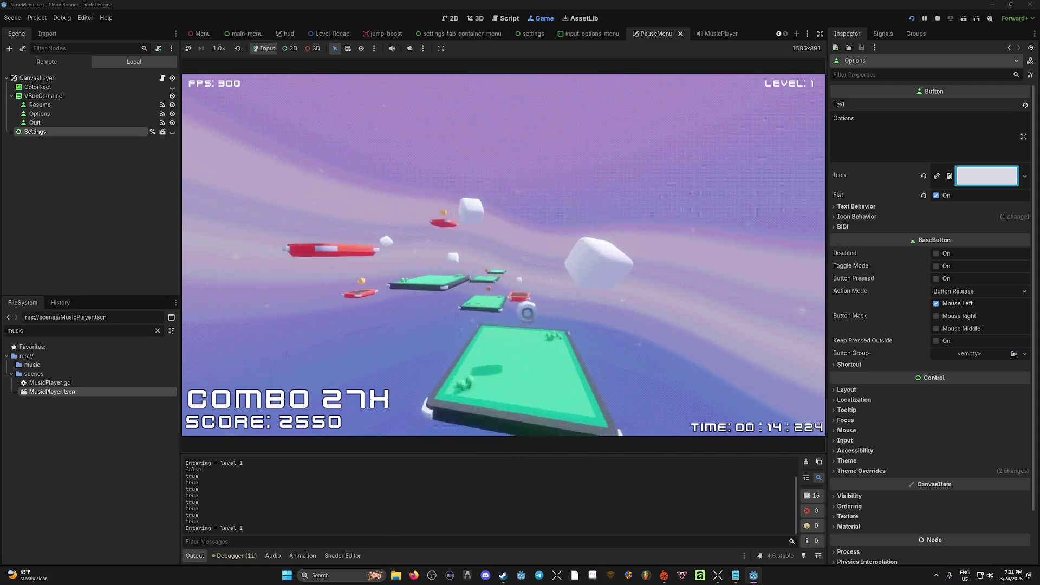
key(space)
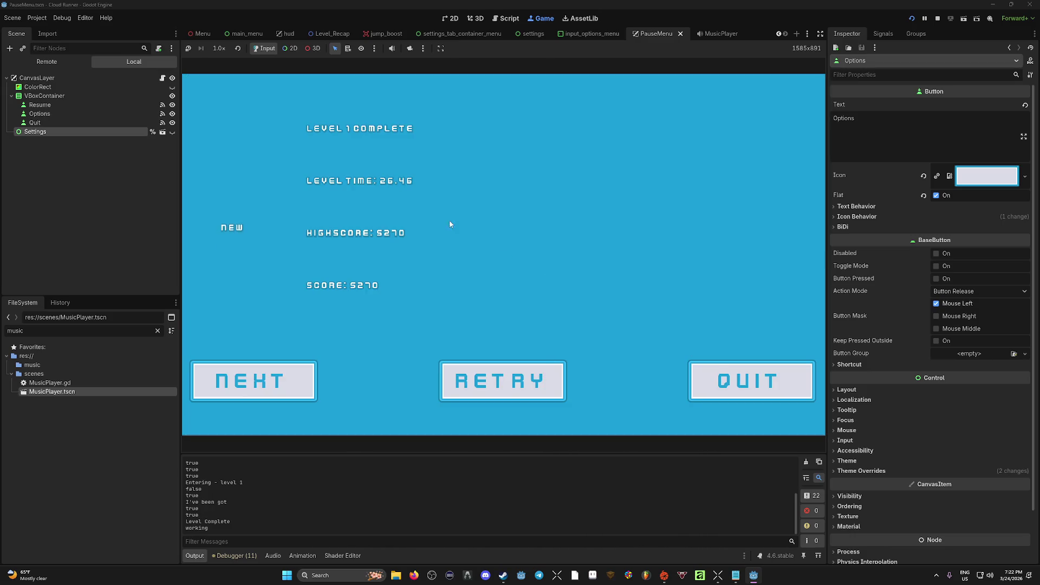
click(765, 383)
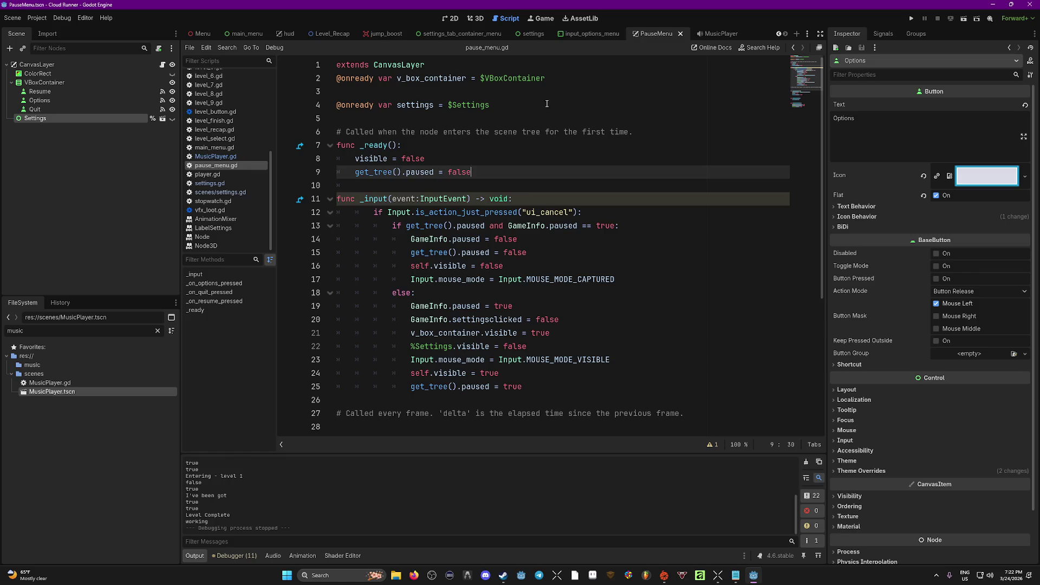
Show the input_options_menu scene in the 2D workspace.
click(533, 34)
click(454, 33)
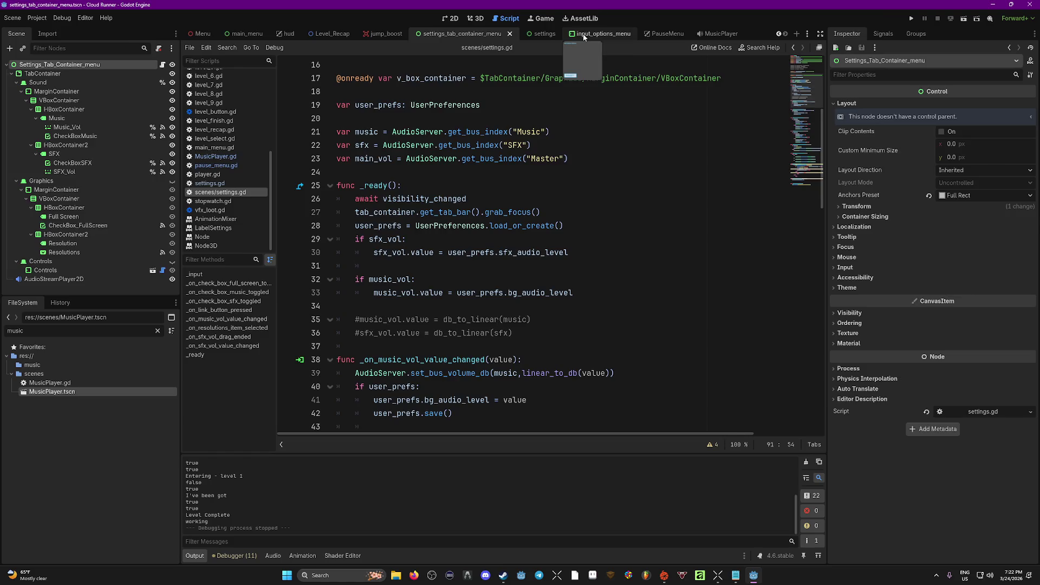
click(583, 35)
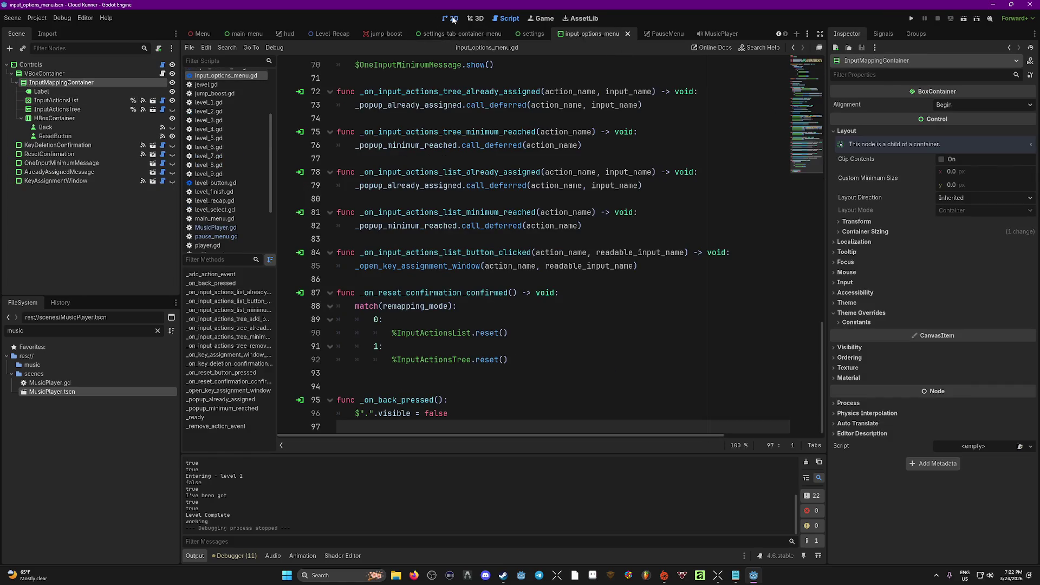
click(454, 19)
Inspect the ResetButton's icon and colour overrides, then select the Back button.
click(450, 331)
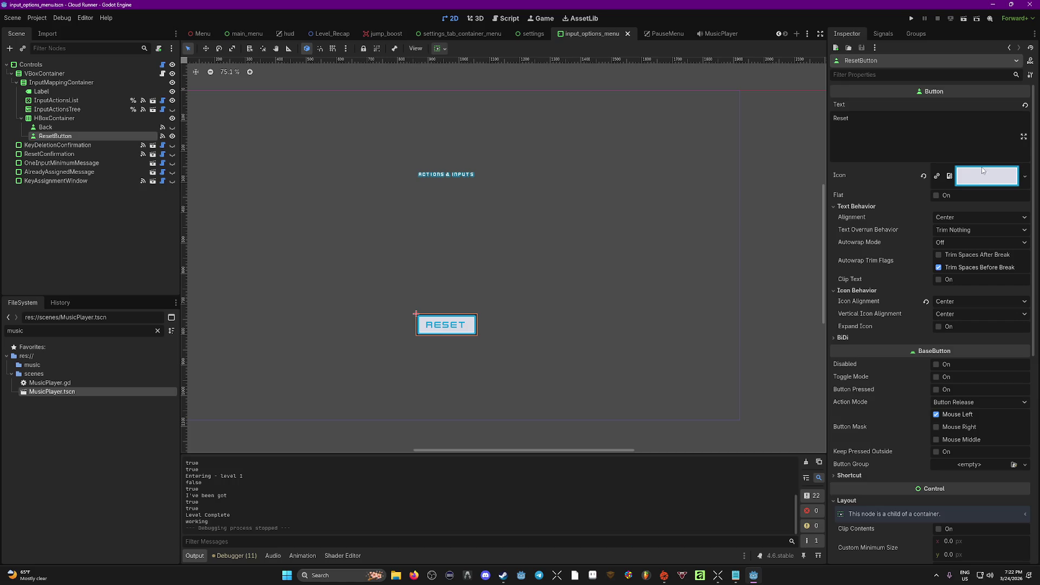
click(1024, 177)
click(1024, 182)
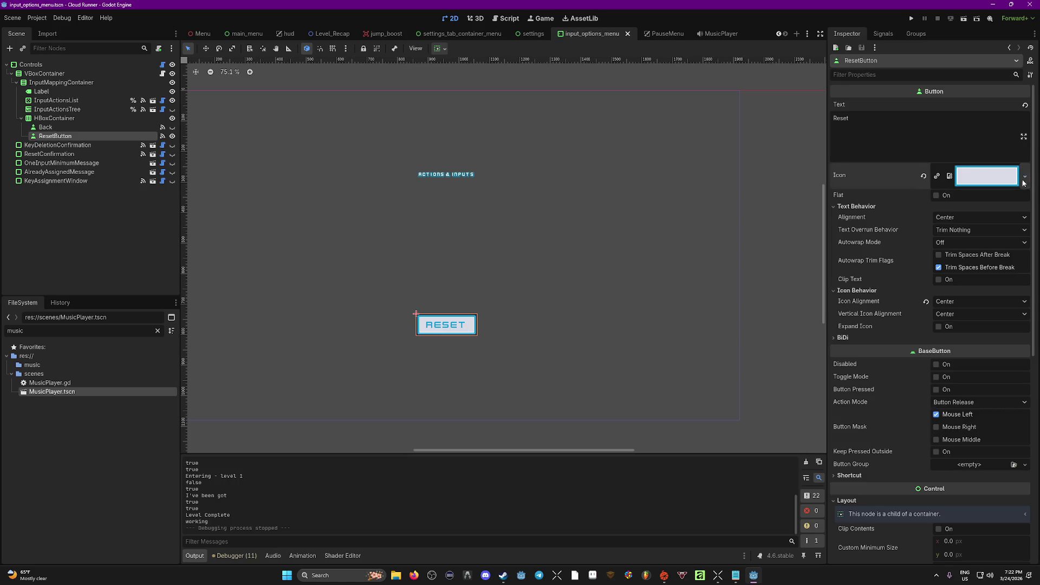
scroll(998, 368, down, 3)
scroll(998, 369, down, 4)
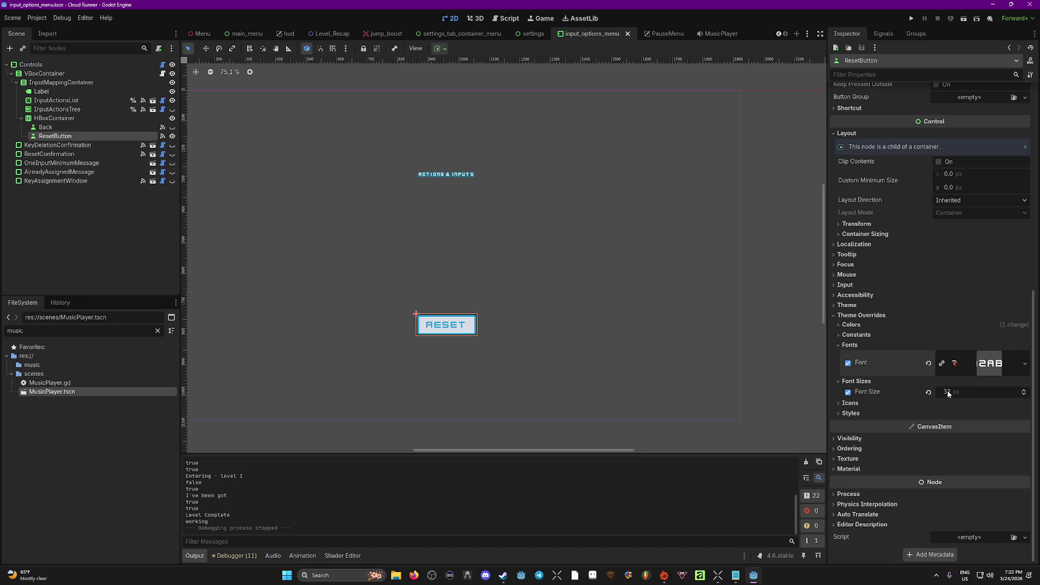
click(907, 325)
click(899, 315)
click(53, 128)
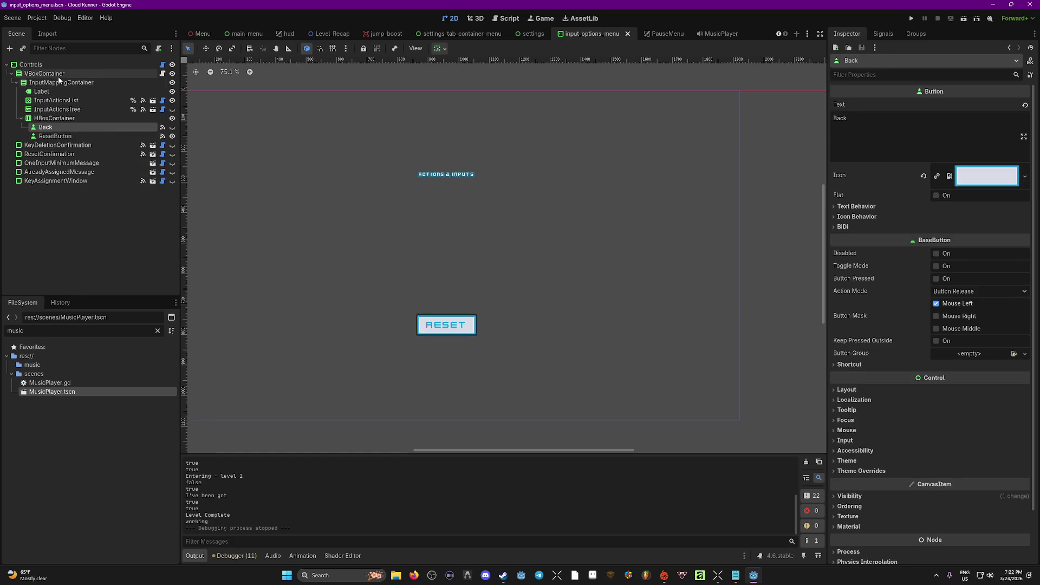
Inspect the ACTIONS & INPUTS heading's Label Settings, cancelling a recursive Make Unique.
click(44, 91)
click(996, 169)
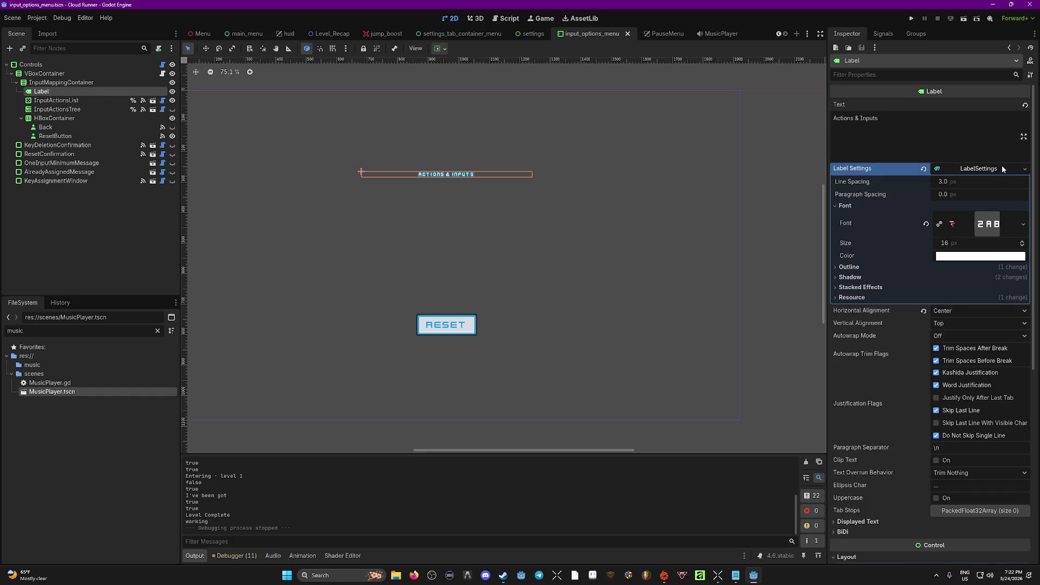
click(1024, 169)
click(1027, 171)
click(1001, 168)
click(1001, 168)
click(1001, 168)
click(1000, 169)
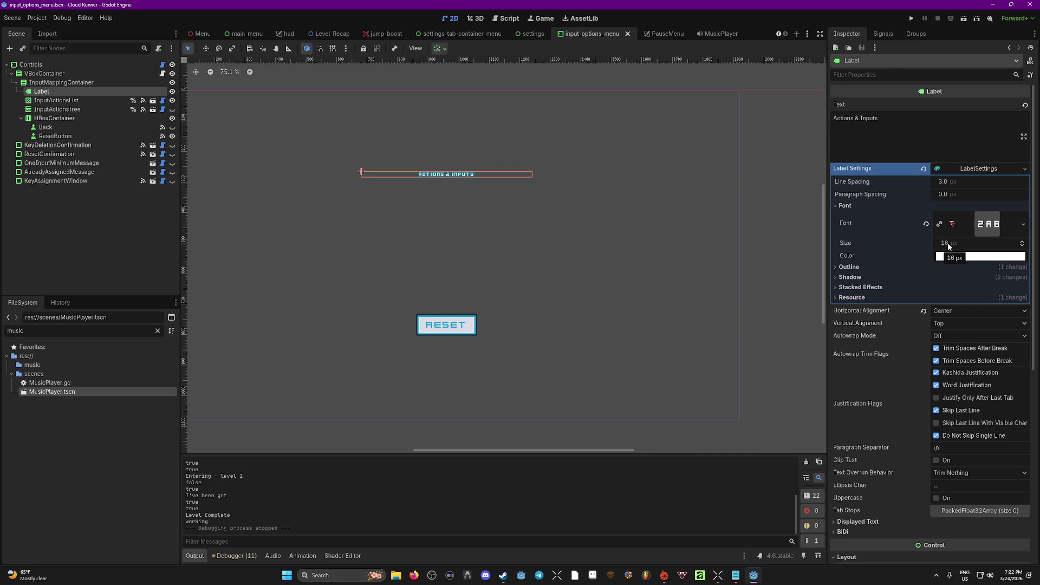
right_click(993, 169)
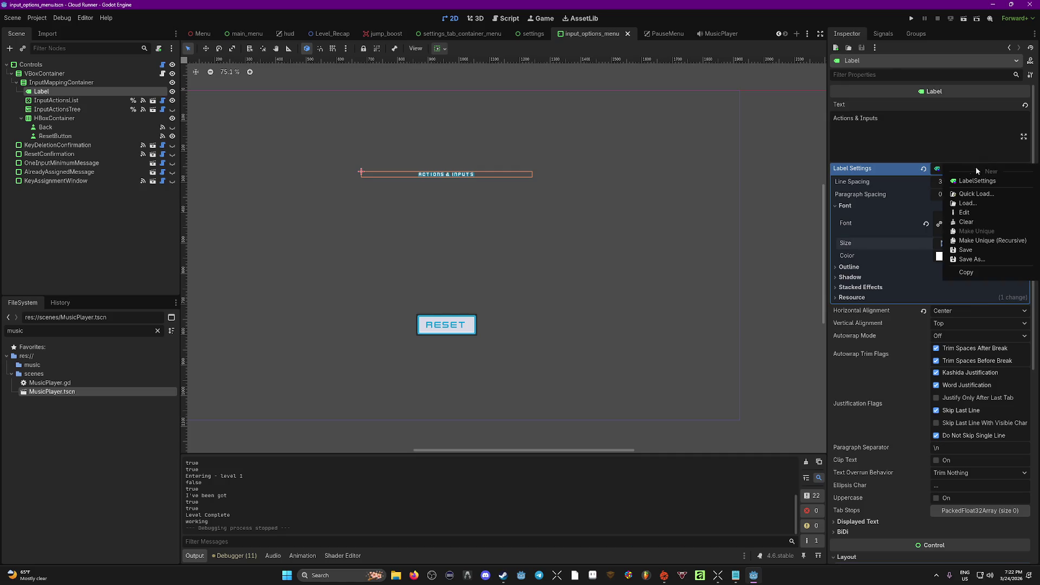
click(984, 242)
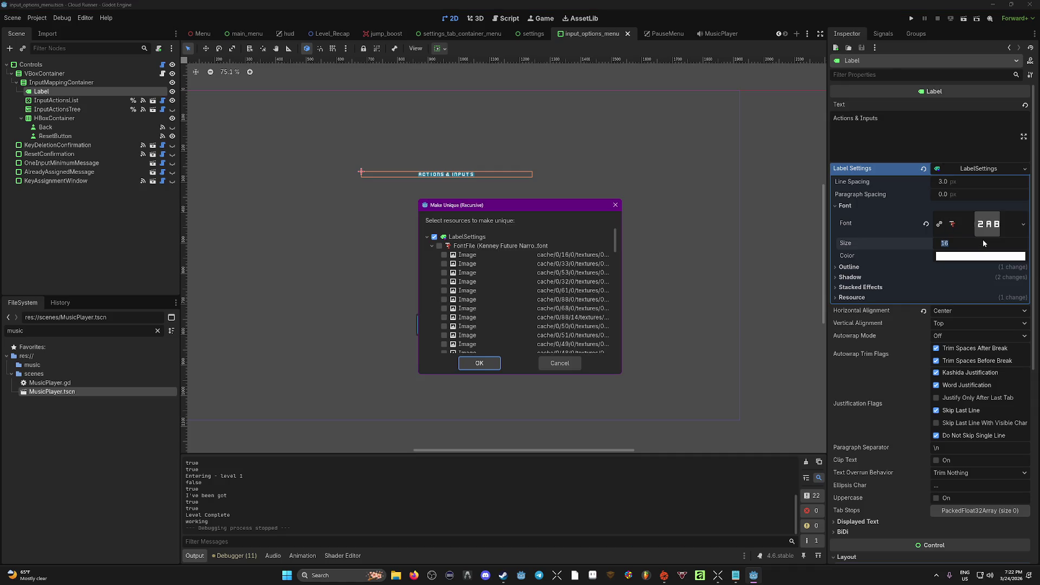
click(562, 364)
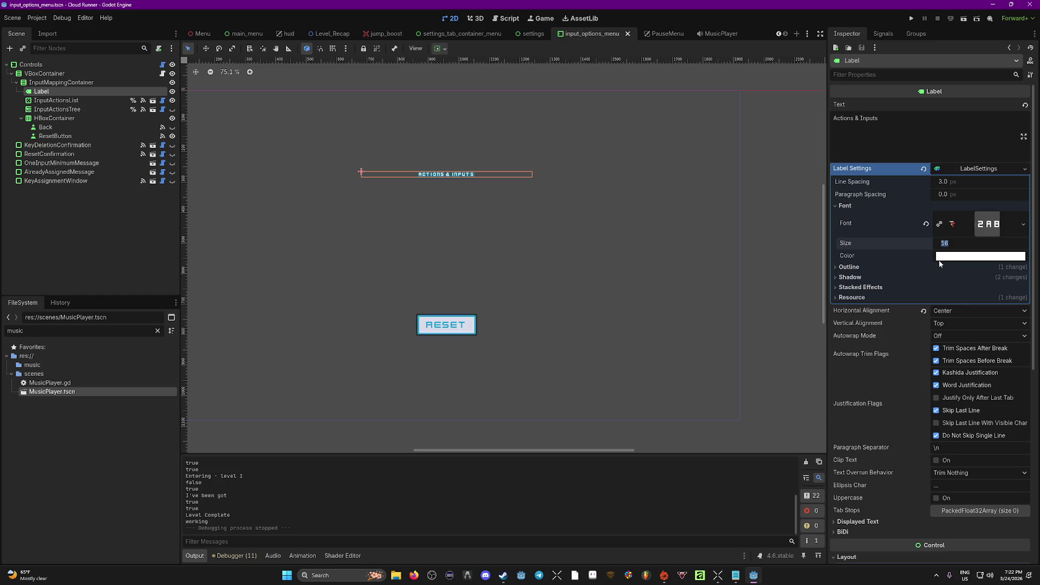
click(687, 278)
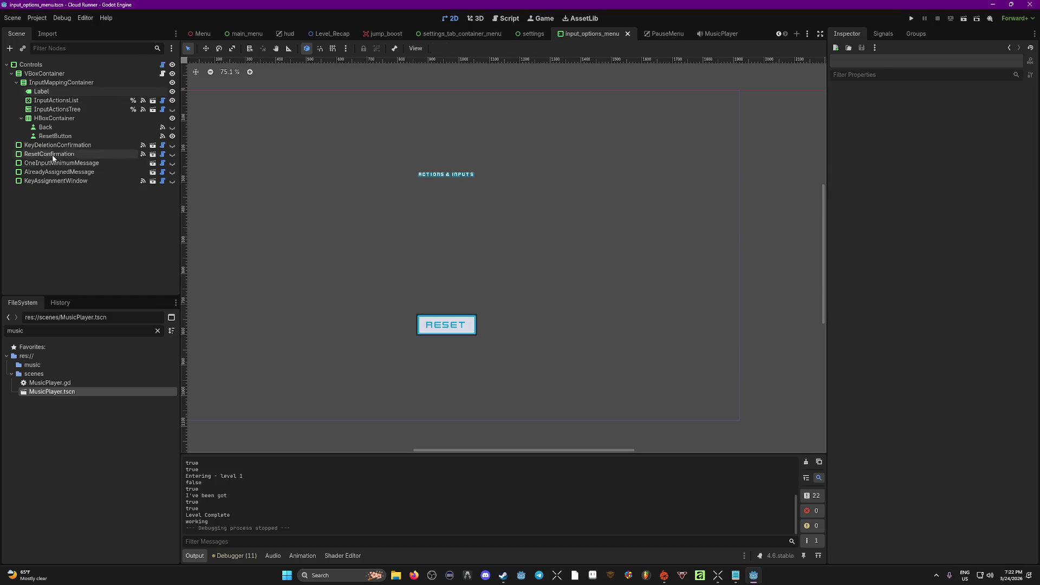
Replace the heading's Label Settings with Quick-Loaded Level_EndingLabel.tres and save the scene.
click(61, 82)
click(41, 91)
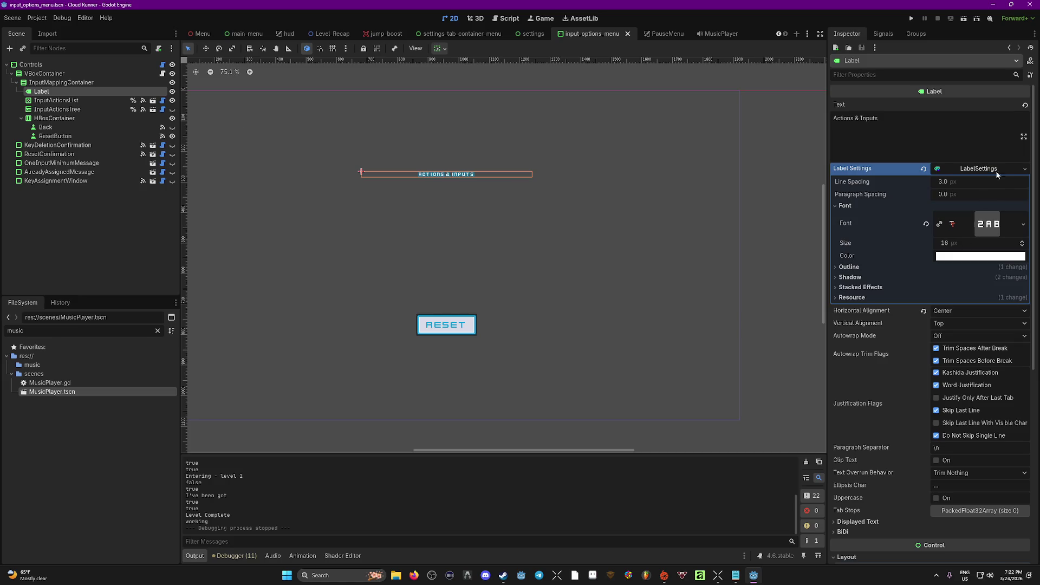
click(1024, 169)
click(986, 237)
click(1024, 168)
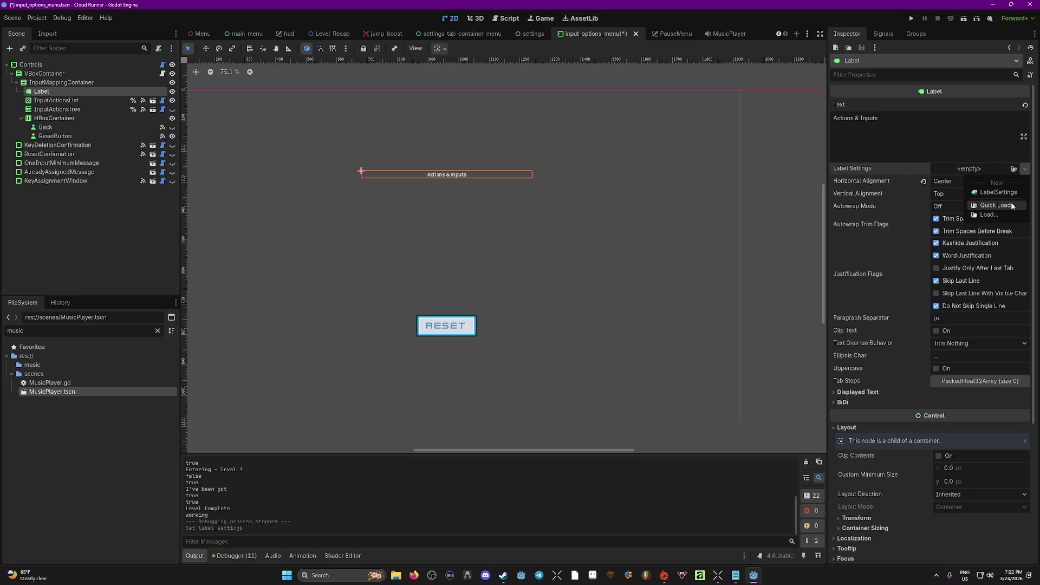
click(996, 205)
double_click(428, 197)
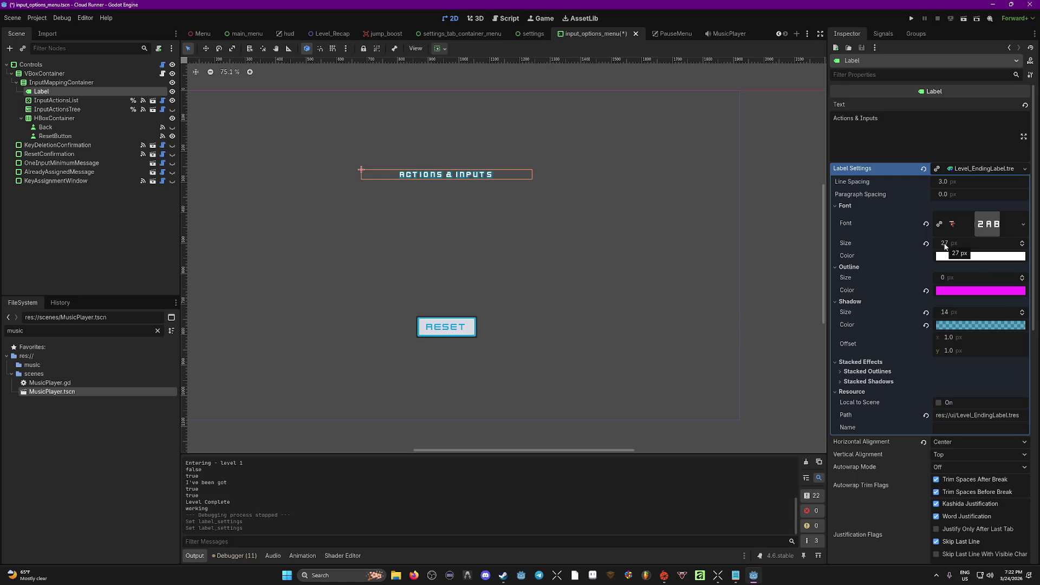
drag(945, 246, 969, 245)
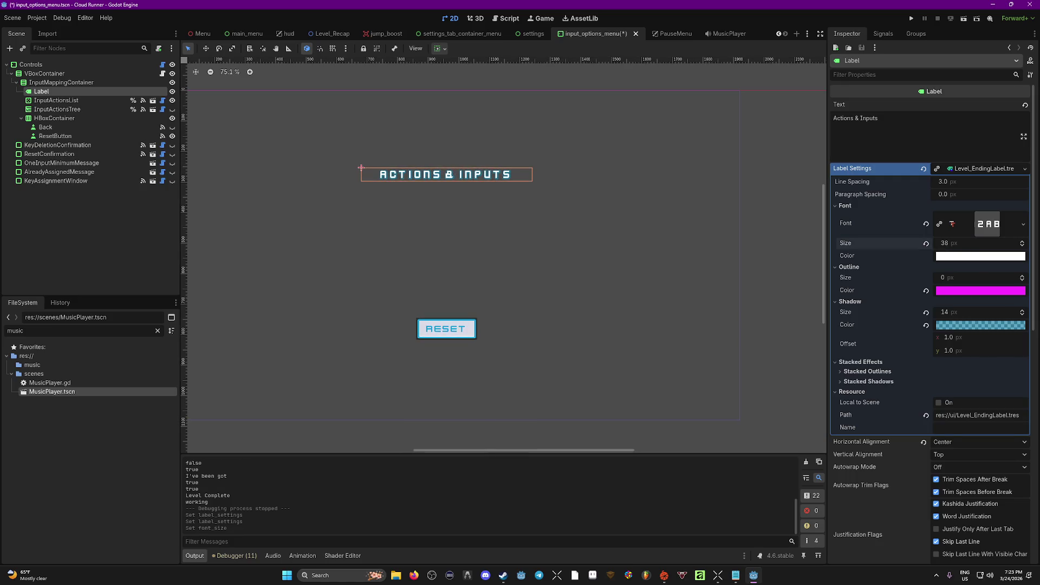
key(ctrl+s)
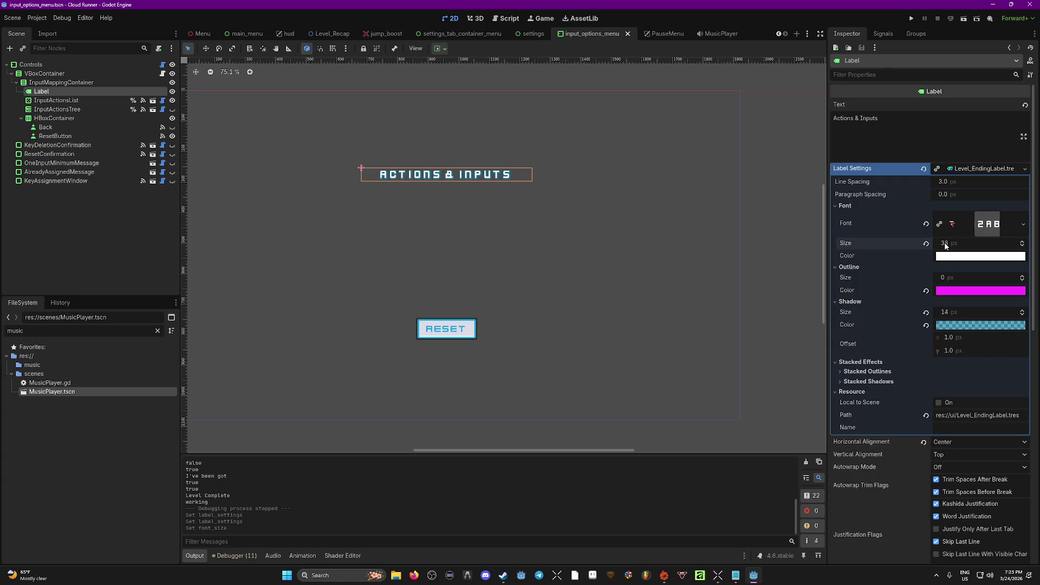
Make the heading's Label Settings unique at font size 22, save, and open the settings scene.
click(1025, 169)
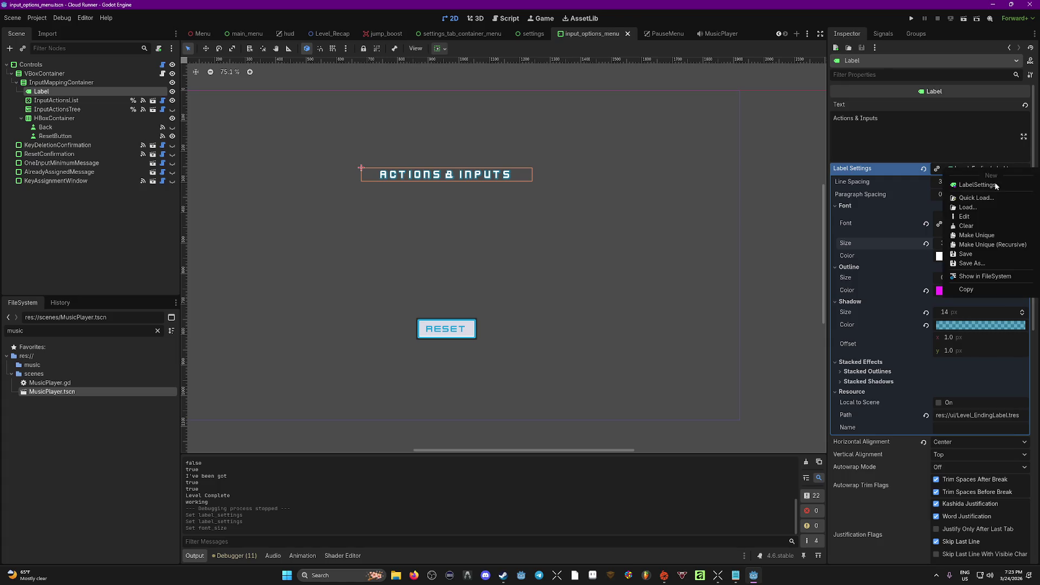
click(1003, 236)
click(845, 206)
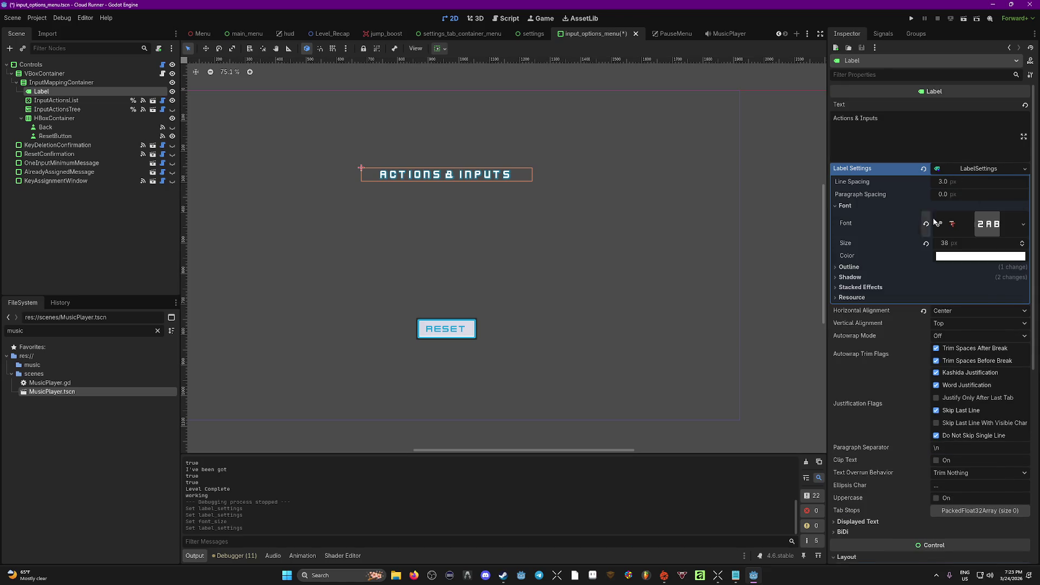
drag(978, 244, 855, 237)
key(ctrl+s)
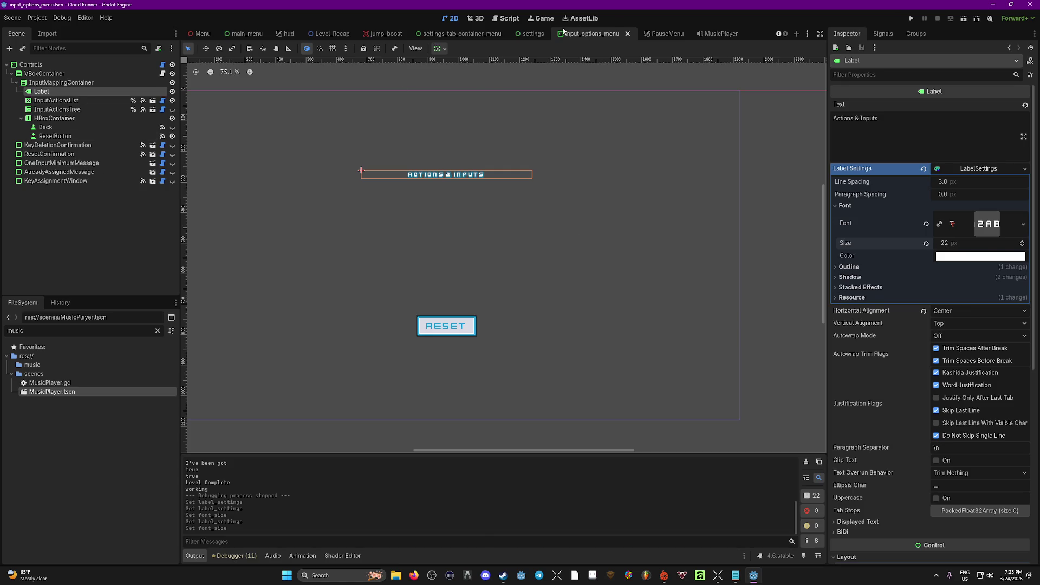
click(526, 35)
click(409, 260)
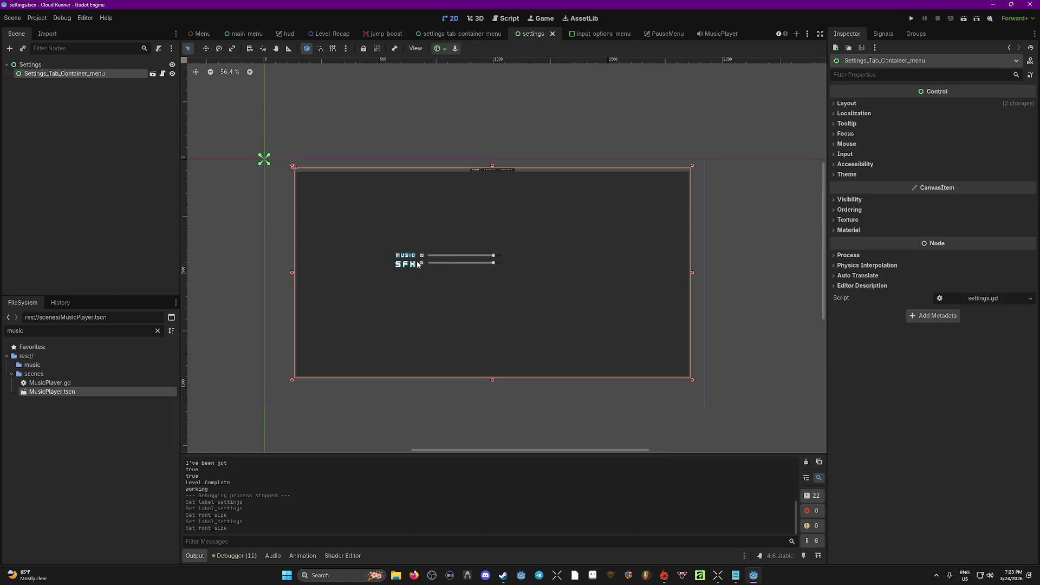
Open the settings tab container menu and resize the Sound tab's margin container.
scroll(501, 255, up, 3)
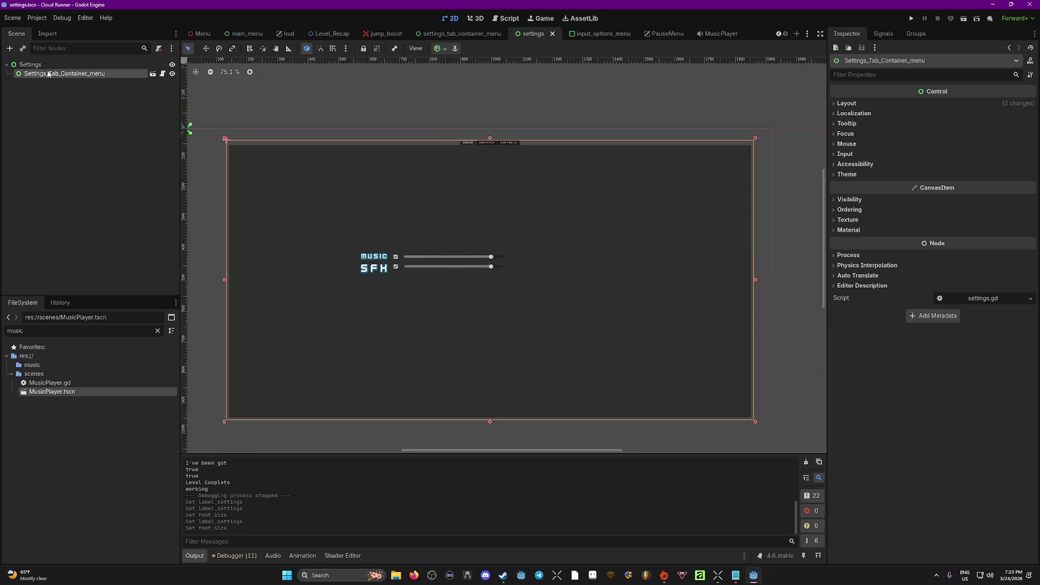
click(153, 73)
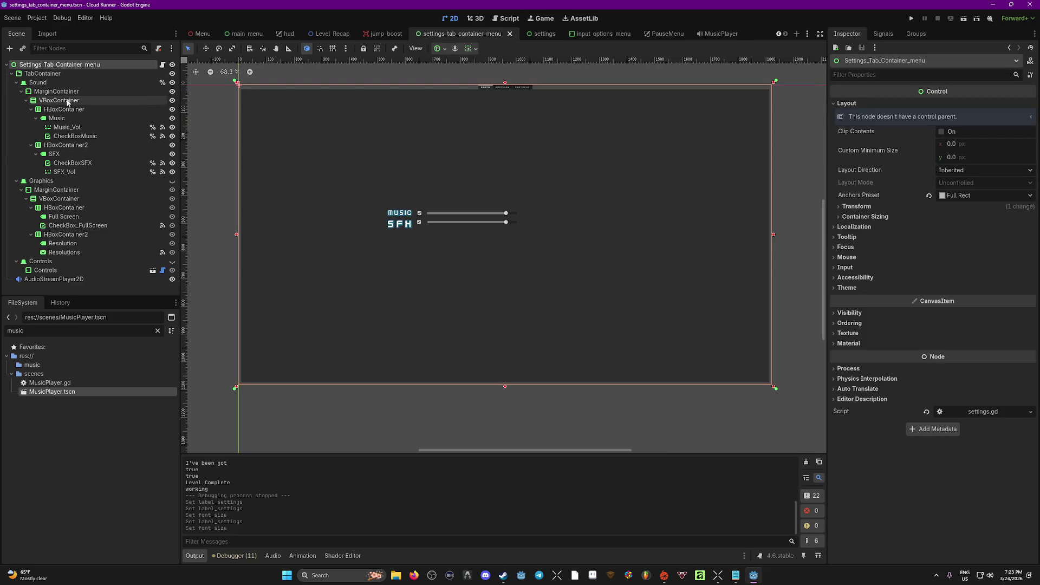
click(65, 93)
drag(696, 222, 611, 220)
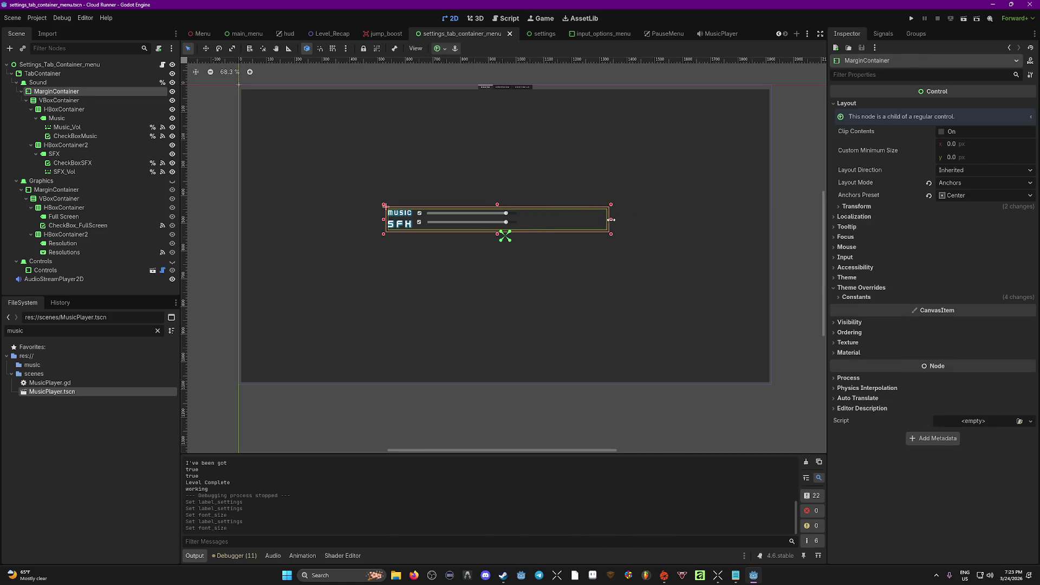
click(445, 49)
click(547, 49)
drag(497, 205, 497, 178)
Select the Music label and make its Label Settings unique.
click(401, 204)
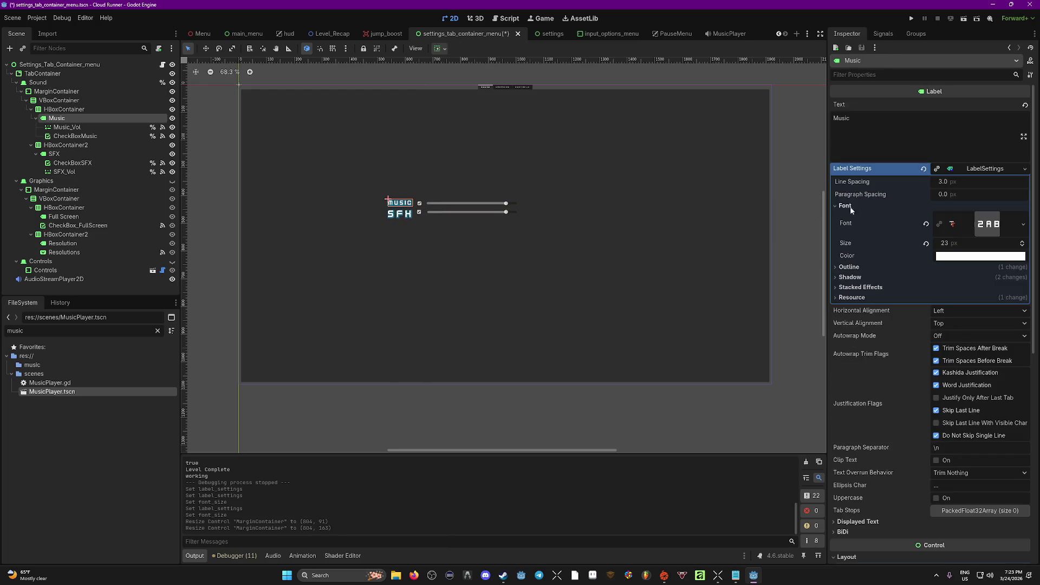
click(67, 155)
click(70, 128)
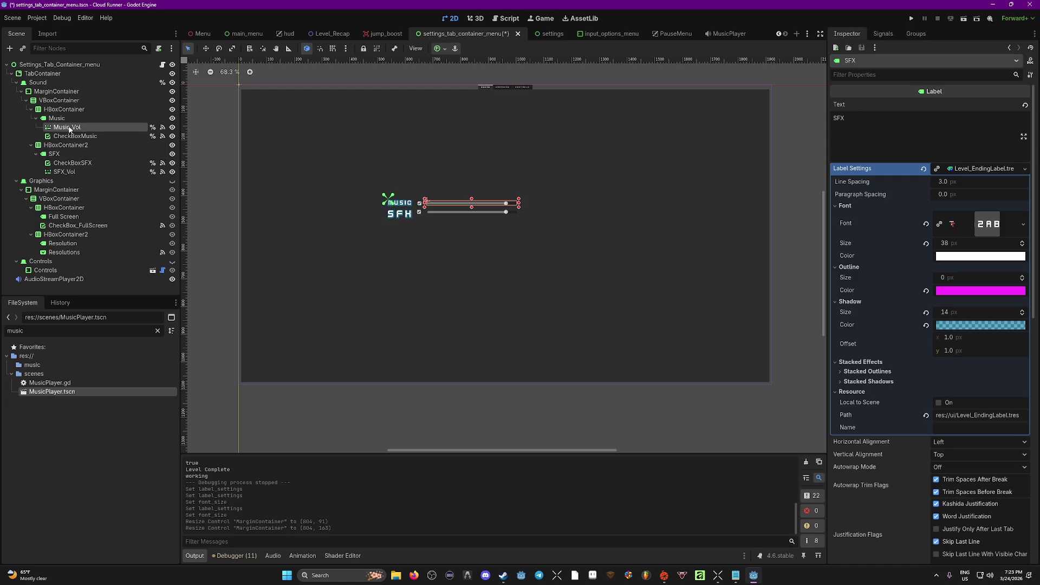
click(57, 118)
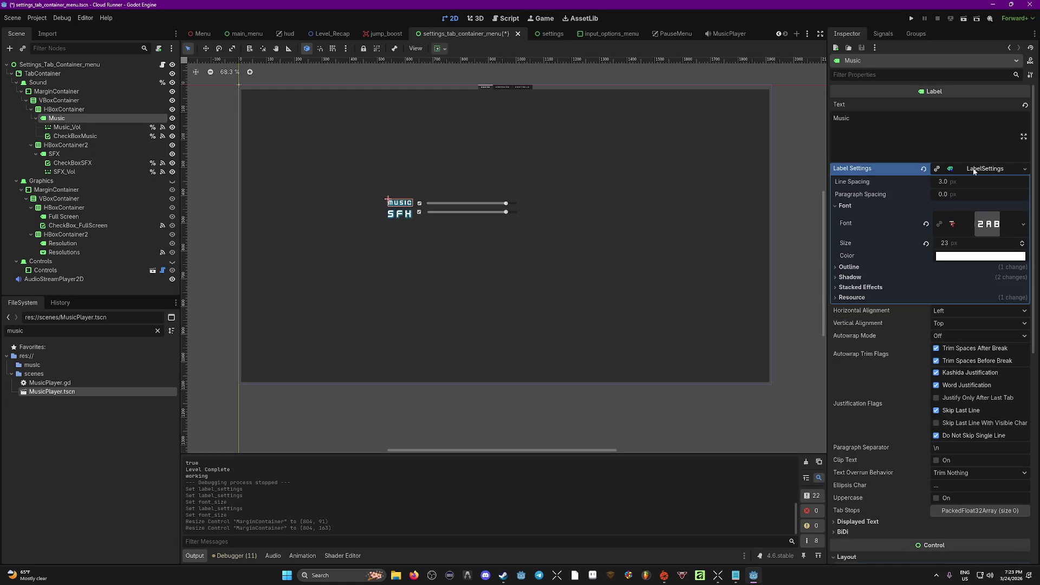
click(999, 171)
click(999, 236)
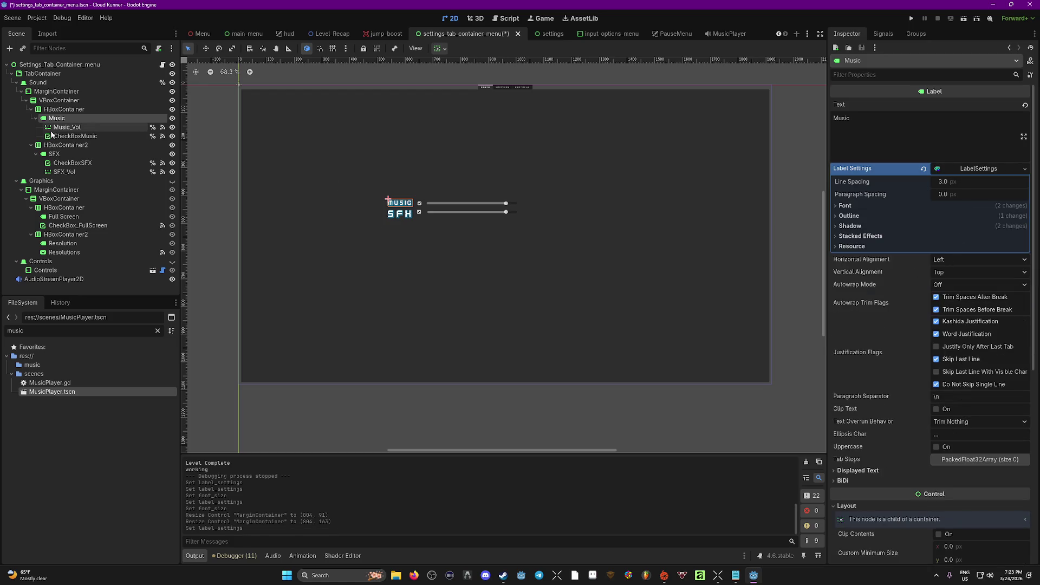
Set the Music label's font size to 38 and save the settings scene.
click(835, 208)
drag(949, 246, 983, 246)
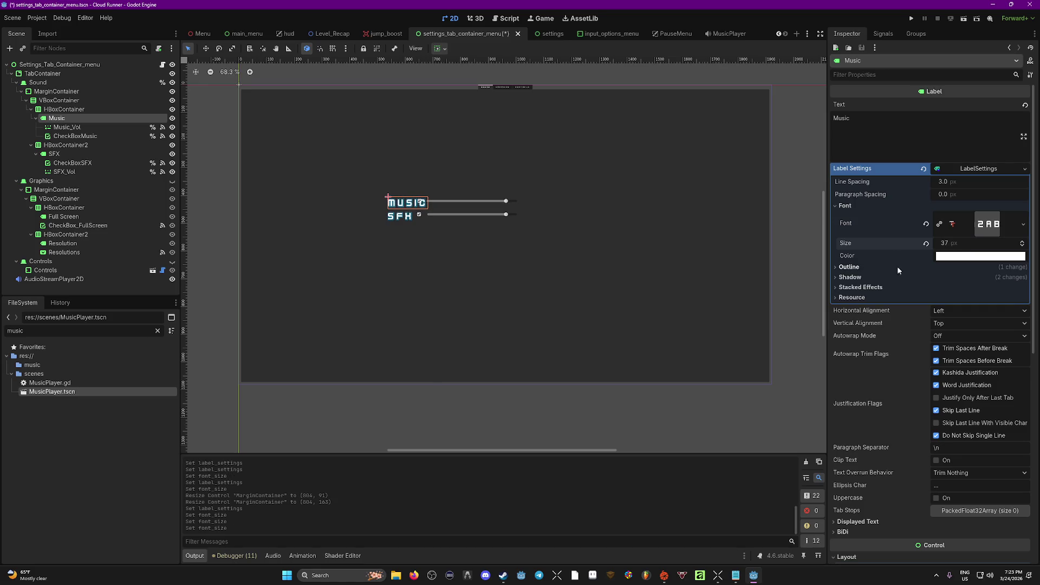
click(948, 243)
click(393, 217)
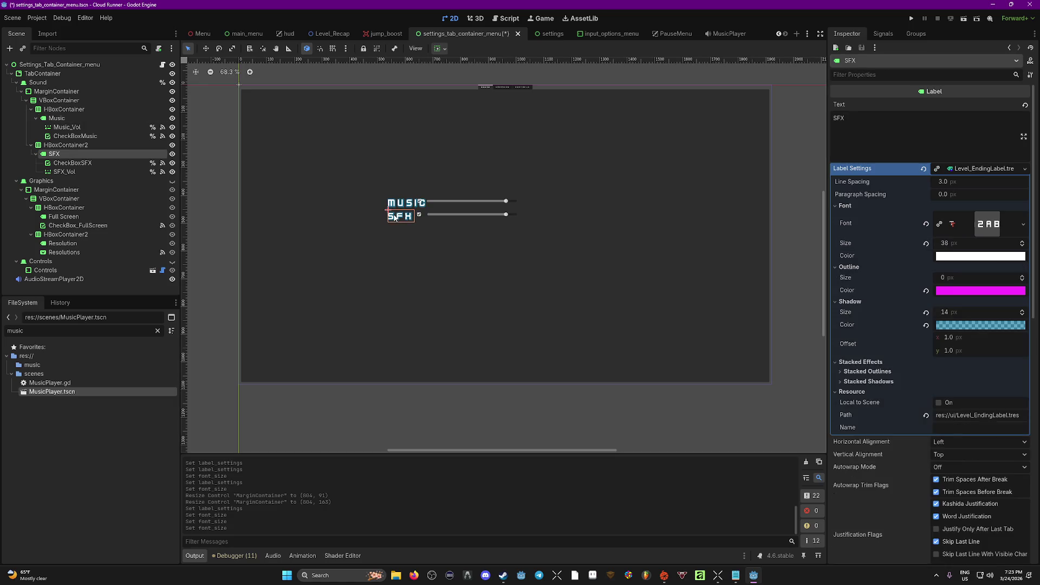
click(397, 203)
click(1024, 244)
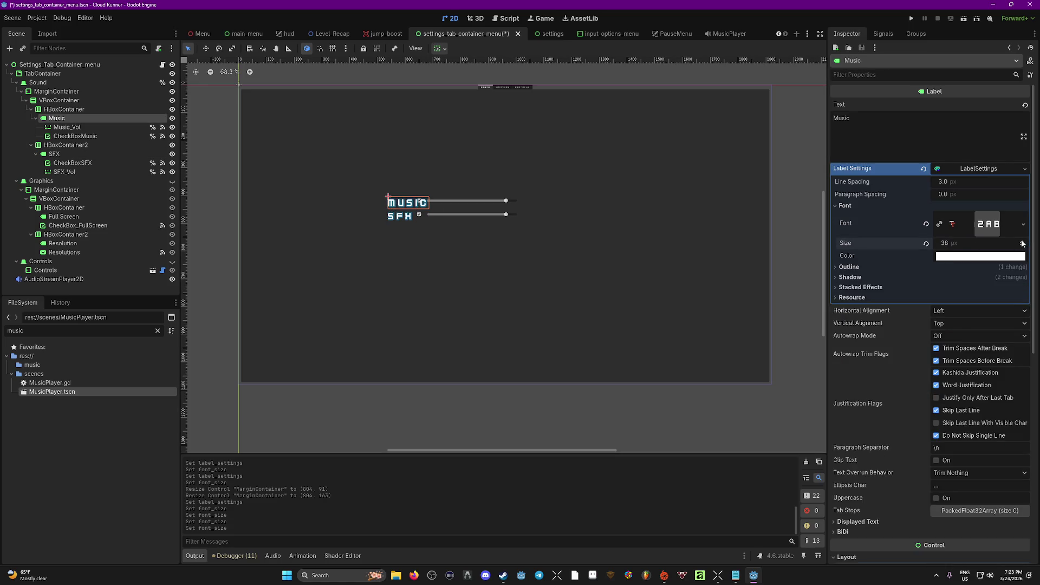
key(ctrl+s)
click(402, 217)
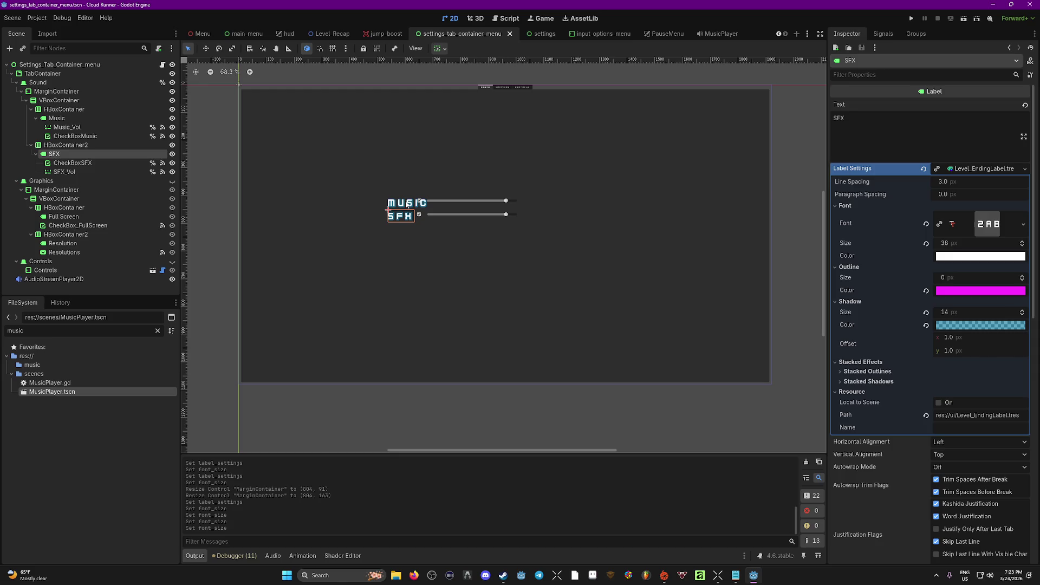
click(408, 202)
scroll(504, 214, up, 4)
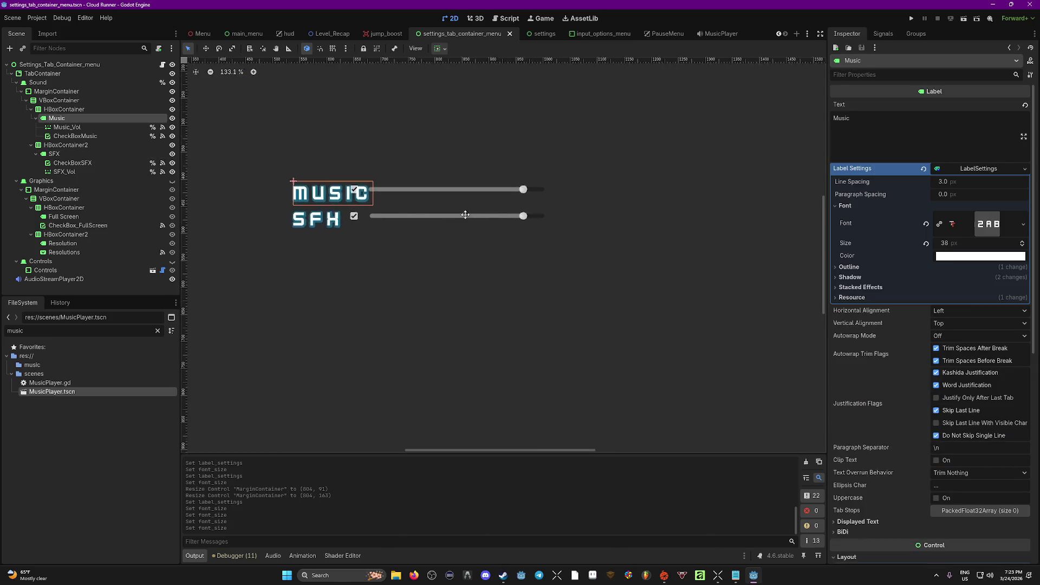
Move the Music_Vol slider out of the Music label into the HBoxContainer.
scroll(583, 267, up, 4)
click(79, 137)
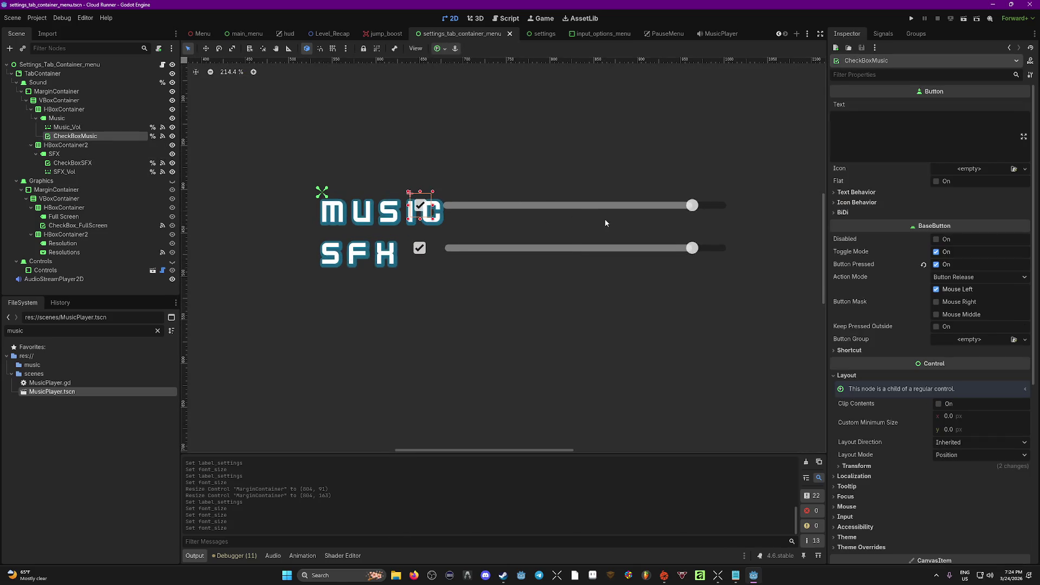
click(67, 127)
mouse_move(575, 211)
mouse_down()
mouse_move(650, 212)
mouse_move(555, 218)
mouse_move(561, 170)
mouse_up()
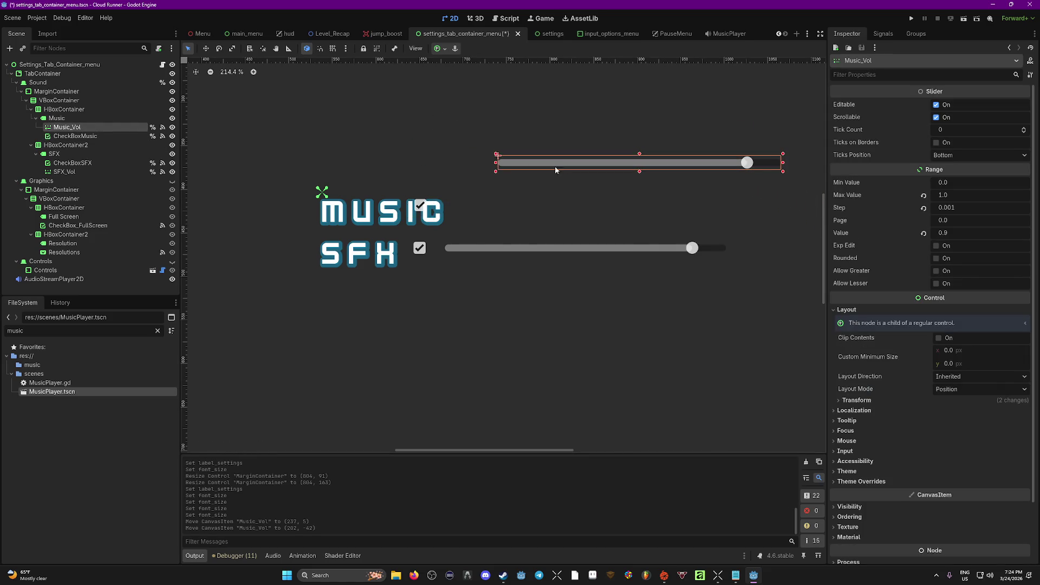
click(64, 109)
drag(70, 129, 73, 111)
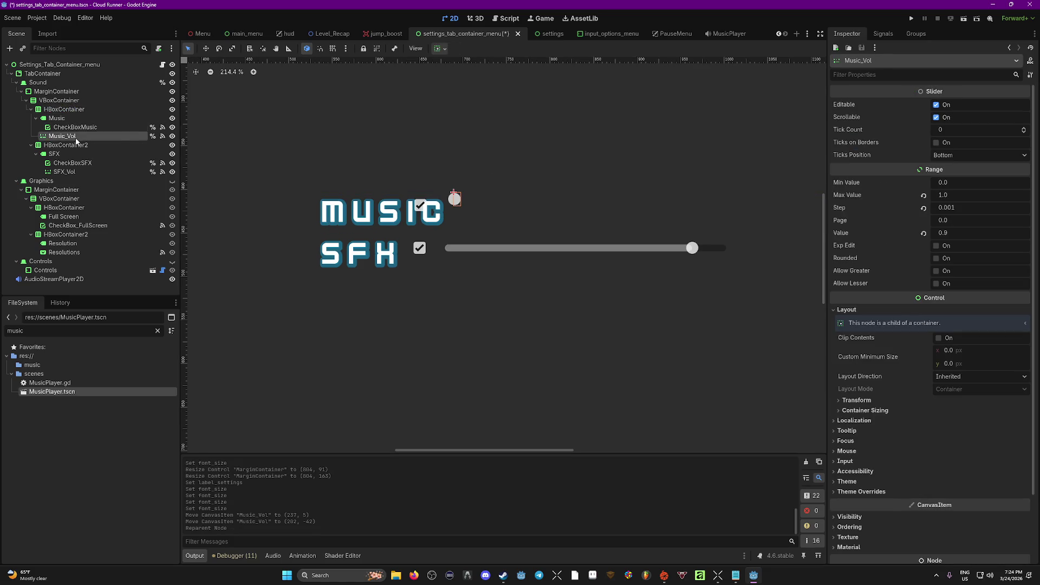
click(74, 126)
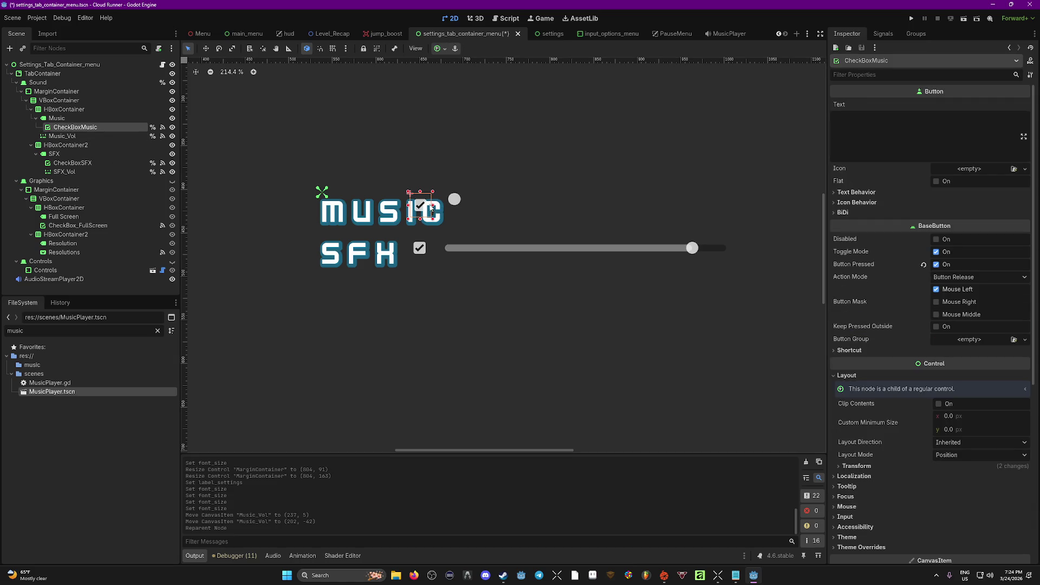
mouse_move(64, 136)
mouse_down()
mouse_move(75, 113)
mouse_move(72, 124)
mouse_up()
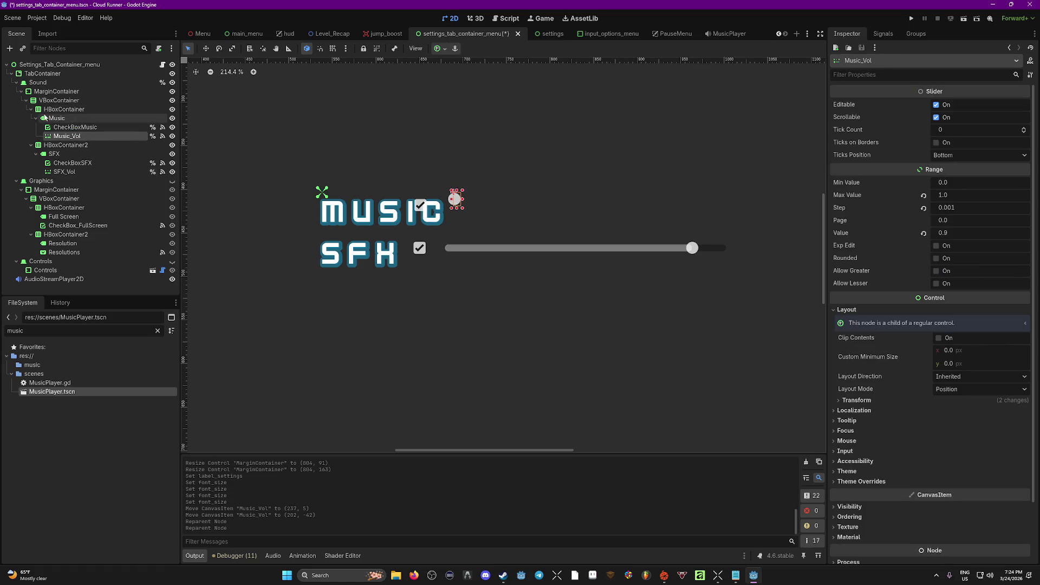
Try increasing the HBoxContainer's Separation theme override.
click(86, 110)
scroll(723, 247, down, 2)
click(76, 118)
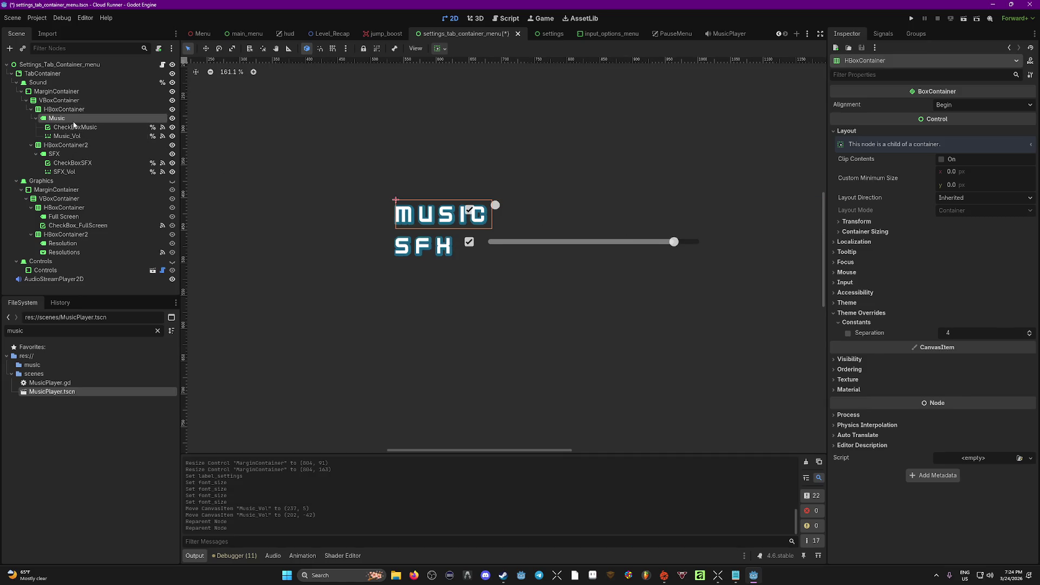
click(75, 110)
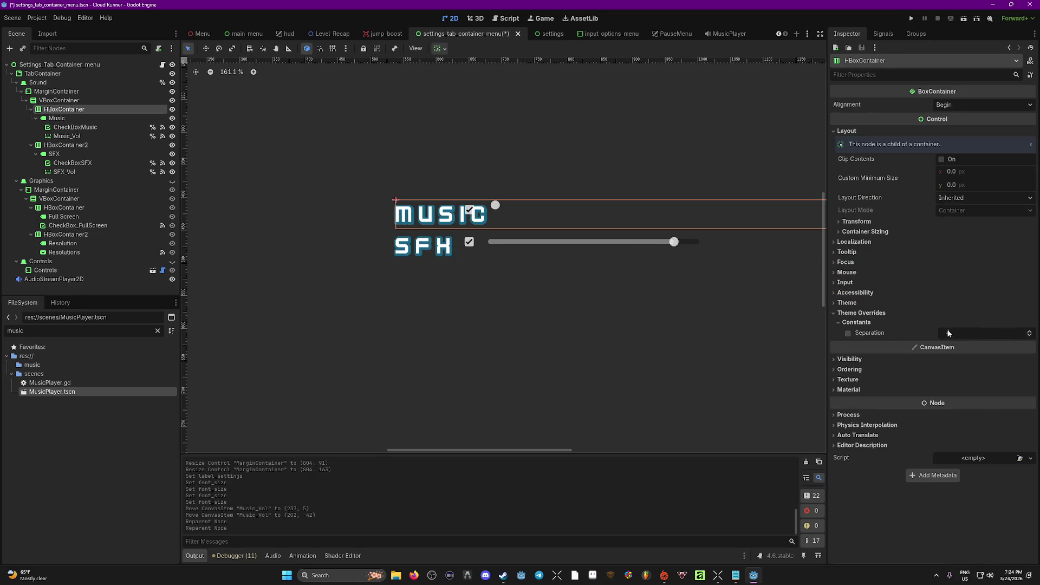
drag(950, 335, 991, 335)
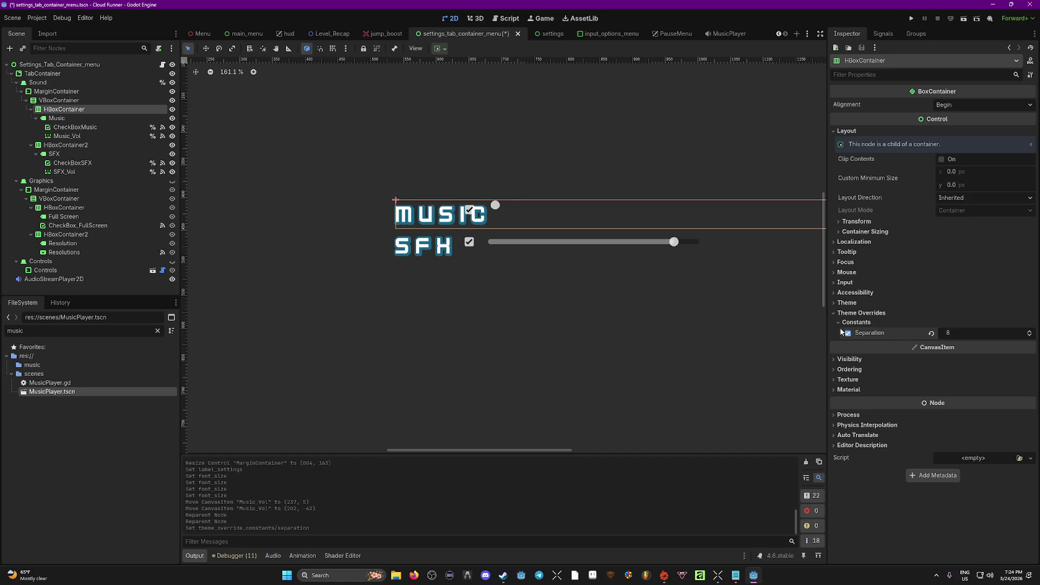
Move CheckBoxMusic into the HBoxContainer beside the Music label and slider.
click(57, 119)
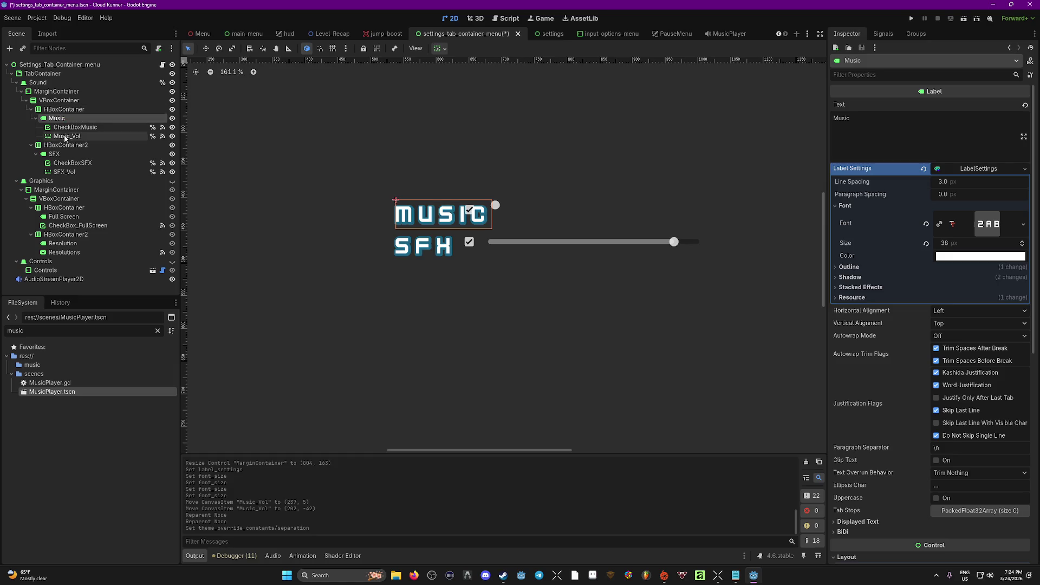
click(62, 129)
mouse_move(61, 130)
mouse_down()
mouse_move(64, 110)
mouse_move(74, 130)
mouse_move(74, 111)
mouse_up()
click(64, 109)
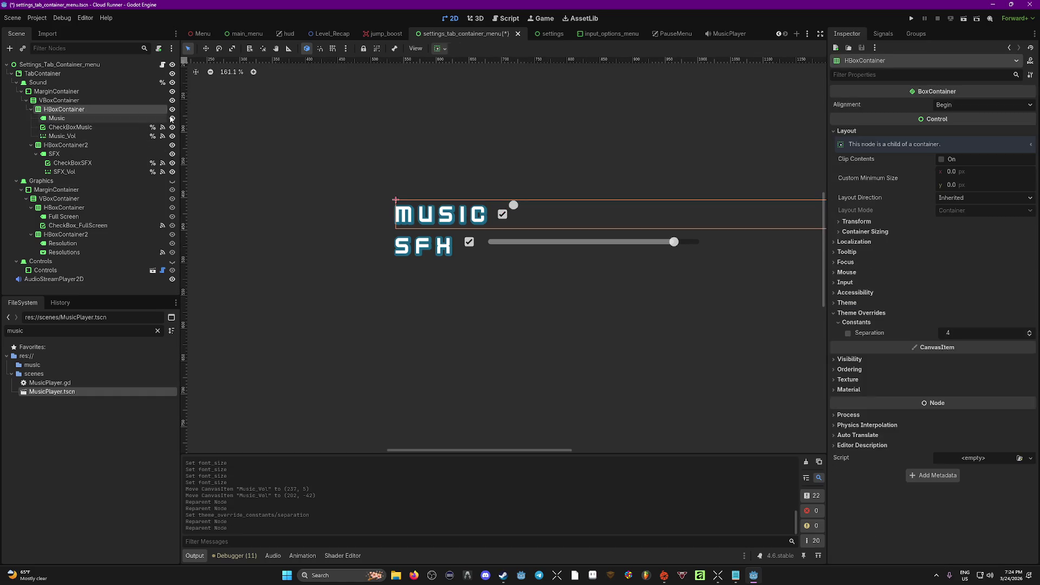
scroll(543, 216, down, 1)
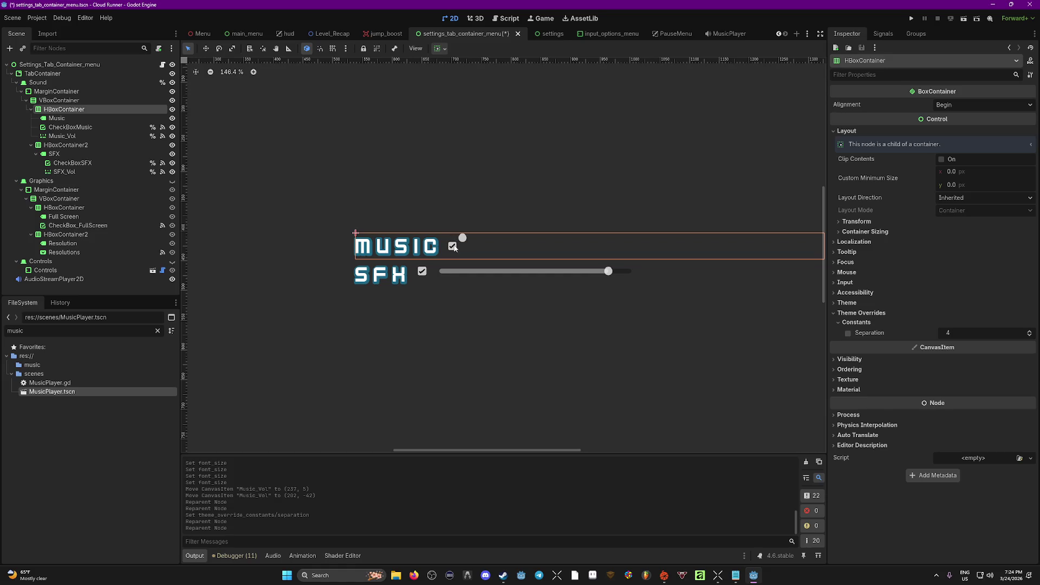
click(462, 239)
click(453, 245)
click(464, 238)
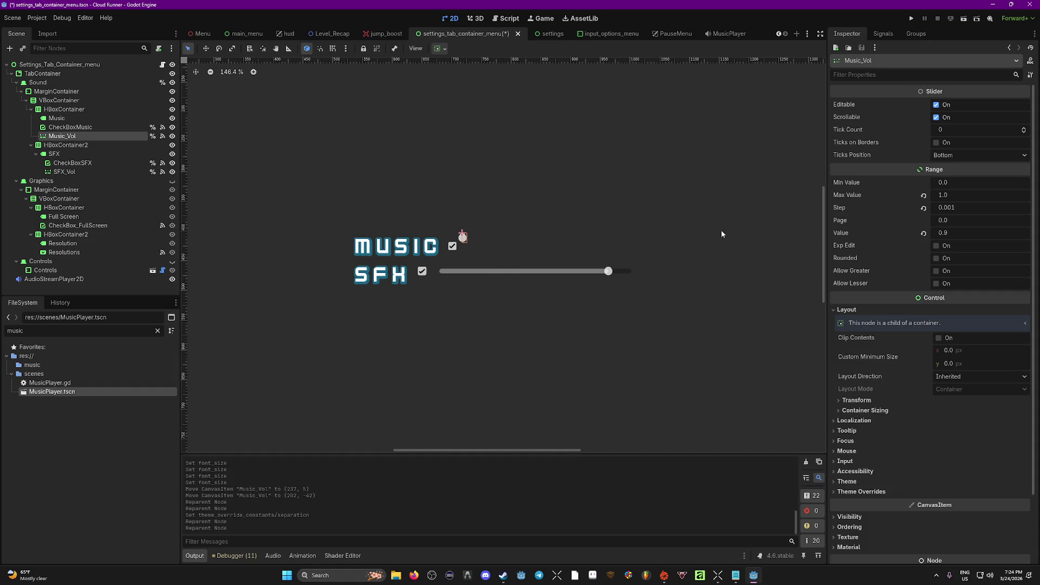
click(64, 109)
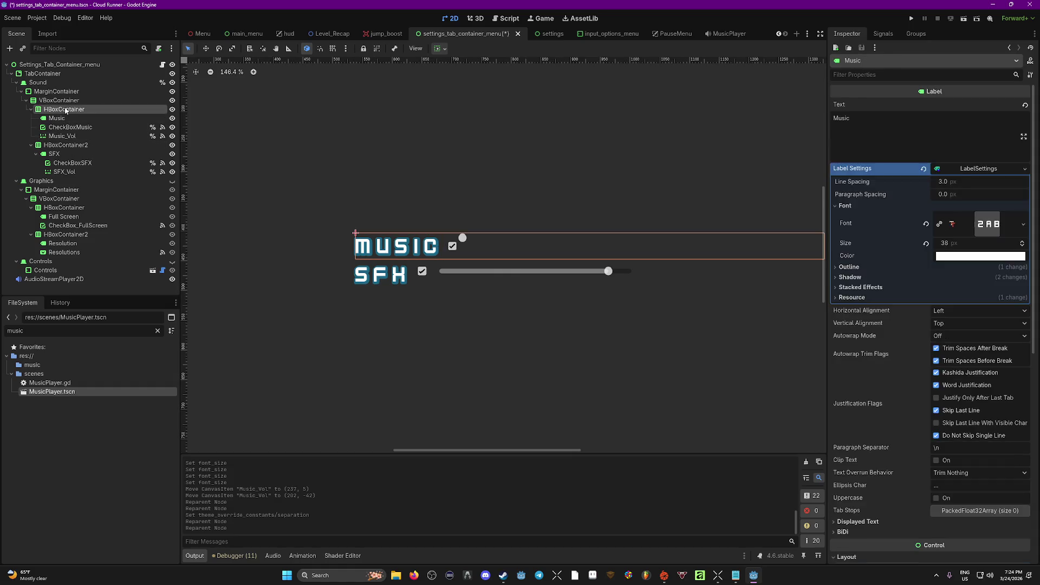
scroll(534, 249, right, 3)
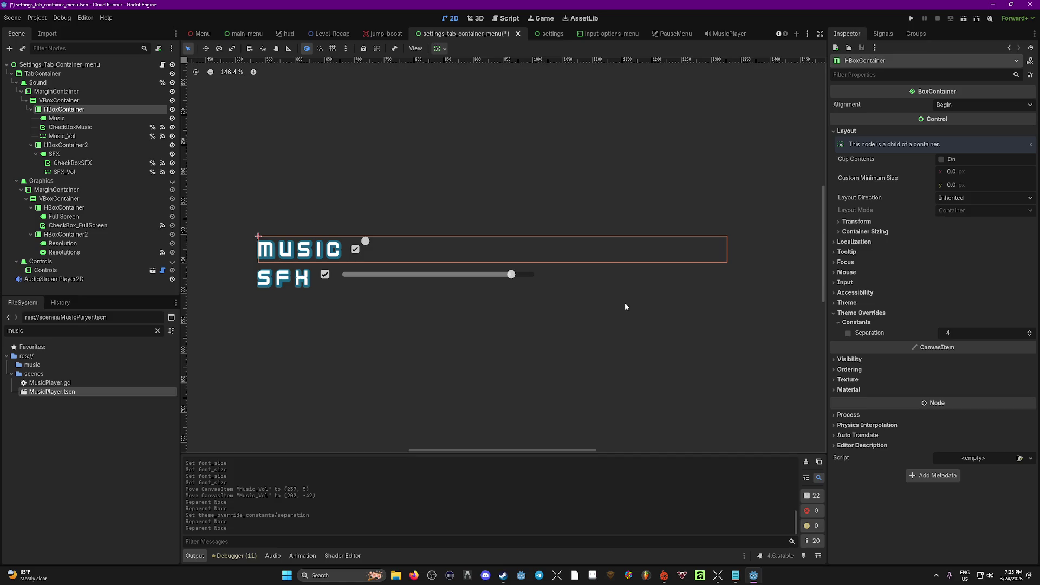
Shrink the SFX checkbox slightly and give it the check_square_grey.png icon.
click(304, 279)
click(325, 277)
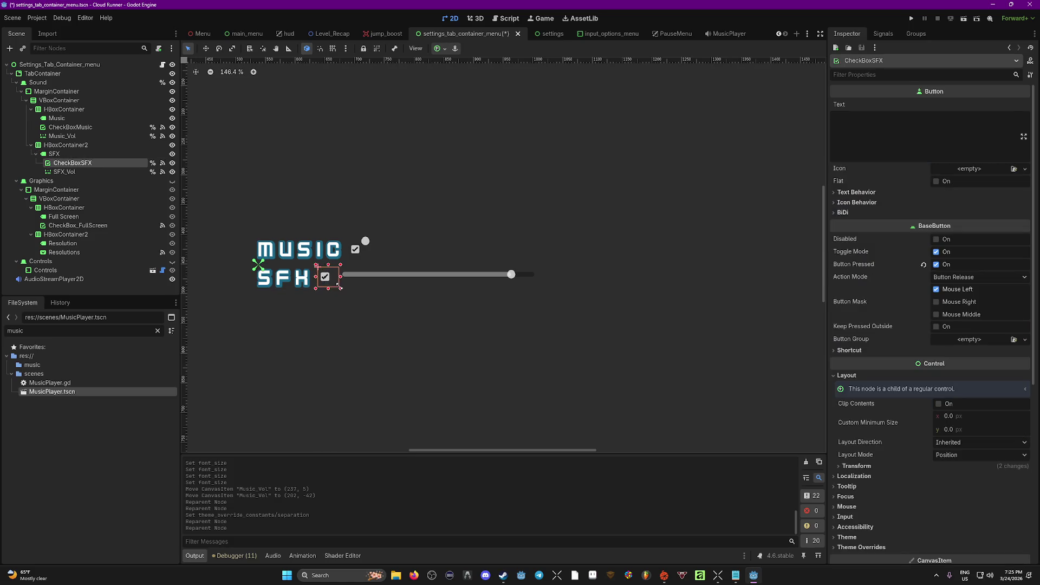
drag(334, 289, 328, 289)
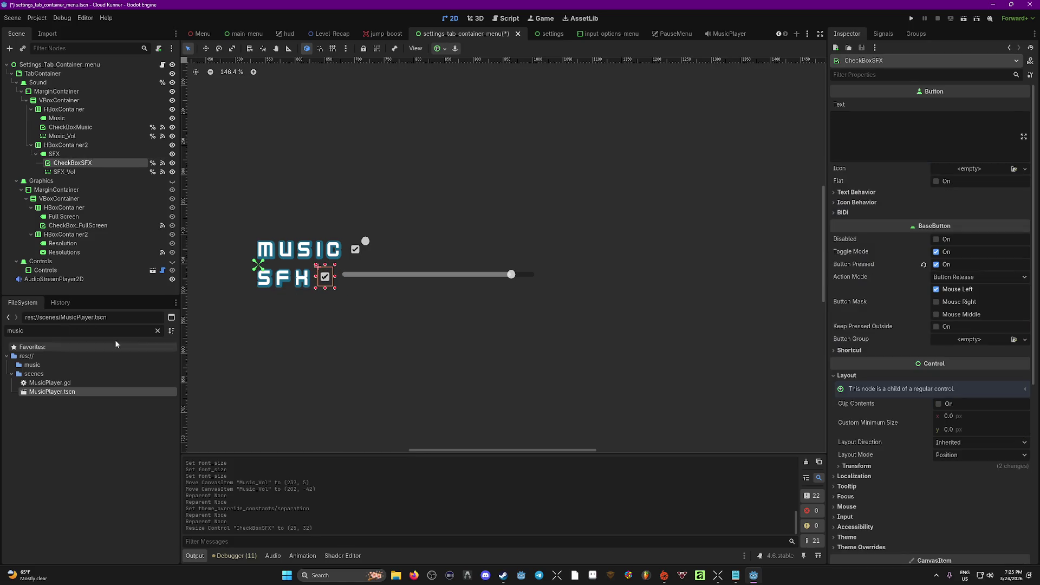
click(157, 331)
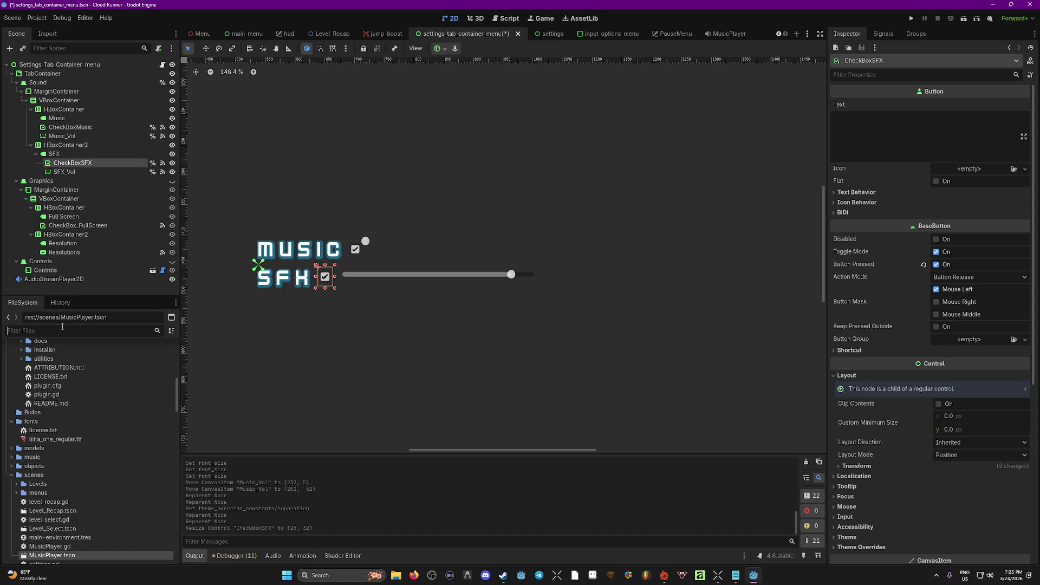
text(check)
scroll(129, 433, down, 2)
scroll(110, 473, up, 5)
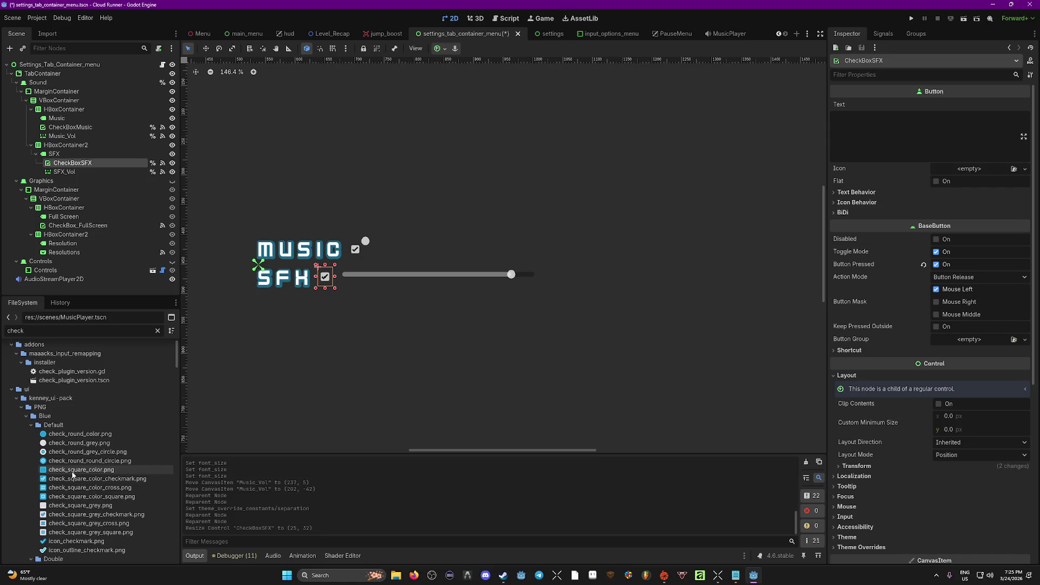
mouse_move(69, 474)
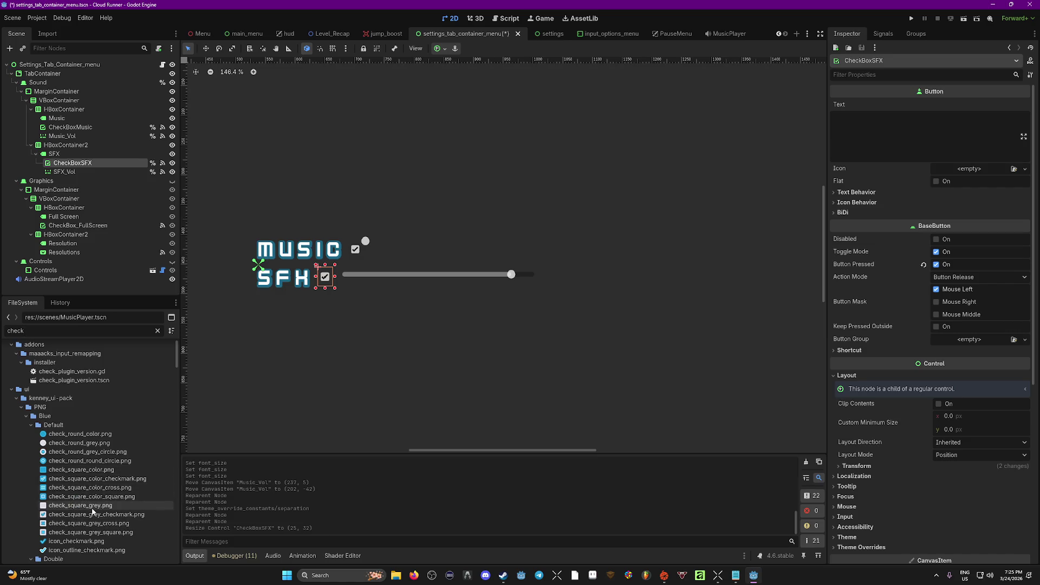
mouse_move(92, 511)
mouse_move(87, 509)
mouse_down()
mouse_move(713, 395)
mouse_move(969, 160)
mouse_move(972, 169)
mouse_up()
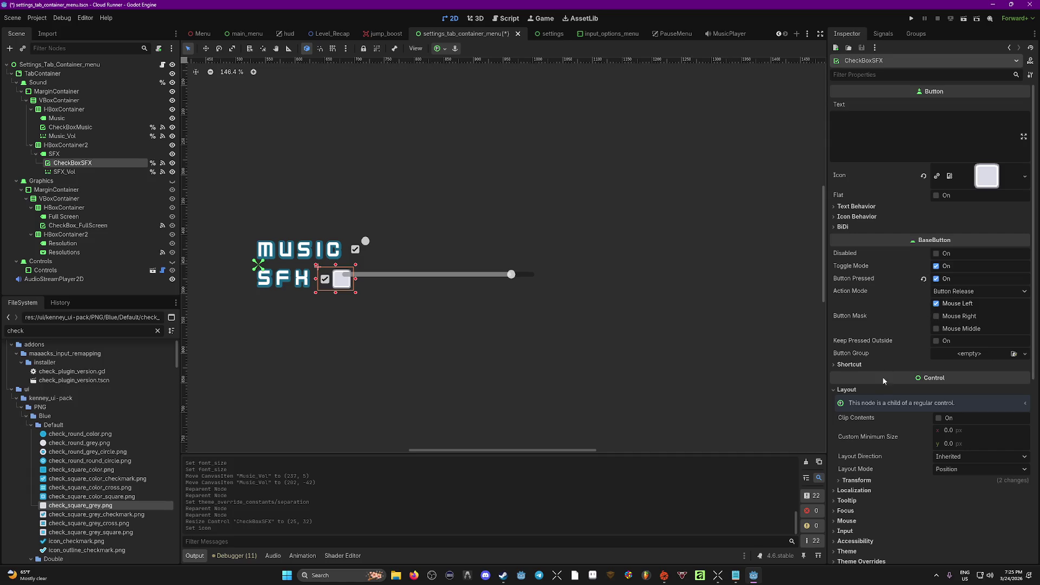
Centre the SFX checkbox's icon horizontally.
click(856, 216)
click(949, 240)
click(951, 224)
click(951, 224)
click(955, 252)
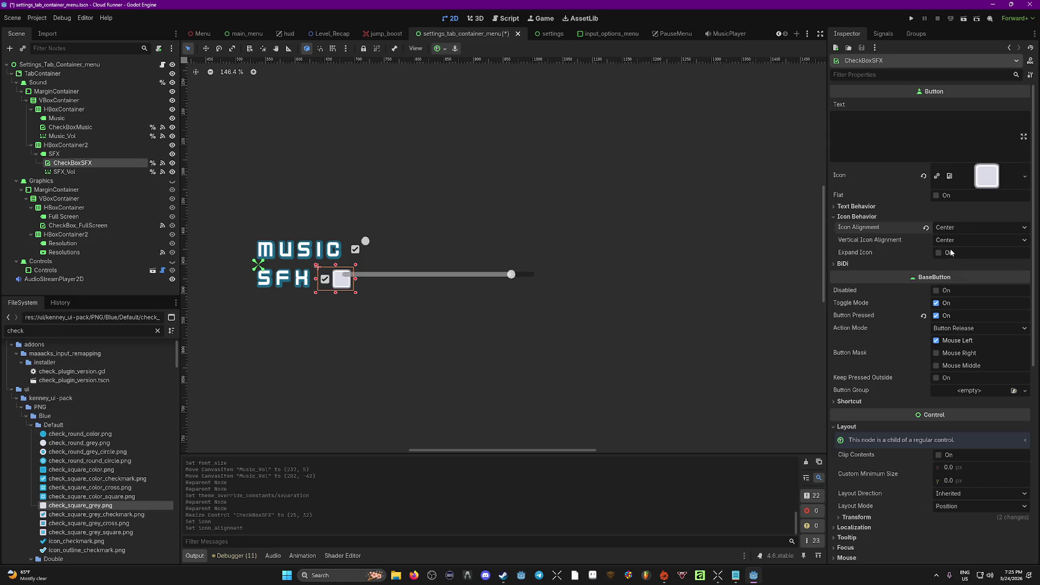
Make the SFX checkbox flat, keep its default text alignment, and turn off Toggle Mode.
click(888, 206)
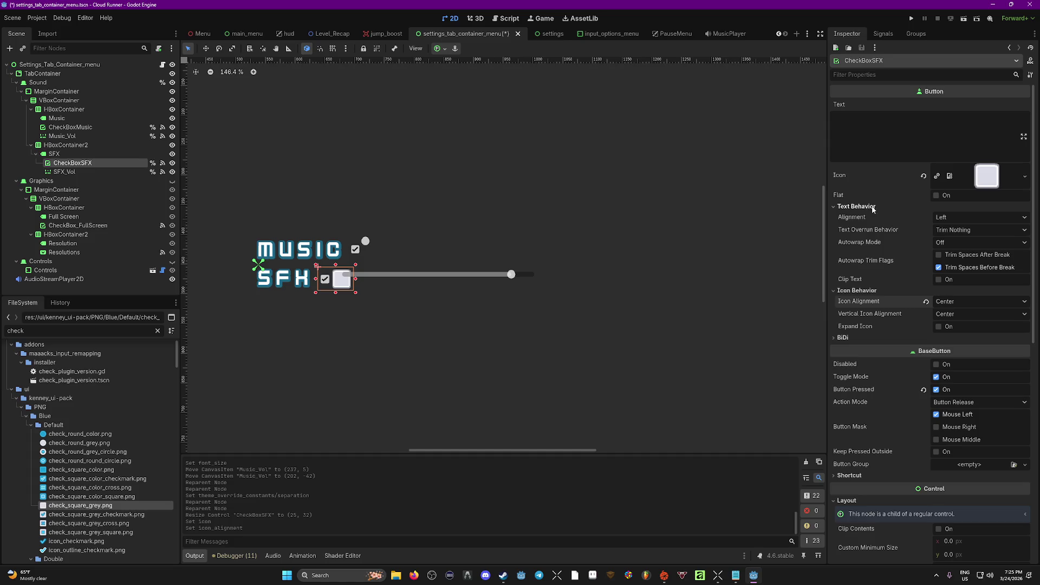
click(936, 195)
click(942, 221)
click(945, 242)
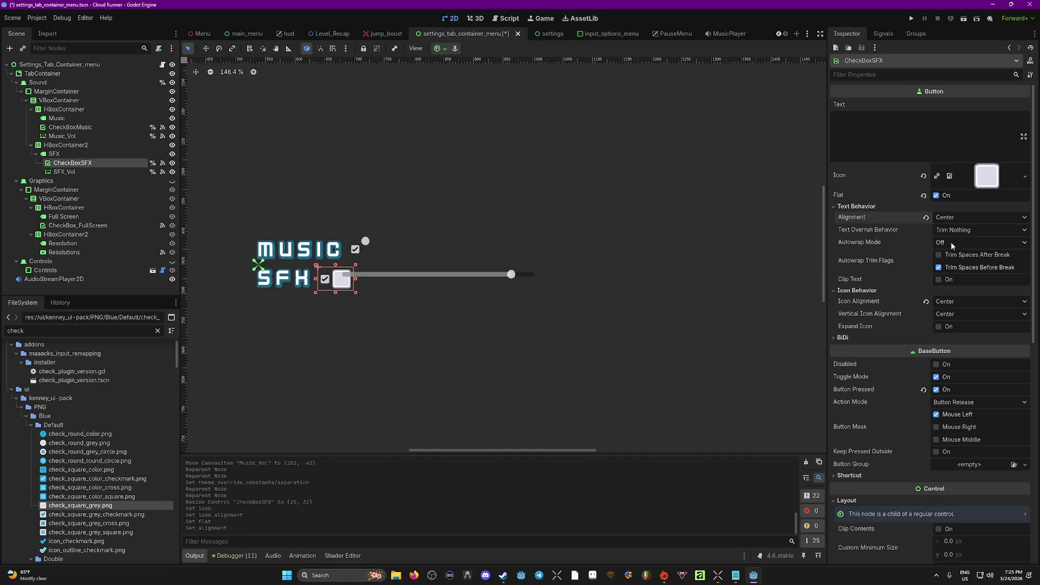
click(926, 218)
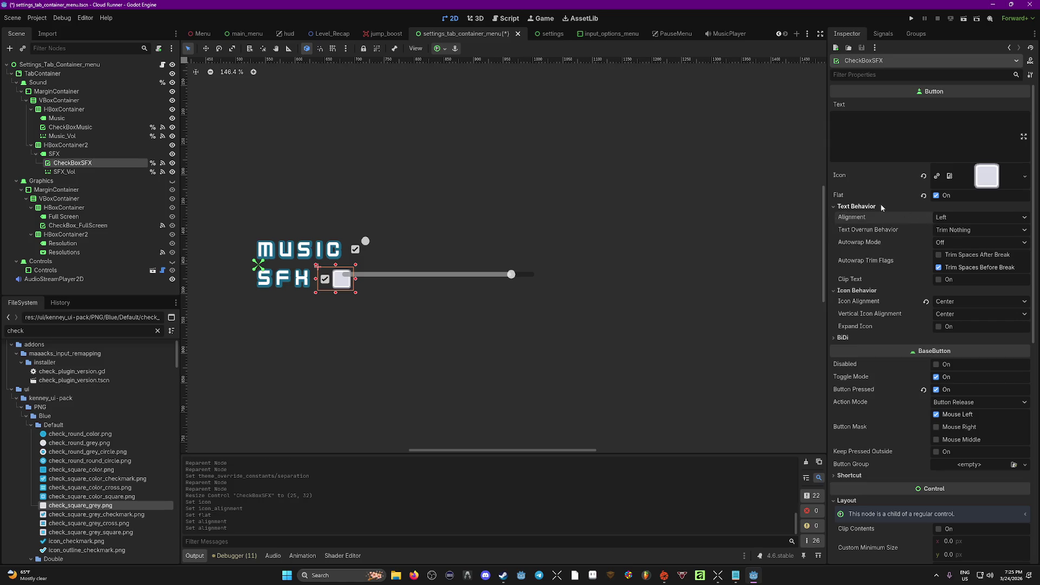
click(861, 206)
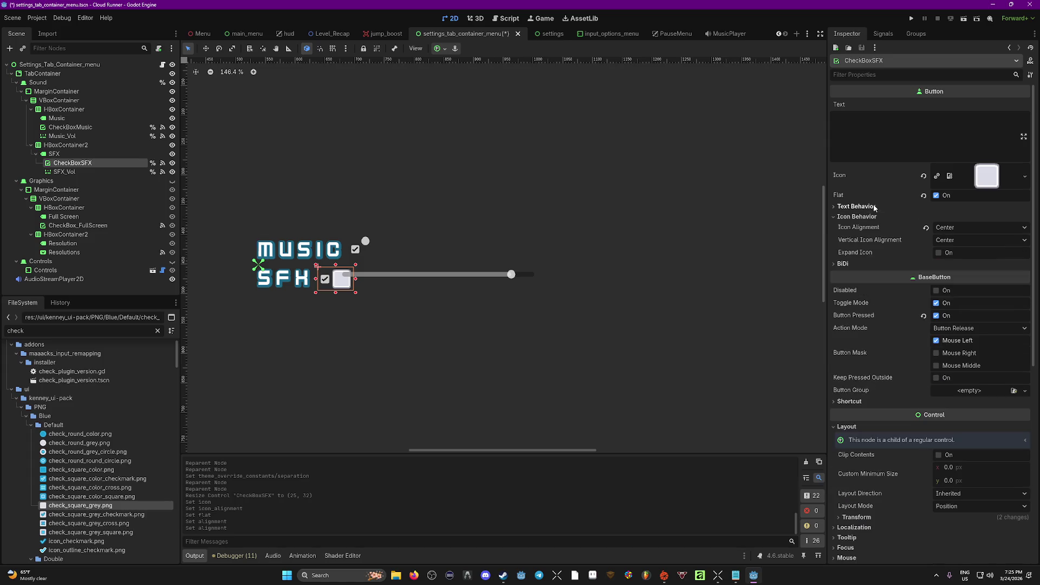
click(850, 218)
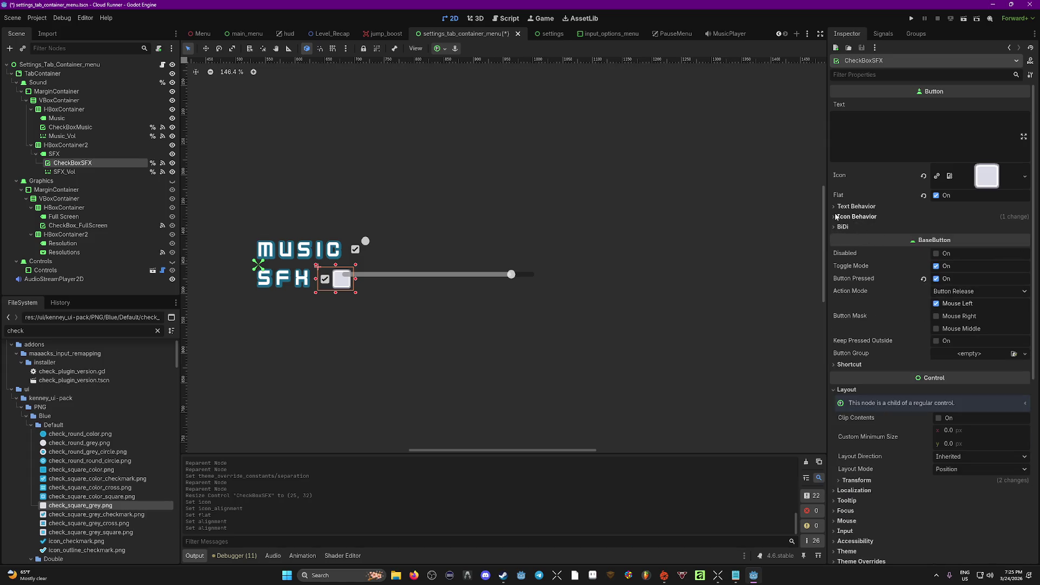
click(935, 266)
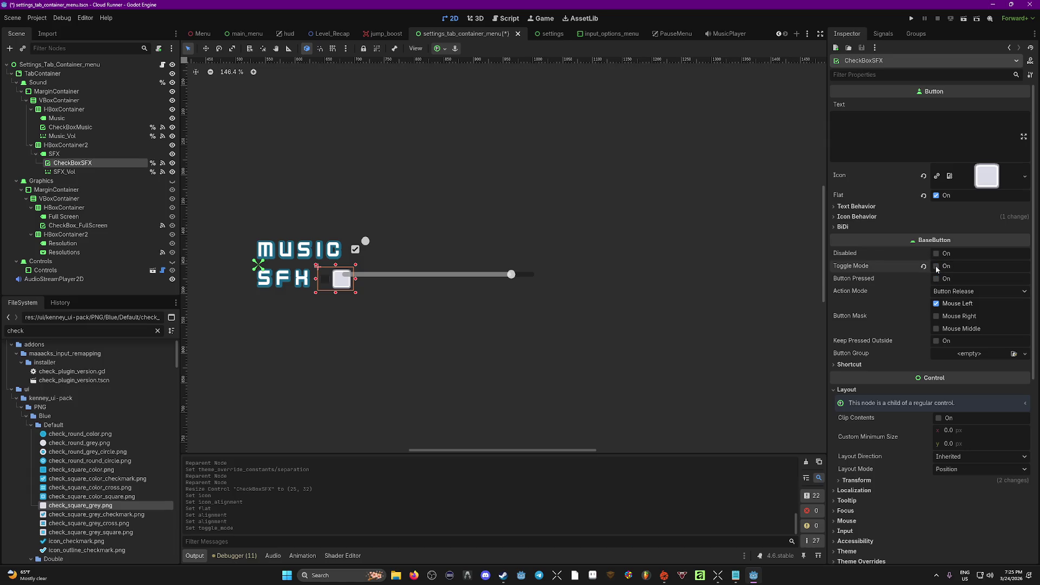
Turn Toggle Mode back on and cut the CheckBoxSFX node with Ctrl+X.
click(936, 266)
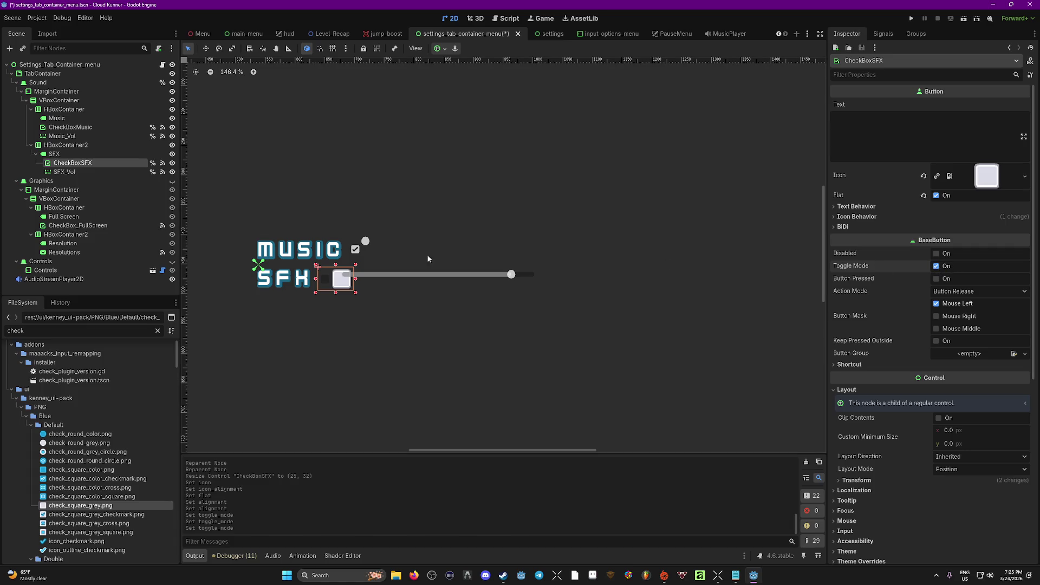
key(ctrl+z)
key(ctrl+x)
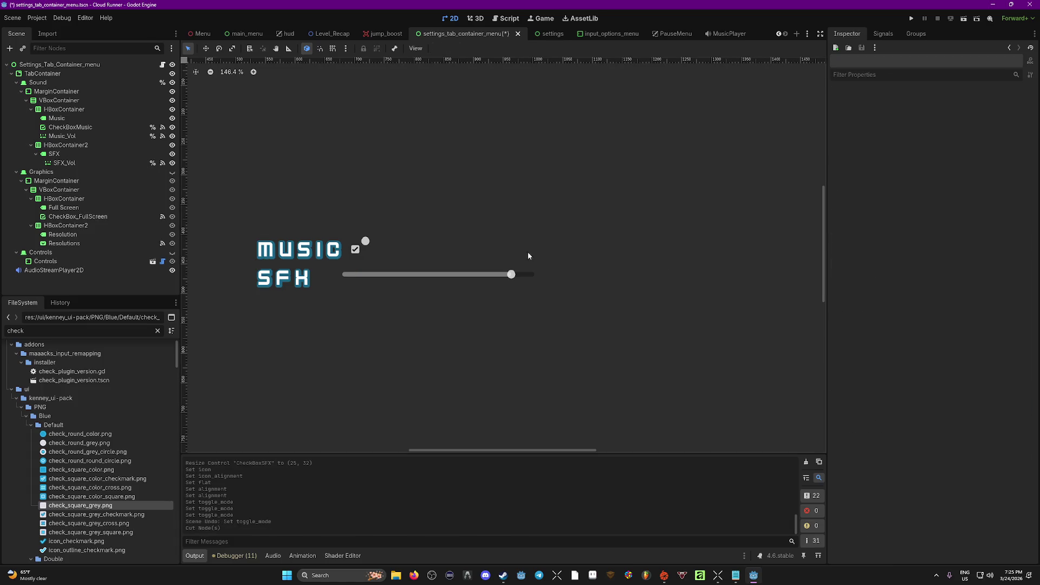
click(328, 280)
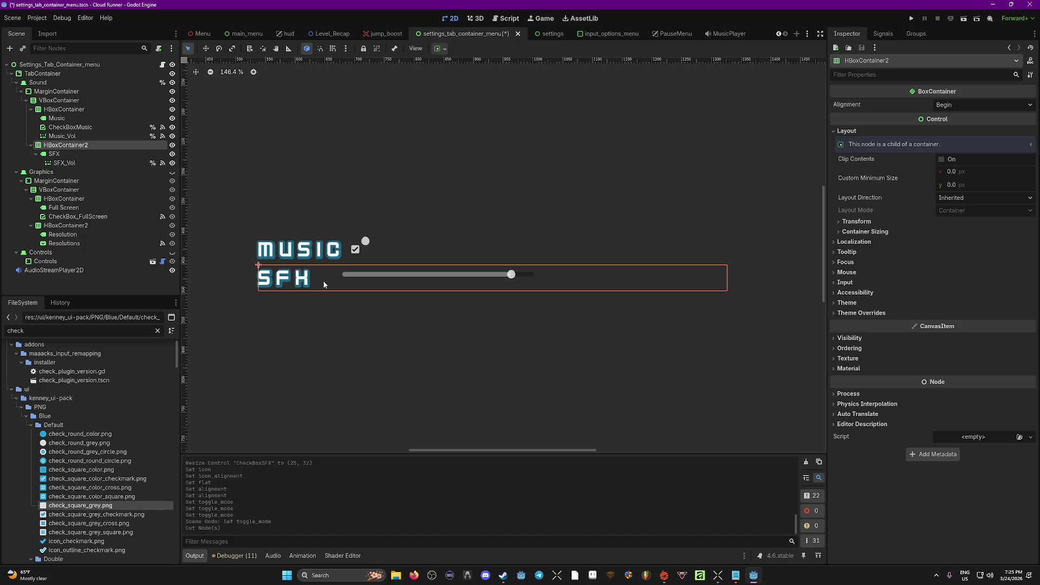
Paste CheckBoxSFX under the SFX label and revert its Icon property to empty.
click(67, 156)
key(ctrl+v)
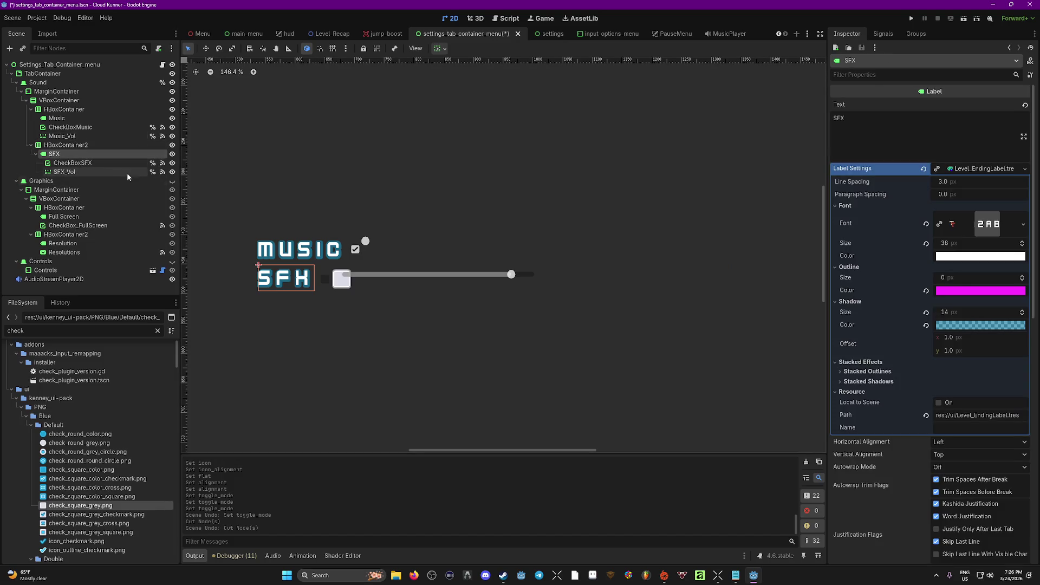
click(111, 164)
click(923, 176)
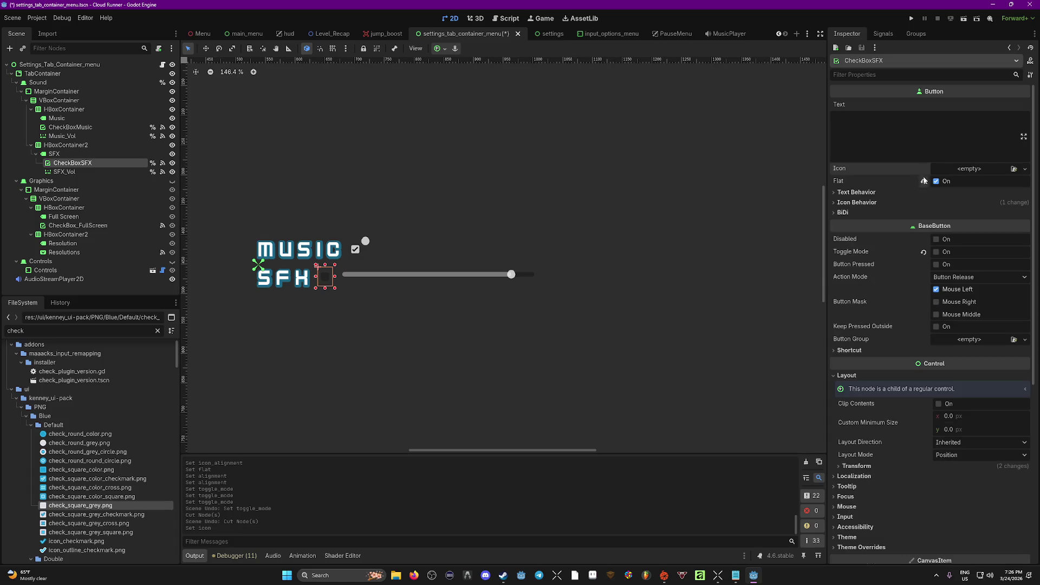
Set check_square_grey_checkmark.png as the Checked icon and check_square_grey.png as Unchecked.
scroll(871, 373, down, 5)
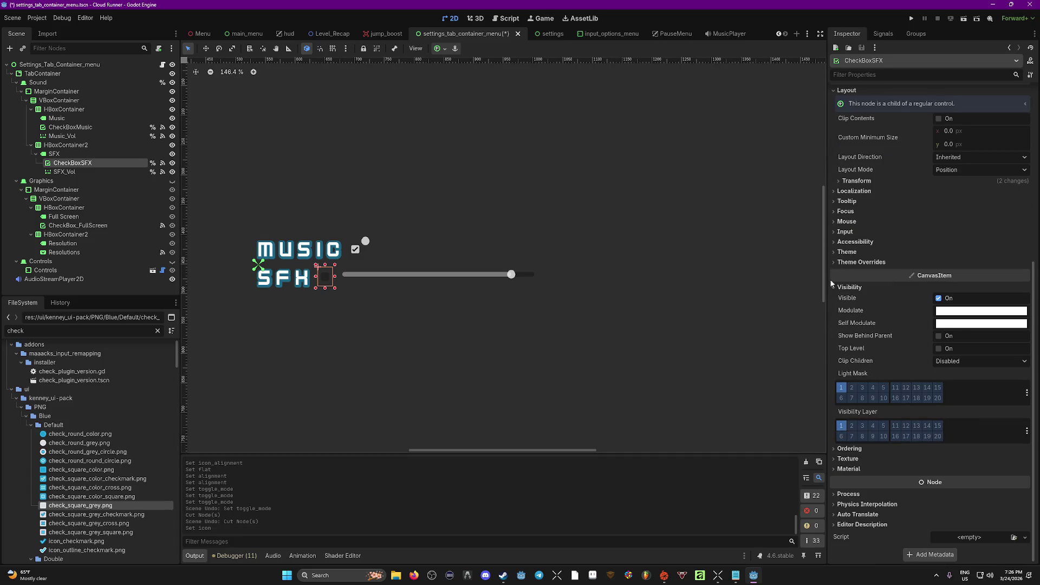
click(835, 262)
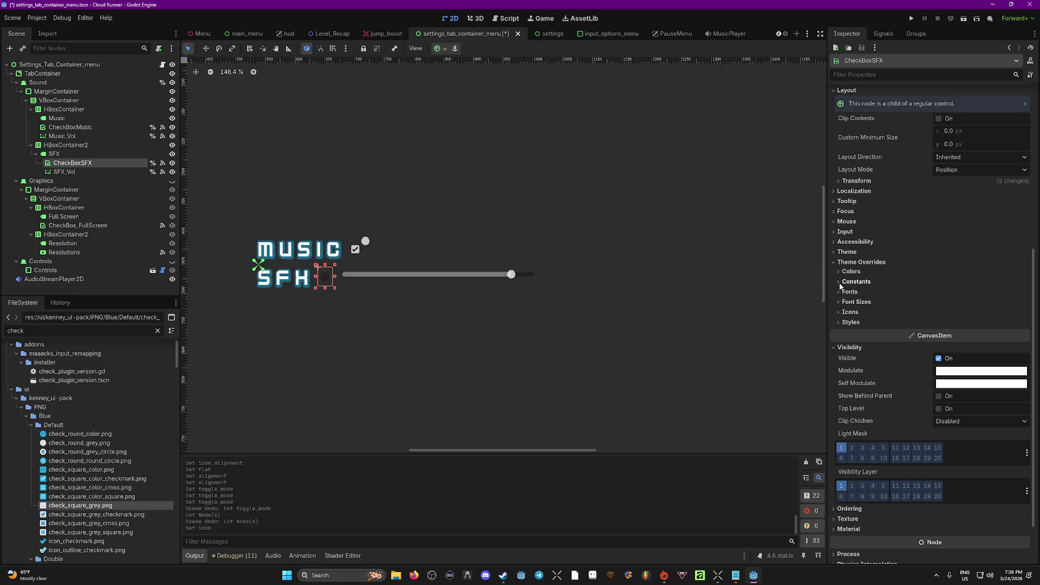
click(850, 312)
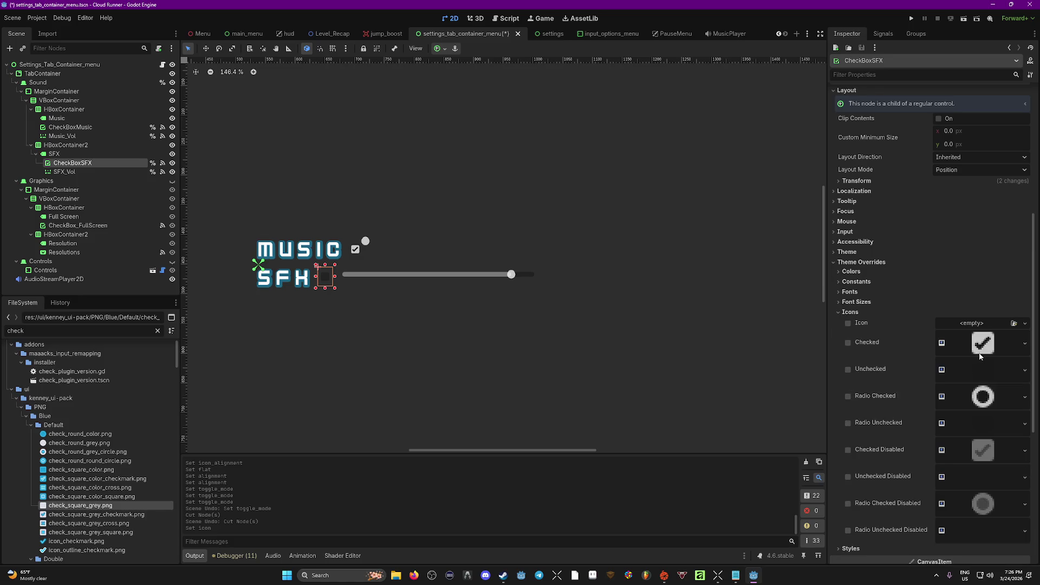
scroll(982, 355, down, 1)
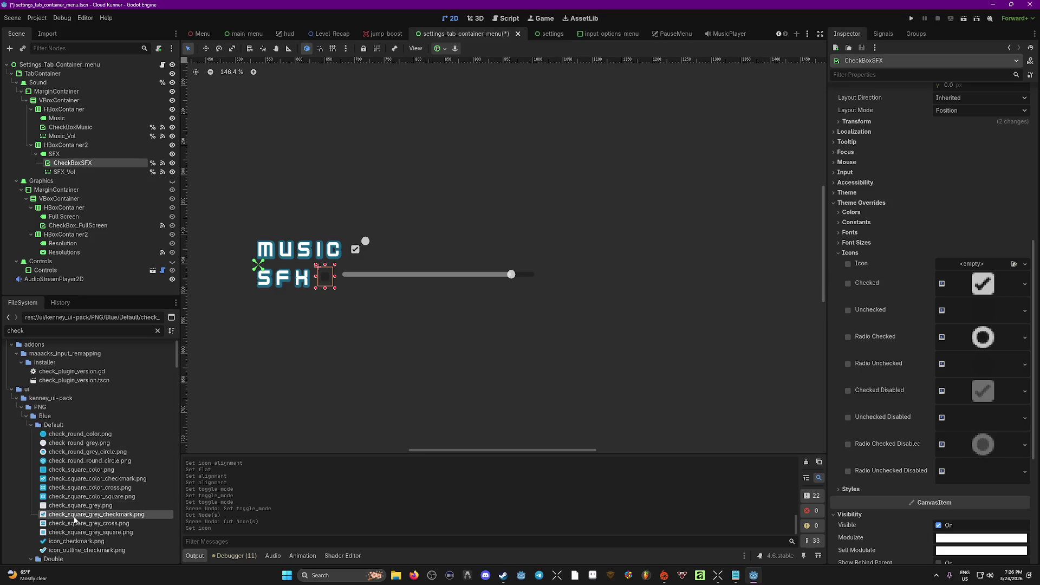
mouse_move(74, 520)
mouse_down()
mouse_move(615, 463)
mouse_move(985, 279)
mouse_move(991, 286)
mouse_up()
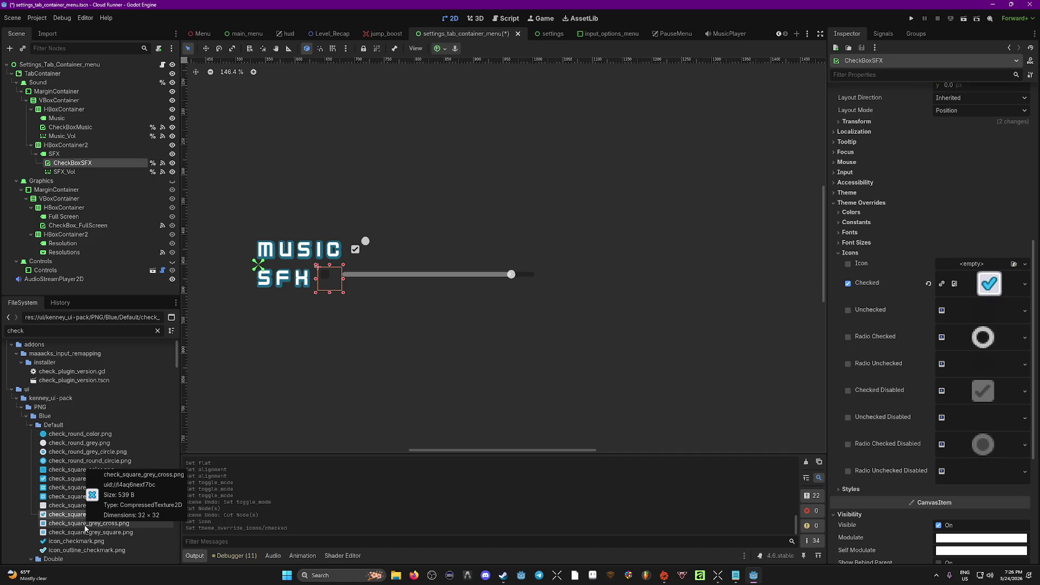
mouse_move(103, 506)
mouse_down()
mouse_move(379, 434)
mouse_move(989, 310)
mouse_up()
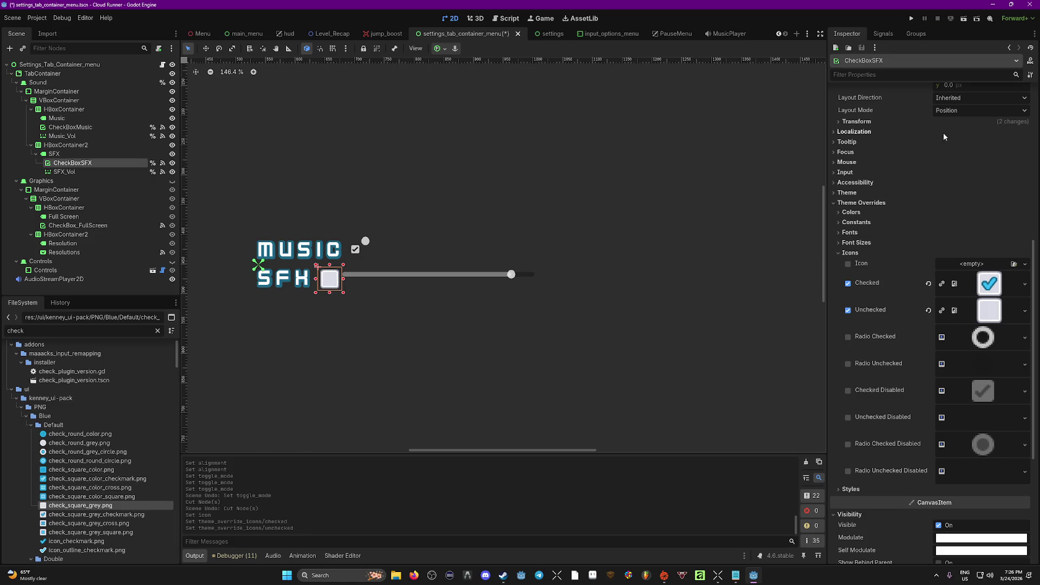
scroll(945, 151, up, 10)
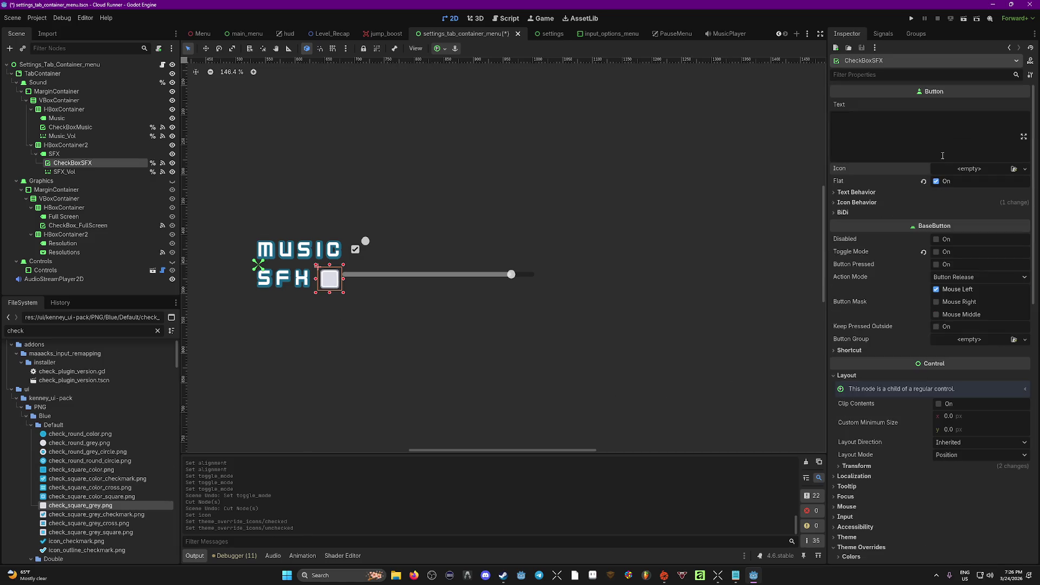
Preview the SFX checkbox's Disabled, Toggle Mode and Button Pressed states, reverting each.
click(935, 240)
click(936, 239)
click(936, 252)
click(935, 263)
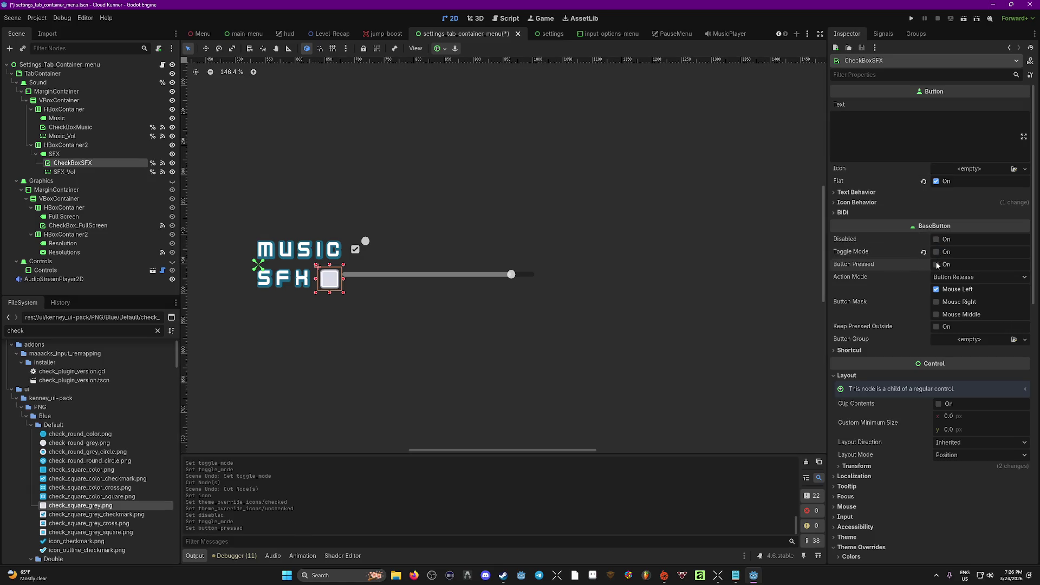
click(937, 263)
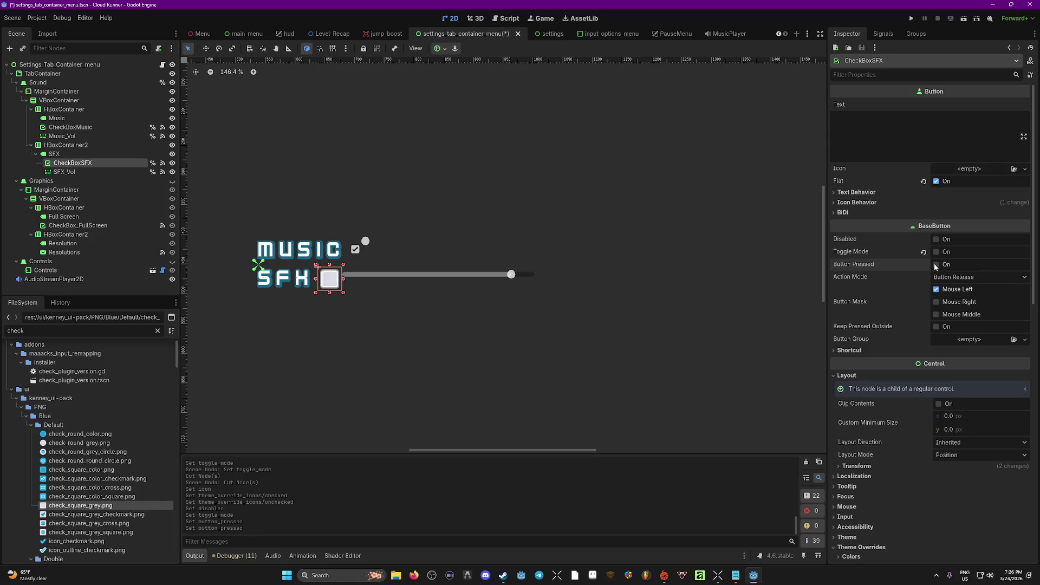
Compare the Flat style, then set check_square_grey.png as the base Icon override.
click(935, 181)
click(936, 265)
click(936, 182)
click(936, 182)
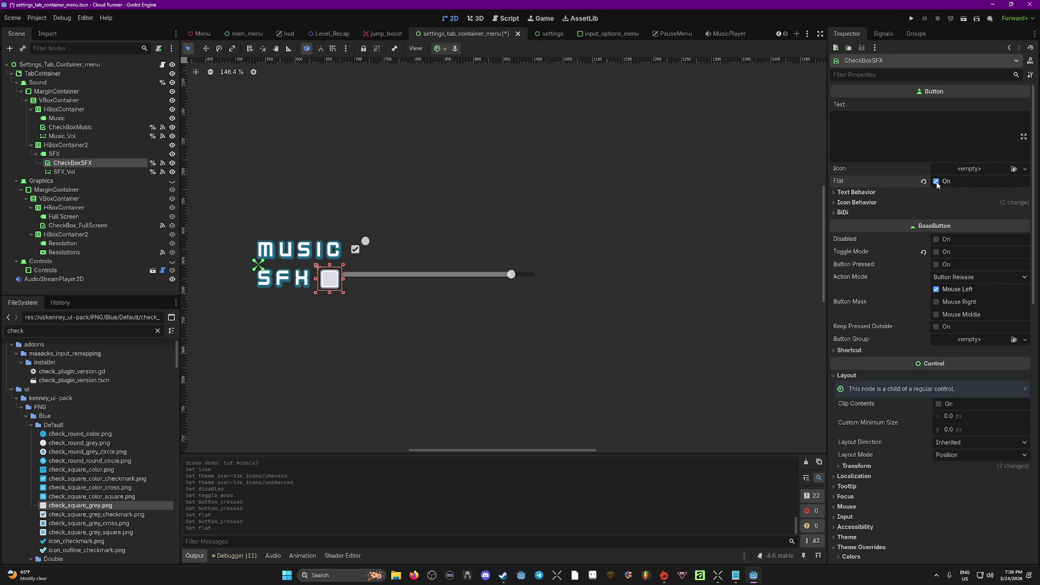
scroll(899, 325, down, 6)
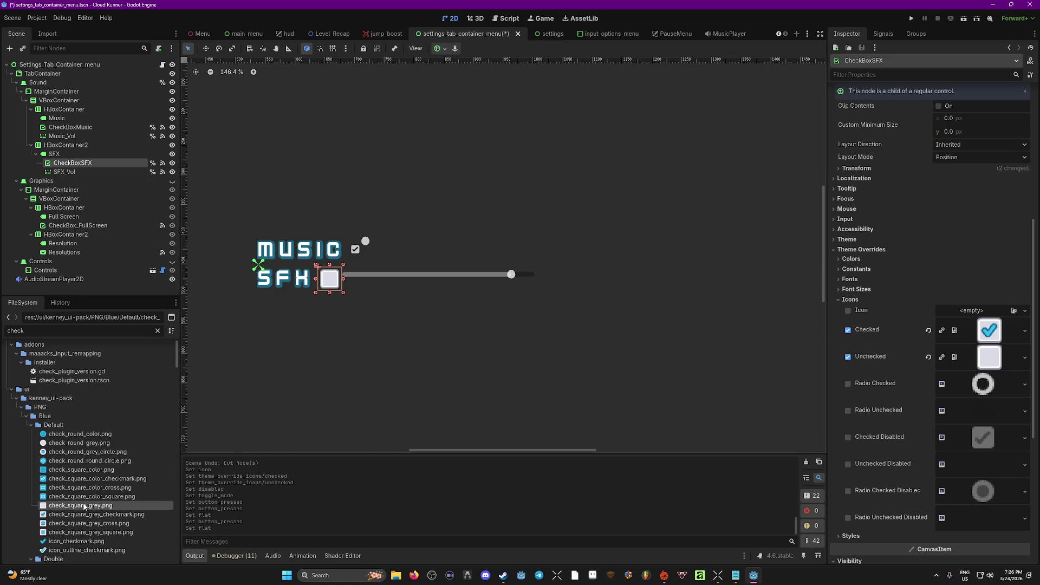
mouse_move(80, 506)
mouse_down()
mouse_move(487, 495)
mouse_move(971, 311)
mouse_up()
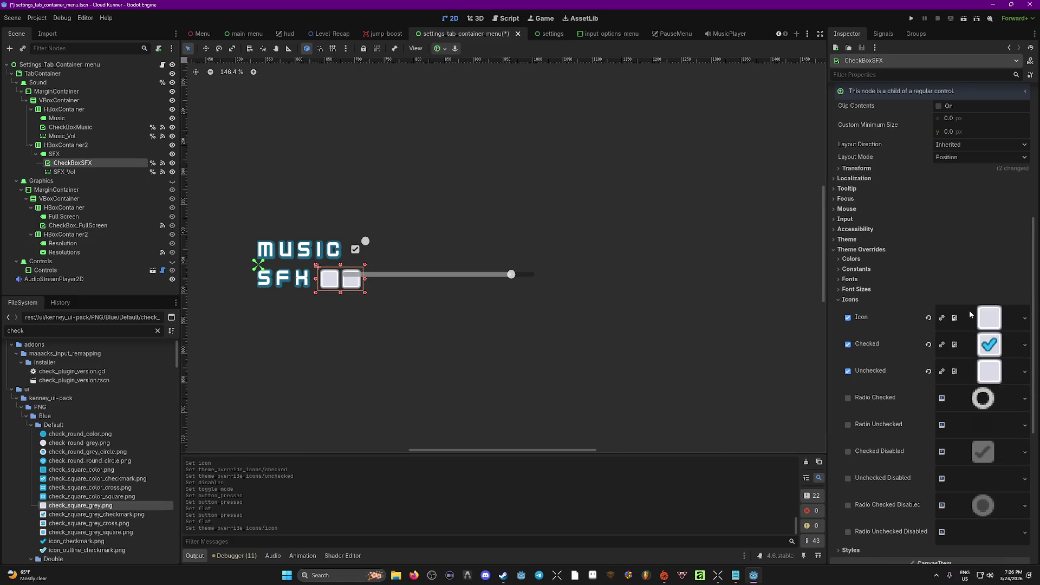
Remove the base Icon override, set check_square_grey_cross.png as Checked Disabled, and save.
click(848, 319)
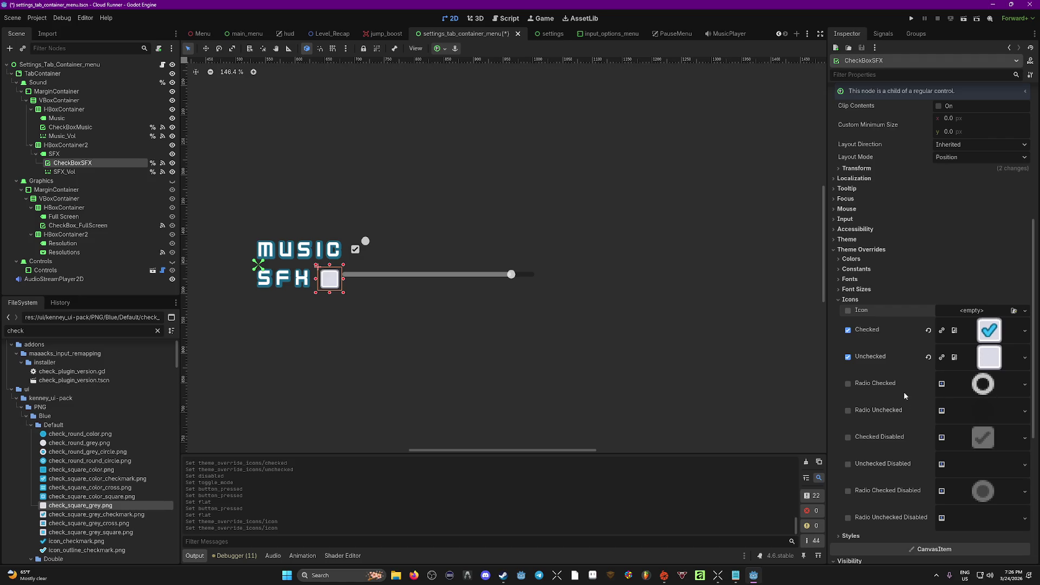
click(92, 524)
drag(93, 524, 986, 442)
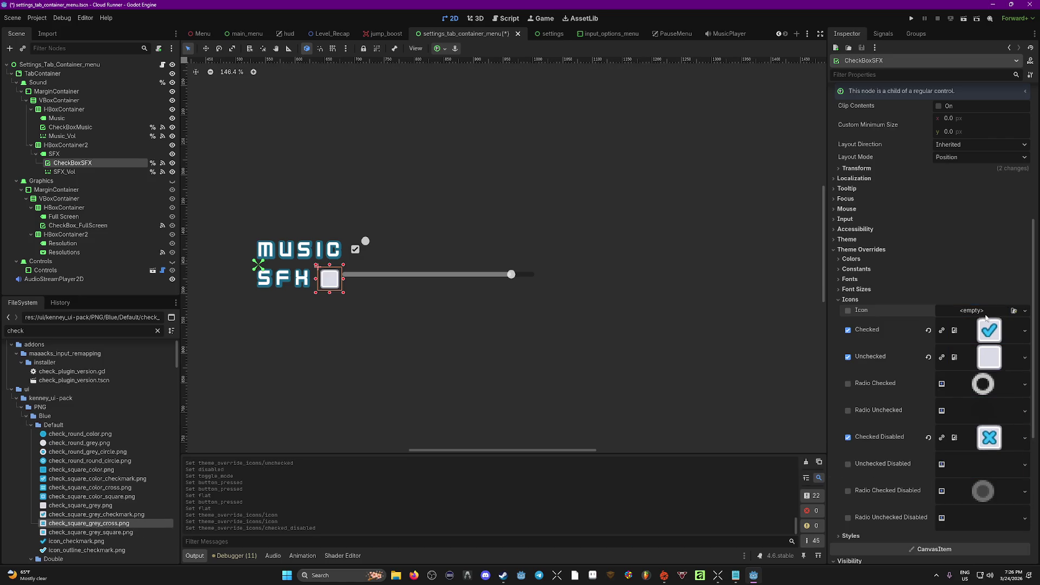
key(ctrl+s)
Restore Toggle Mode to on, save the scene again, and run the project with F5.
scroll(937, 239, up, 5)
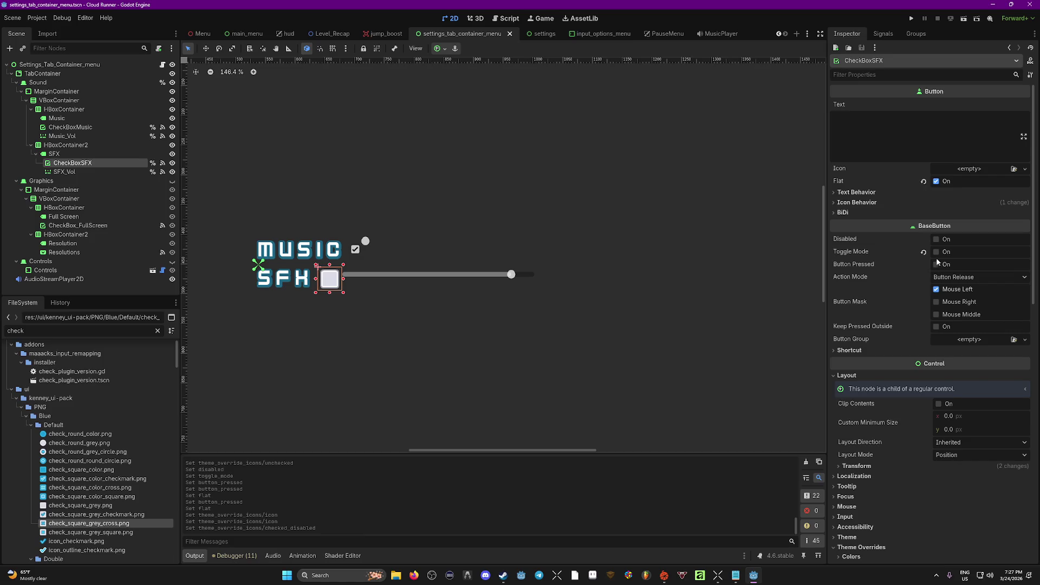
click(935, 252)
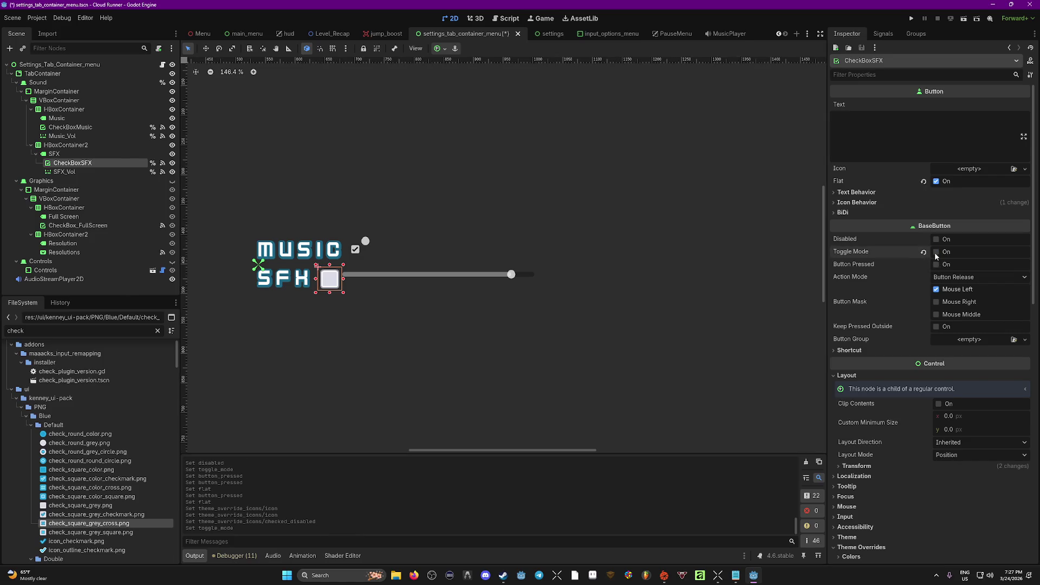
click(923, 252)
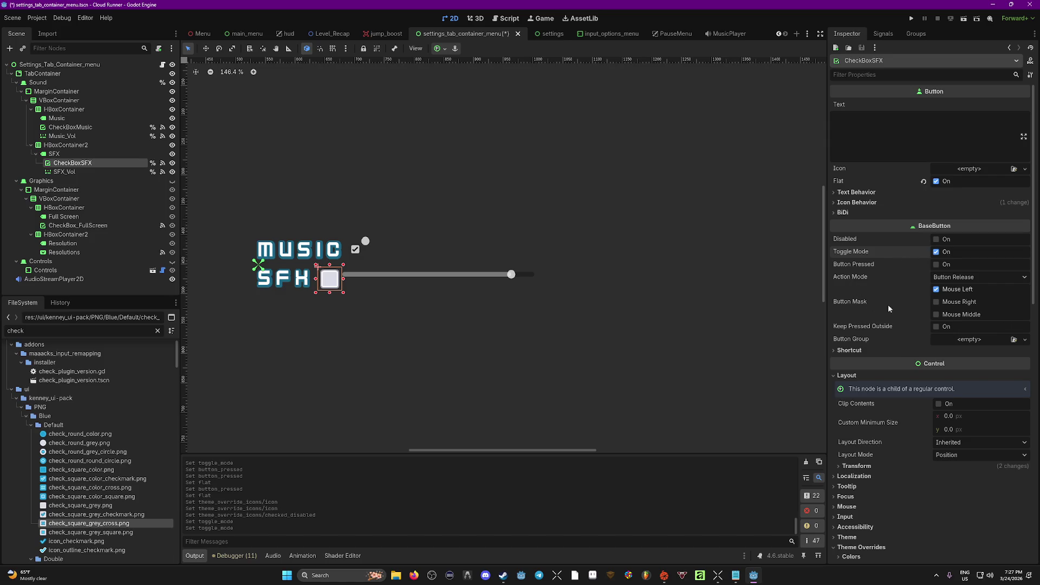
key(ctrl+s)
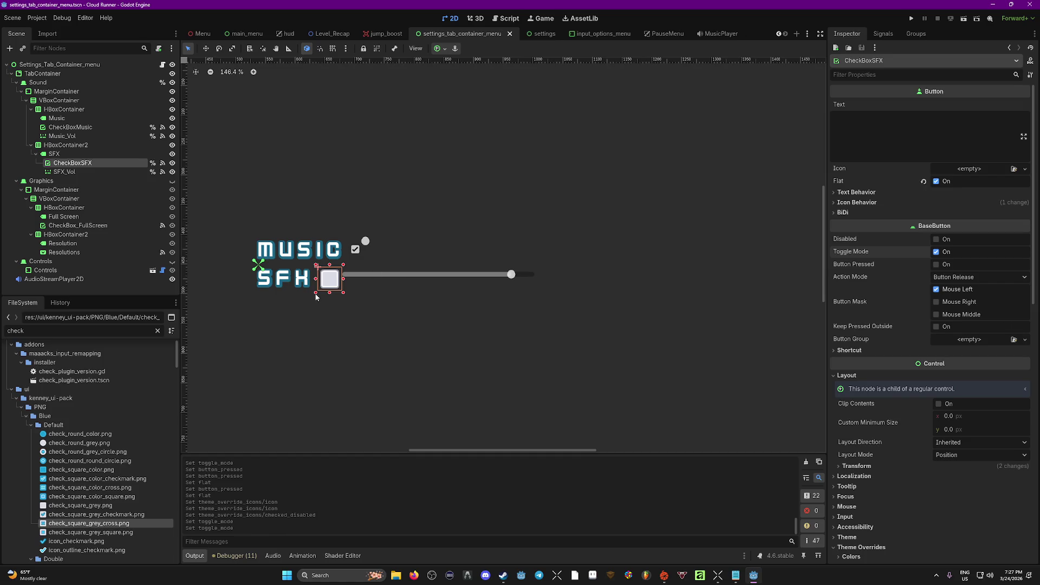
scroll(704, 325, down, 2)
scroll(875, 407, down, 5)
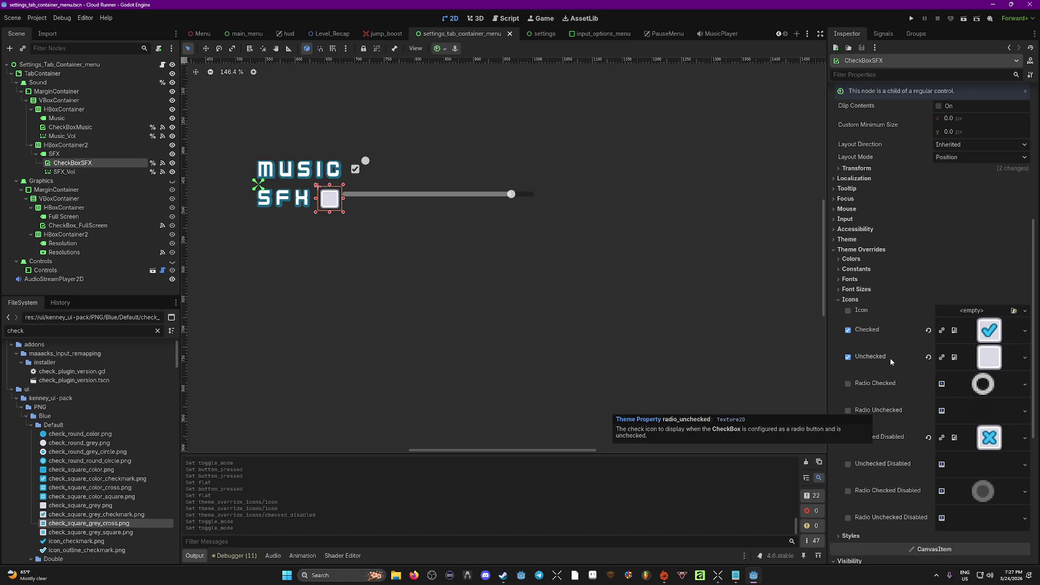
scroll(894, 346, down, 5)
scroll(857, 348, up, 5)
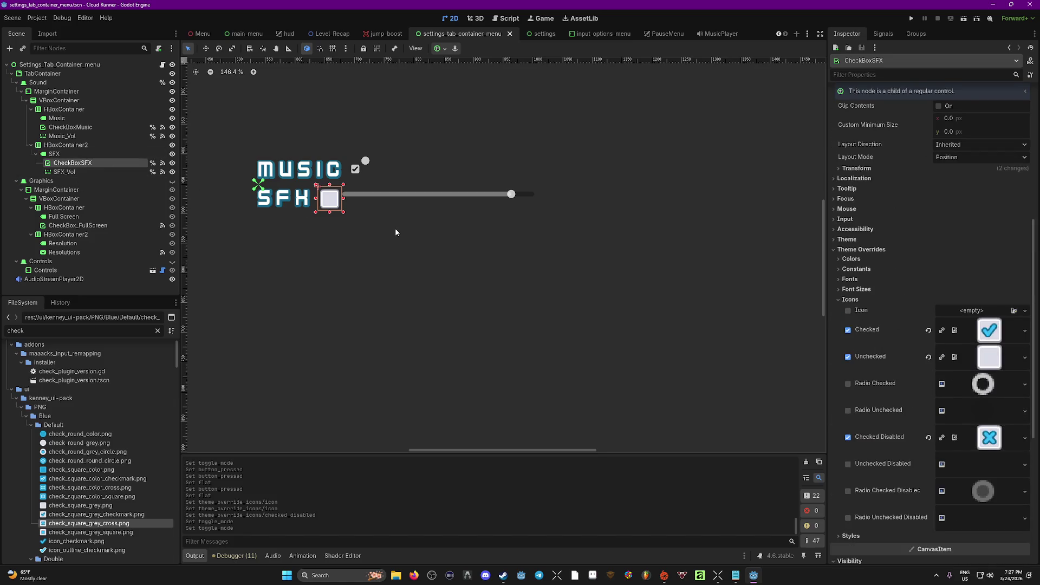
key(F5)
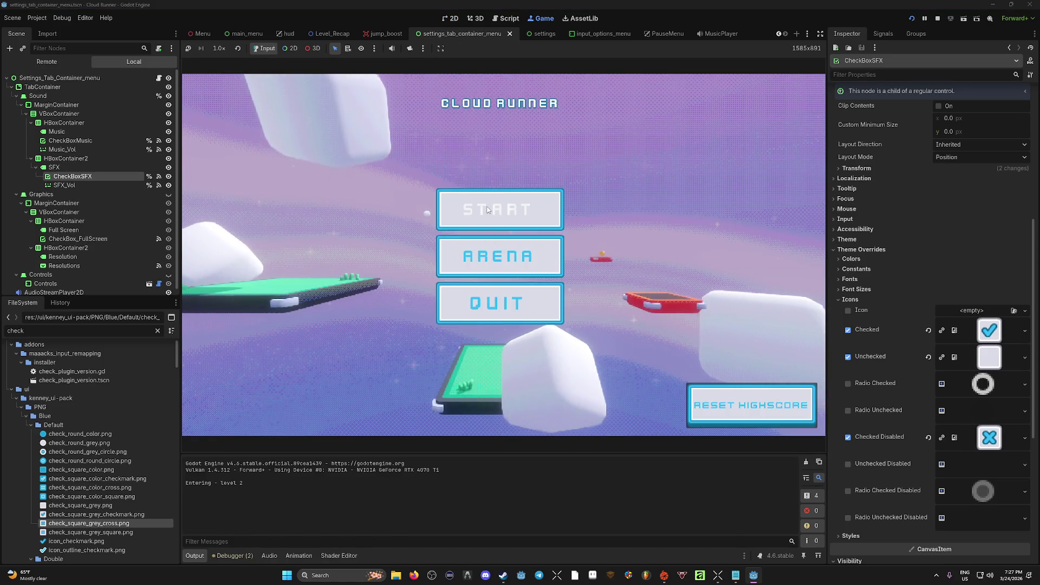
click(528, 255)
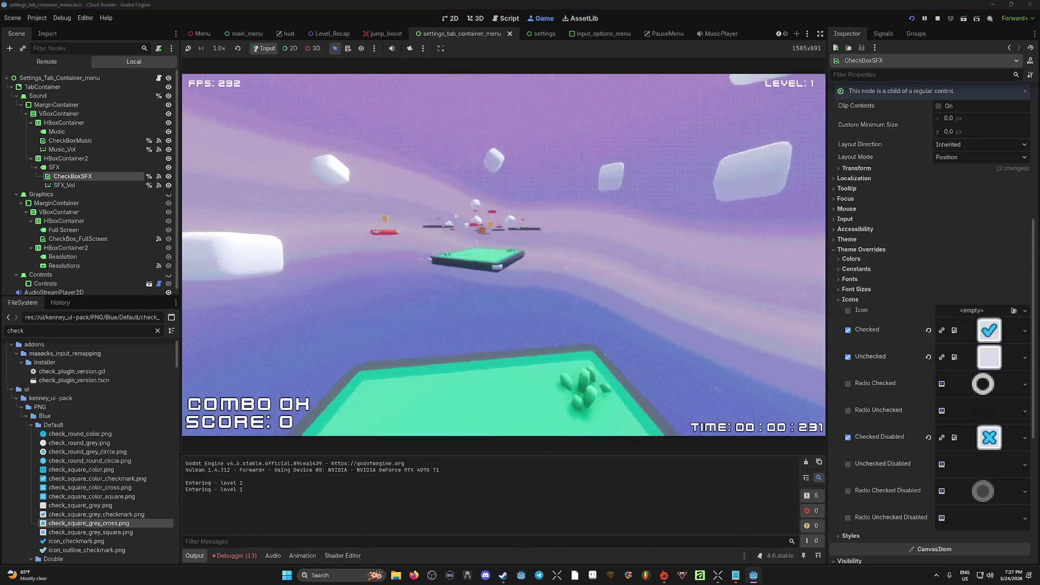
key(Escape)
click(501, 257)
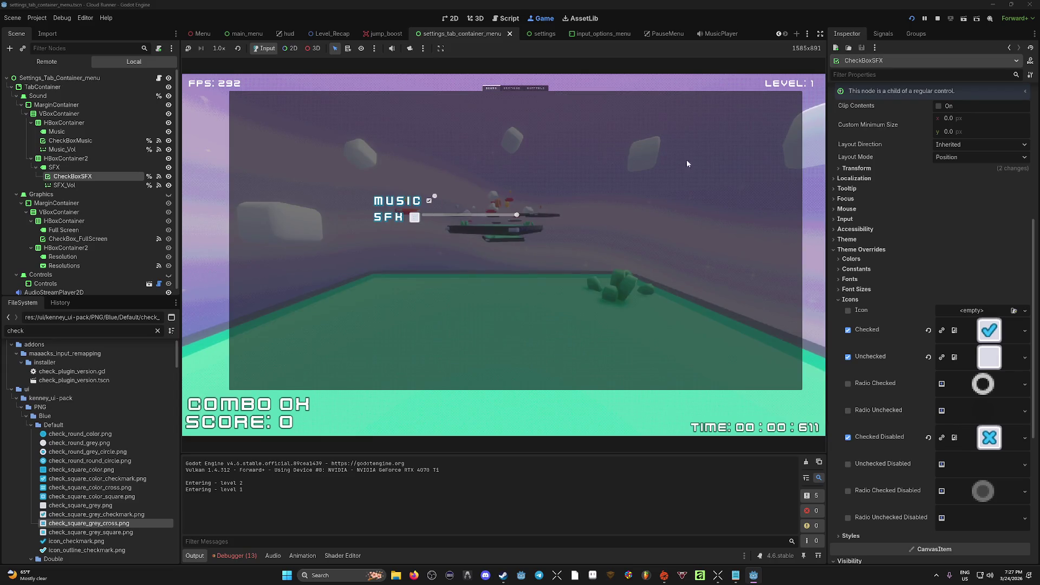
click(938, 18)
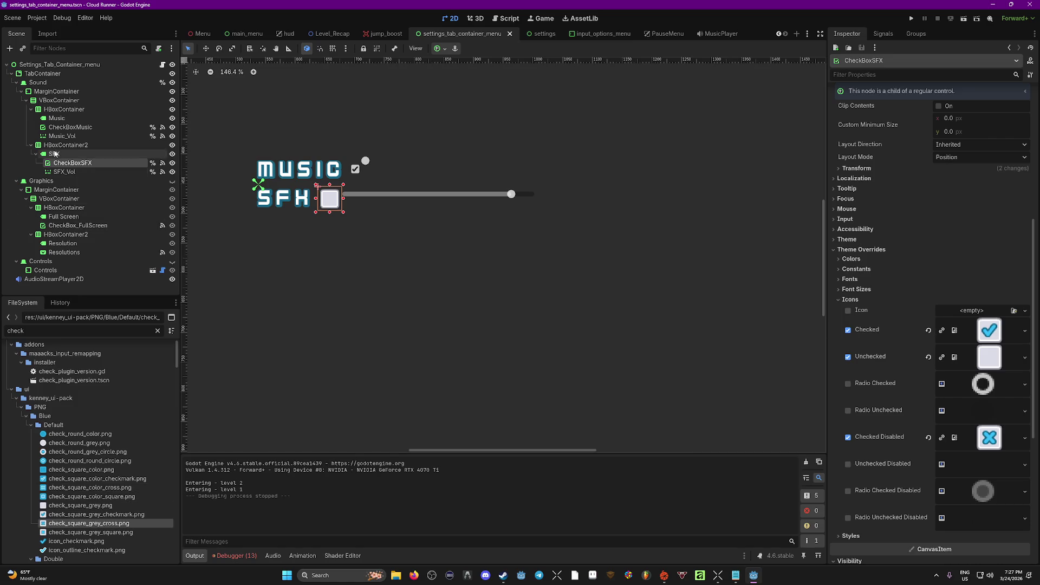
Give CheckBoxMusic grey checkmark, plain-square and check_square_grey_cross.png icons for Checked, Unchecked and Checked Disabled.
click(71, 127)
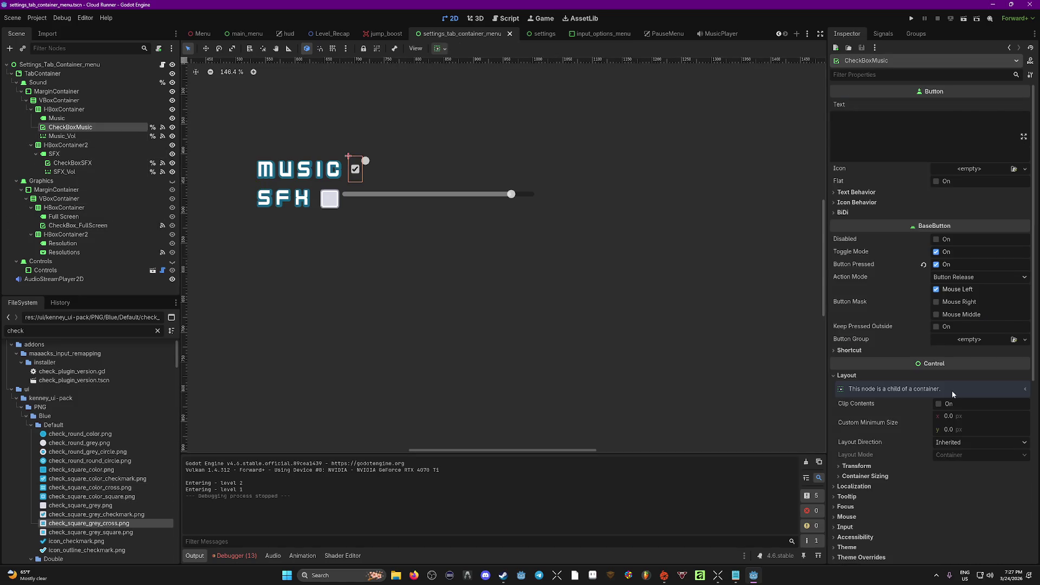
scroll(852, 351, down, 5)
click(836, 321)
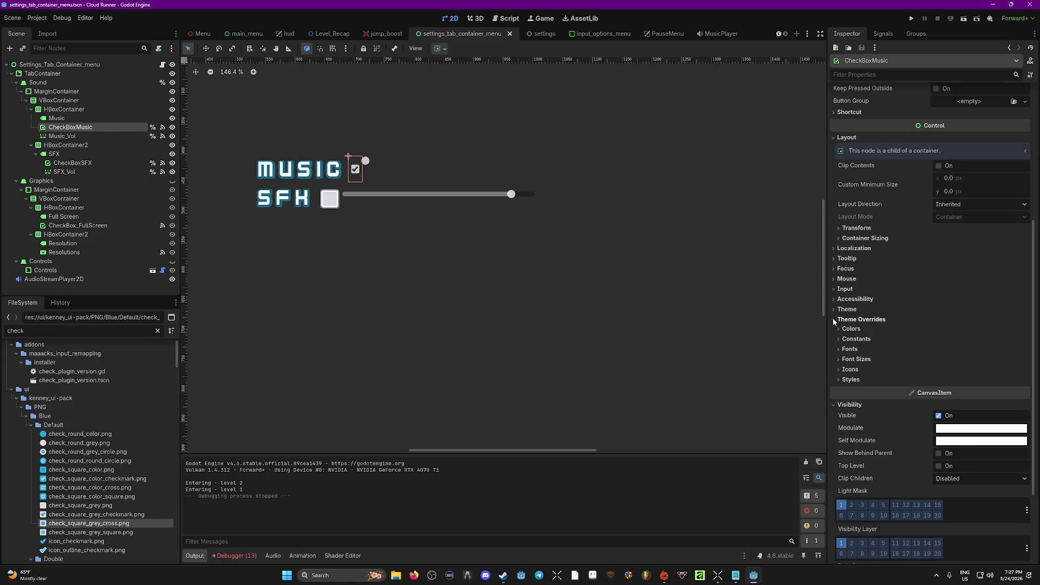
click(839, 370)
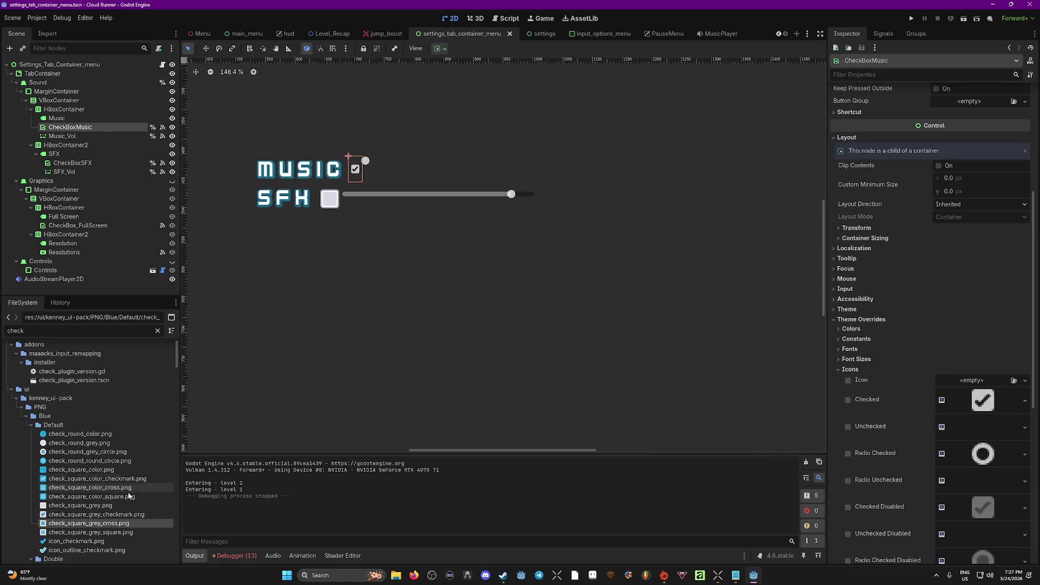
mouse_move(80, 506)
mouse_down()
mouse_move(621, 487)
mouse_move(981, 402)
mouse_move(978, 428)
mouse_up()
drag(97, 514, 989, 401)
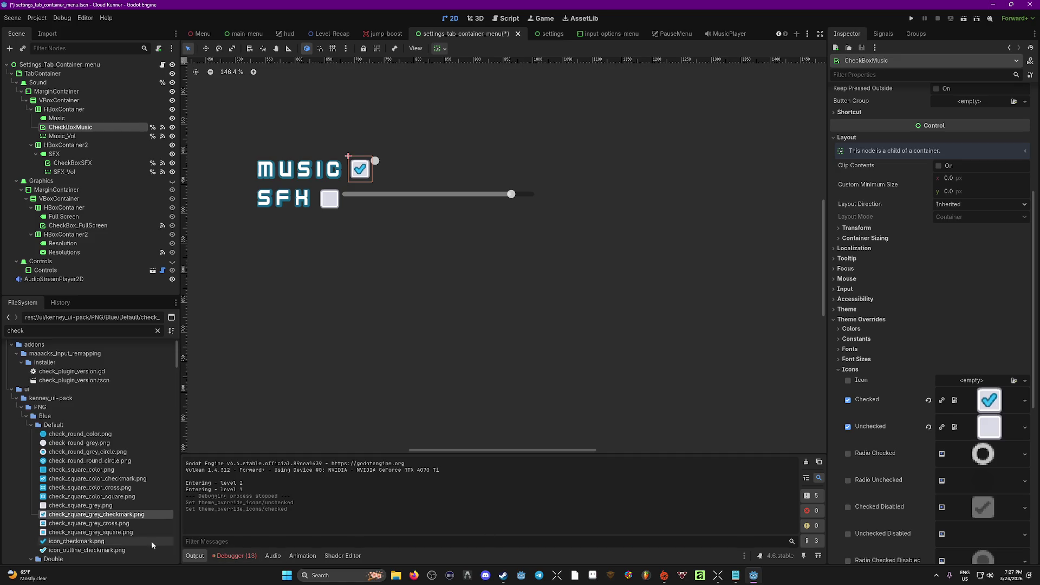
drag(97, 523, 982, 512)
Save the settings scene and select the Music_Vol slider.
key(ctrl+s)
click(62, 136)
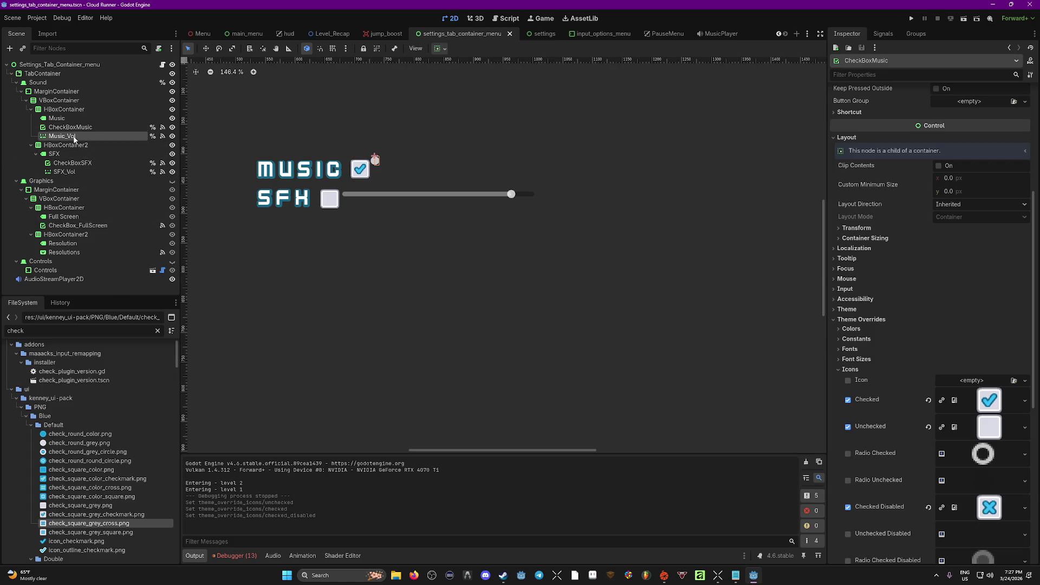
scroll(119, 455, down, 5)
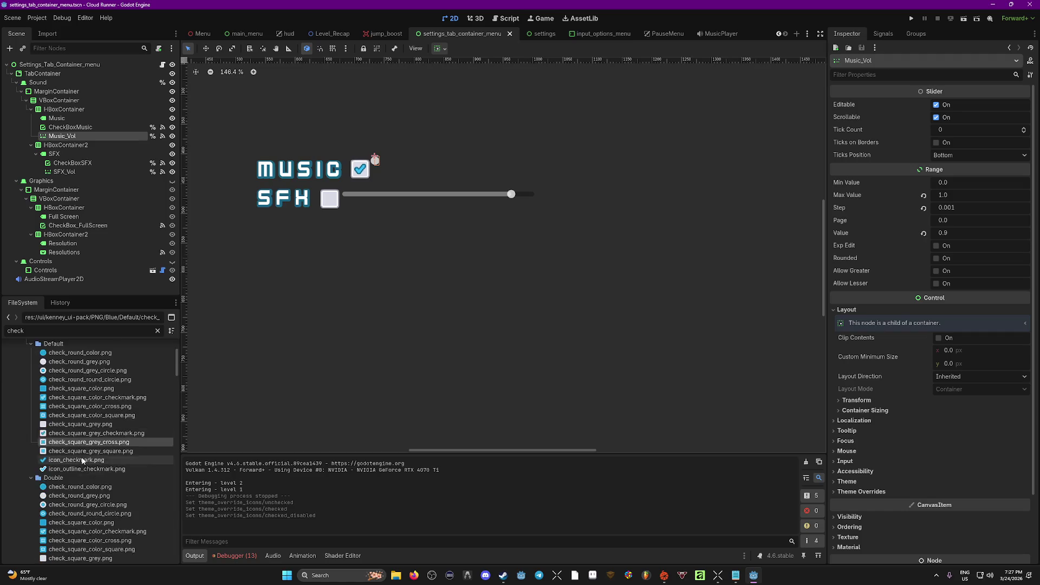
Give the Music_Vol slider slide_horizontal_color_section.png as its Grabber icon.
scroll(867, 390, down, 2)
click(834, 432)
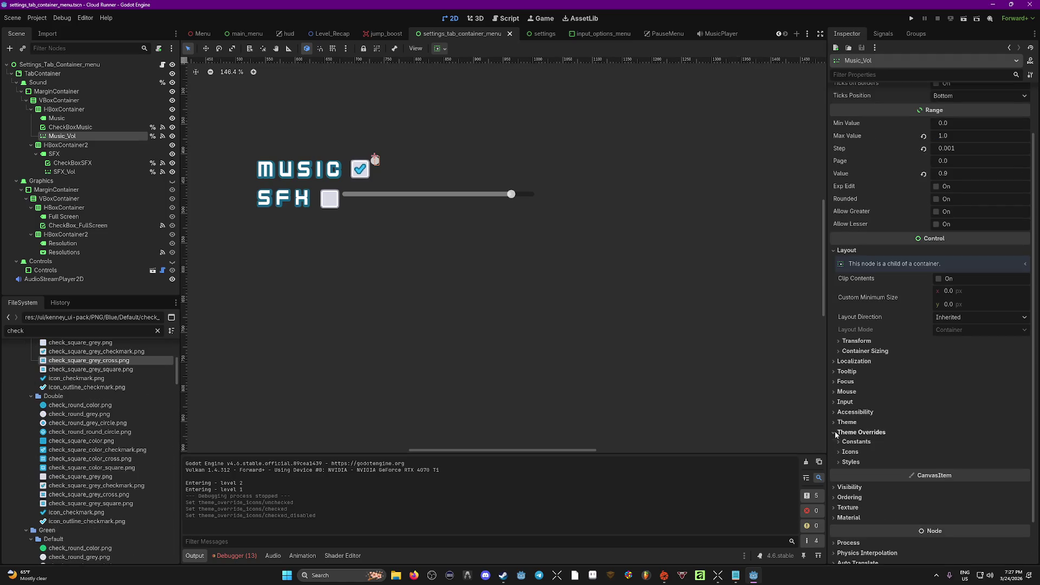
click(839, 451)
scroll(966, 482, down, 5)
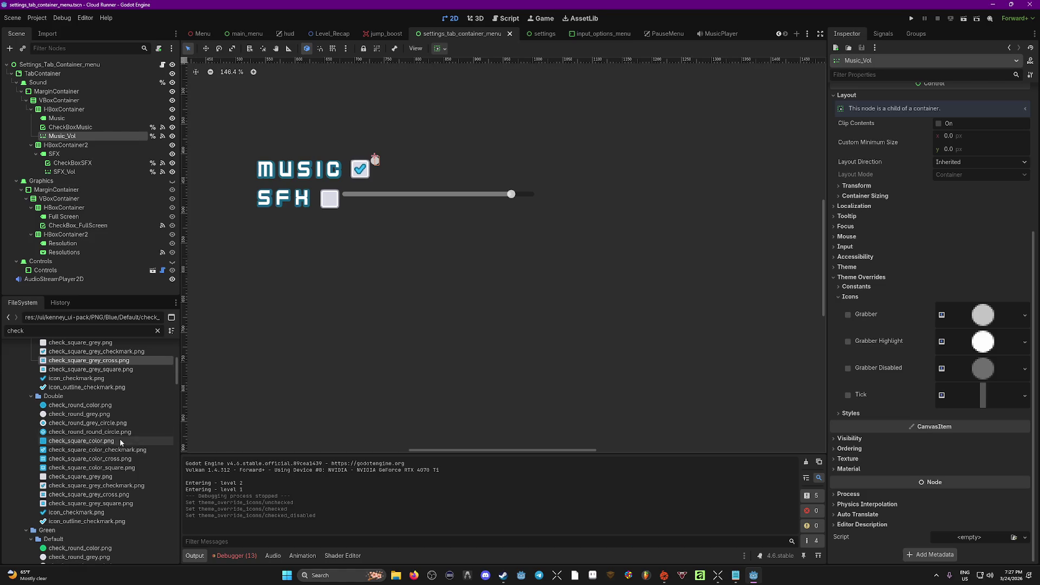
scroll(98, 455, down, 2)
scroll(92, 477, up, 5)
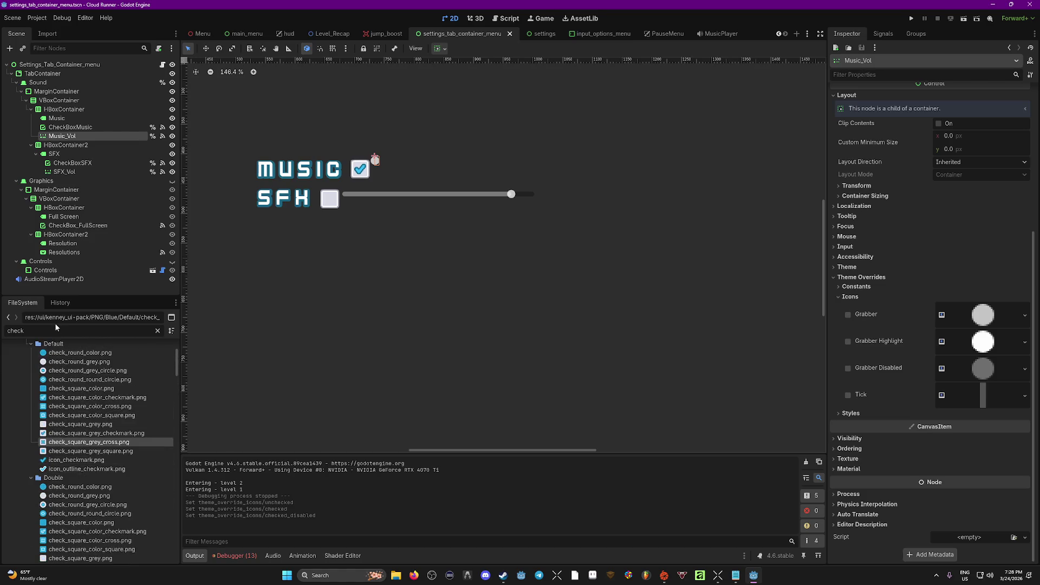
text(slid)
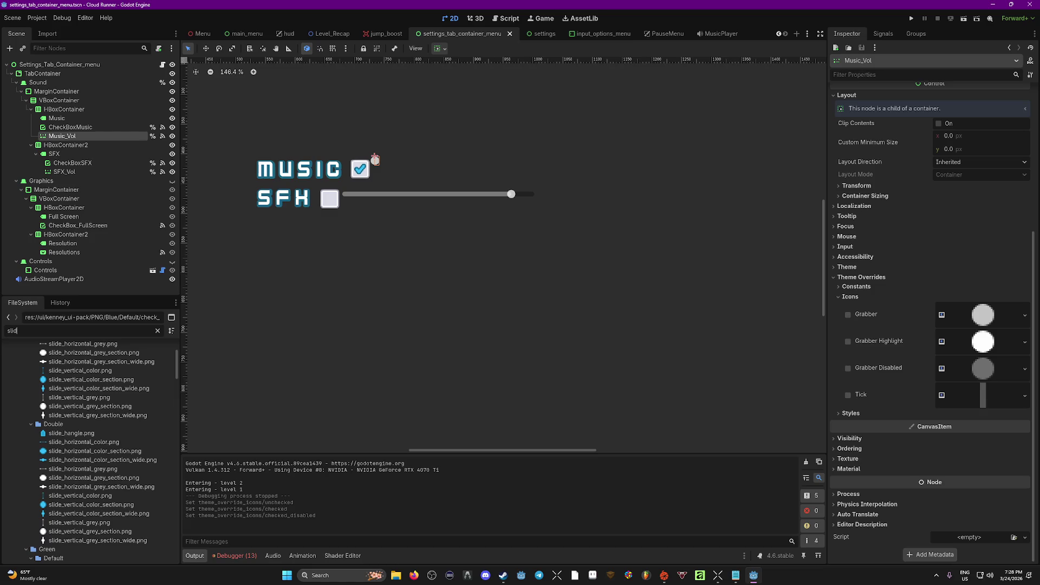
scroll(82, 444, up, 2)
scroll(82, 443, up, 3)
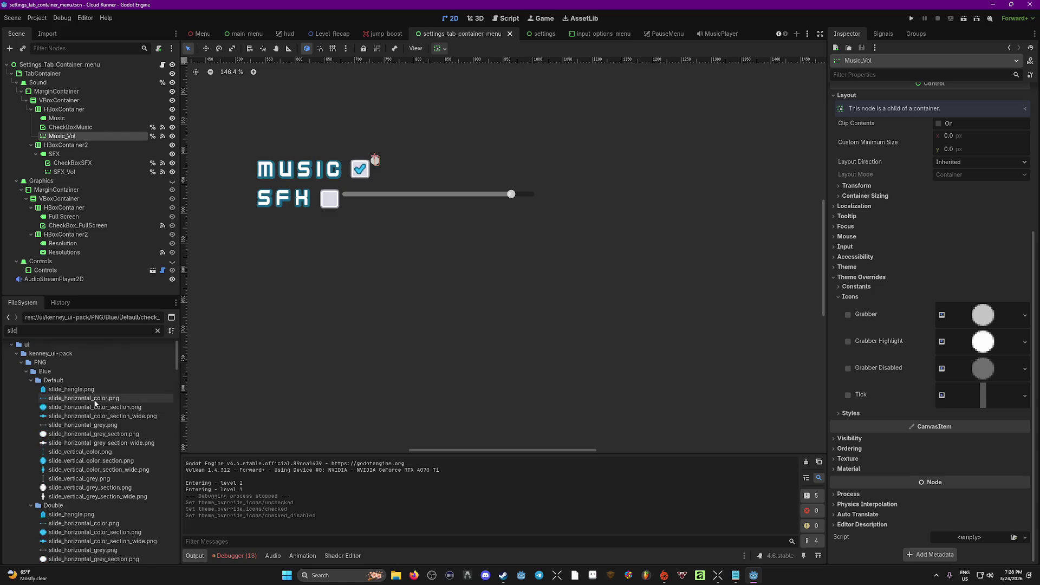
mouse_move(87, 412)
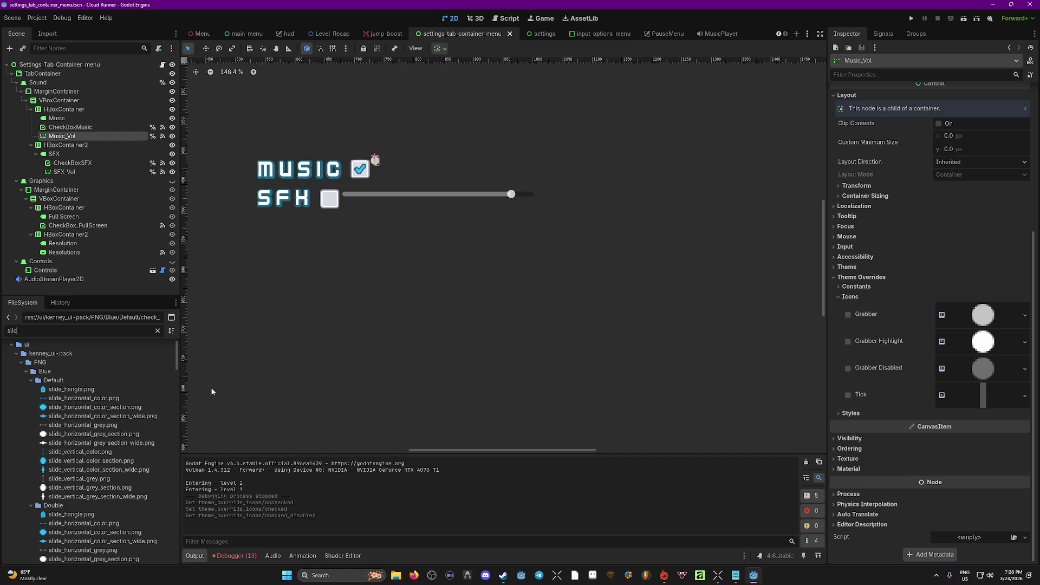
click(83, 399)
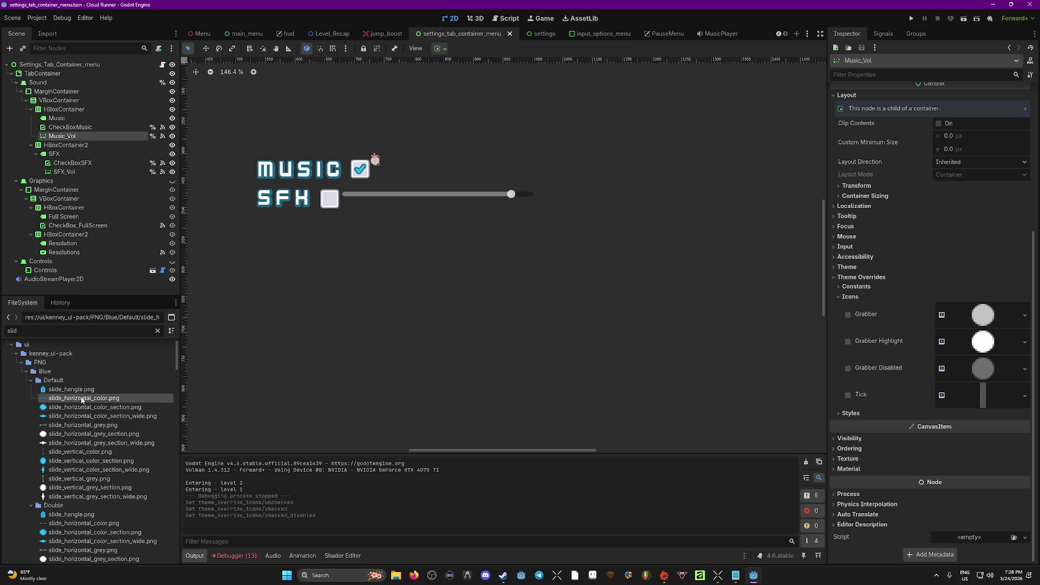
mouse_move(81, 407)
mouse_down()
mouse_move(647, 395)
mouse_move(992, 320)
mouse_up()
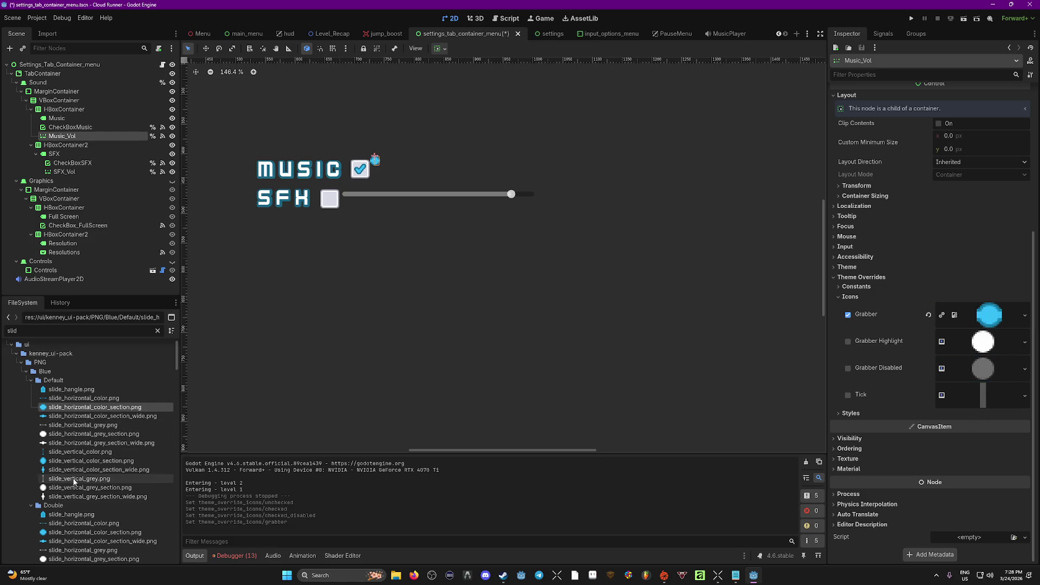
Try the grey bar image as the disabled grabber and inspect its default texture.
mouse_move(78, 427)
mouse_move(77, 427)
mouse_down()
mouse_move(710, 412)
mouse_move(983, 394)
mouse_move(983, 368)
mouse_move(414, 436)
mouse_move(982, 408)
mouse_move(87, 445)
mouse_move(88, 428)
mouse_up()
click(993, 366)
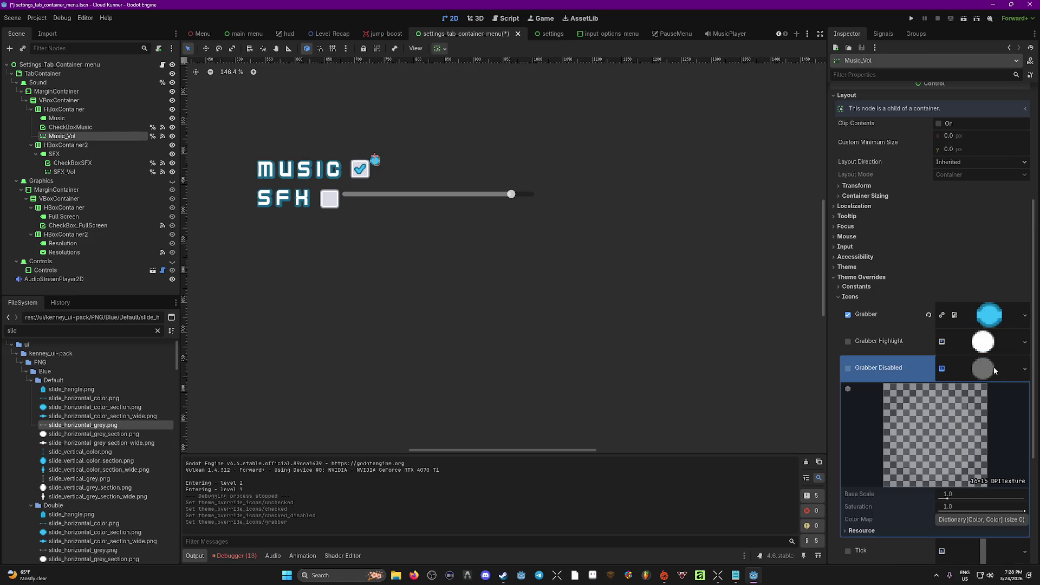
click(993, 367)
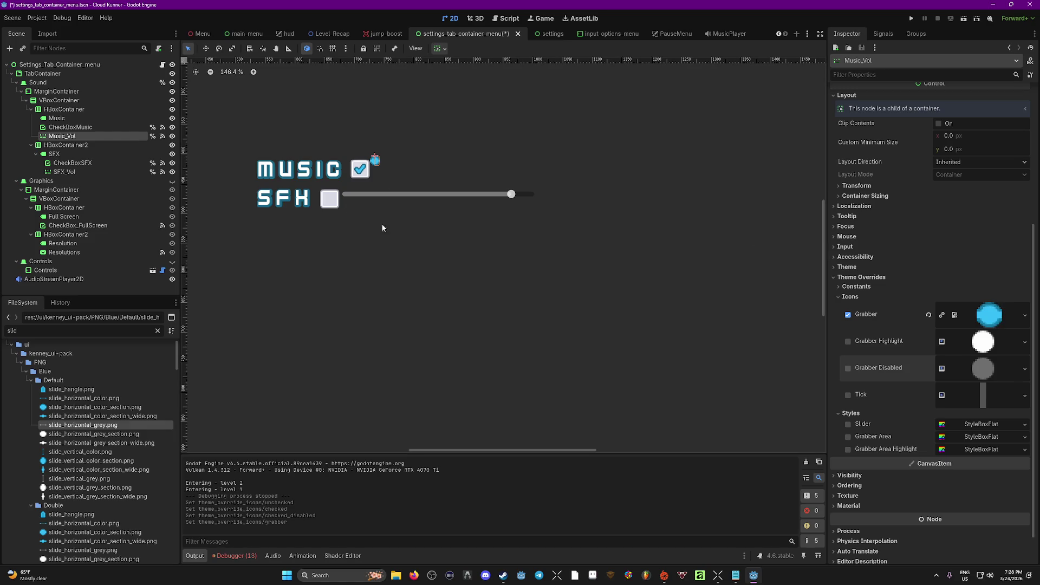
Give the SFX_Vol slider the same blue slide_horizontal_color_section.png grabber.
click(64, 172)
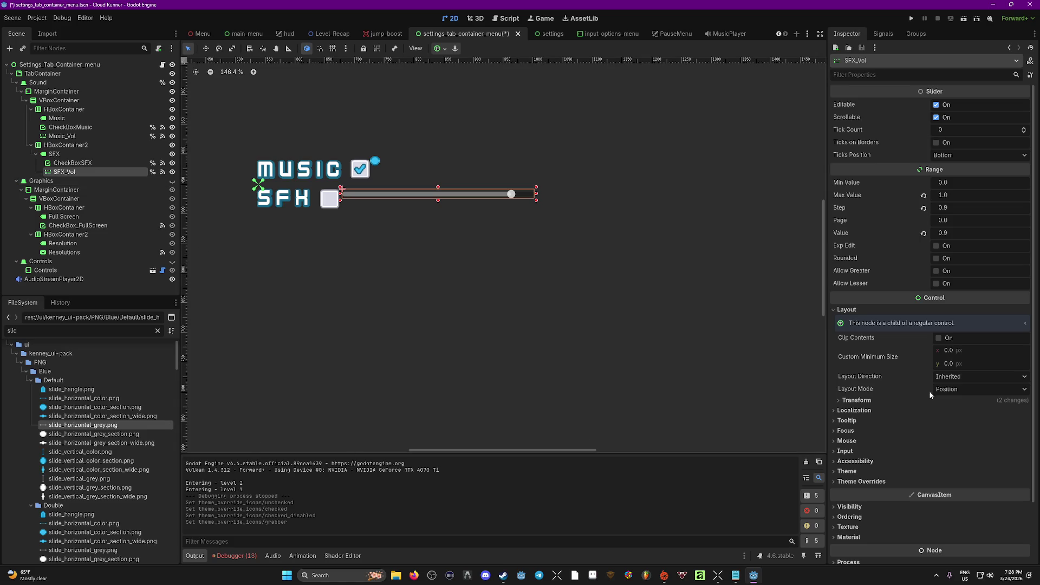
click(837, 481)
scroll(845, 474, down, 3)
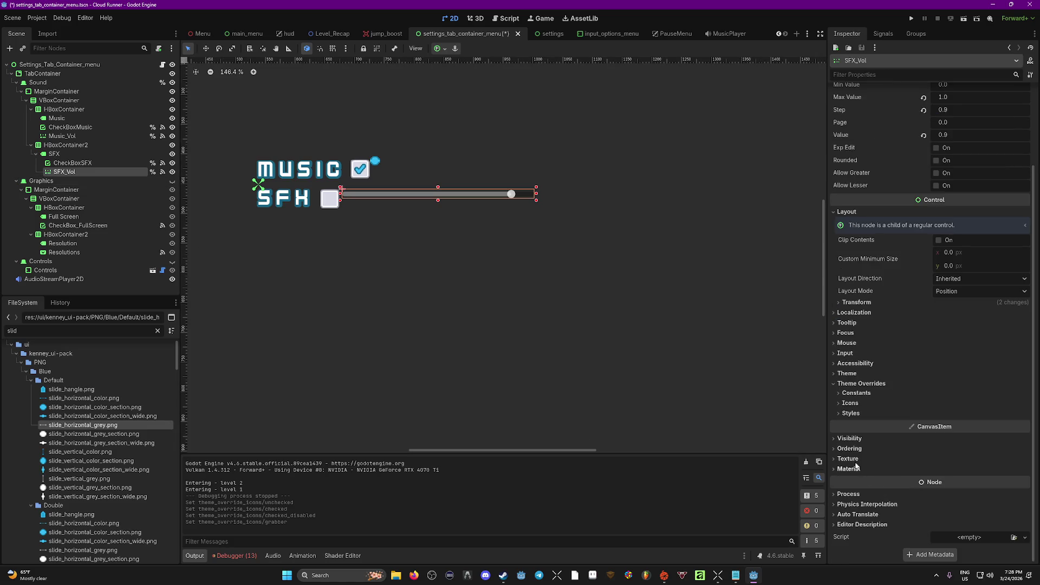
click(841, 404)
drag(64, 410, 991, 426)
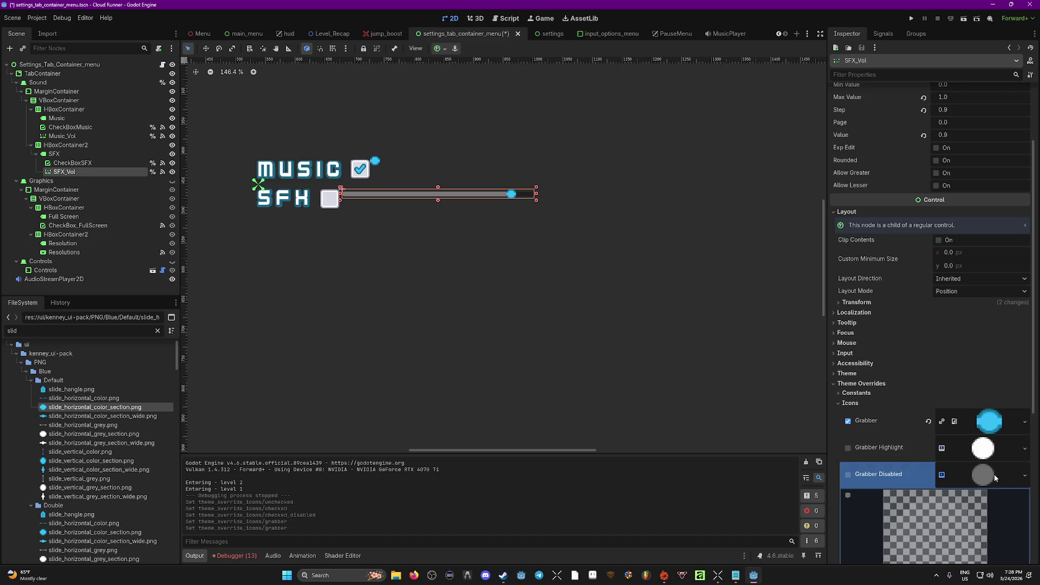
Set slide_horizontal_grey.png as SFX_Vol's Tick icon and nudge the slider right.
click(849, 523)
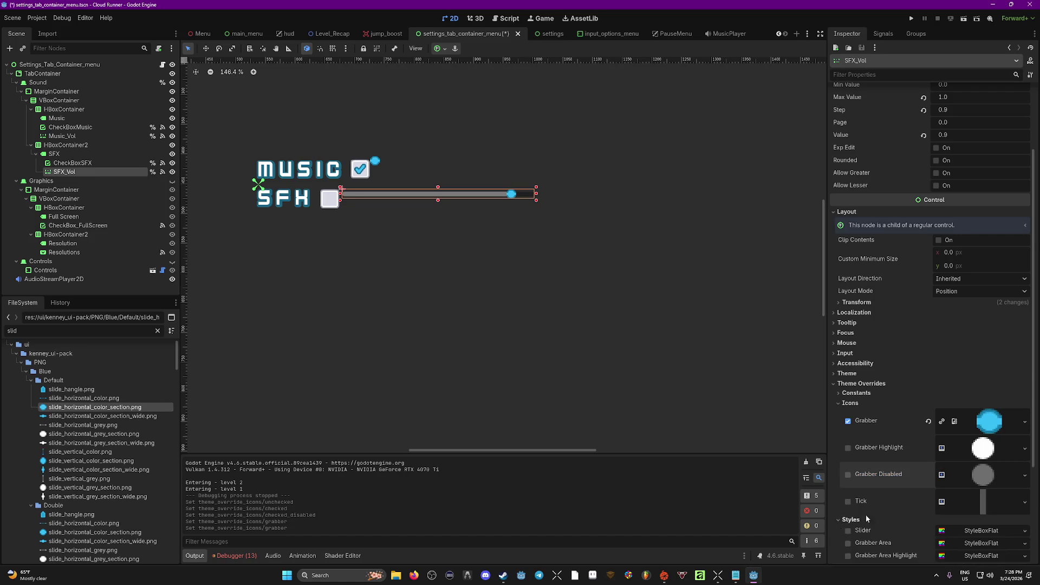
scroll(903, 379, down, 3)
click(847, 358)
click(848, 358)
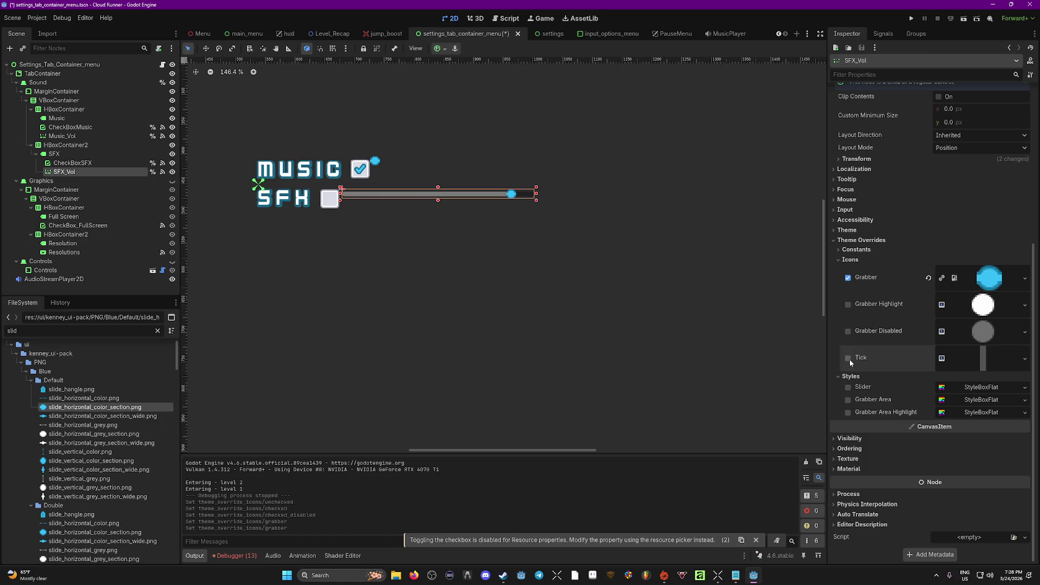
click(848, 359)
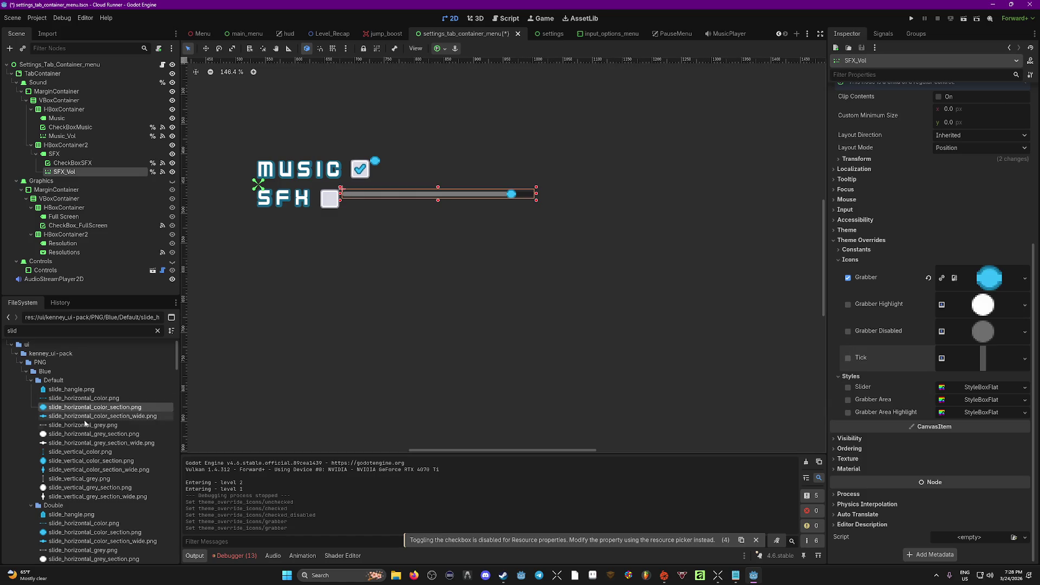
drag(68, 428, 980, 358)
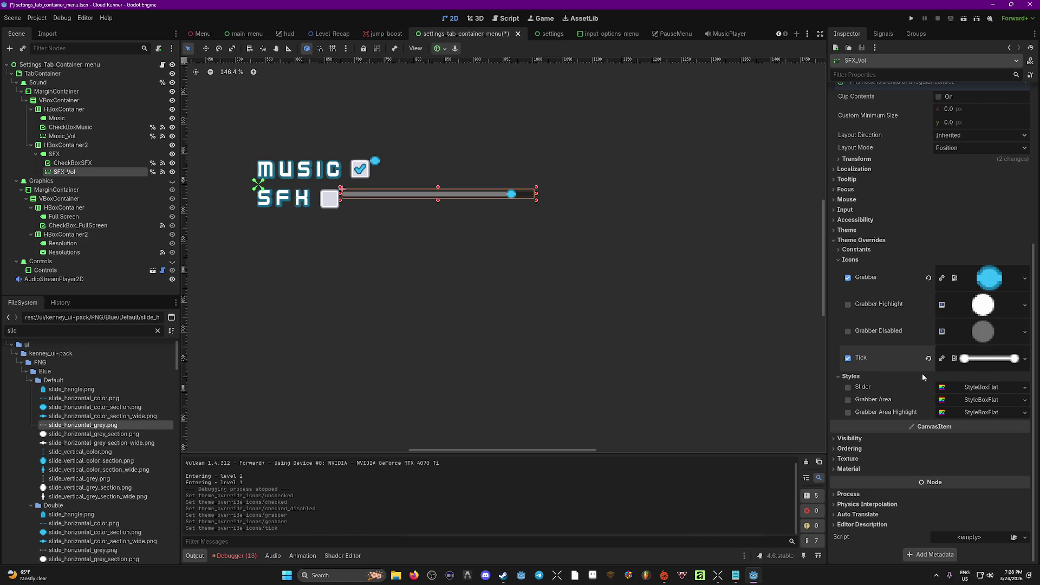
mouse_move(511, 193)
mouse_down()
mouse_move(490, 194)
mouse_move(526, 193)
mouse_move(510, 282)
mouse_move(508, 192)
mouse_move(522, 193)
mouse_up()
click(152, 145)
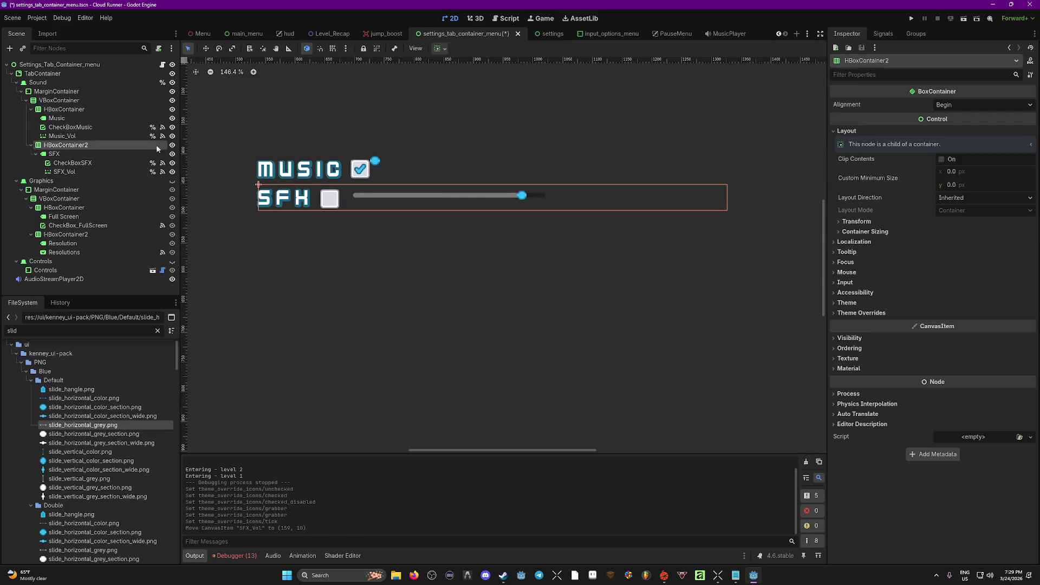
Toggle the SFX row's visibility off and on, then nudge the SFX volume slider slightly.
click(172, 145)
click(173, 145)
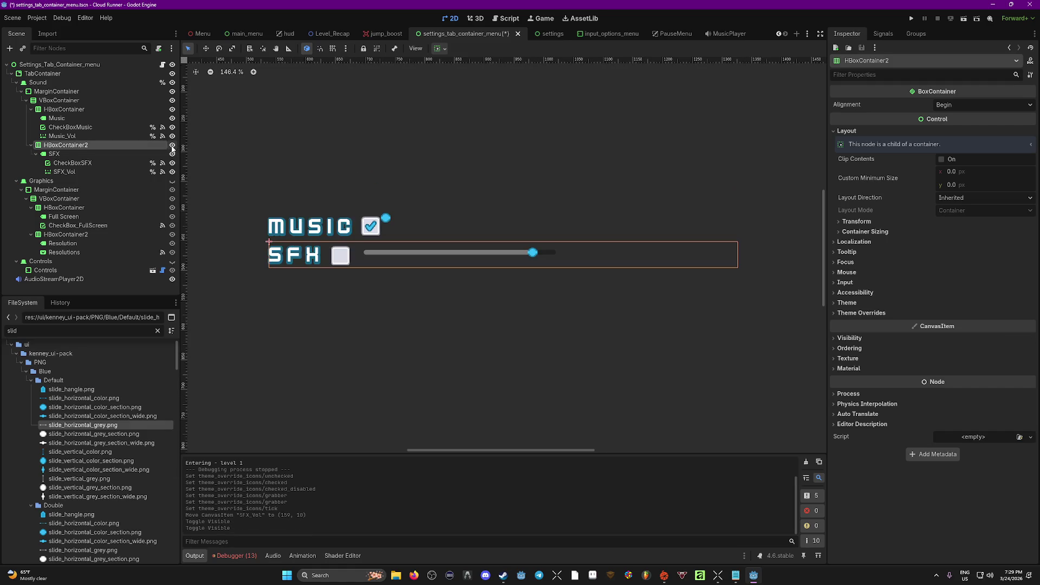
click(173, 146)
click(172, 145)
drag(458, 263, 462, 258)
Select the SFX label and bring up the Create New Node dialog for it.
click(71, 163)
click(65, 155)
drag(305, 258, 312, 255)
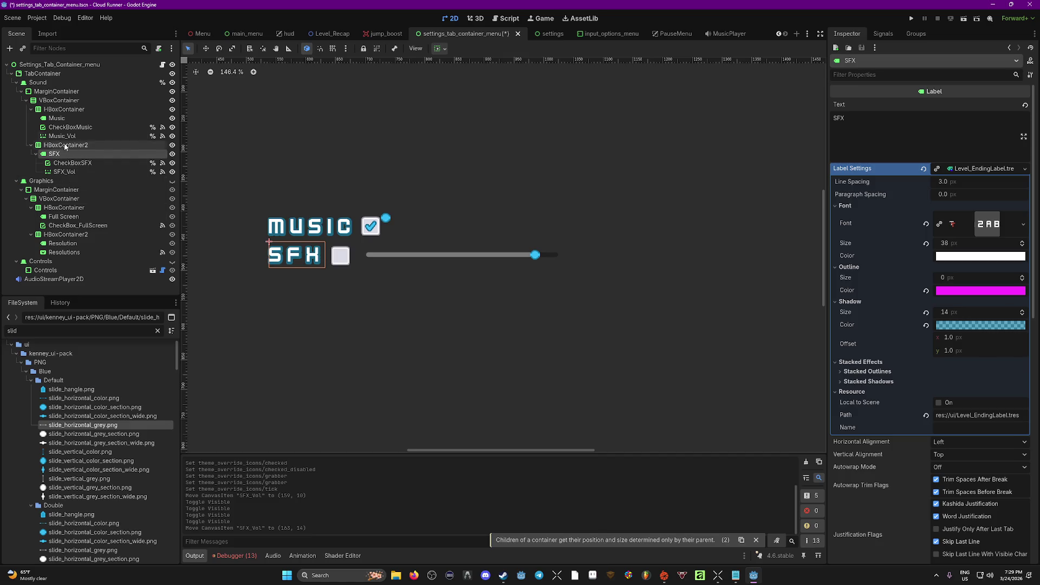
click(379, 232)
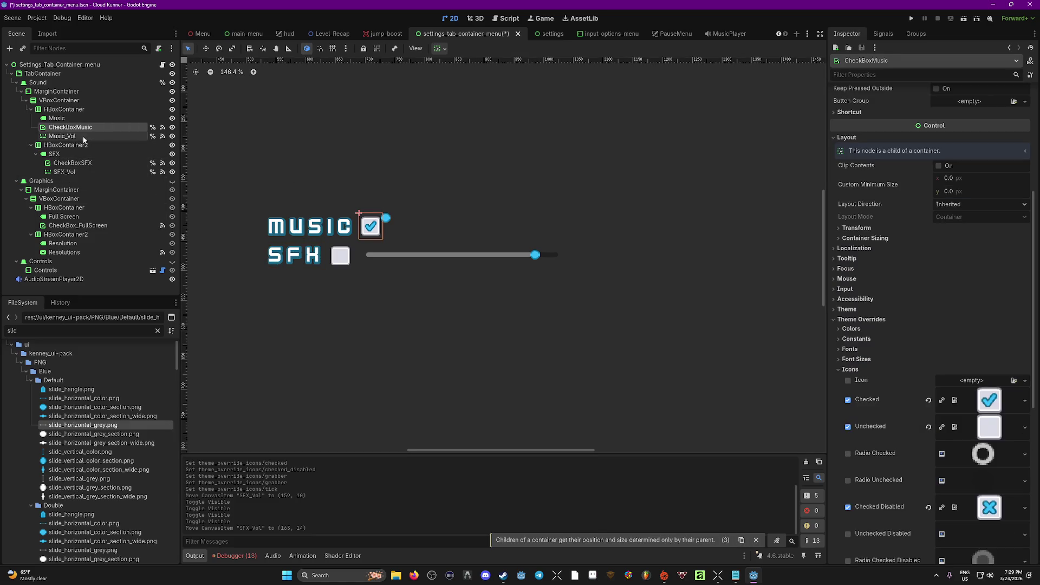
click(62, 135)
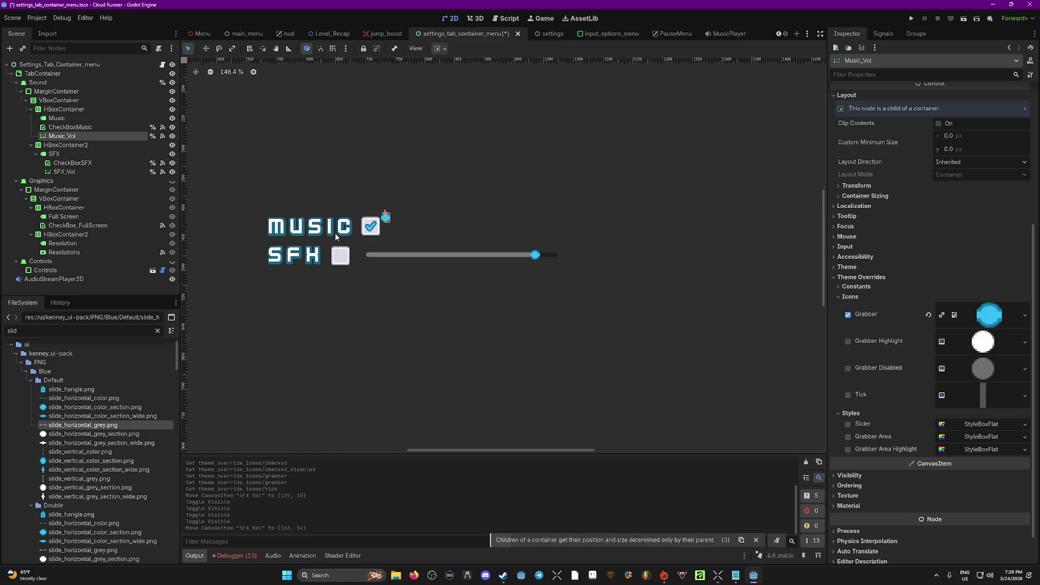
click(341, 255)
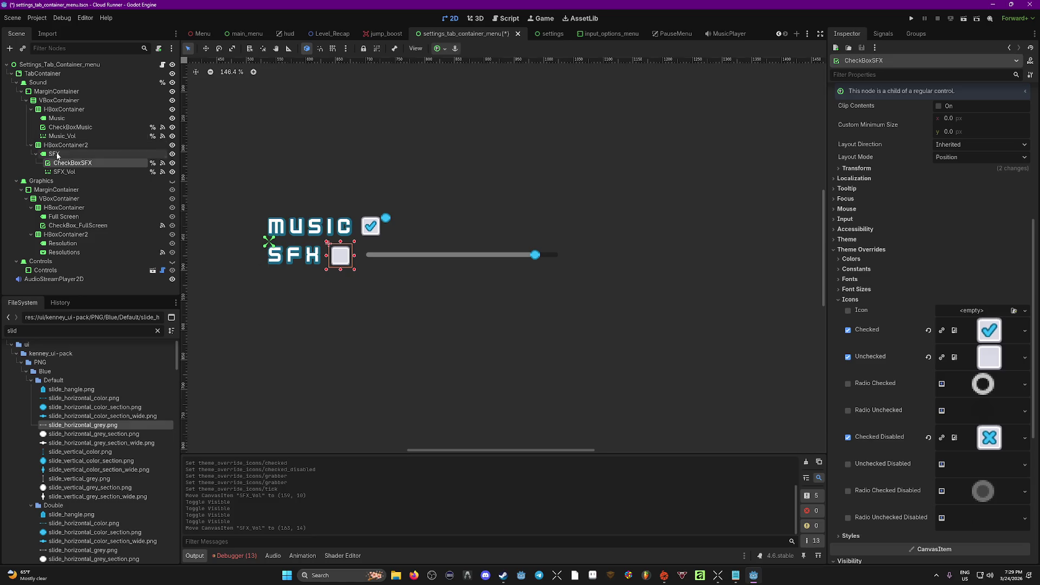
click(54, 154)
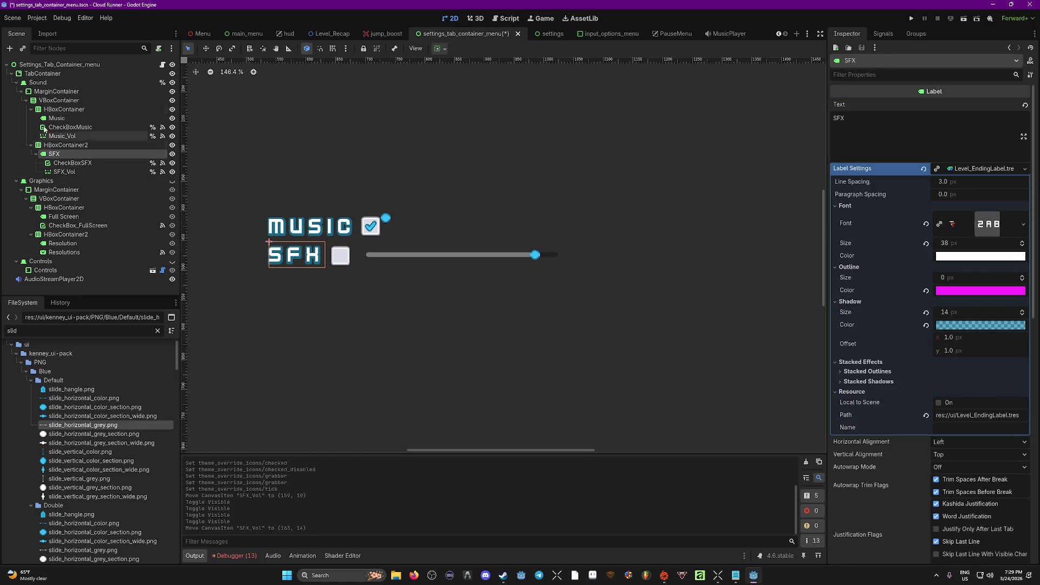
click(8, 49)
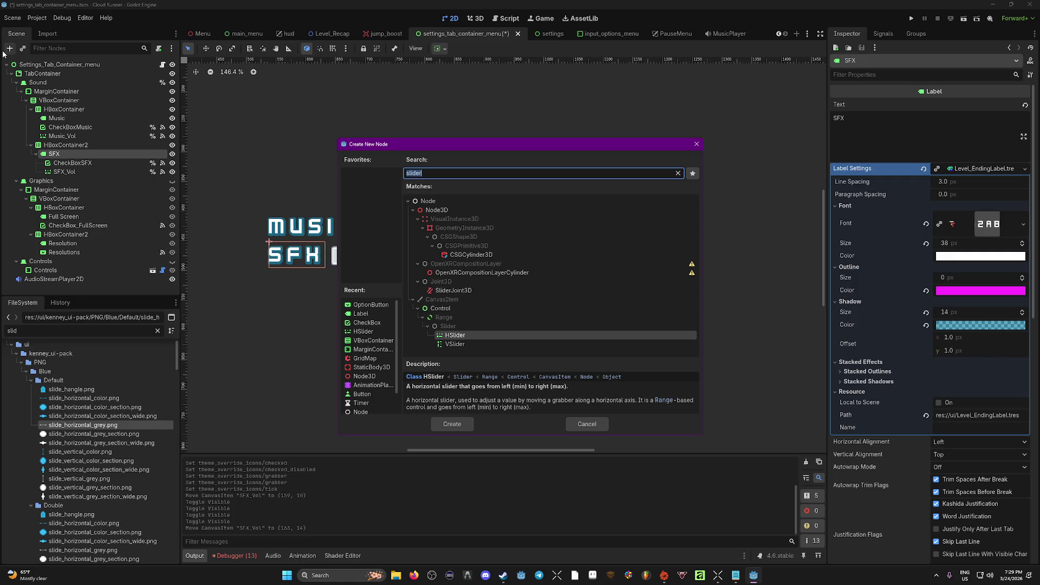
Add an HBoxContainer under the SFX label and place it above CheckBoxSFX.
text(hbox)
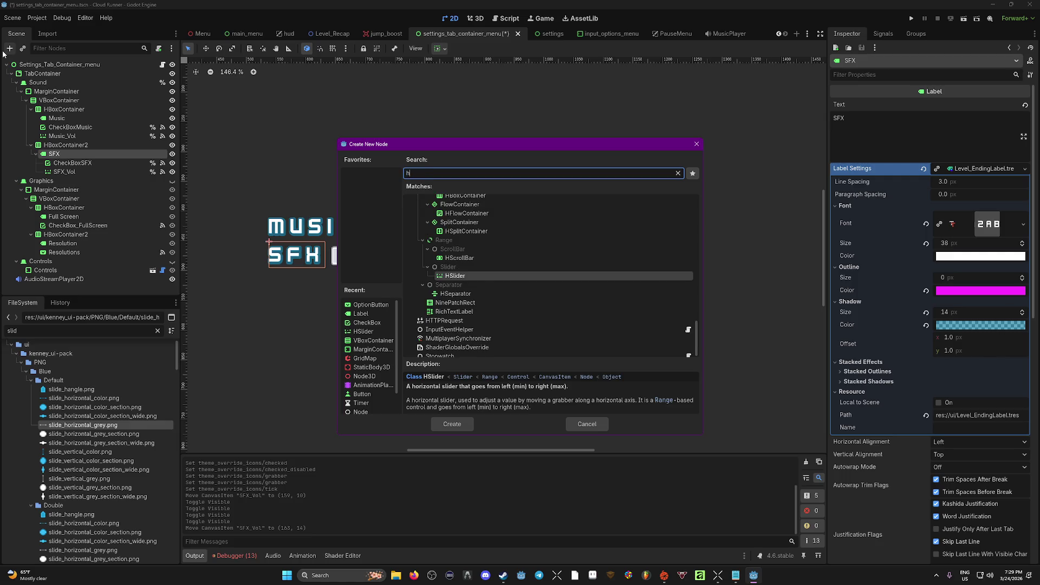
key(Return)
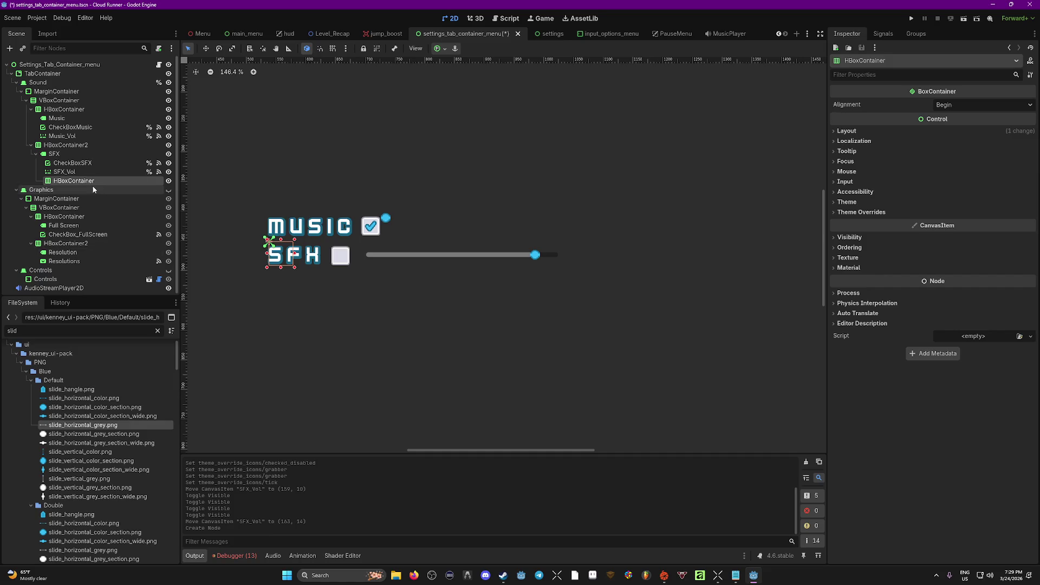
drag(79, 180, 74, 163)
click(72, 172)
shift+click(71, 181)
click(76, 172)
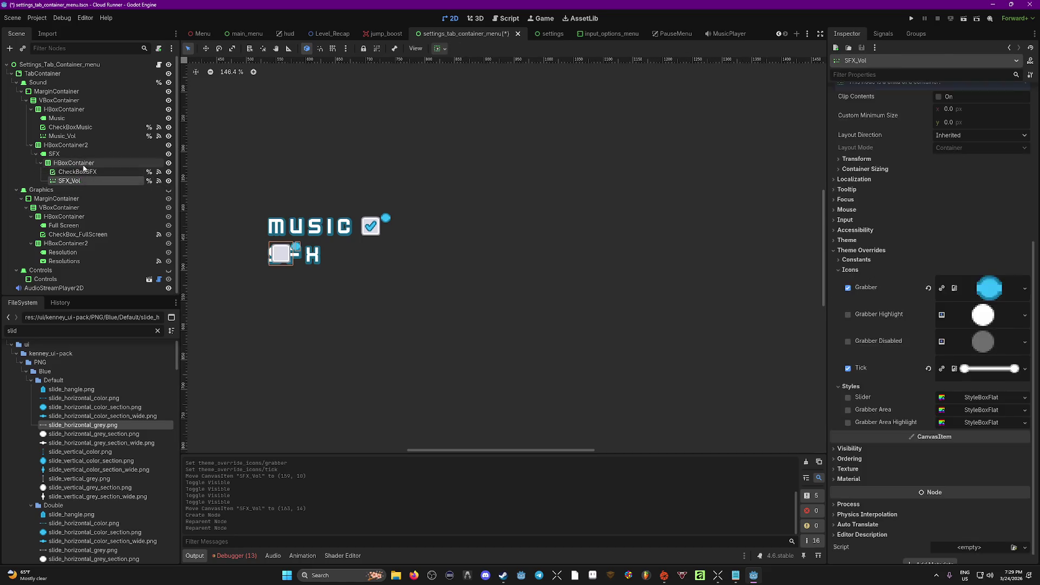
click(73, 164)
click(76, 171)
Move the SFX checkbox row right so it sits after the SFX label.
click(347, 257)
drag(282, 255, 348, 258)
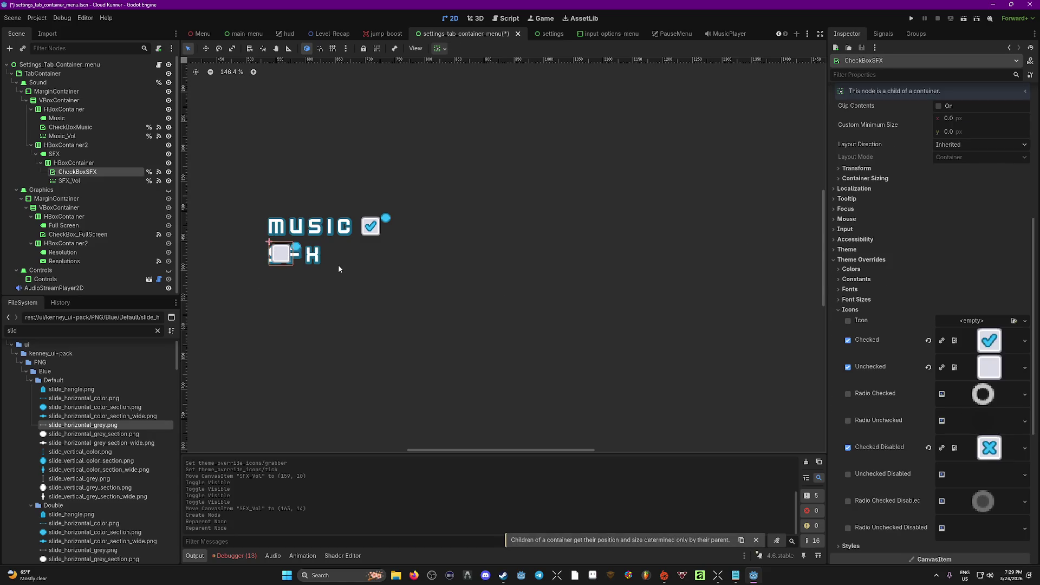
click(69, 180)
click(54, 190)
key(w)
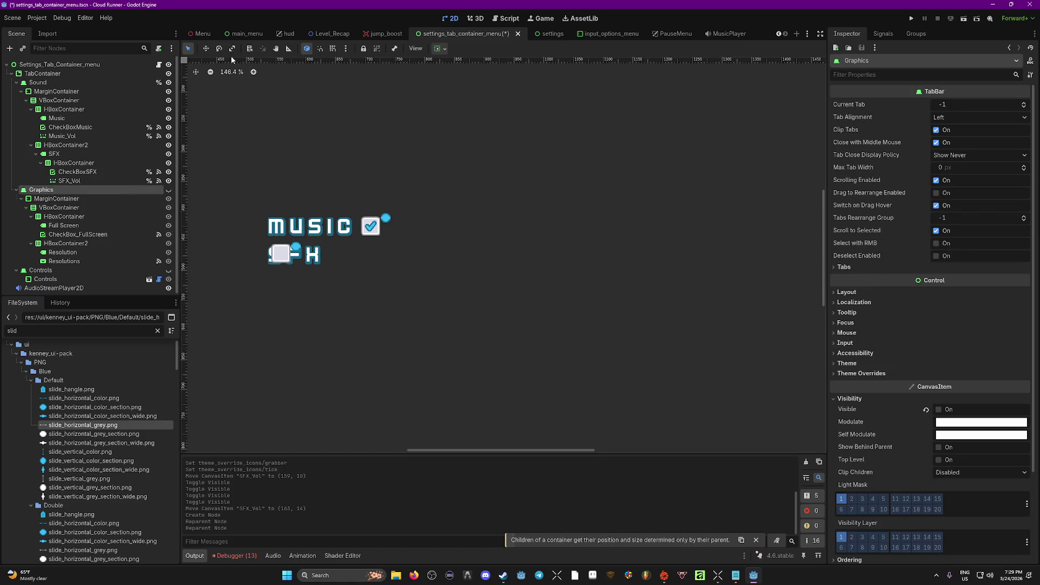
click(345, 255)
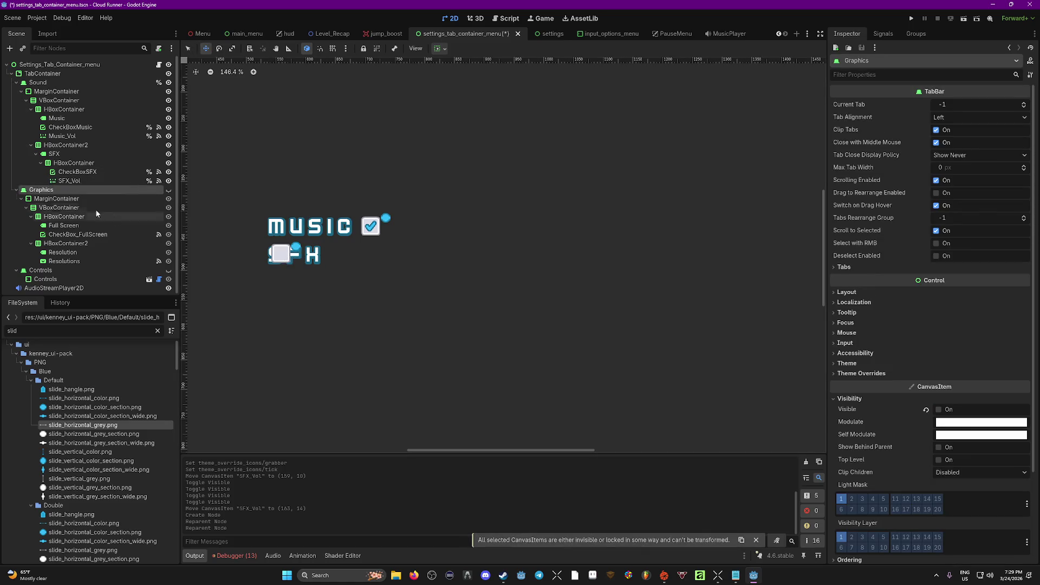
click(74, 162)
drag(293, 252, 347, 255)
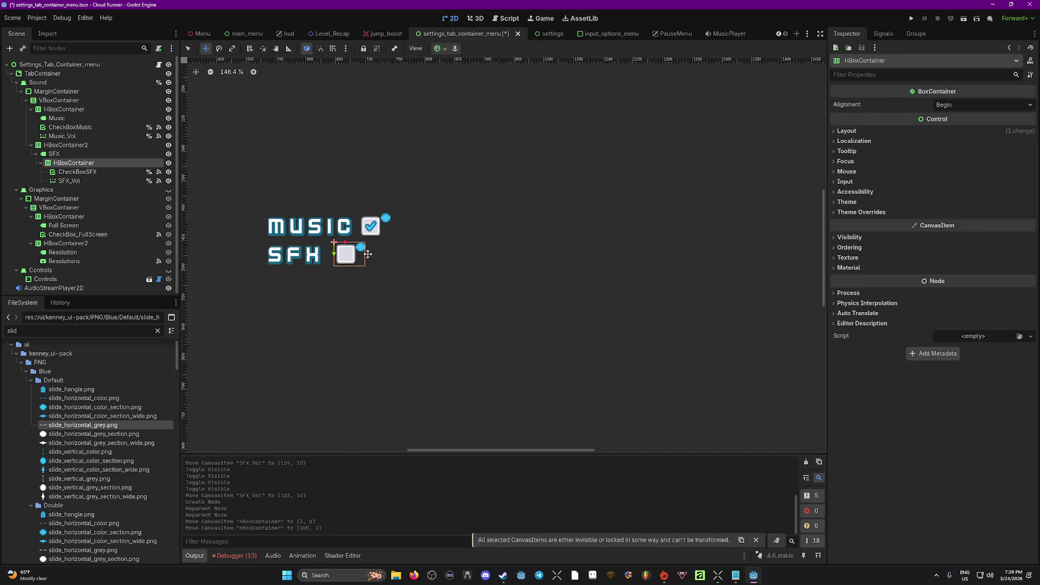
click(187, 48)
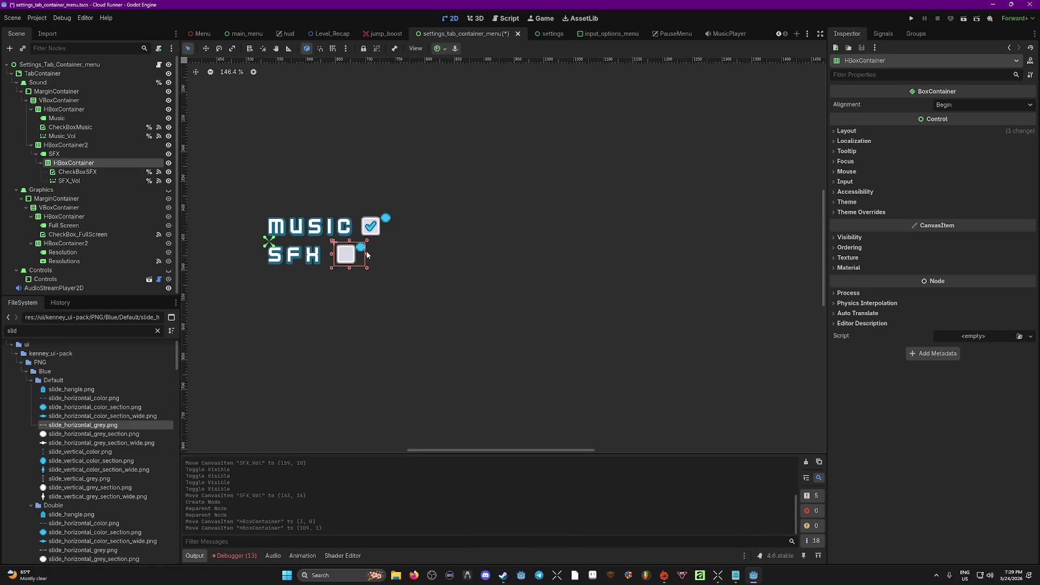
Widen the SFX row container to the right, to about 747×48.
drag(372, 255, 780, 254)
click(76, 172)
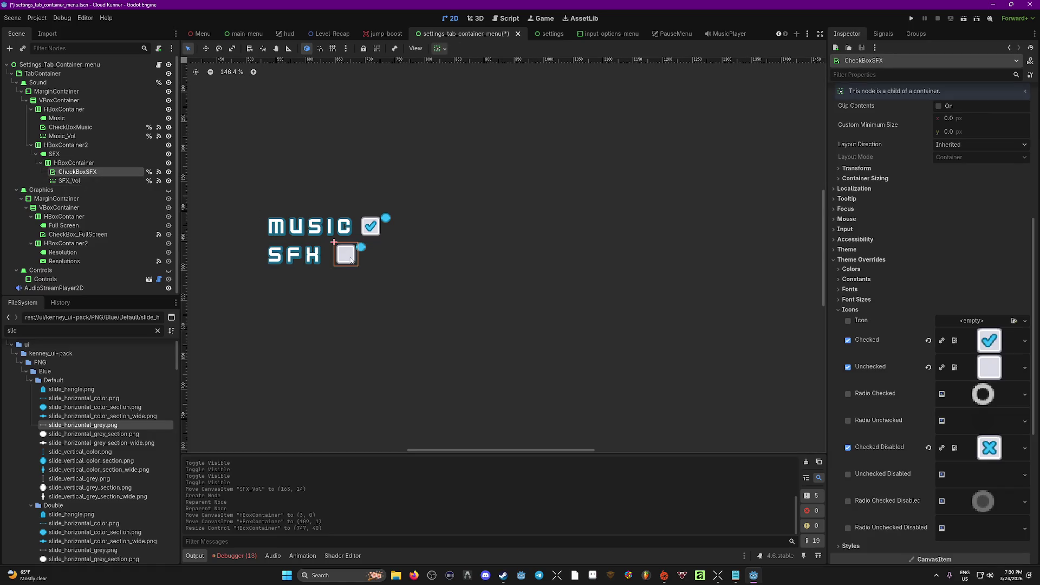
click(69, 181)
drag(362, 249, 378, 255)
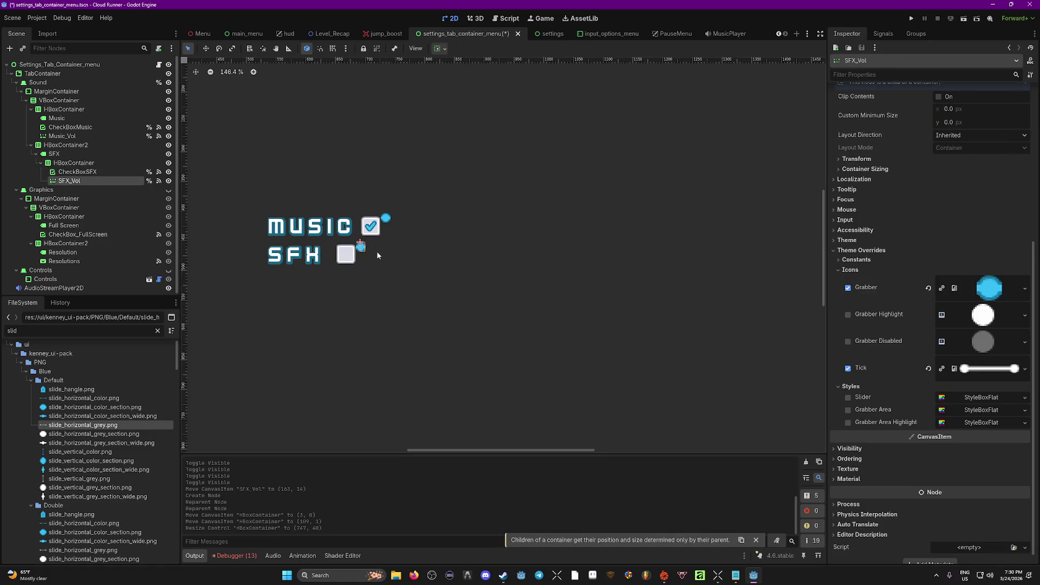
click(397, 254)
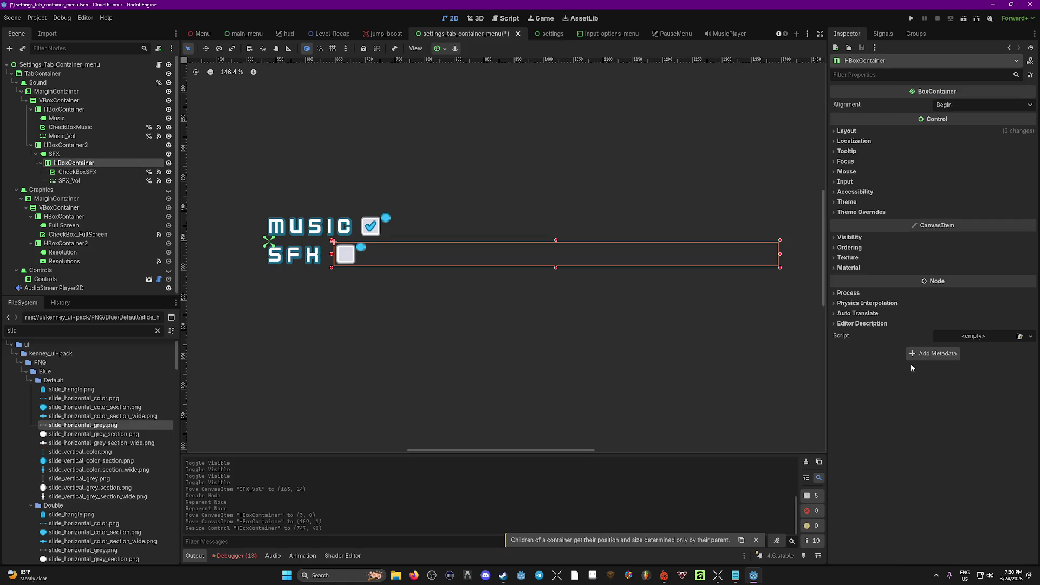
Enable a custom Separation constant for the row and increase it to 191.
click(861, 211)
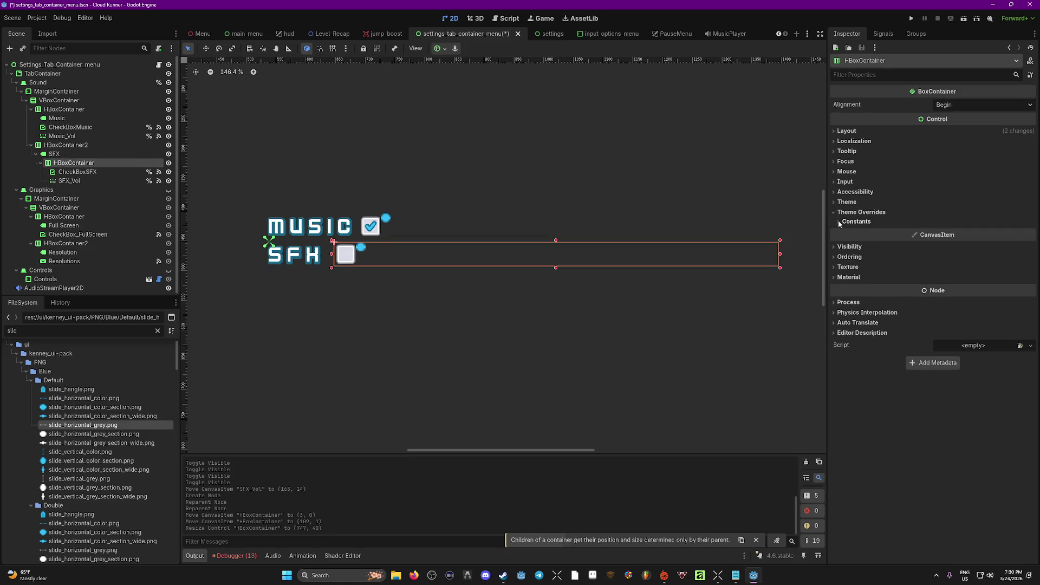
click(839, 221)
mouse_move(979, 235)
mouse_down()
mouse_move(1019, 236)
mouse_move(966, 237)
mouse_up()
click(69, 181)
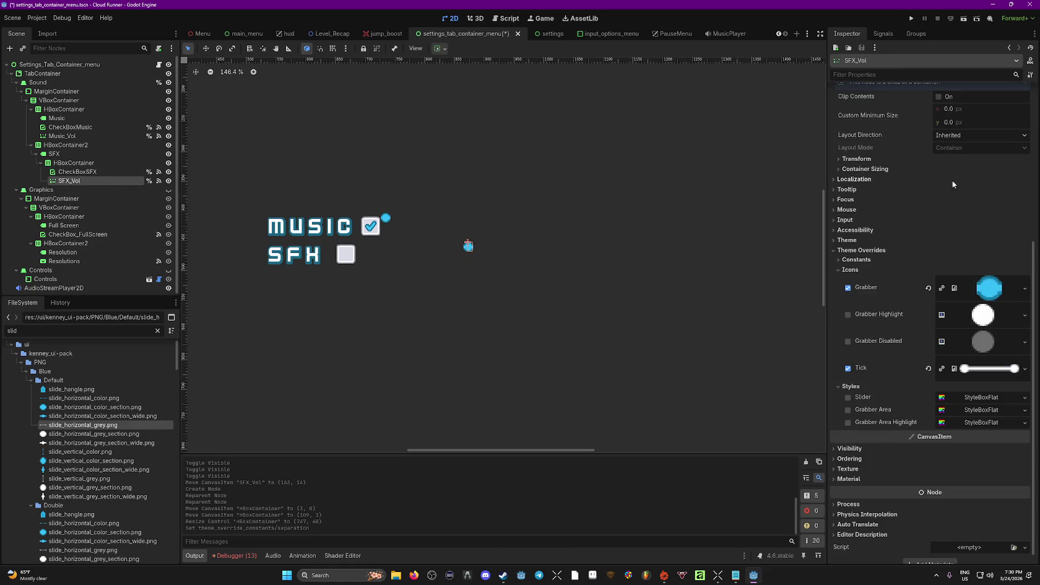
Try SFX slider Max Values of 10 and 100, then undo those changes.
scroll(915, 210, up, 5)
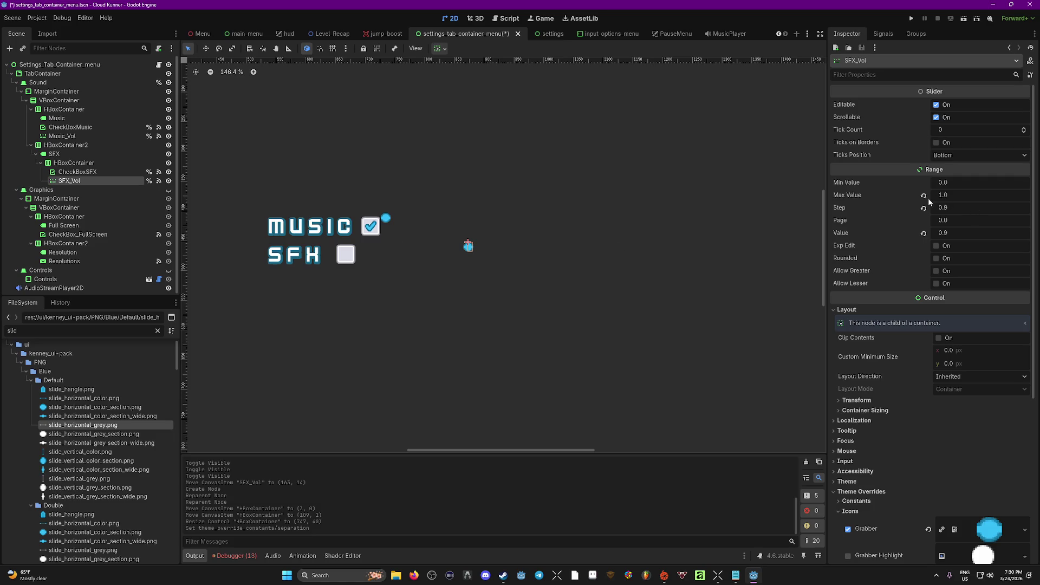
key(Return)
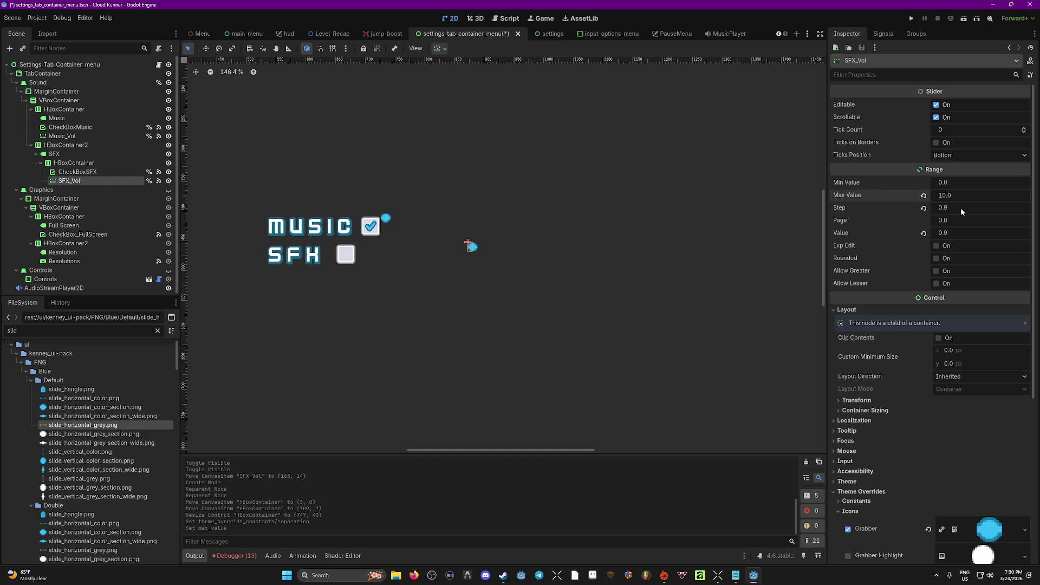
text(100)
key(Return)
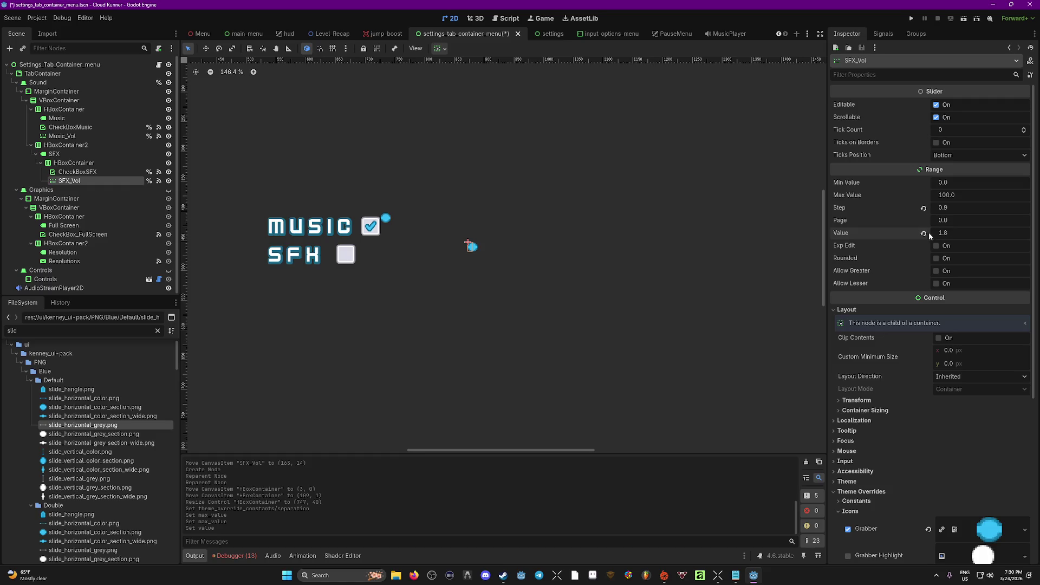
click(390, 258)
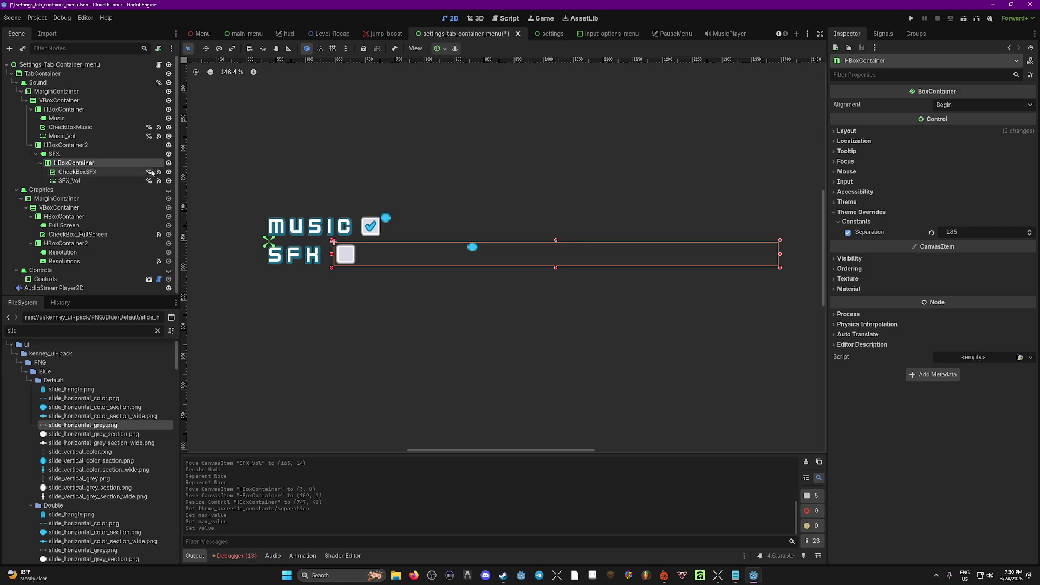
click(108, 180)
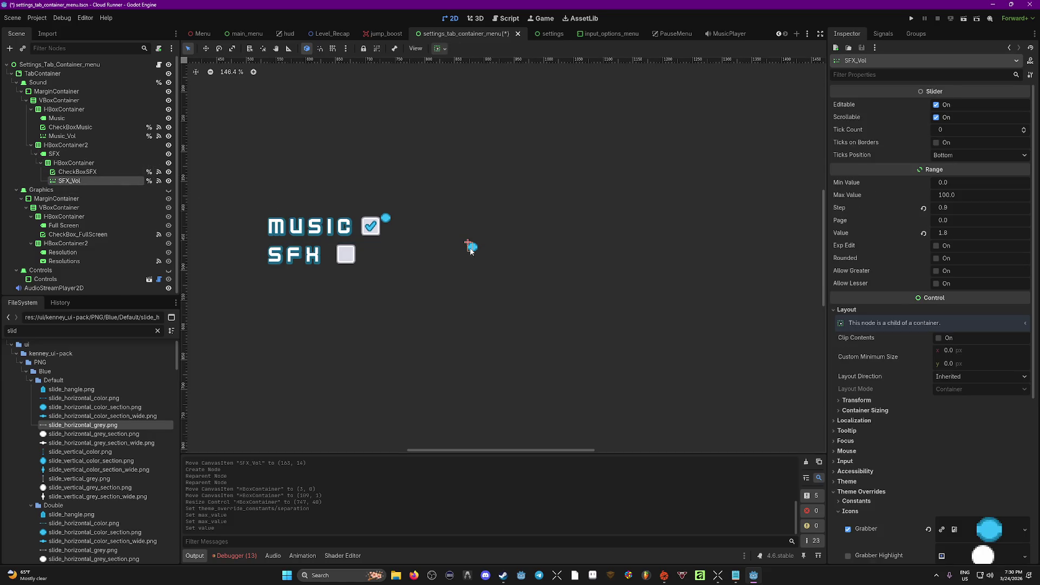
key(ctrl+z)
key(ctrl+z)
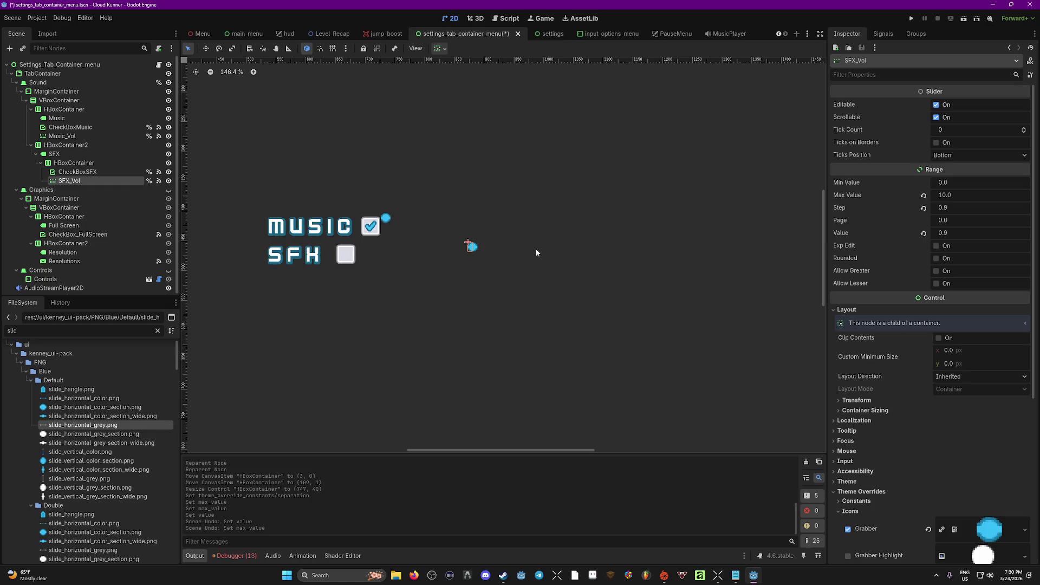
click(499, 258)
key(ctrl+z)
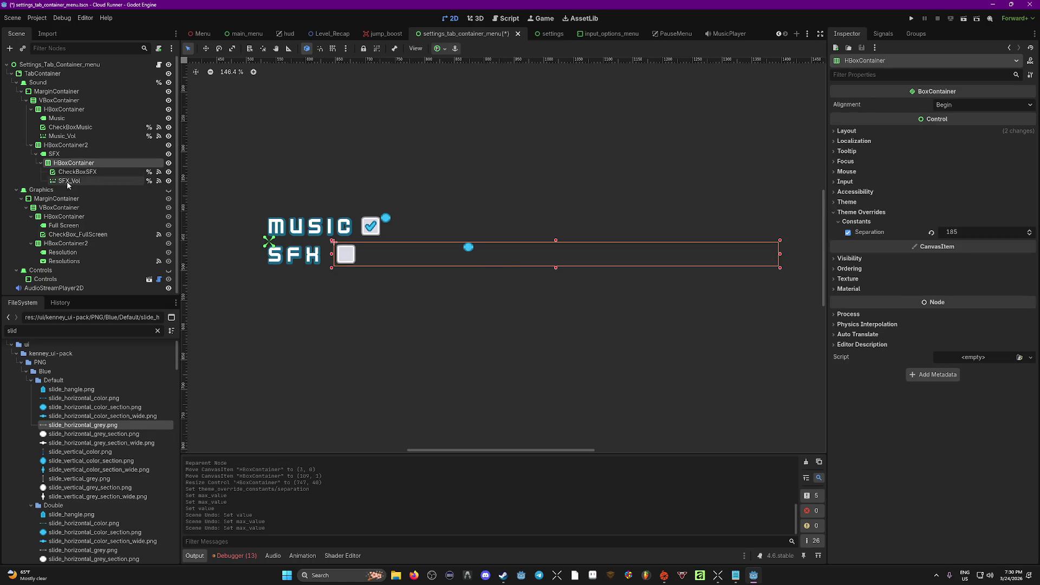
Move CheckBoxSFX out of the row and stretch SFX_Vol into a wide bar beside it.
mouse_move(62, 170)
mouse_down()
mouse_move(73, 156)
mouse_move(71, 184)
mouse_up()
mouse_move(342, 247)
mouse_down()
mouse_move(612, 254)
mouse_move(570, 253)
mouse_up()
mouse_move(486, 249)
mouse_down()
mouse_move(525, 257)
mouse_move(480, 248)
mouse_up()
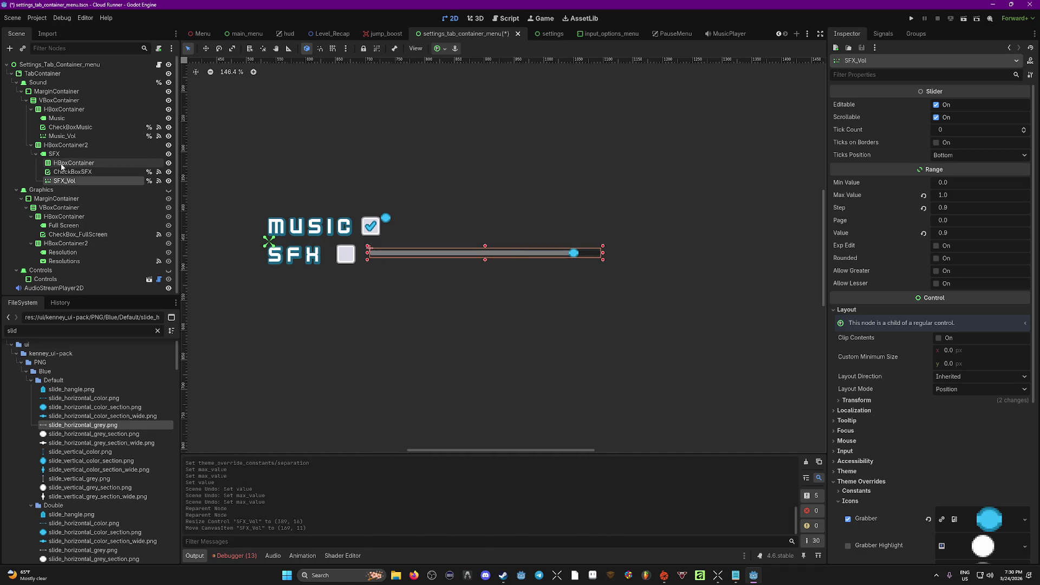
Move CheckBoxMusic and Music_Vol out of their container to sit under the Music label.
click(68, 163)
click(65, 156)
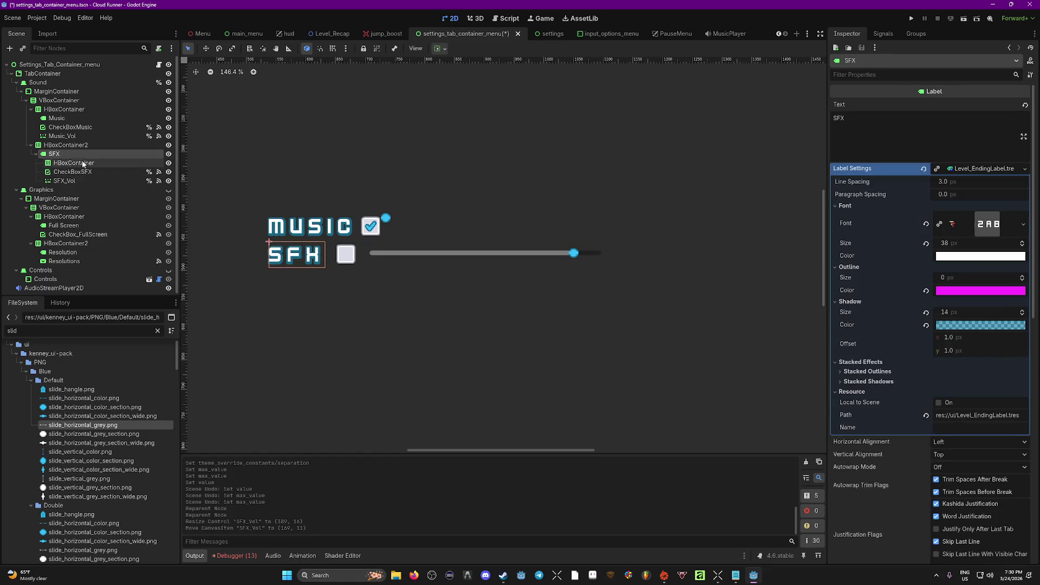
click(70, 162)
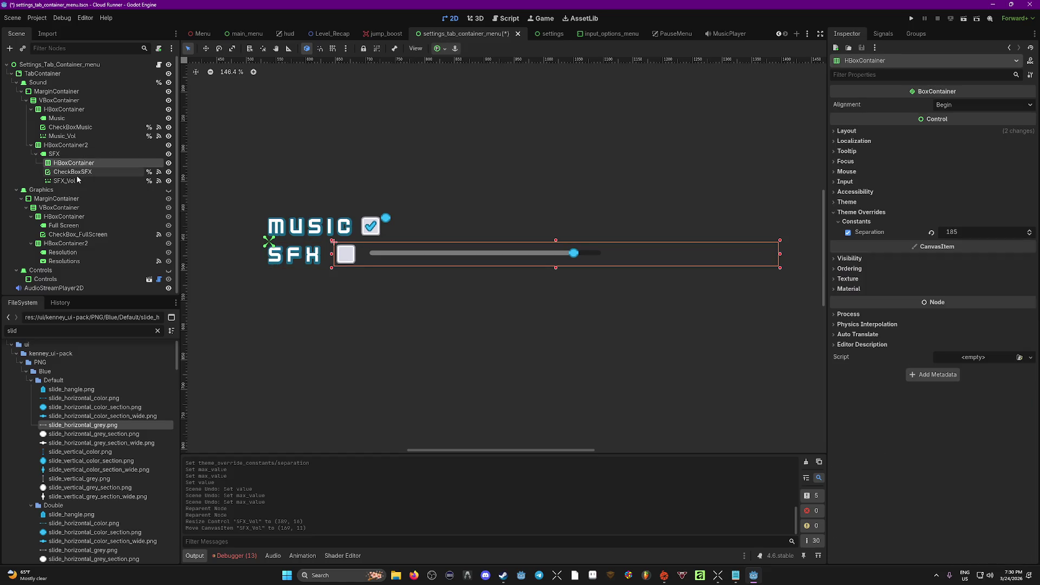
click(62, 136)
shift+click(70, 127)
drag(71, 126, 64, 118)
drag(387, 220, 393, 220)
Widen the Music slider to match and line up with the SFX slider, then save.
click(393, 220)
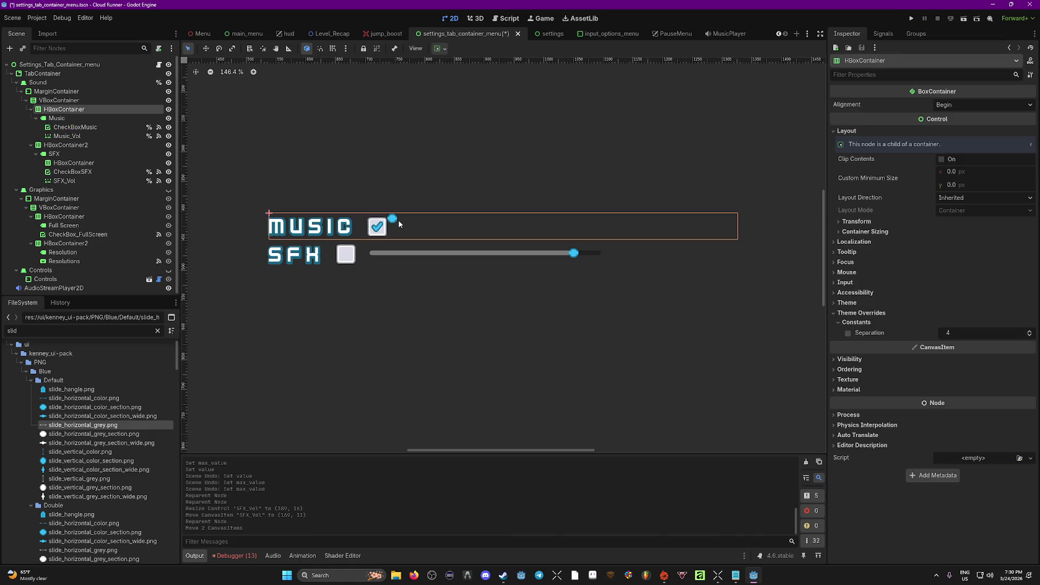
click(74, 128)
click(75, 140)
drag(395, 220, 603, 223)
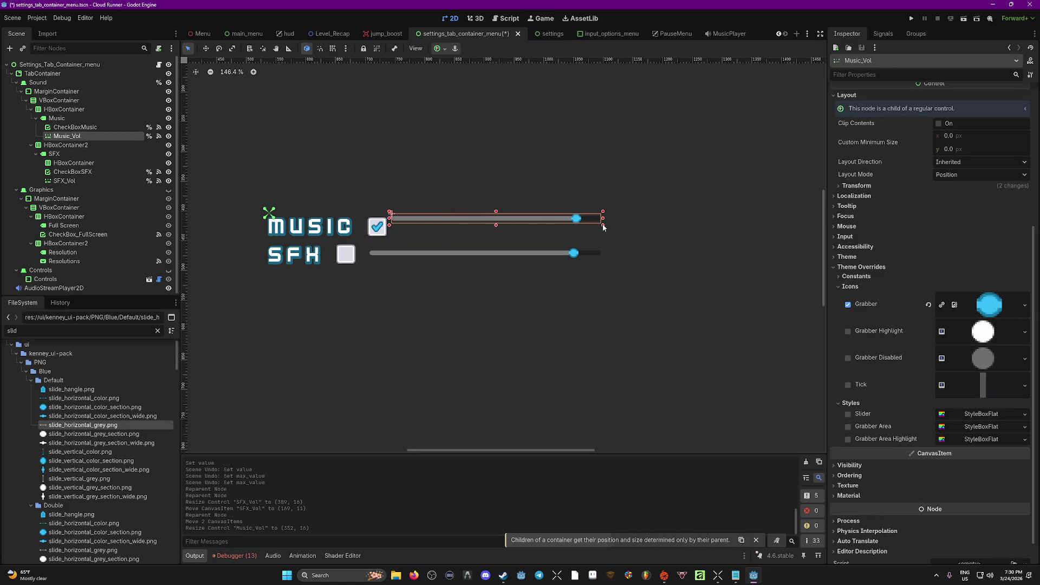
drag(377, 228, 366, 228)
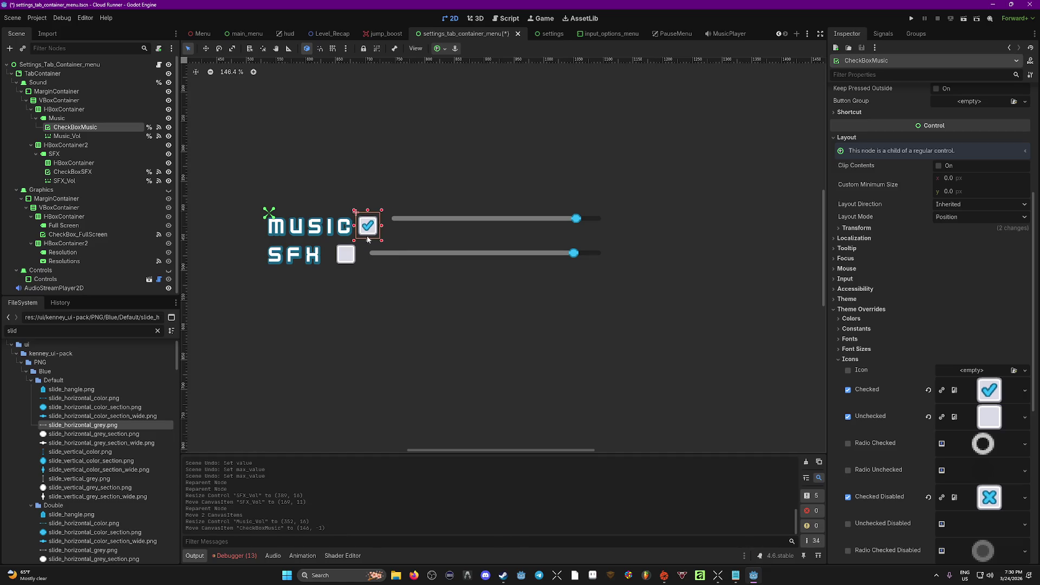
mouse_move(449, 228)
mouse_down()
mouse_move(497, 254)
mouse_move(499, 227)
mouse_move(513, 227)
mouse_up()
drag(627, 227, 642, 227)
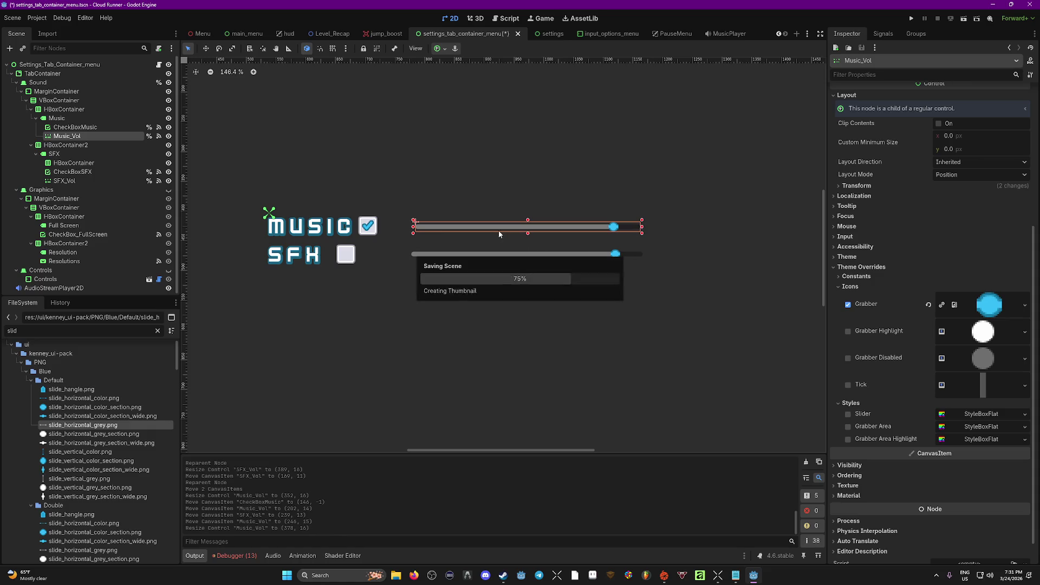
drag(413, 227, 411, 227)
key(ctrl+s)
click(355, 259)
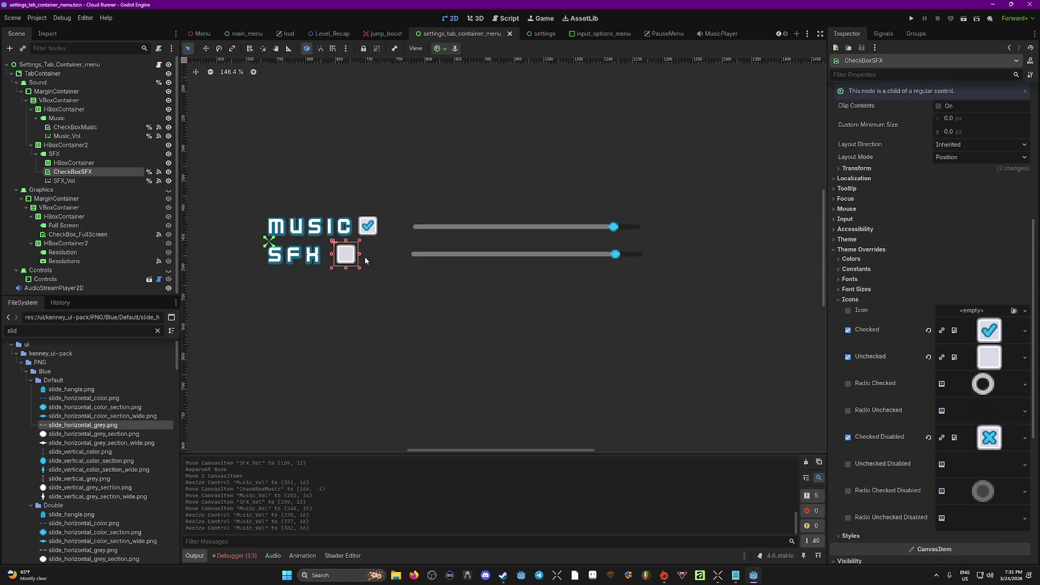
Nudge CheckBoxSFX into alignment under CheckBoxMusic and save the settings scene.
mouse_move(368, 255)
mouse_down()
mouse_move(353, 254)
mouse_move(366, 255)
mouse_up()
click(416, 309)
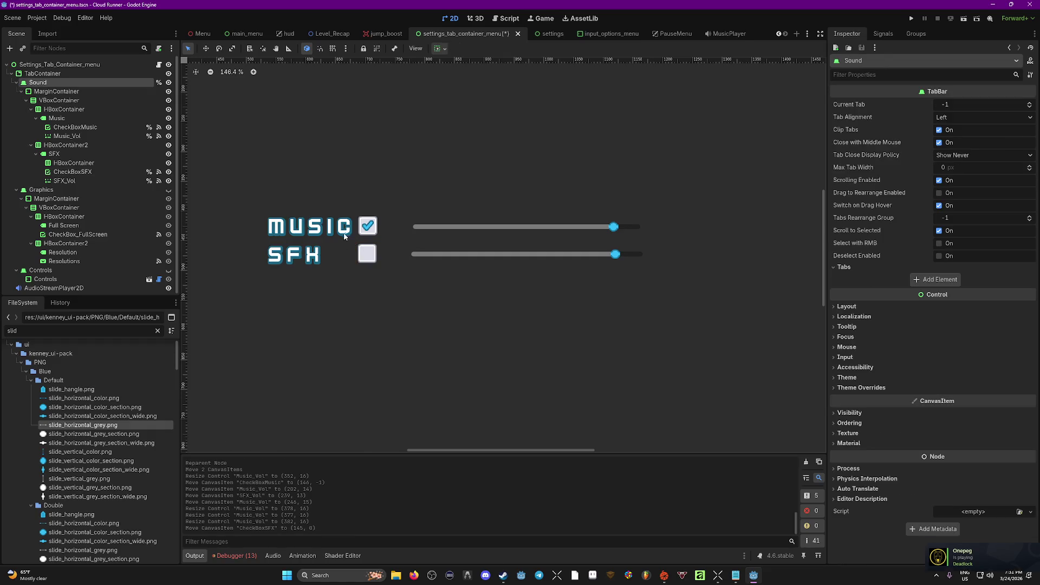
key(ctrl+s)
scroll(450, 310, down, 6)
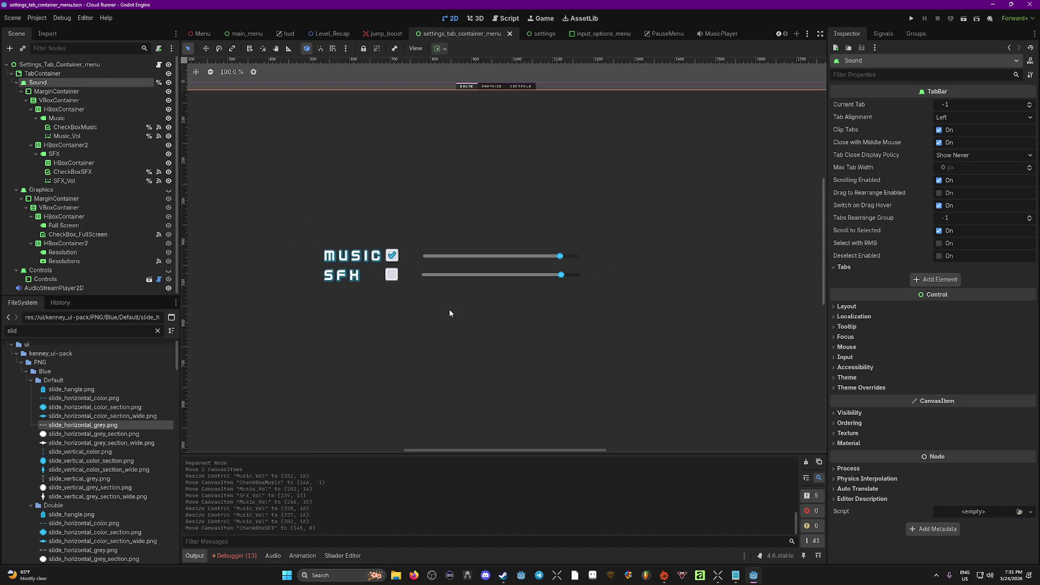
scroll(525, 322, up, 3)
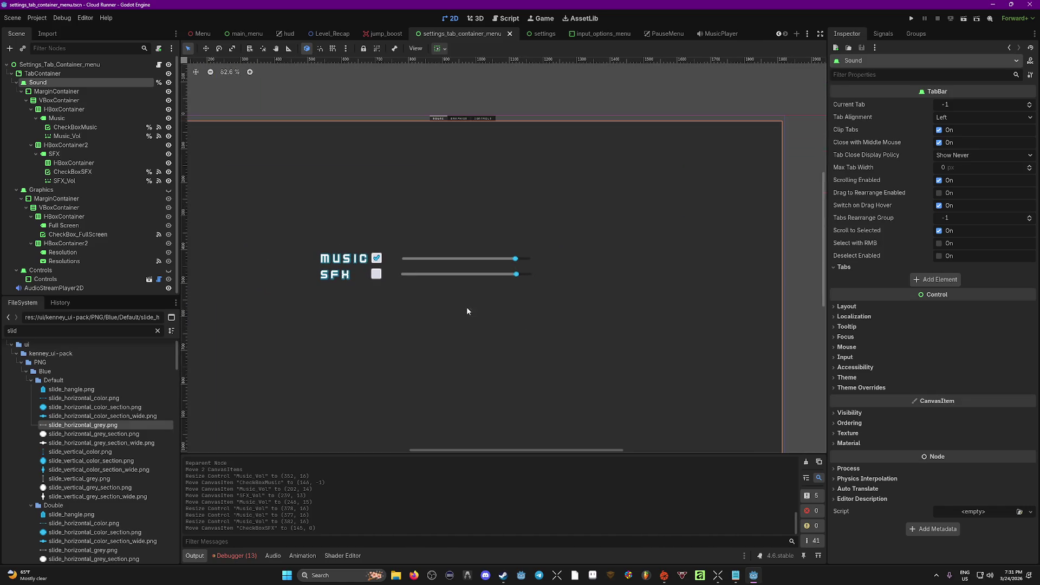
click(57, 100)
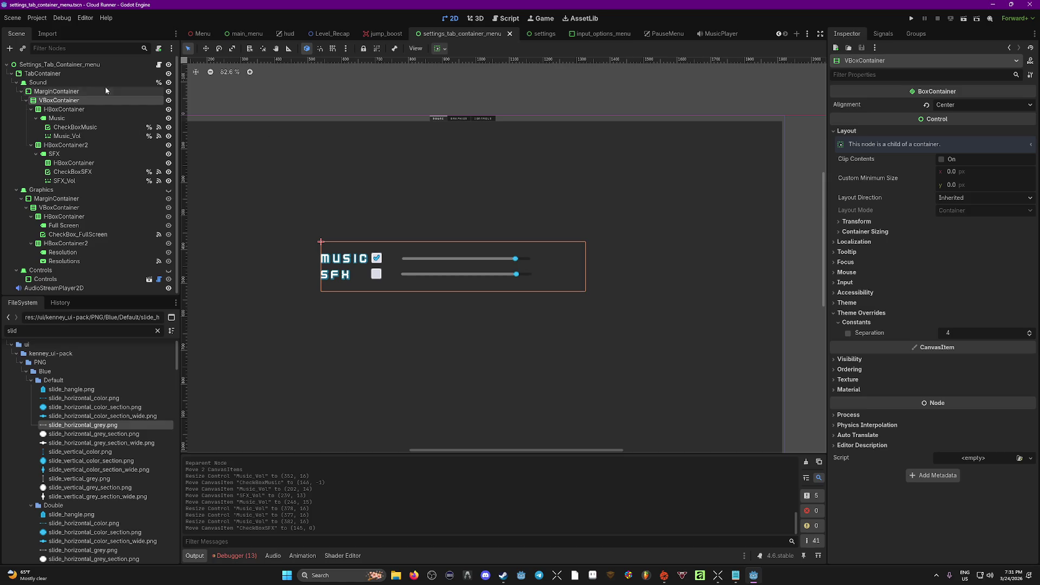
click(57, 118)
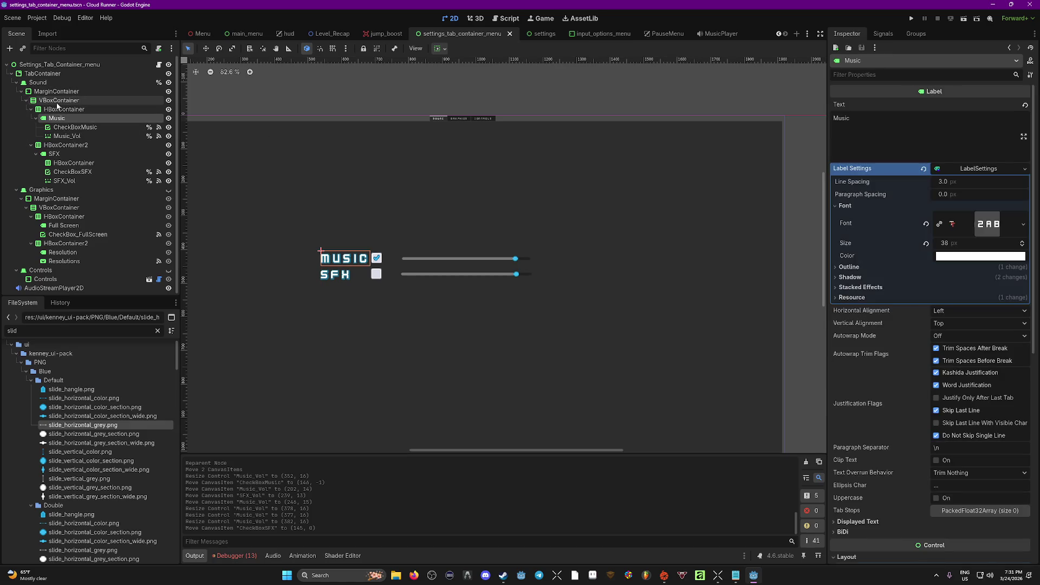
Inspect the Sound tab node's theme font overrides, then collapse them.
click(38, 83)
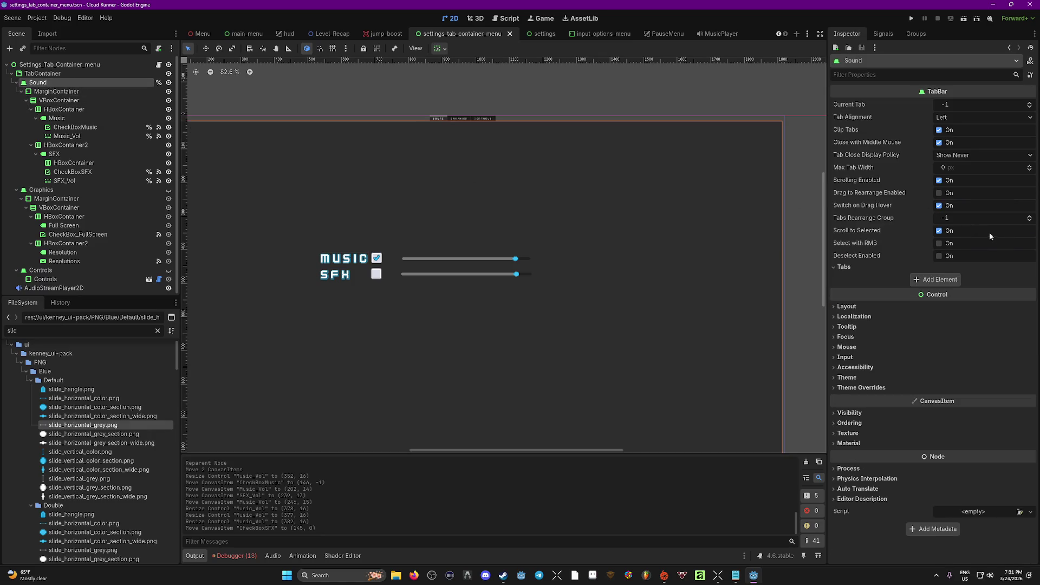
click(834, 388)
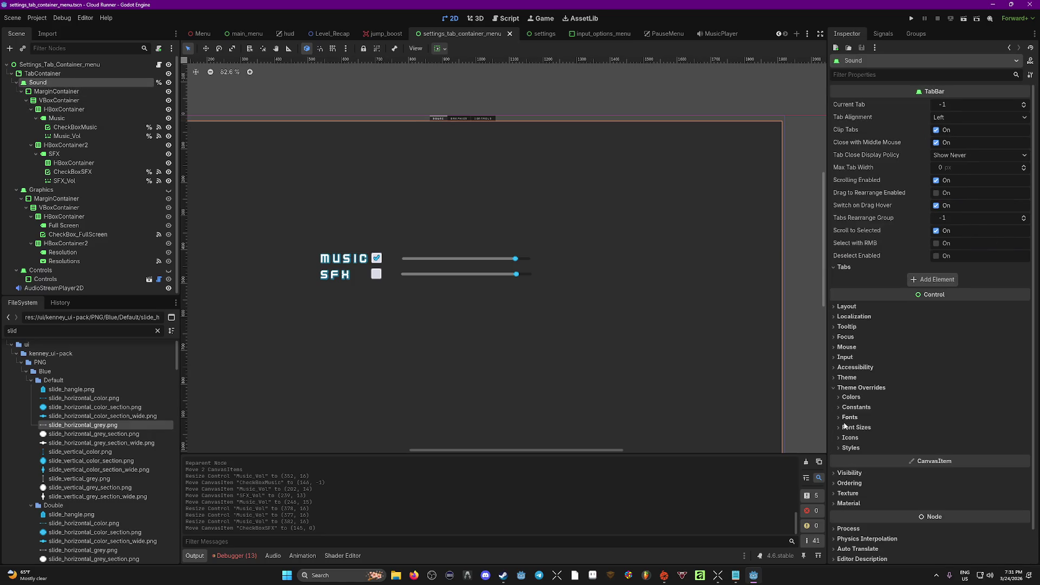
click(841, 418)
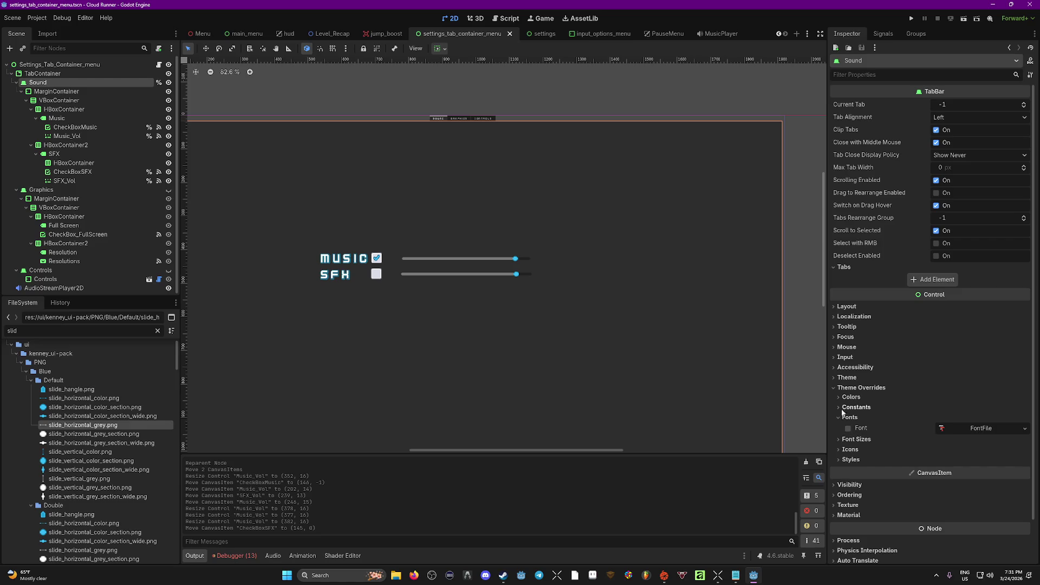
click(848, 388)
Set the TabContainer's Font Size override to 24, then 33, save, and run the game.
click(40, 74)
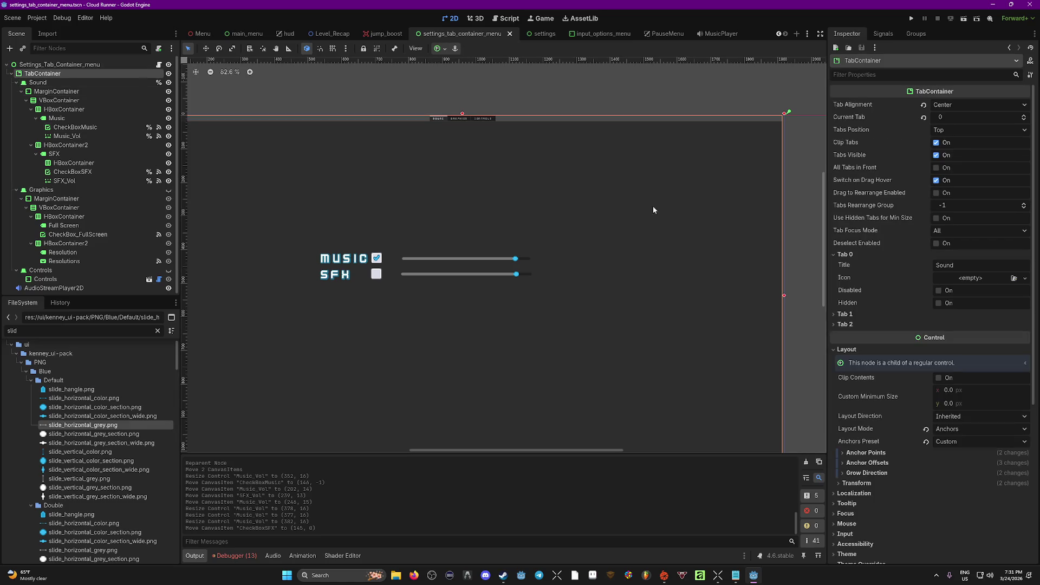
scroll(869, 386, down, 5)
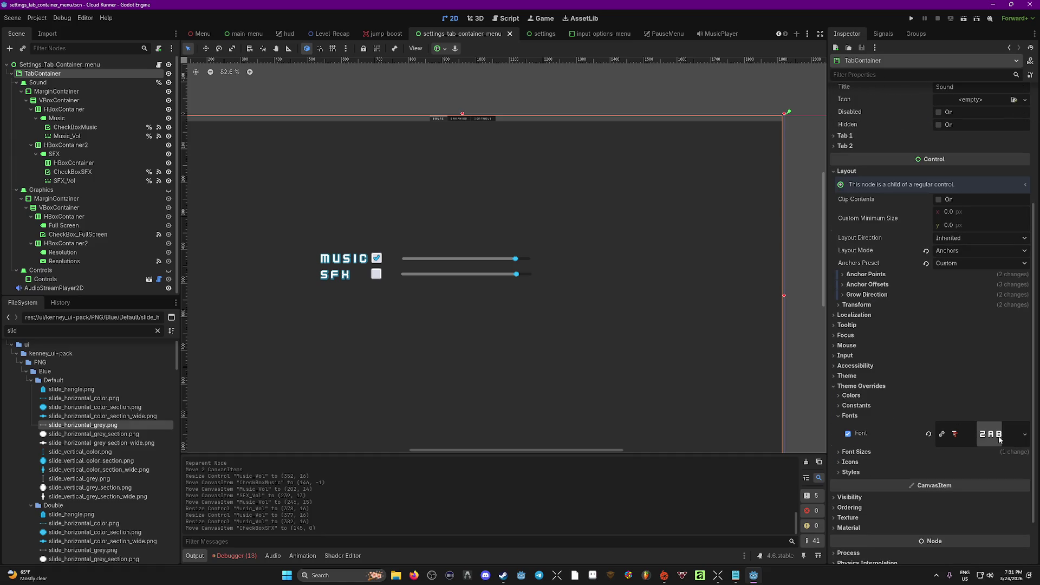
click(840, 453)
click(945, 463)
text(24)
key(Return)
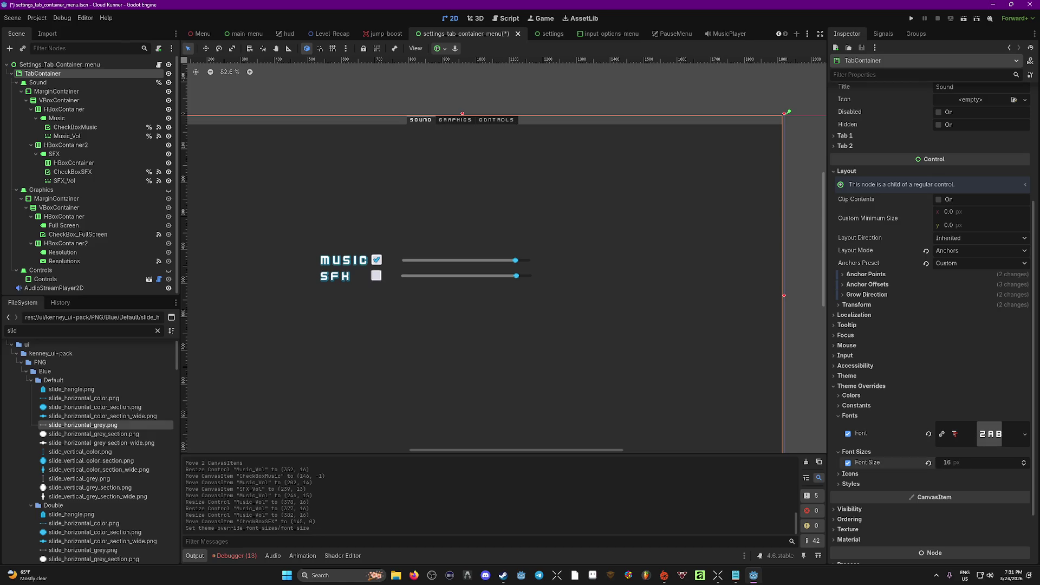
drag(948, 462, 969, 463)
key(ctrl+s)
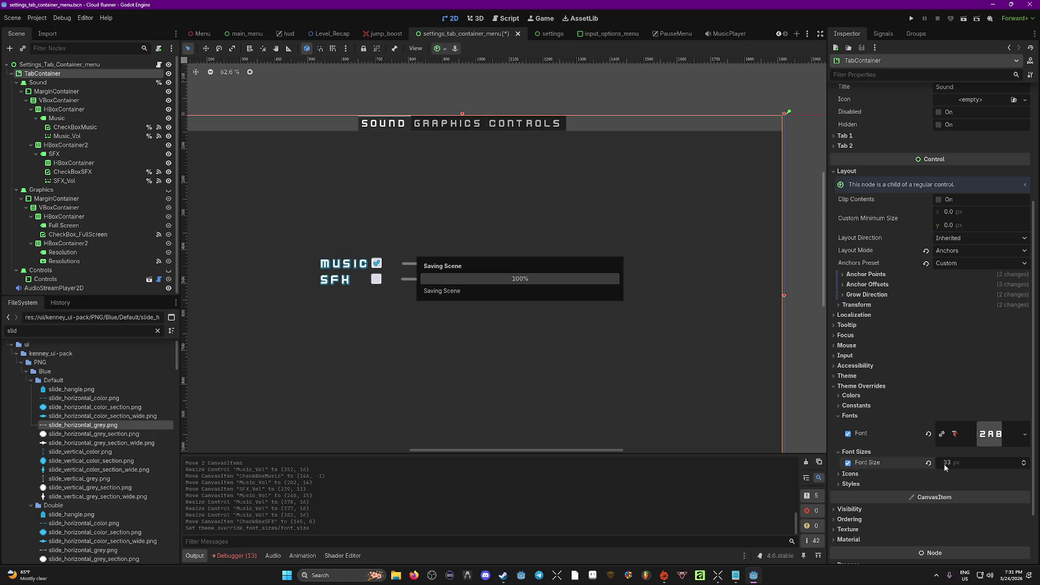
key(F5)
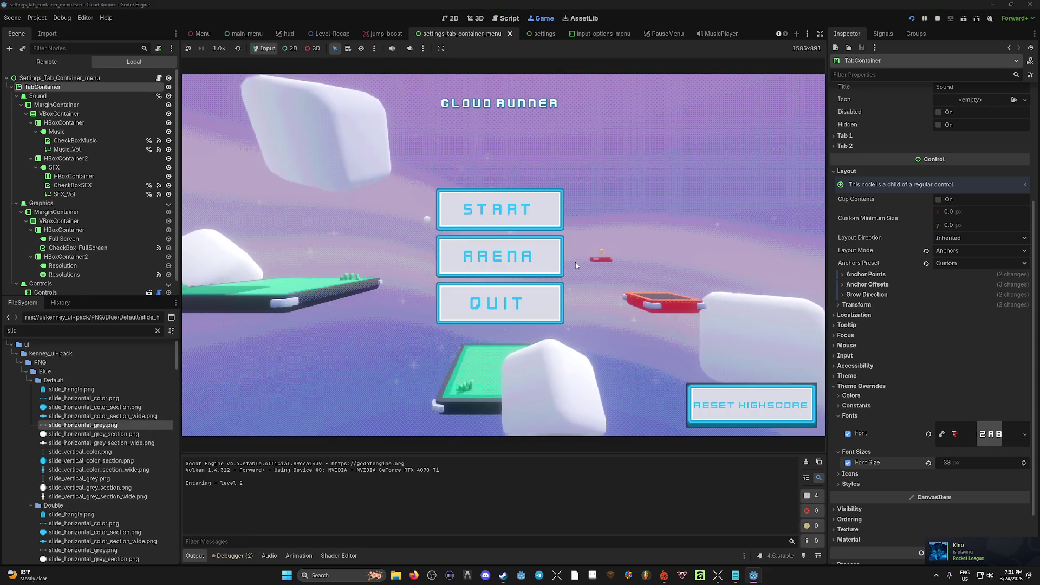
Start level 1, open Settings from the pause menu, and browse the Graphics and Controls tabs.
click(518, 211)
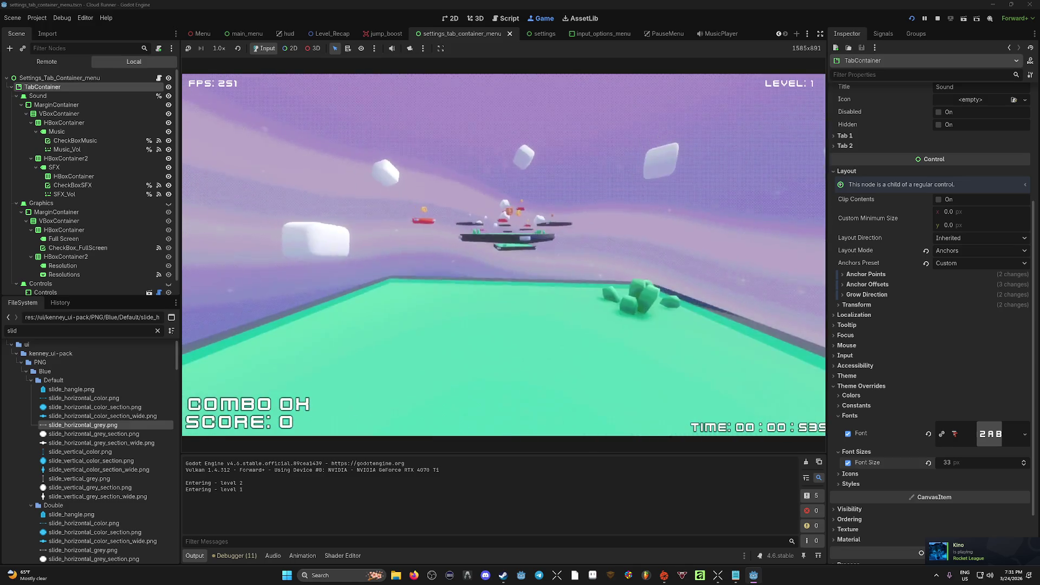
key(Escape)
click(503, 264)
click(501, 93)
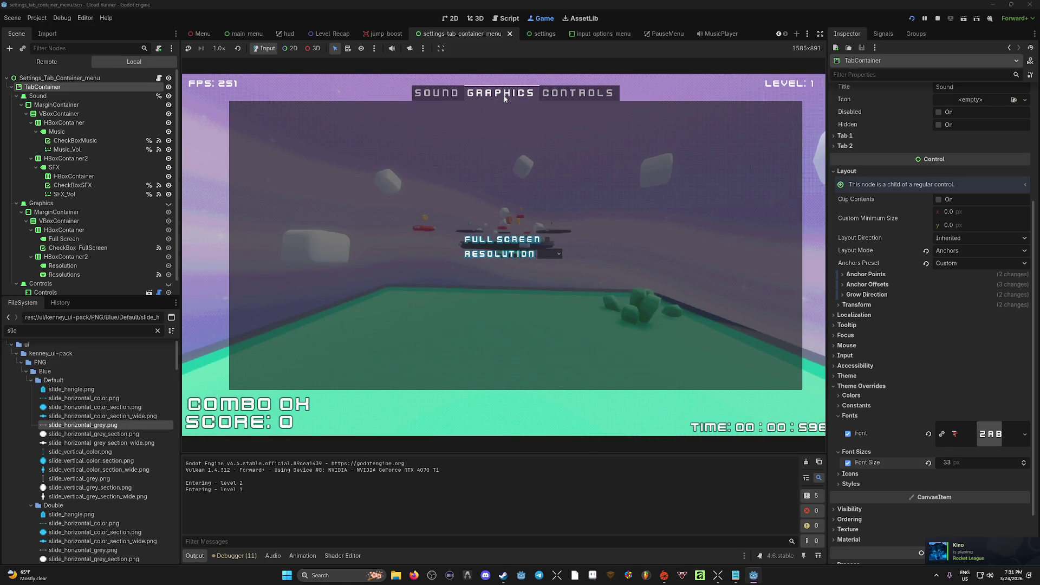
click(584, 93)
click(508, 92)
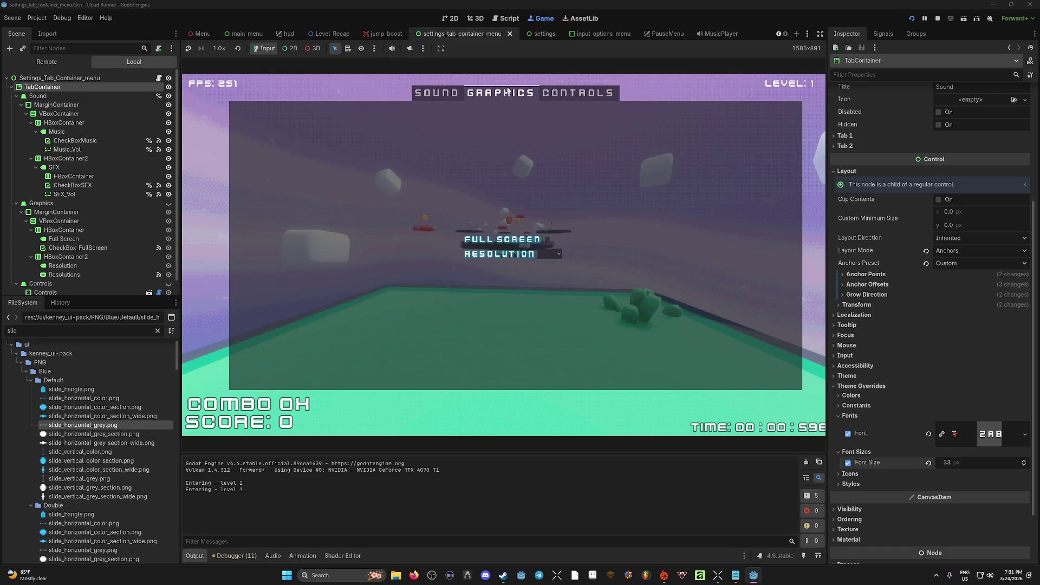
click(442, 92)
Cycle through the Graphics, Sound and Controls tabs again, then close settings and stop the game.
click(492, 94)
click(439, 92)
click(493, 93)
click(580, 96)
key(Escape)
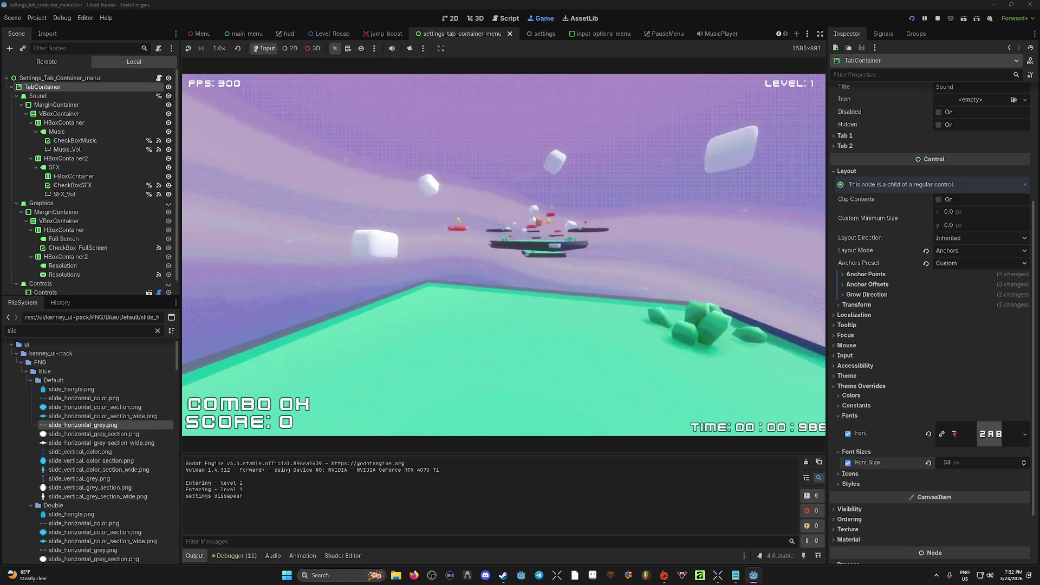
click(495, 282)
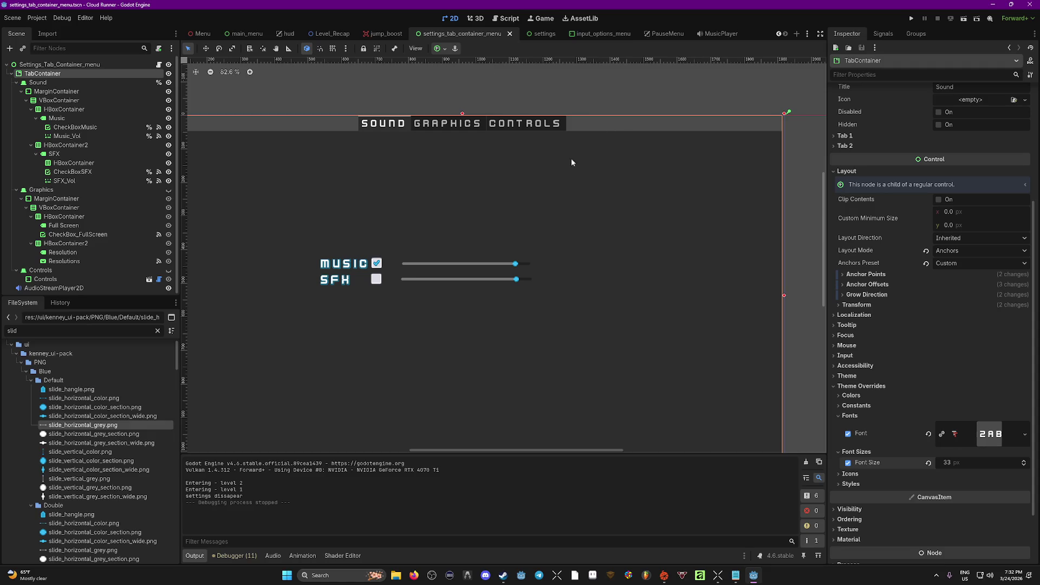
Unhide the Graphics tab contents and give the FULL SCREEN label its own settings at size 37.
click(169, 189)
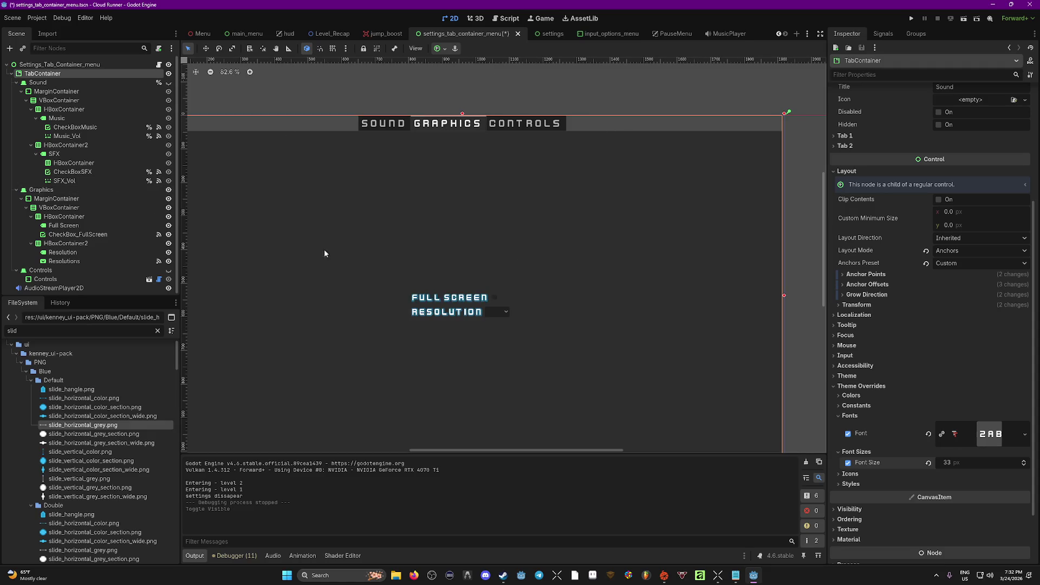
click(455, 300)
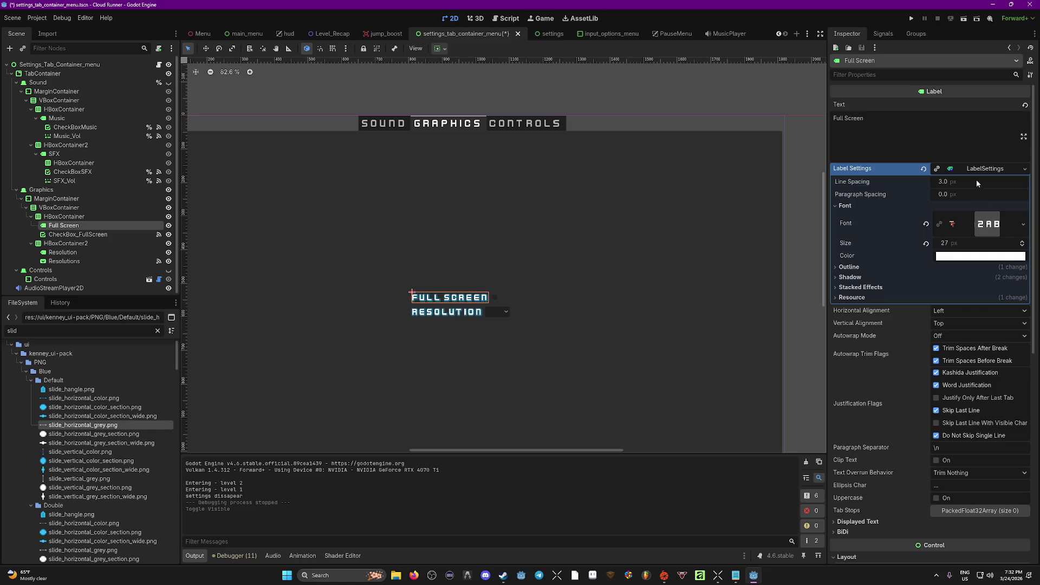
click(990, 173)
right_click(990, 172)
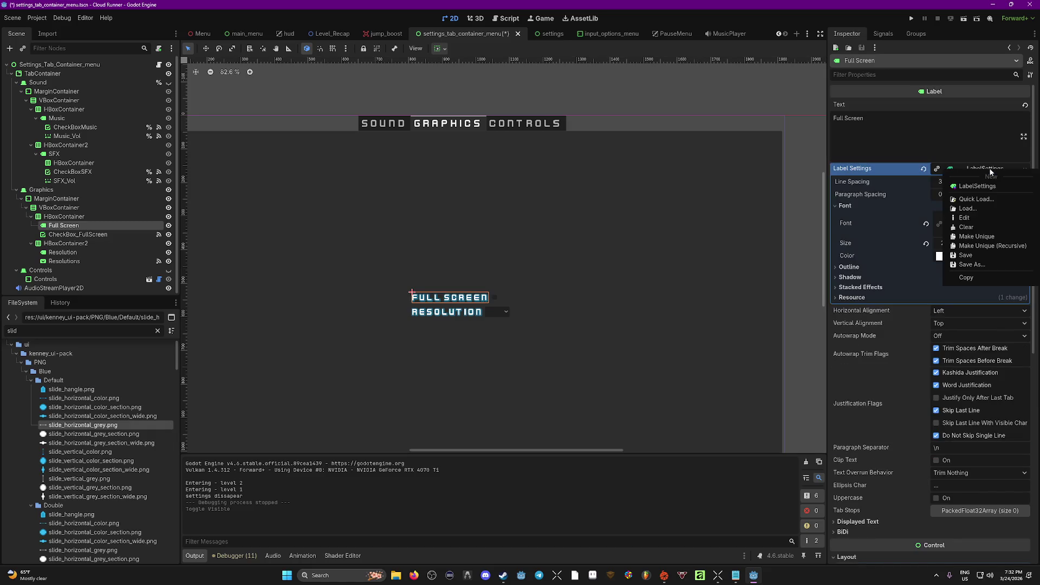
click(981, 238)
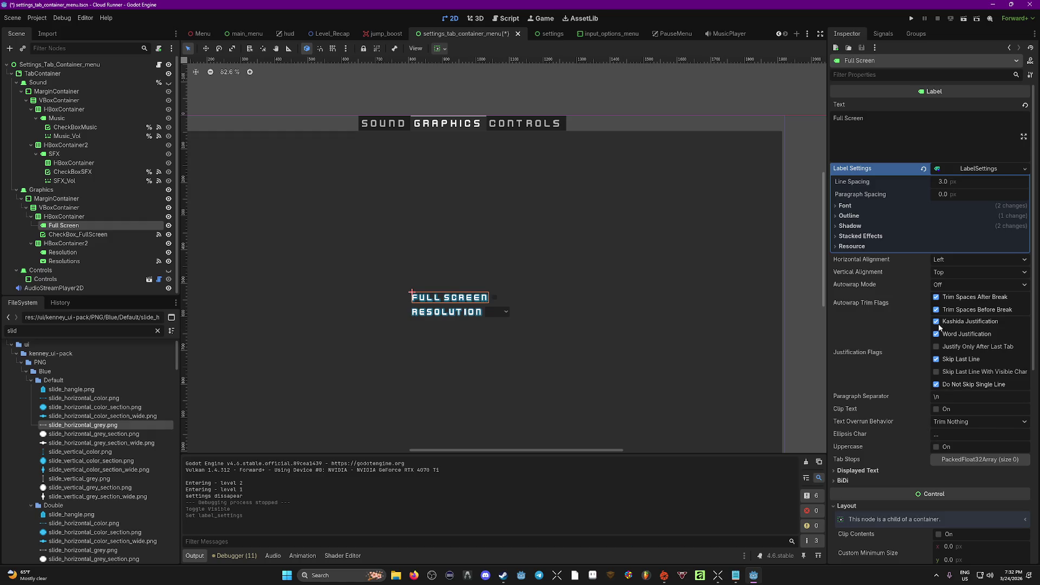
click(844, 205)
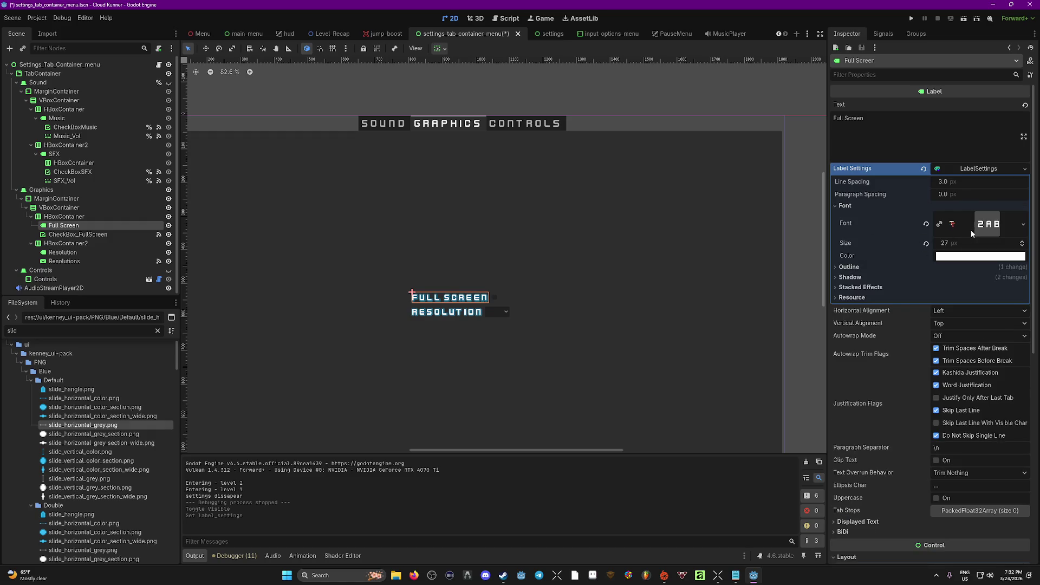
drag(946, 246, 980, 246)
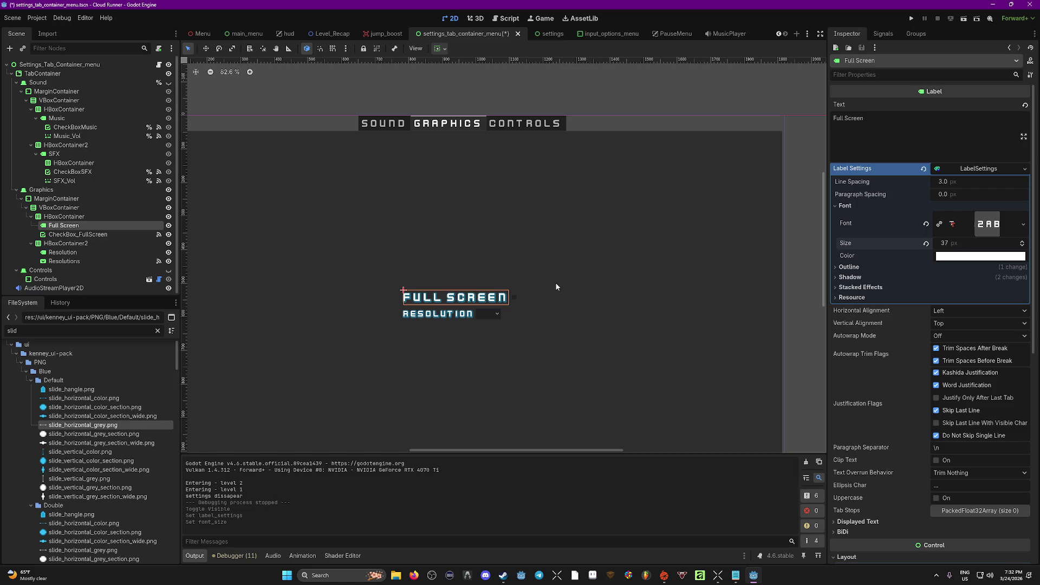
click(426, 317)
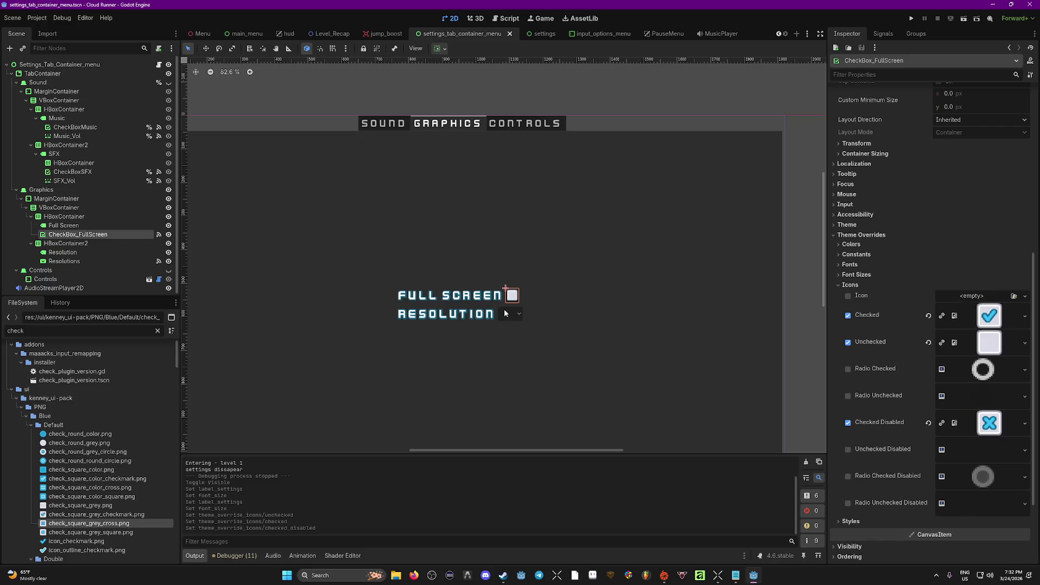
Clear the FileSystem filter and set arrow_basic_s_small.png as the Resolutions dropdown's Arrow icon.
click(509, 313)
double_click(40, 332)
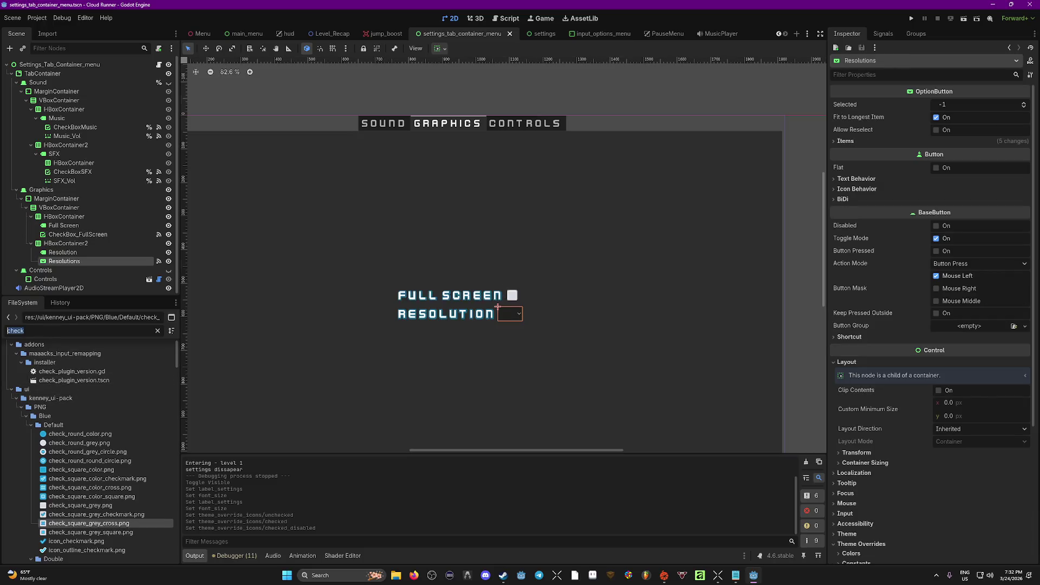
key(BackSpace)
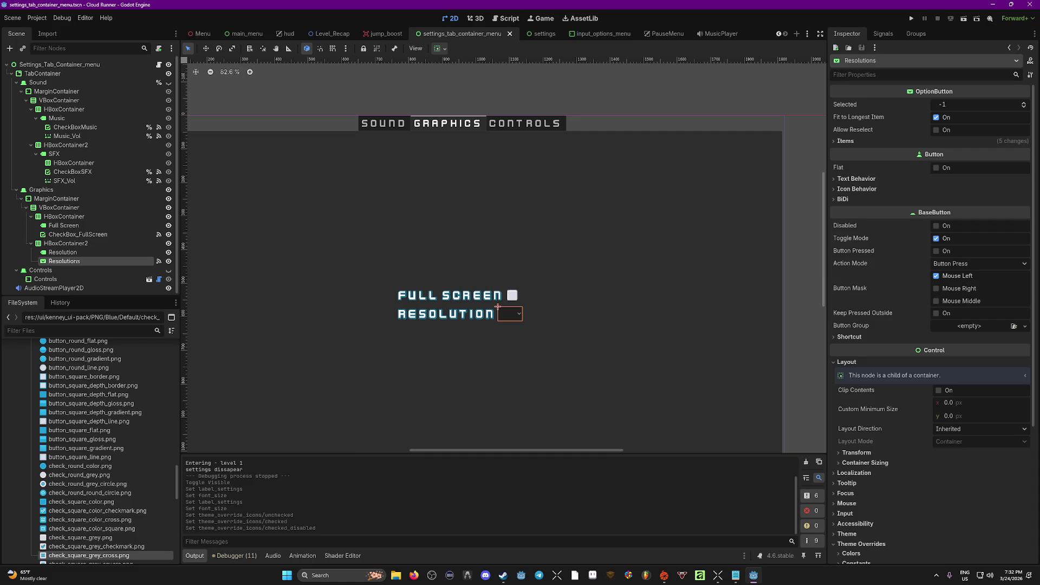
scroll(132, 470, up, 3)
scroll(102, 461, up, 3)
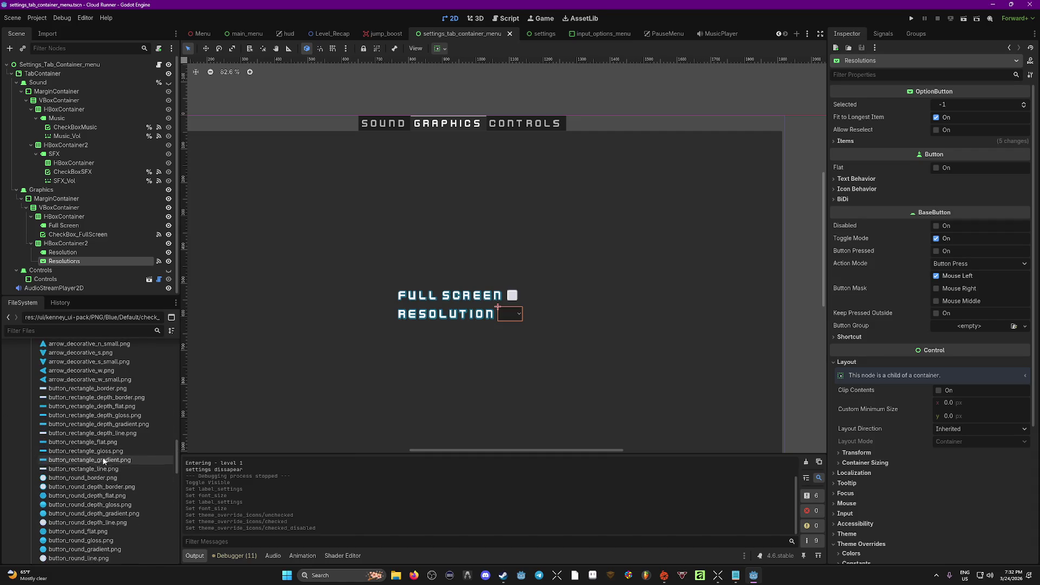
scroll(85, 428, up, 5)
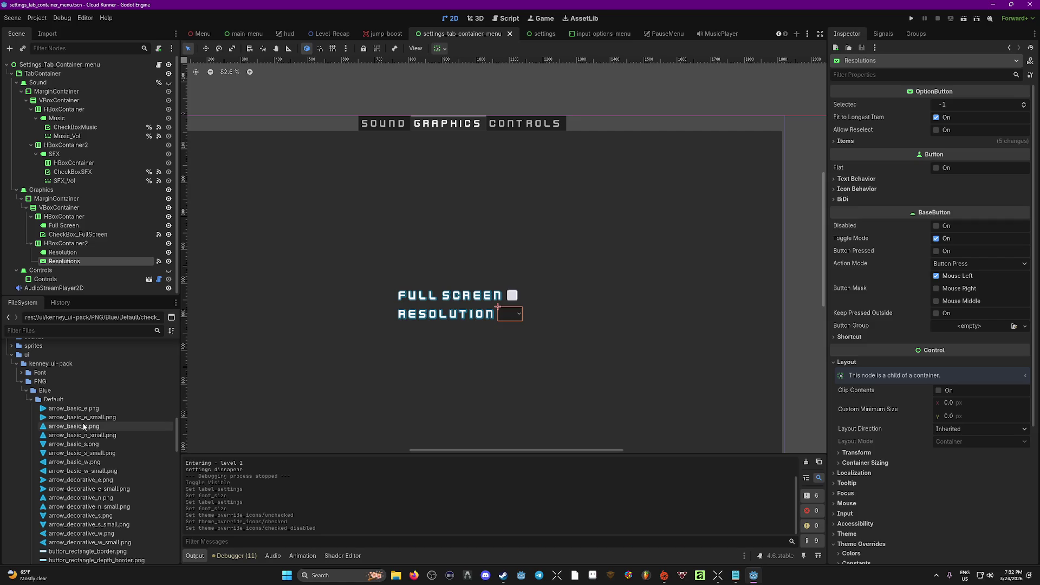
scroll(95, 445, down, 10)
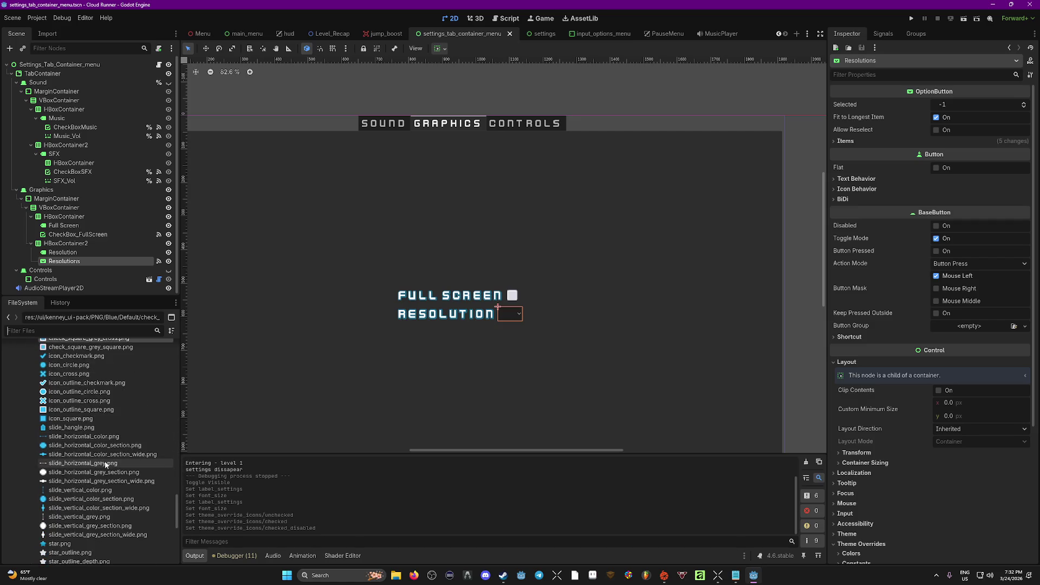
scroll(866, 373, down, 4)
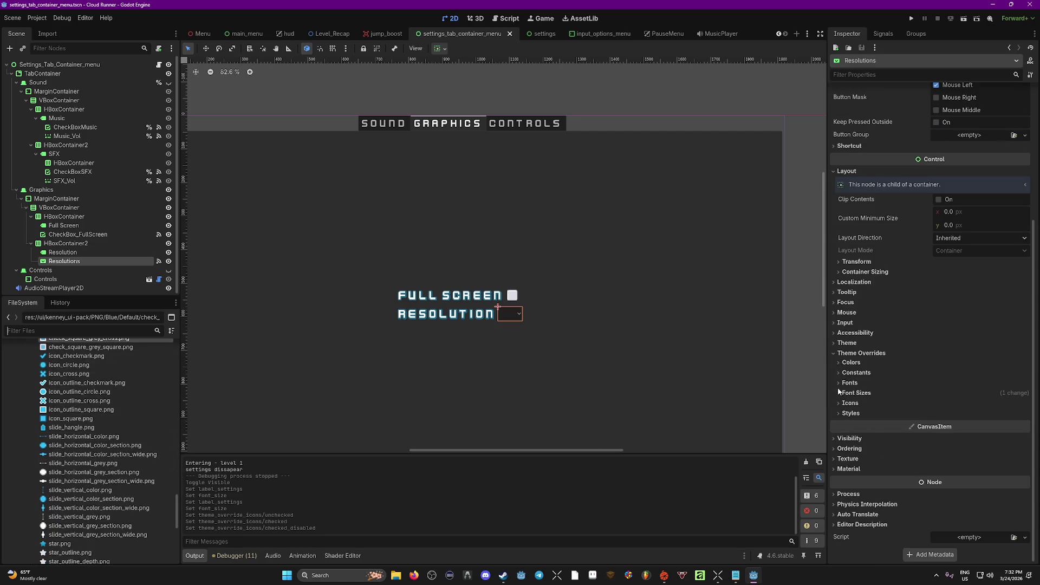
click(846, 404)
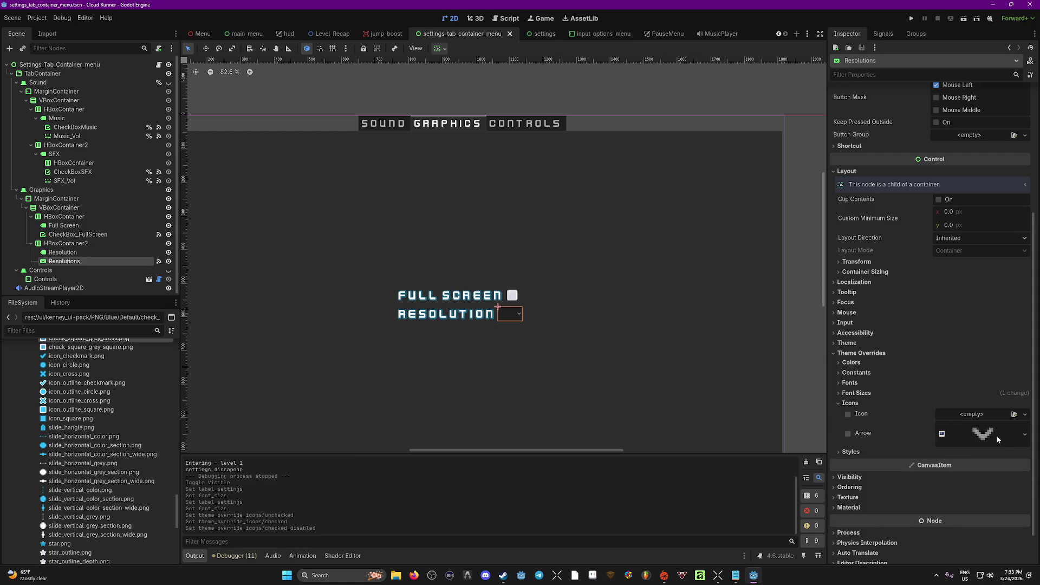
scroll(87, 428, up, 3)
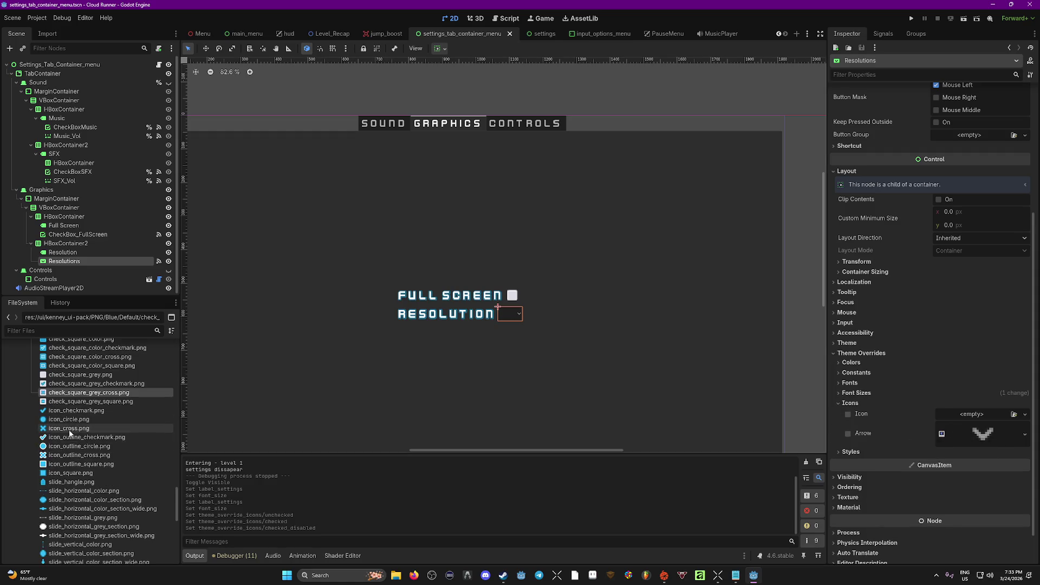
scroll(90, 466, up, 3)
scroll(82, 433, up, 10)
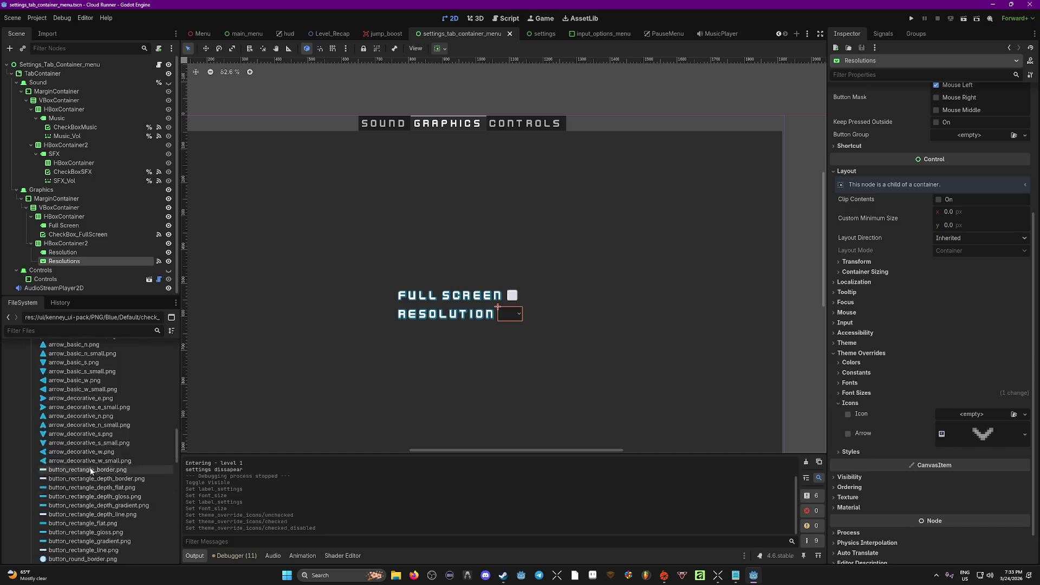
drag(70, 401, 980, 437)
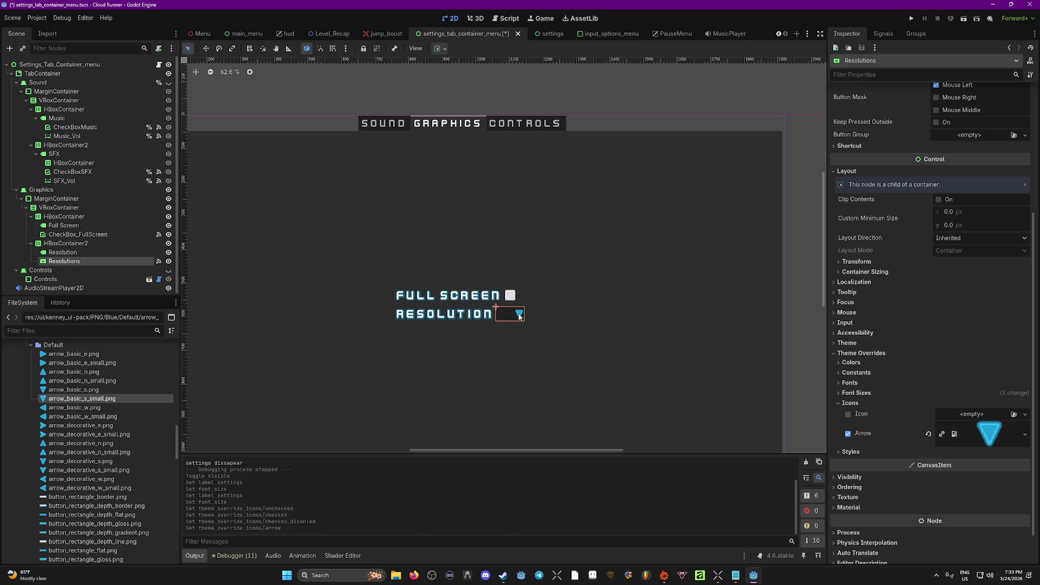
scroll(921, 261, up, 4)
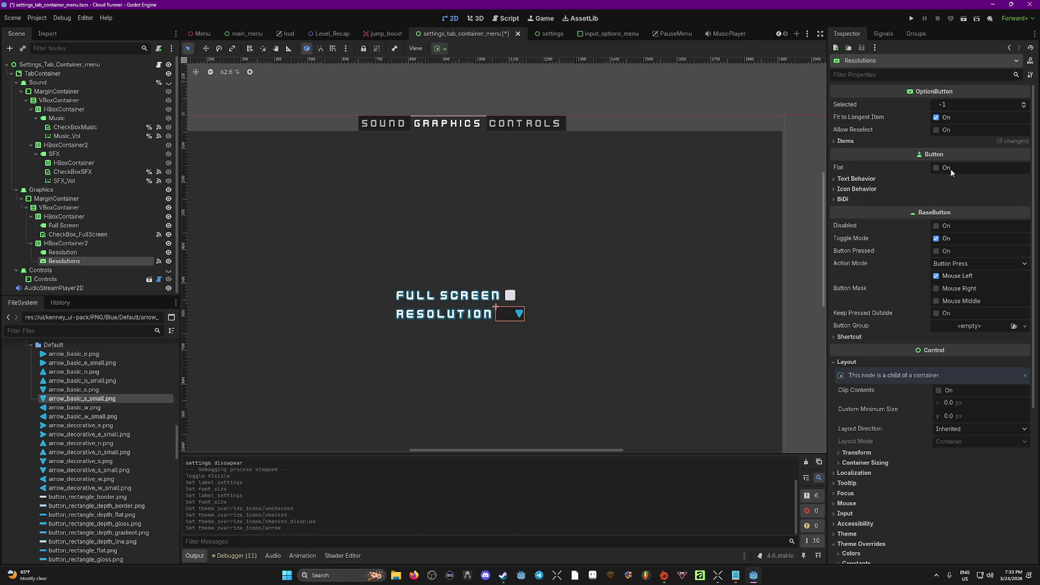
Expand the Resolutions dropdown's Styles overrides to reach its Normal style slot.
click(936, 169)
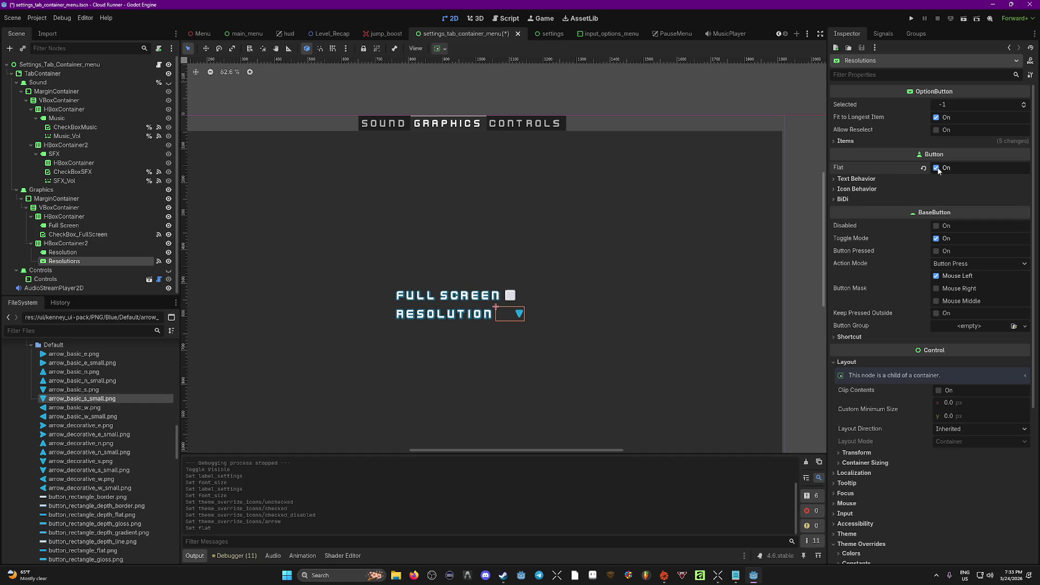
scroll(926, 349, down, 5)
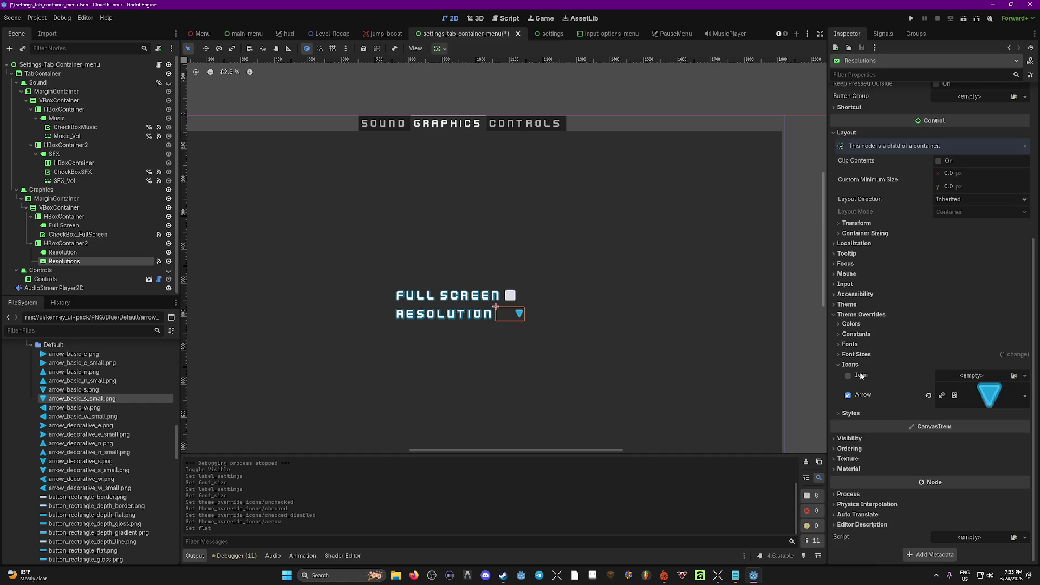
click(841, 324)
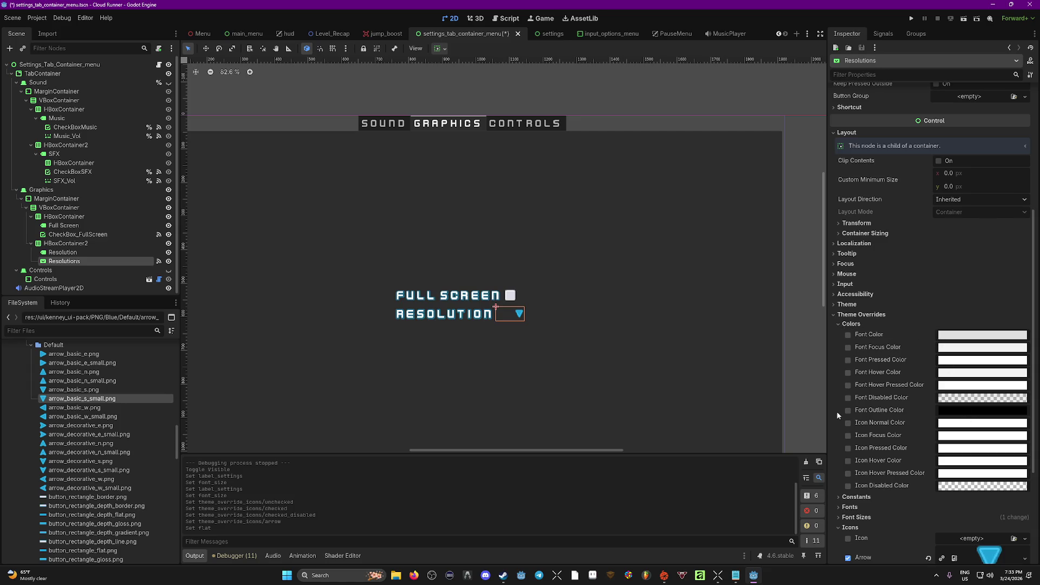
click(843, 325)
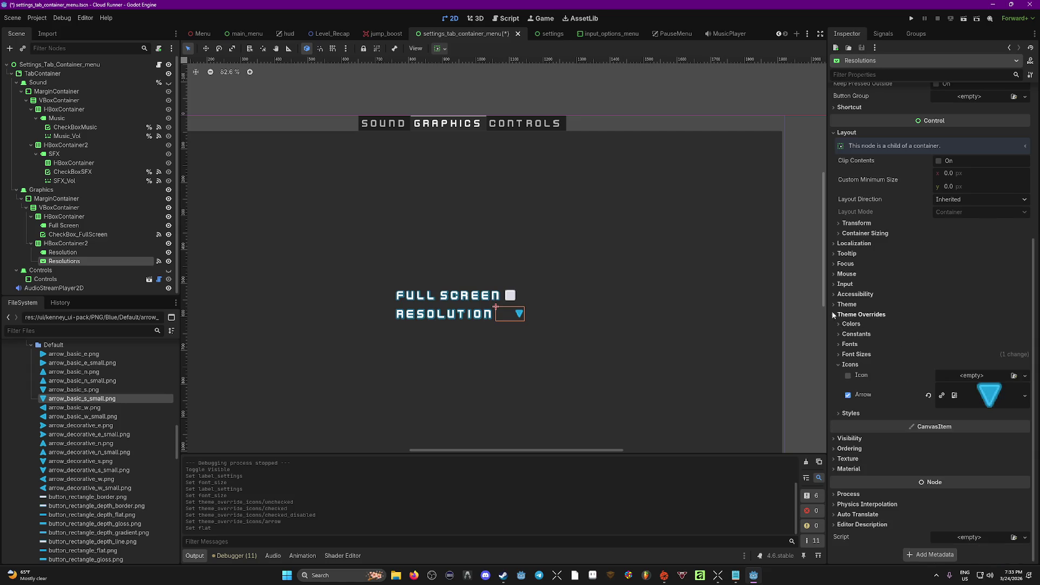
click(835, 304)
click(834, 304)
click(840, 334)
click(841, 335)
click(838, 365)
click(838, 413)
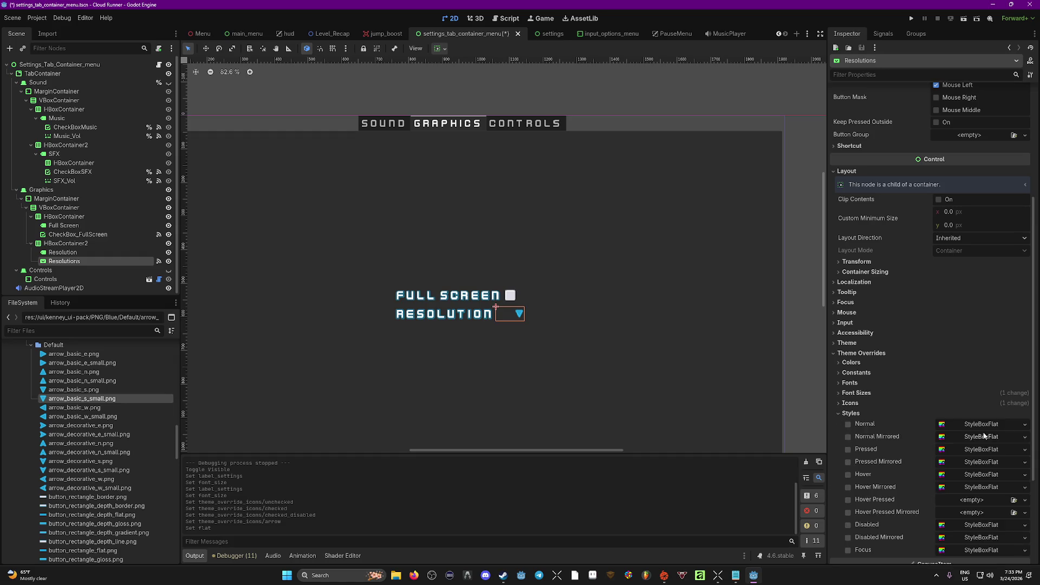
scroll(988, 431, down, 2)
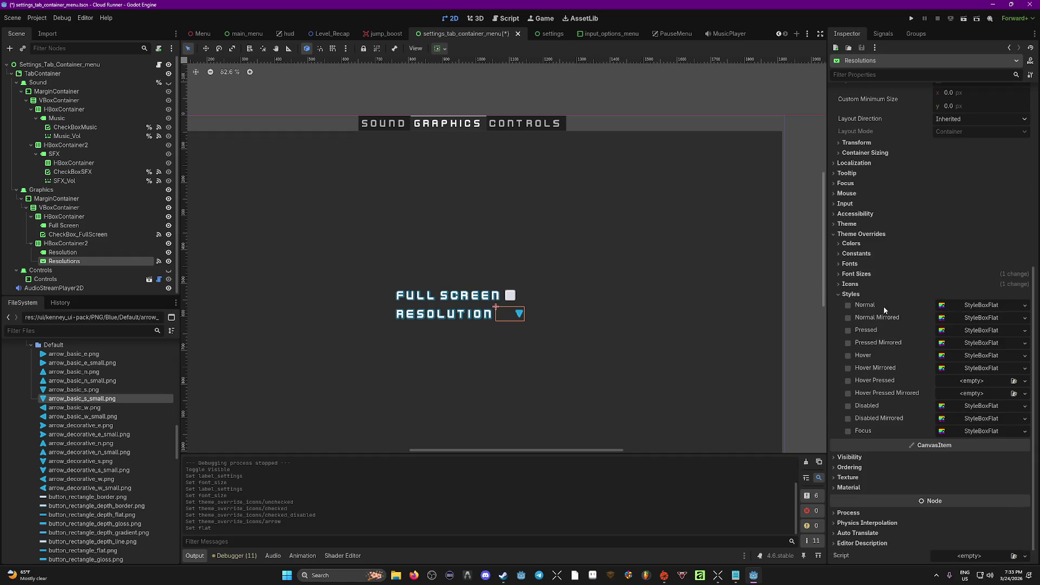
click(968, 307)
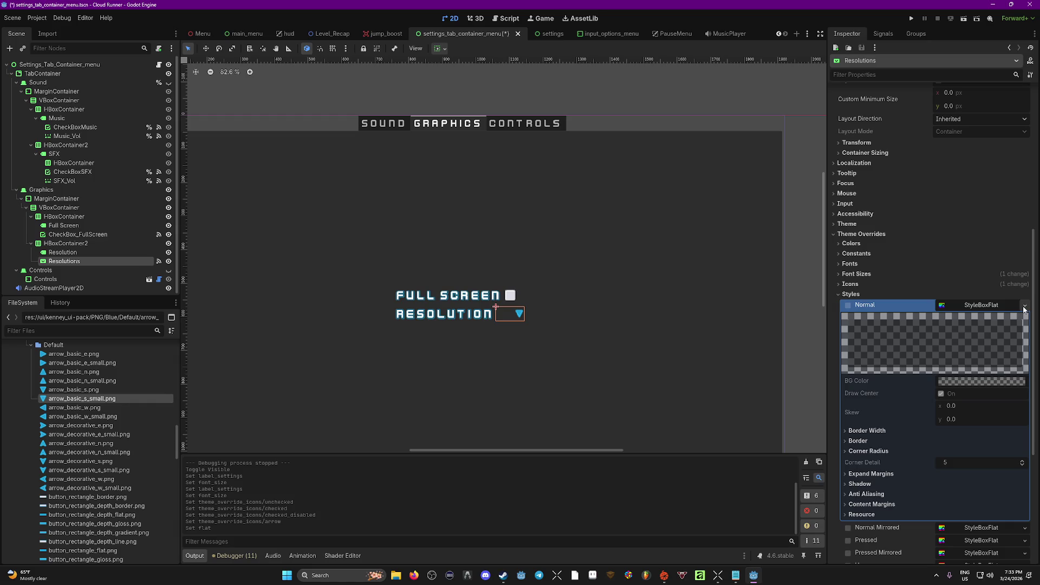
Create a new StyleBoxFlat for the Normal style with a black background colour.
click(1023, 305)
click(1005, 347)
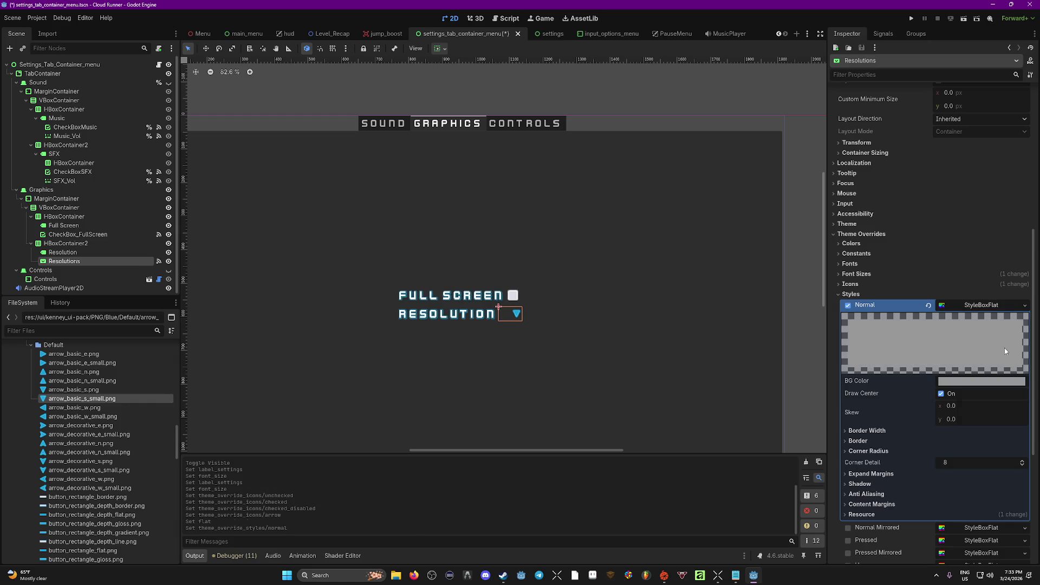
click(970, 382)
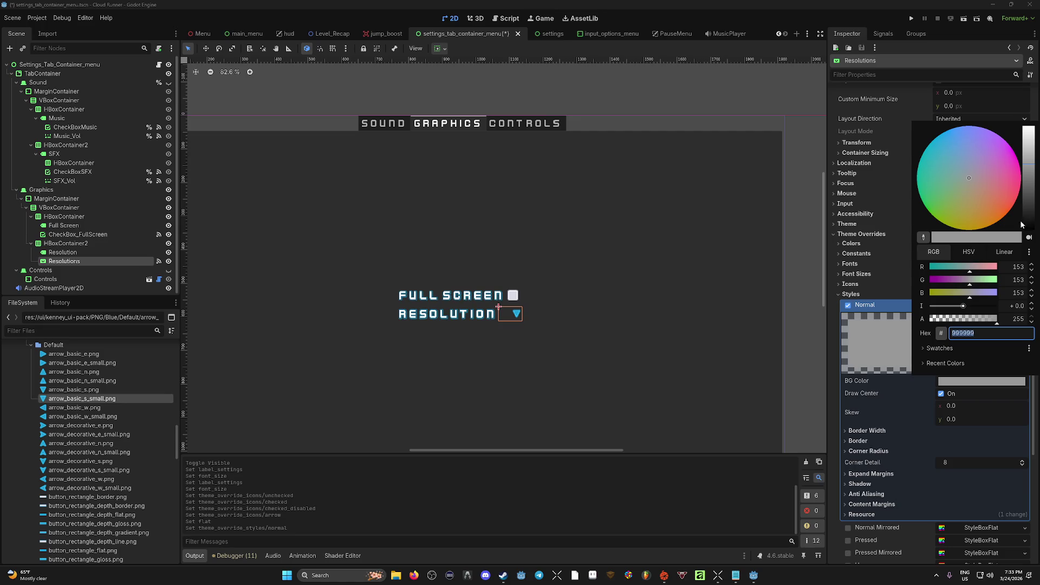
drag(1027, 225, 1031, 237)
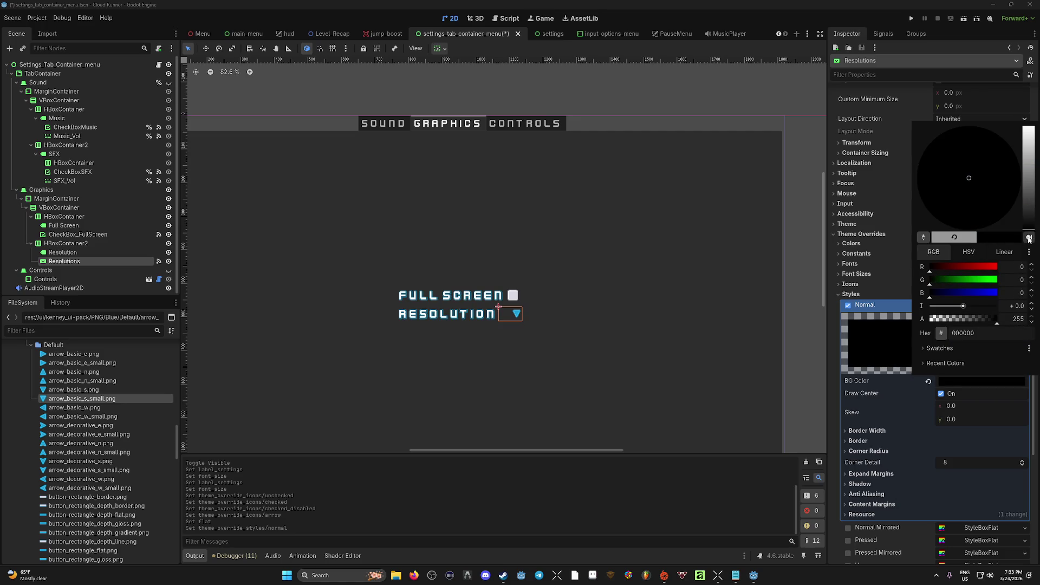
click(896, 353)
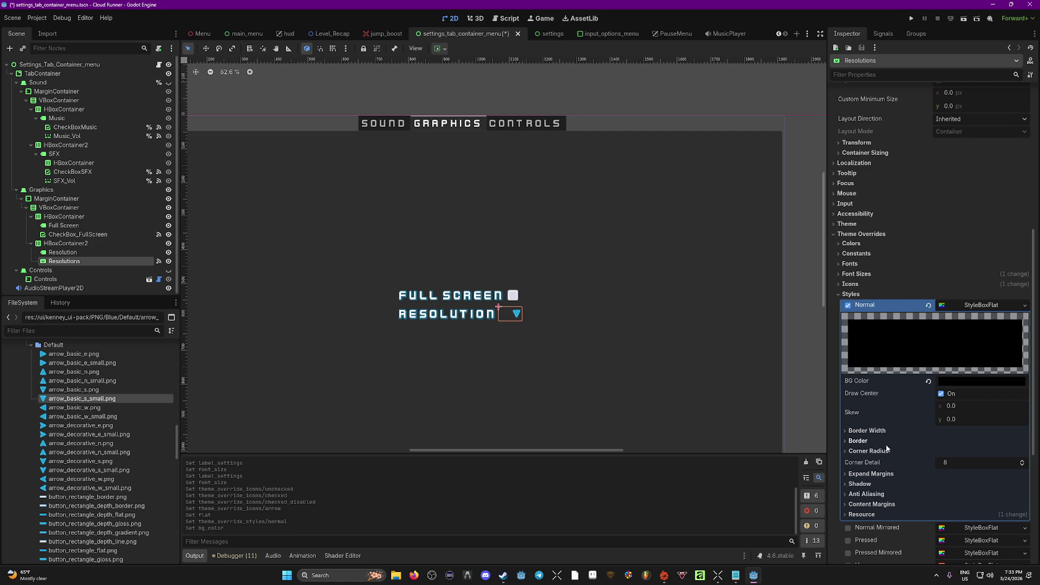
Set the border colour to the arrow's blue and border width to 3 px, then save.
click(844, 441)
click(982, 452)
click(999, 281)
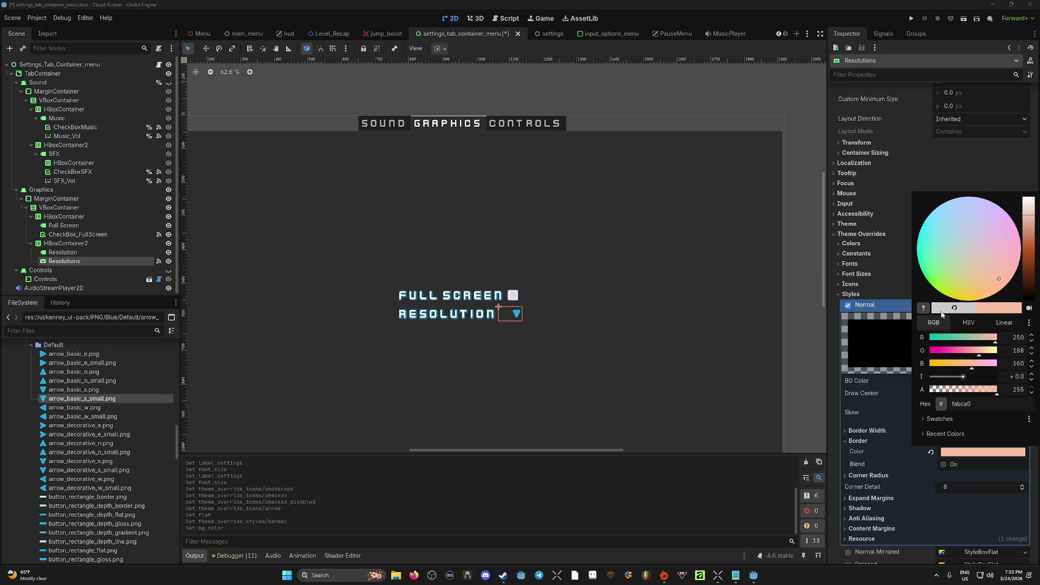
click(942, 315)
click(517, 316)
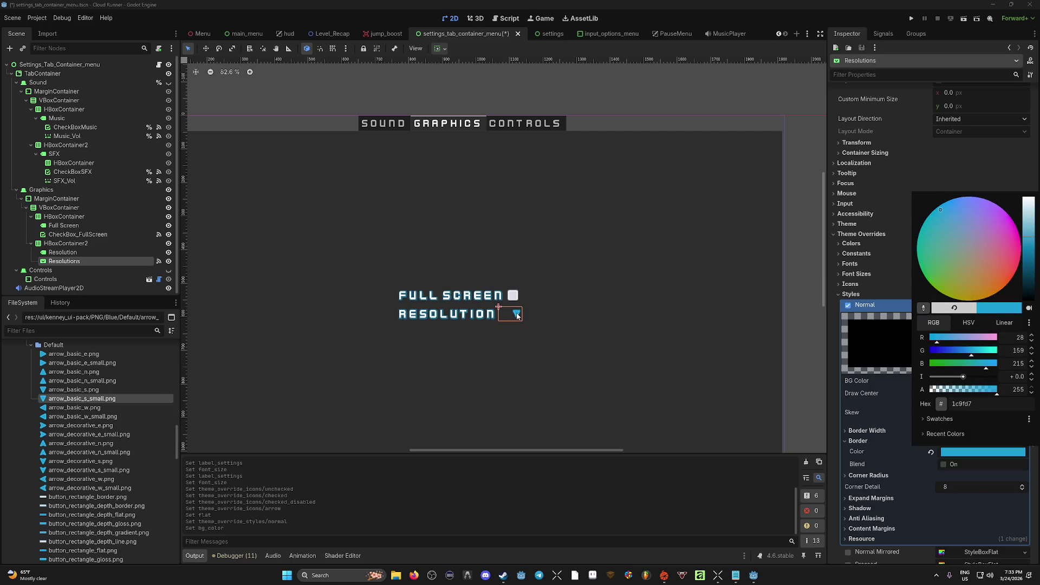
click(871, 456)
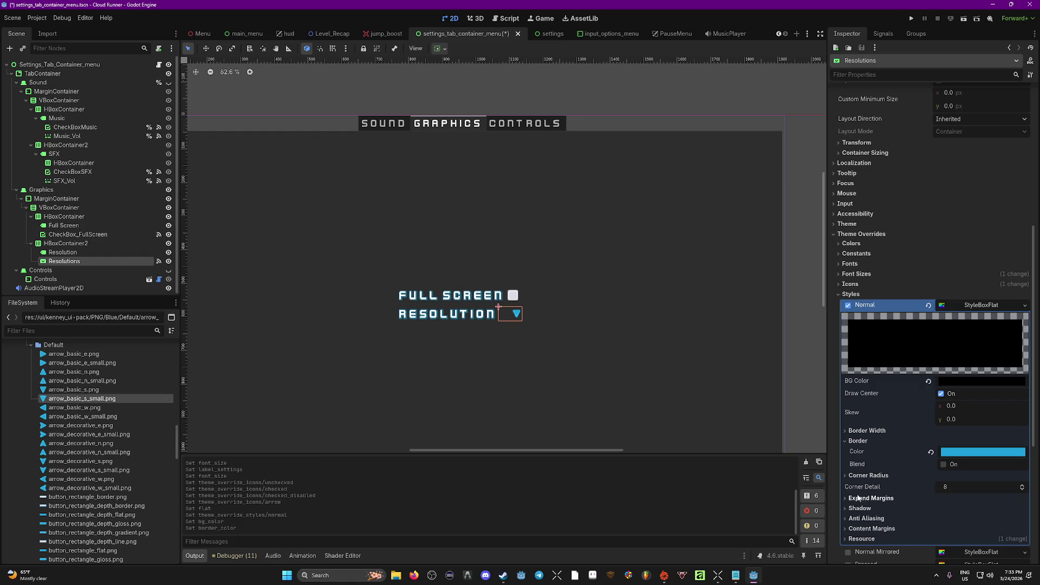
click(866, 431)
mouse_move(953, 442)
mouse_down()
mouse_move(986, 441)
mouse_move(923, 445)
mouse_move(956, 459)
mouse_move(958, 480)
mouse_up()
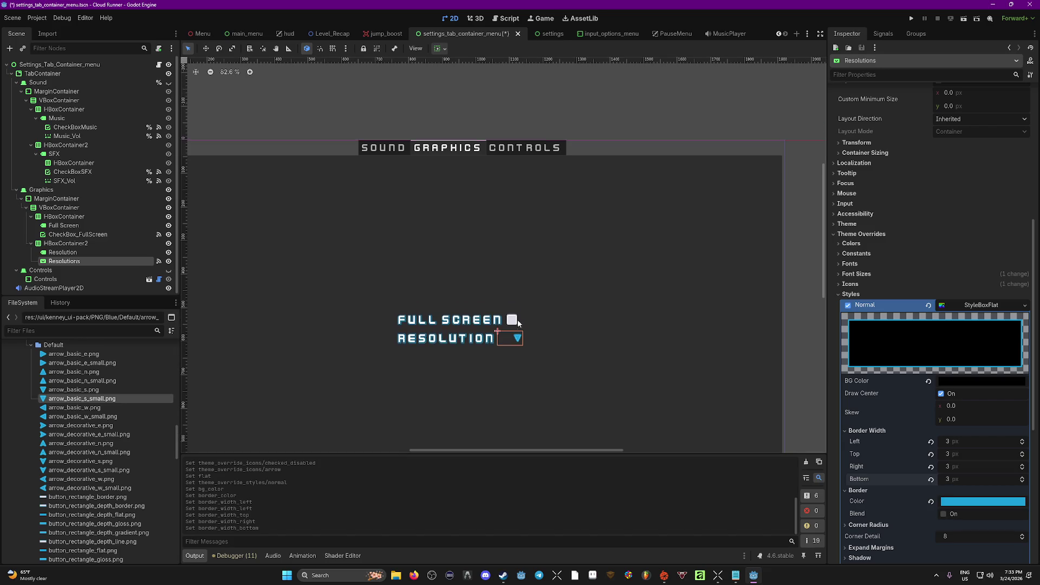
key(ctrl+s)
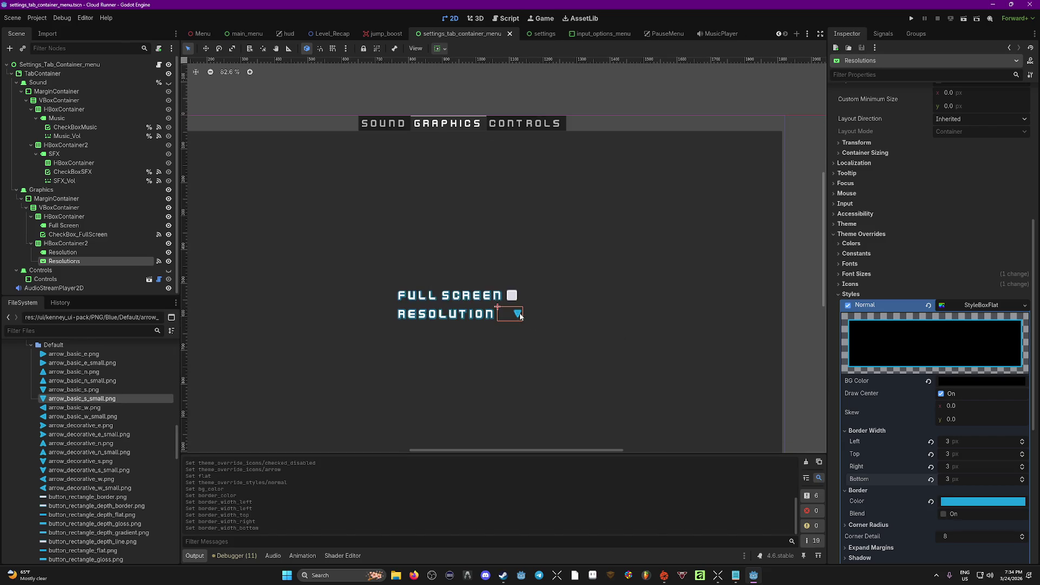
Select the Graphics tab node and run the game to test the styled dropdown.
click(738, 293)
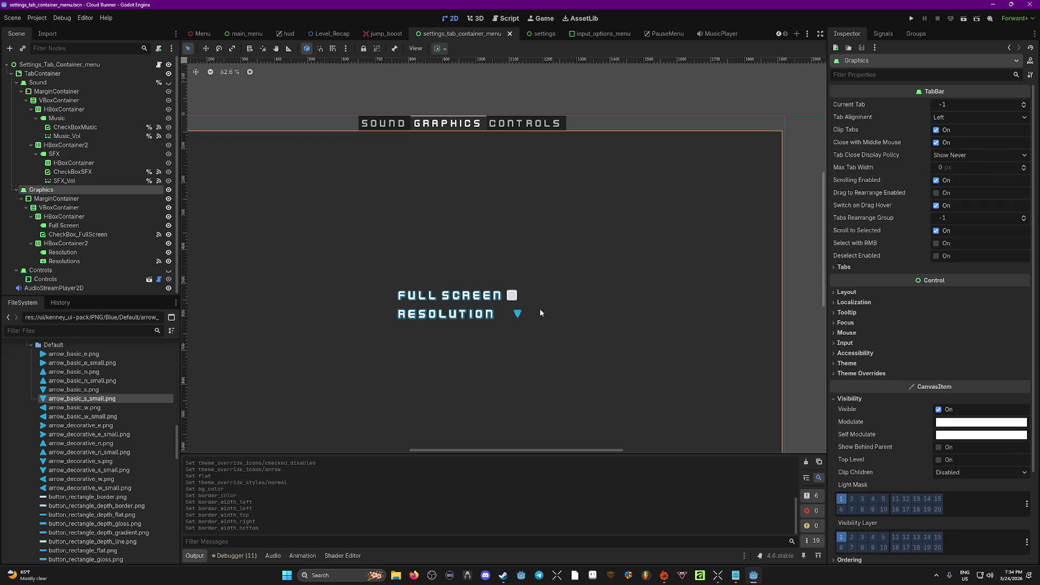
click(512, 314)
click(610, 322)
key(F5)
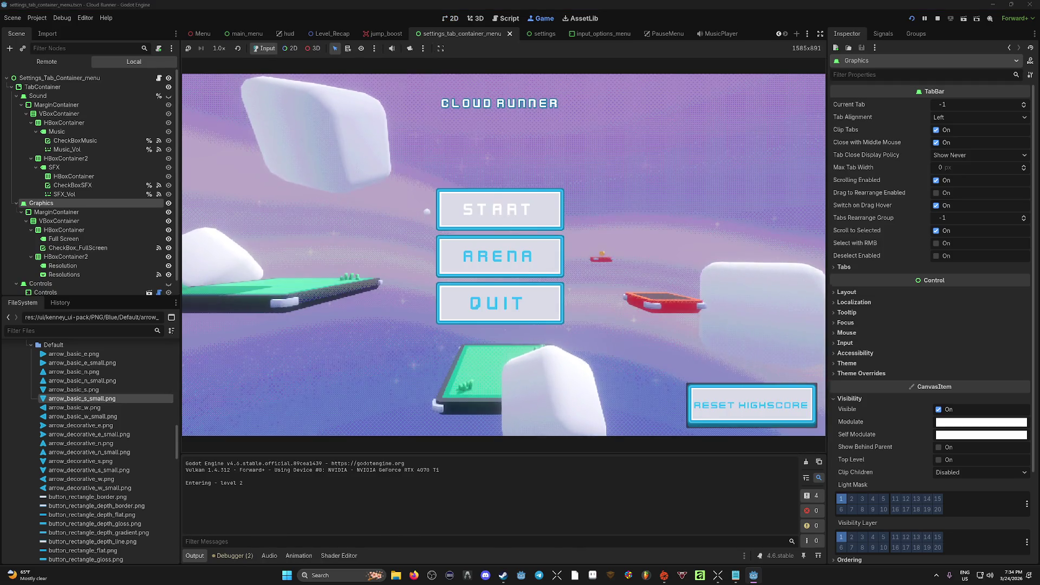
click(497, 209)
key(Escape)
click(573, 258)
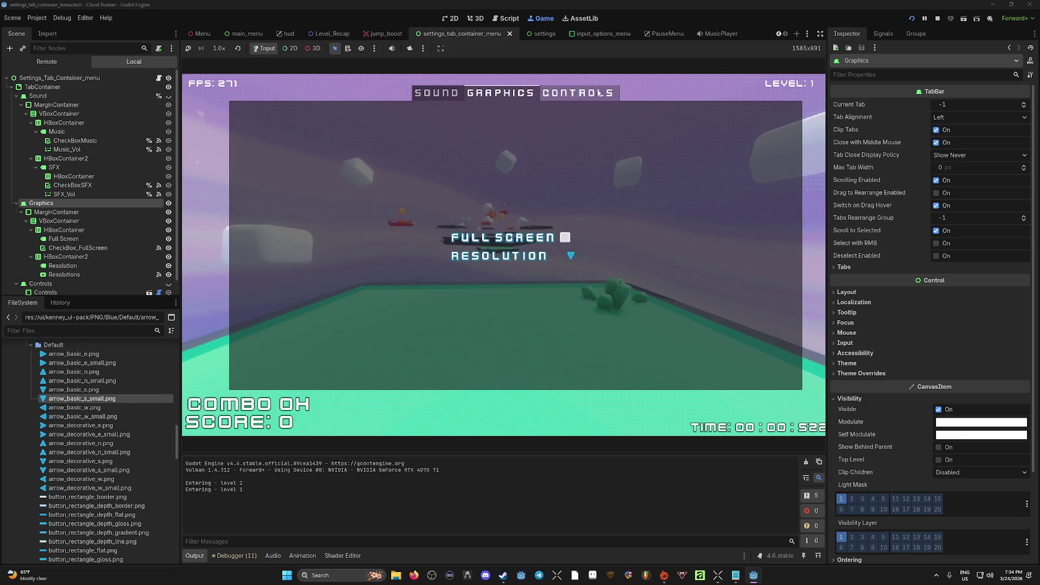
click(578, 92)
key(Escape)
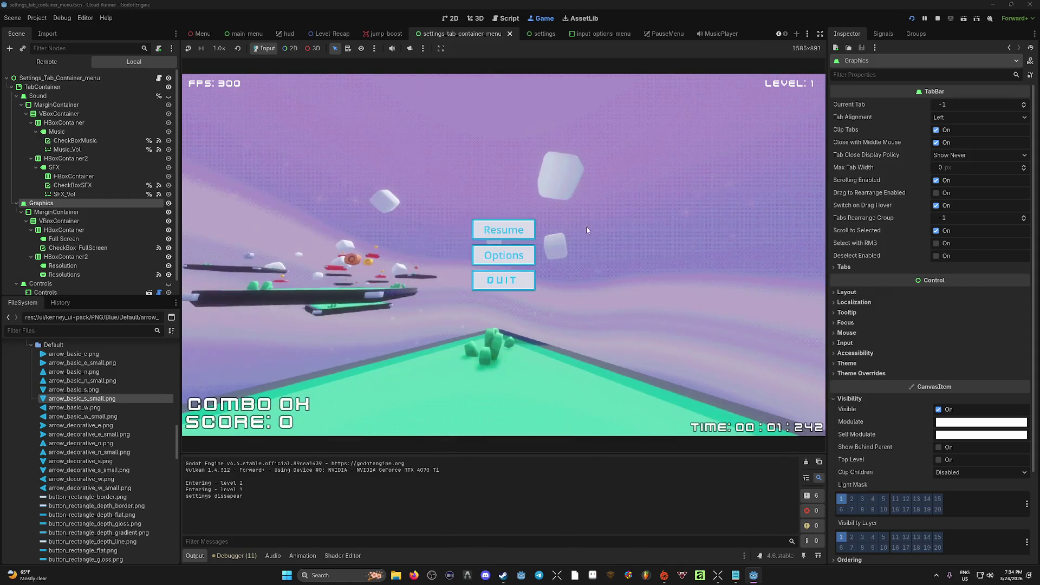
click(520, 286)
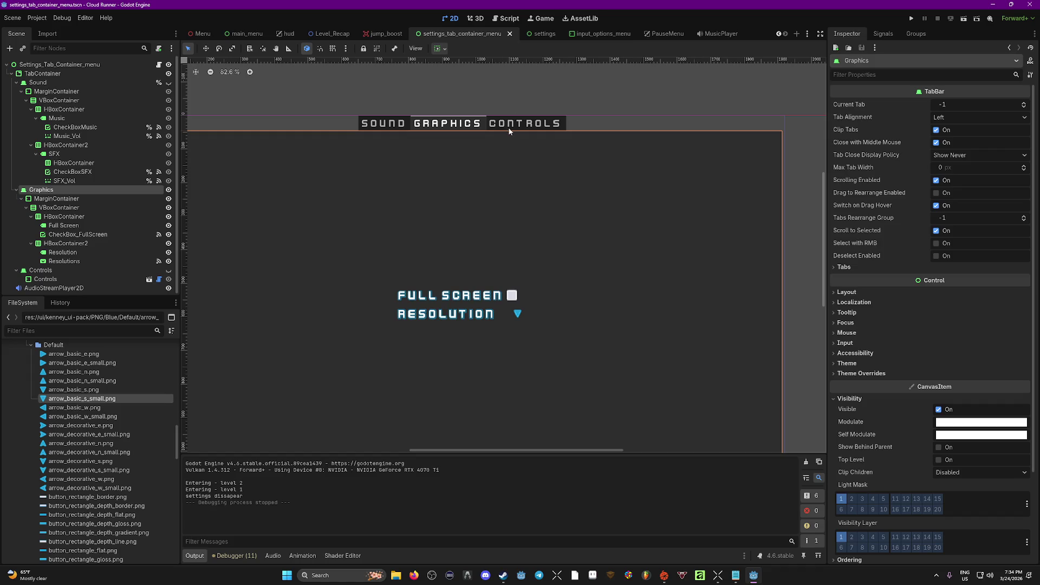
Give the 1280x720, 1920x1080 and 2560x1440 items the arrow_basic_e_small.png icon, then save.
click(516, 319)
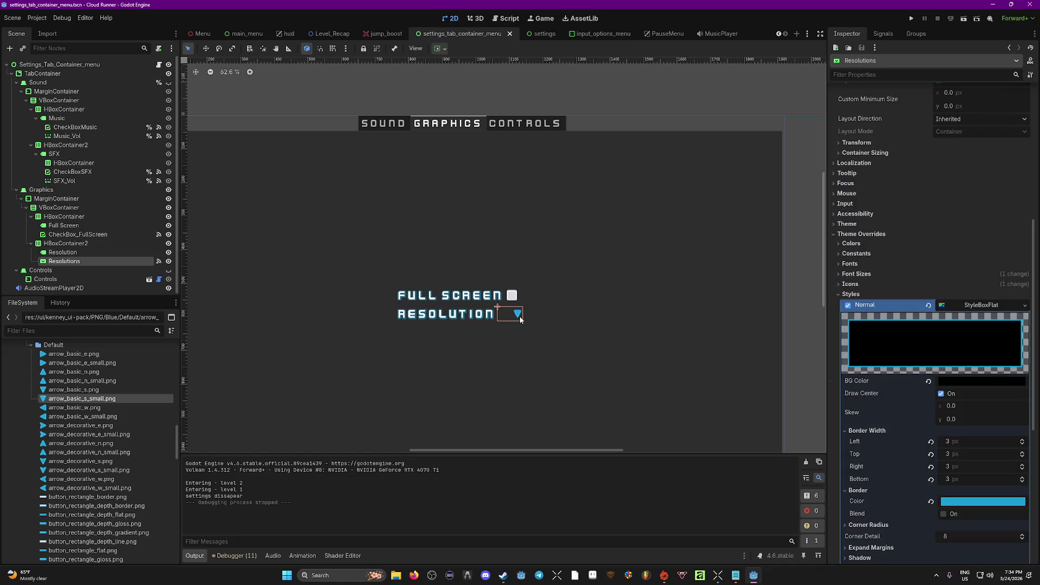
click(833, 233)
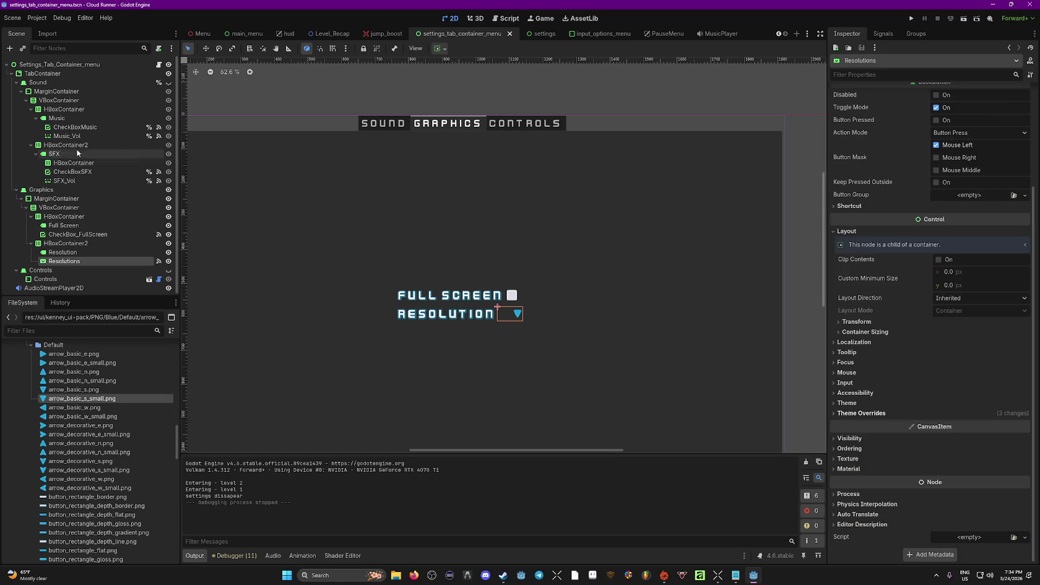
scroll(872, 159, up, 5)
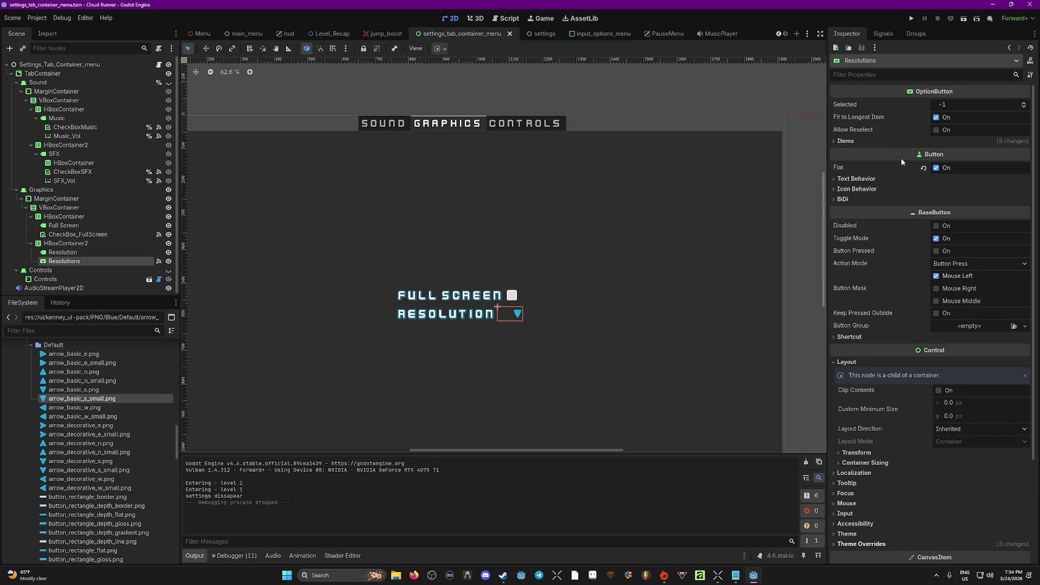
click(842, 141)
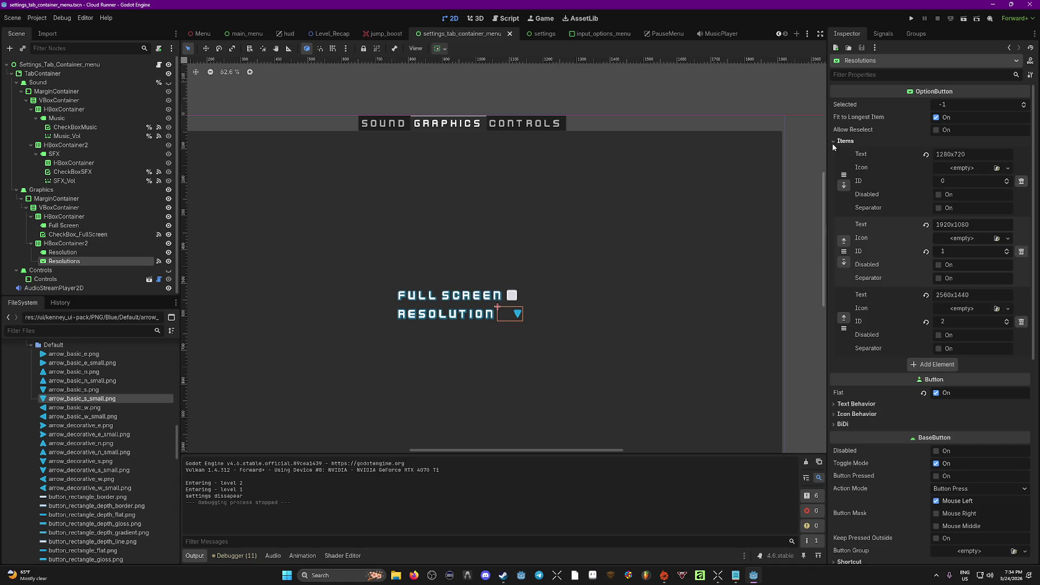
click(1008, 168)
click(956, 171)
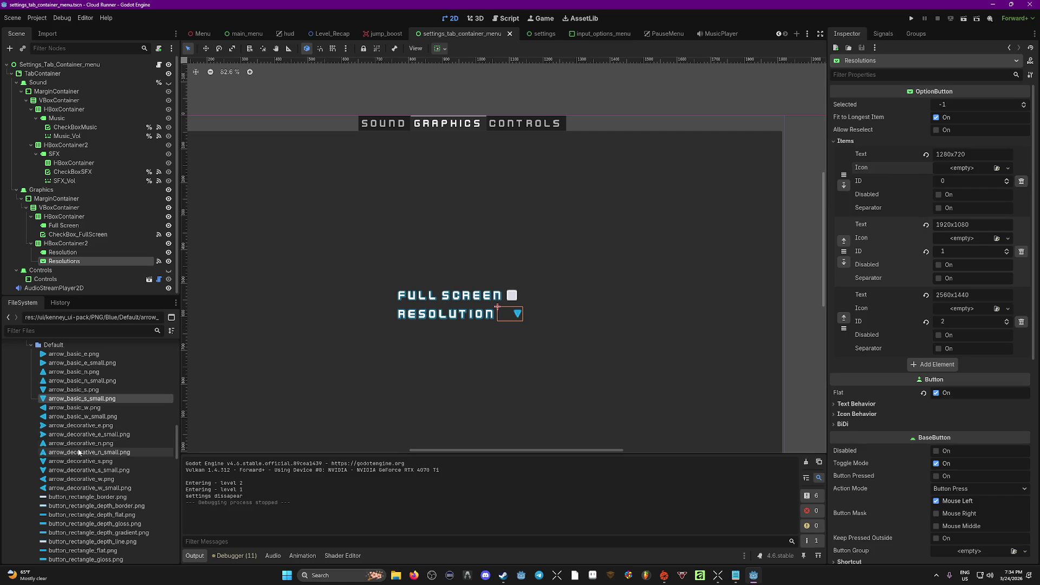
mouse_move(55, 362)
mouse_down()
mouse_move(961, 312)
mouse_move(972, 173)
mouse_up()
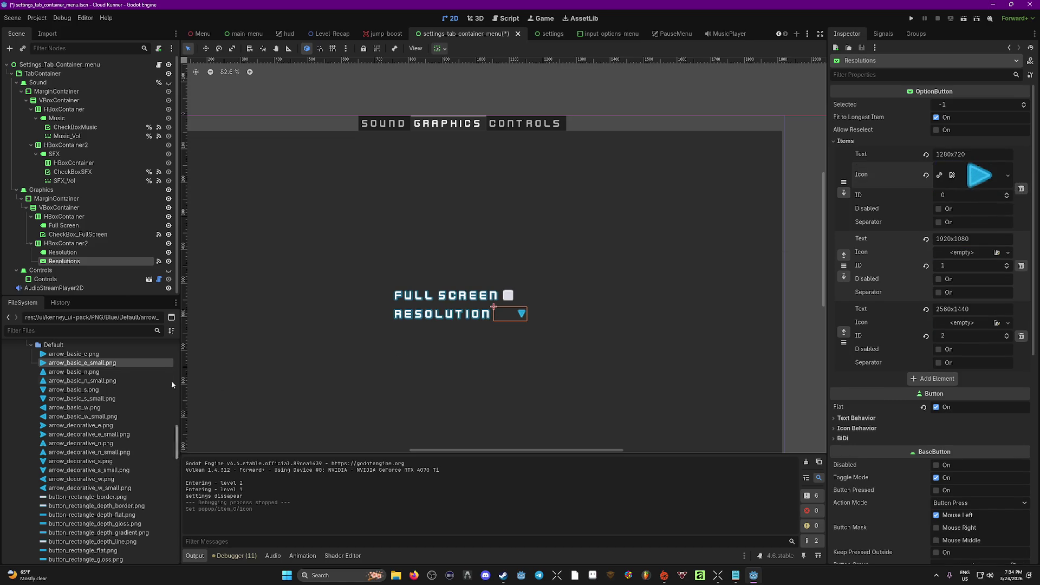
mouse_move(54, 362)
mouse_down()
mouse_move(945, 268)
mouse_move(961, 252)
mouse_up()
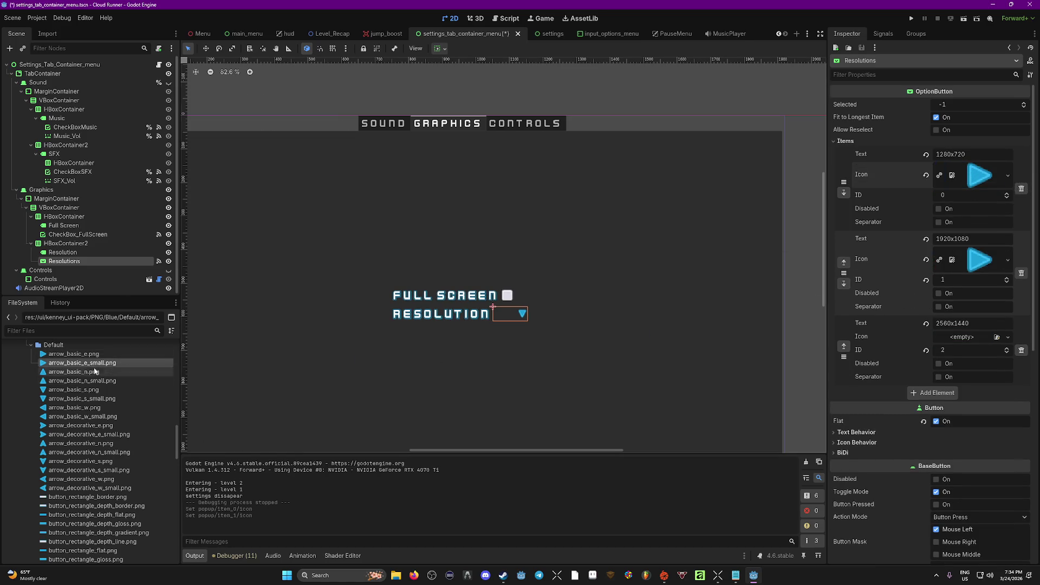
mouse_move(54, 362)
mouse_down()
mouse_move(991, 329)
mouse_move(952, 341)
mouse_up()
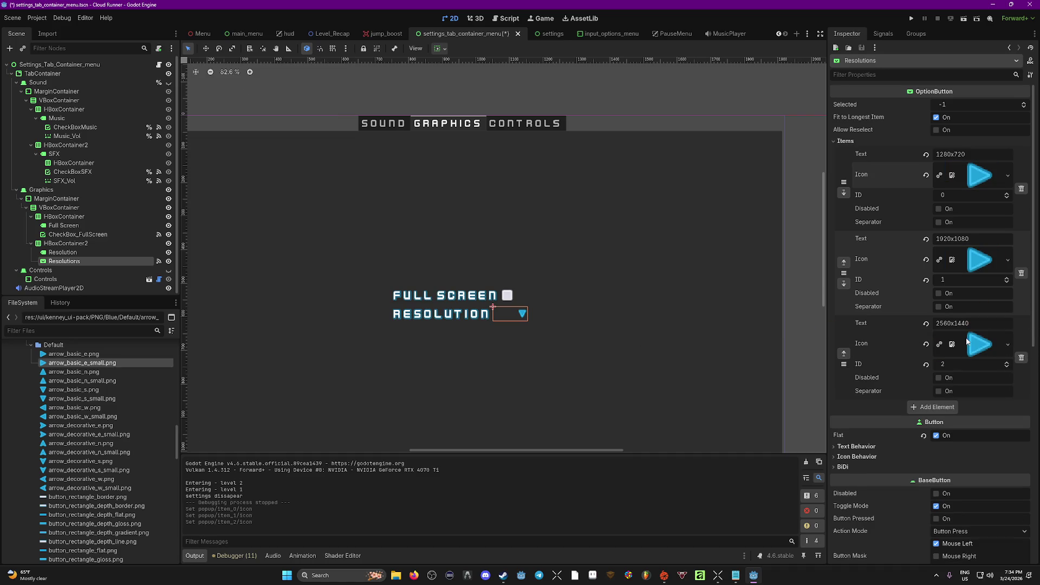
key(ctrl+s)
click(591, 353)
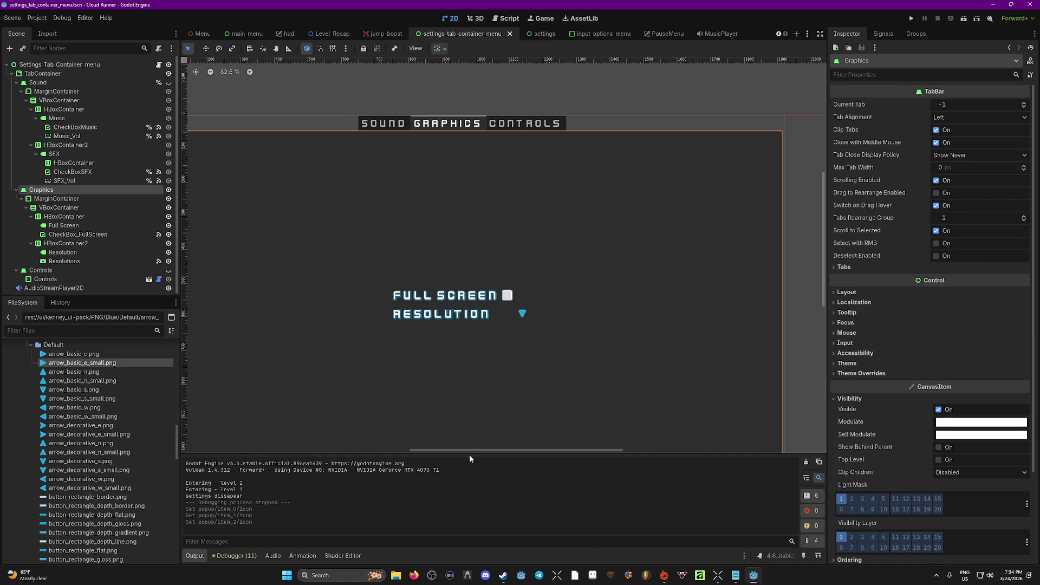
Mute the Music bus in the audio mixer and run the project.
click(273, 556)
click(265, 446)
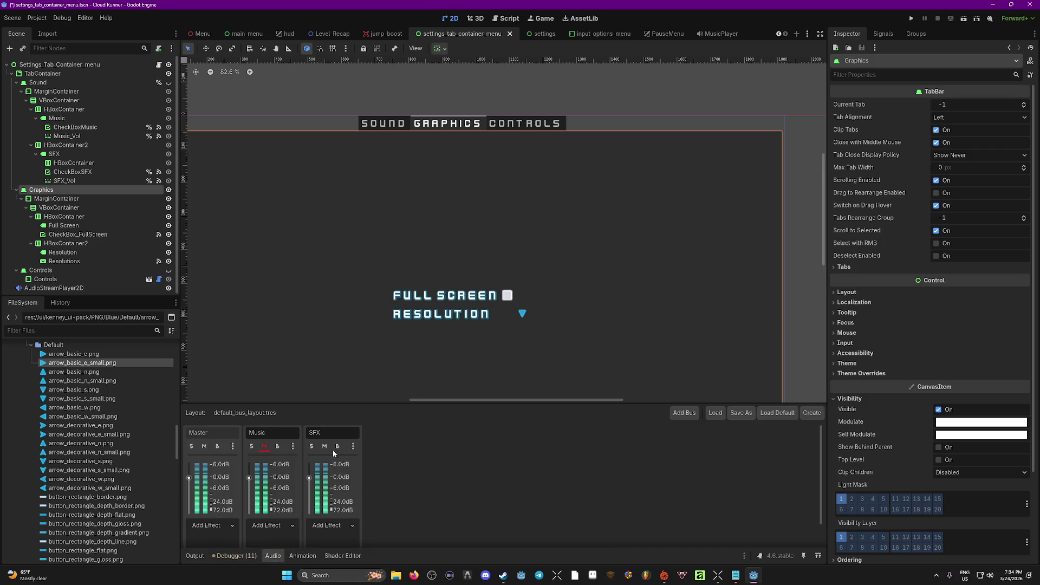
key(F5)
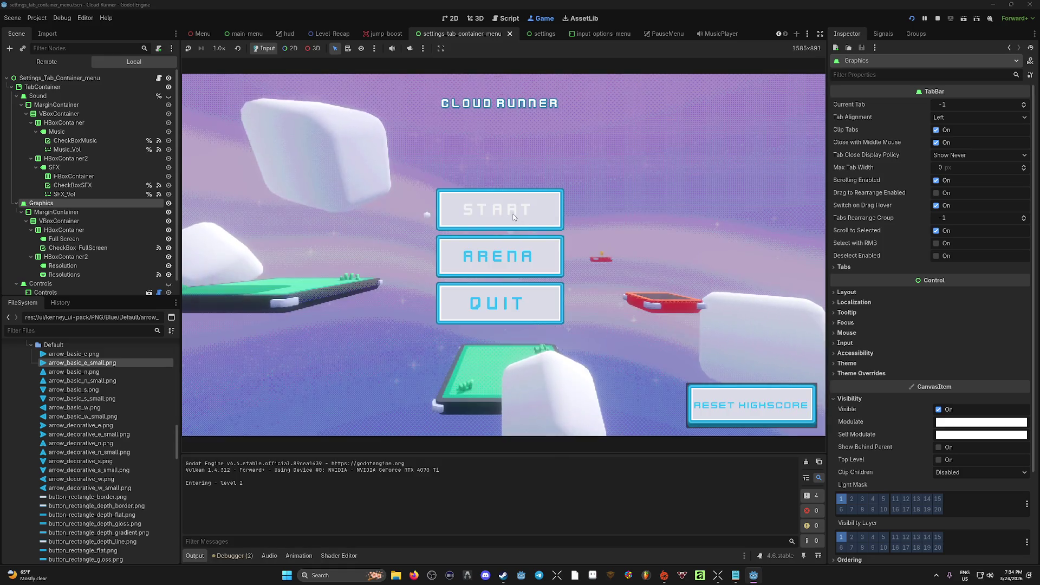
Check the three-resolution list in the game's Graphics settings, then stop the game.
key(Escape)
click(501, 264)
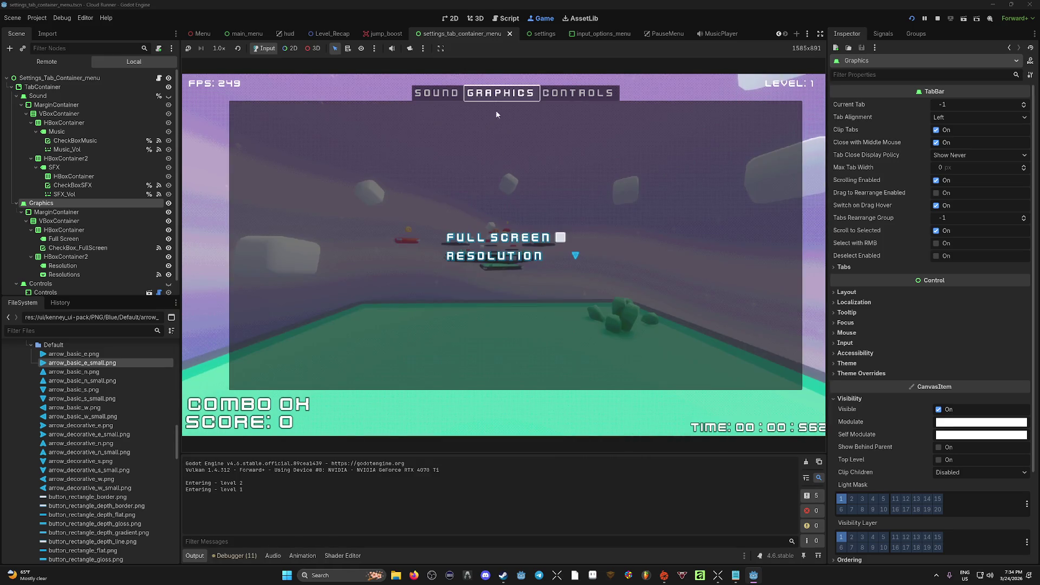
click(575, 255)
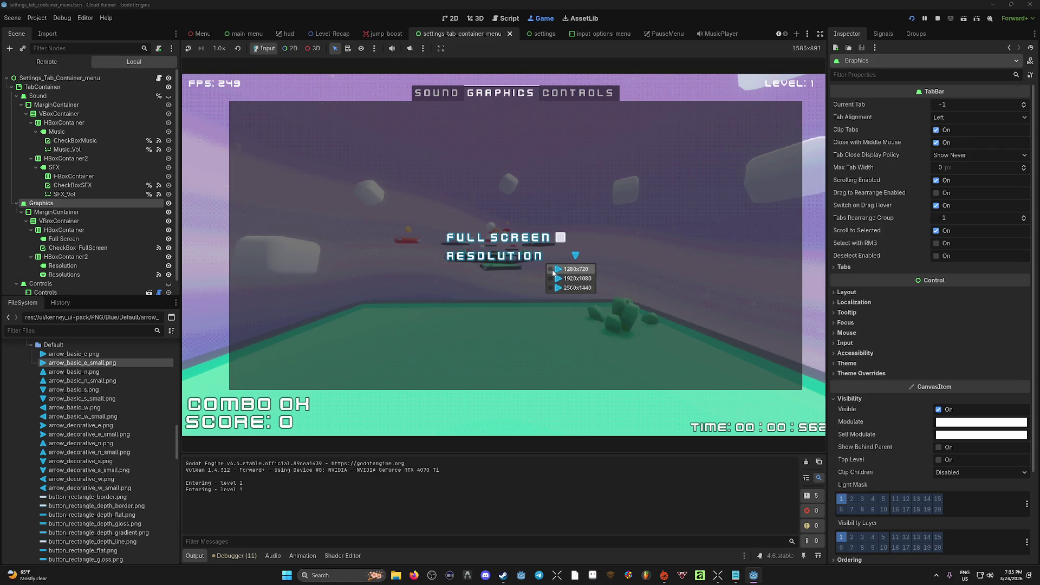
click(938, 18)
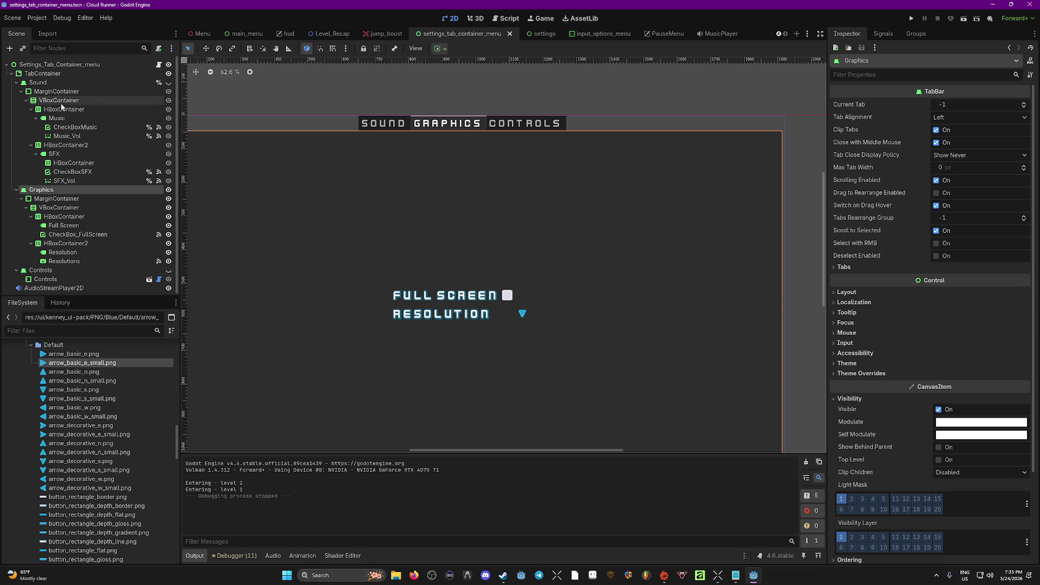
Give the Resolutions dropdown a font size override of 18 px.
click(75, 227)
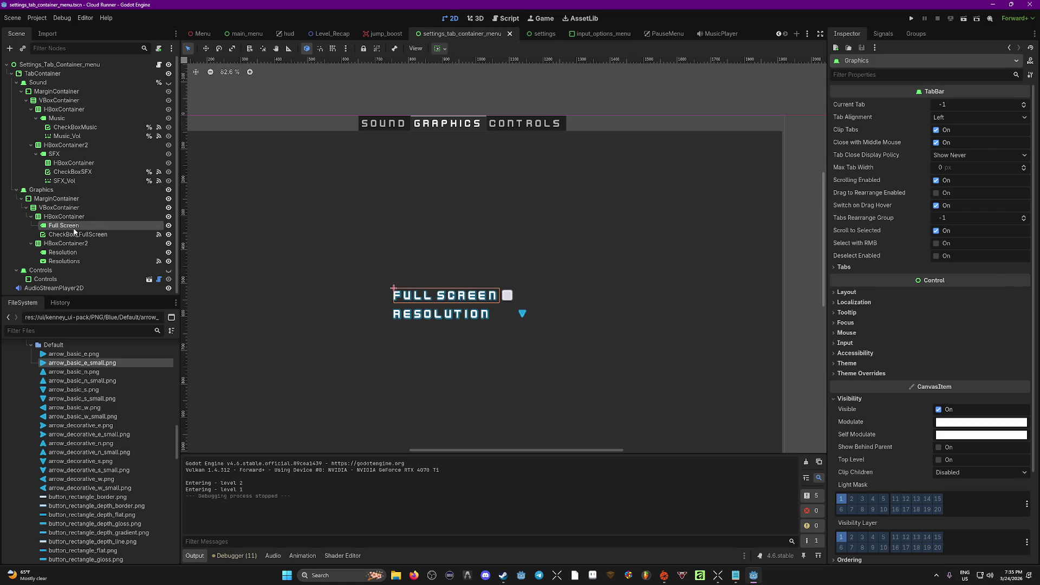
click(77, 235)
click(77, 262)
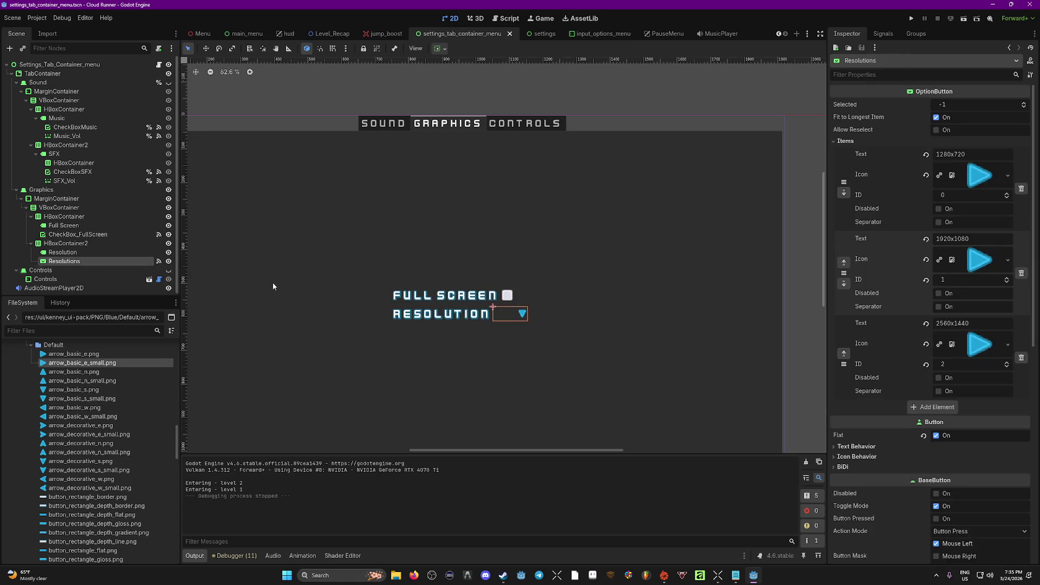
scroll(911, 446, down, 2)
scroll(912, 446, down, 6)
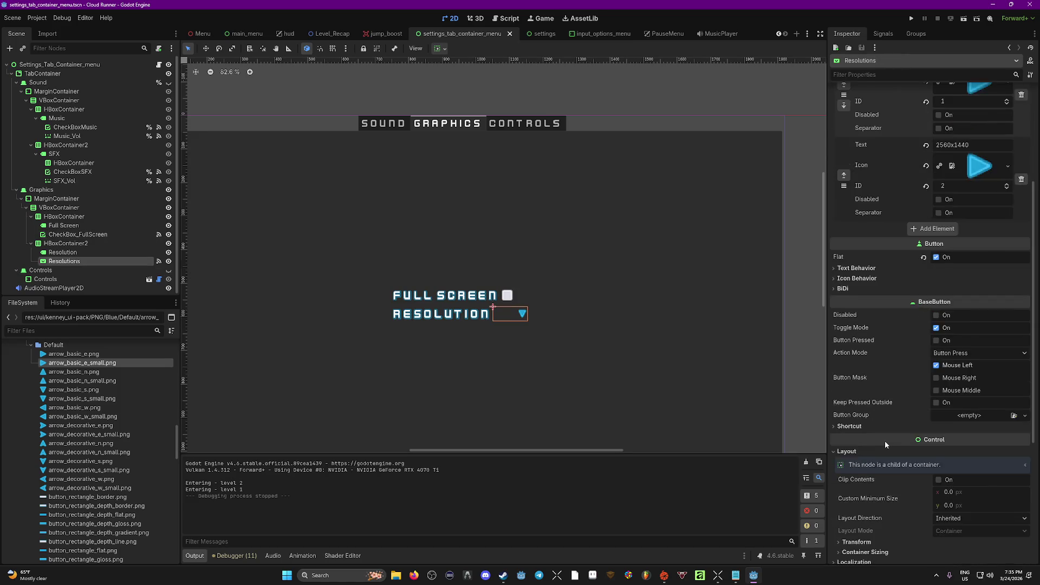
click(856, 413)
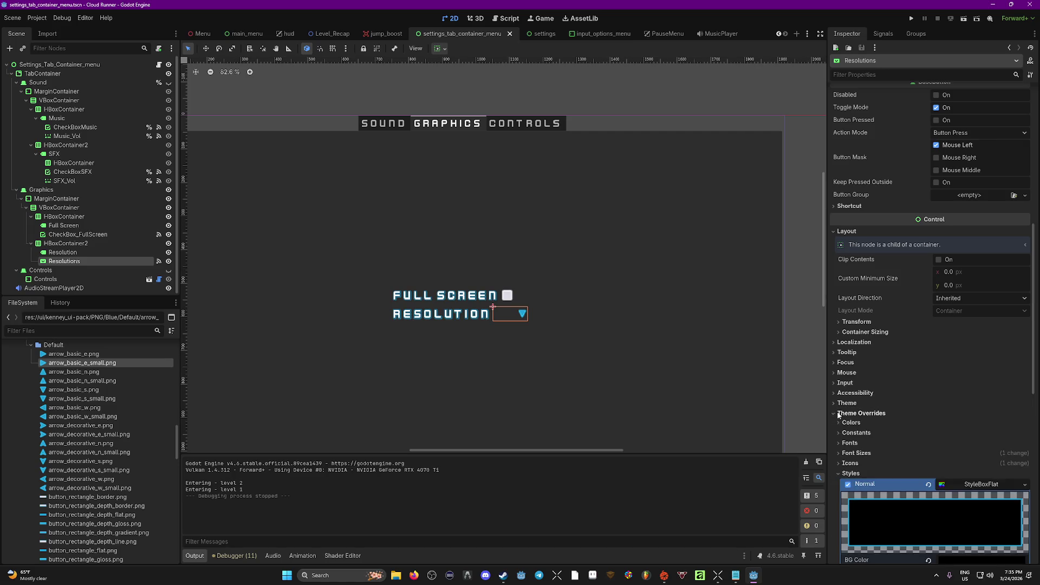
scroll(847, 346, down, 2)
click(839, 334)
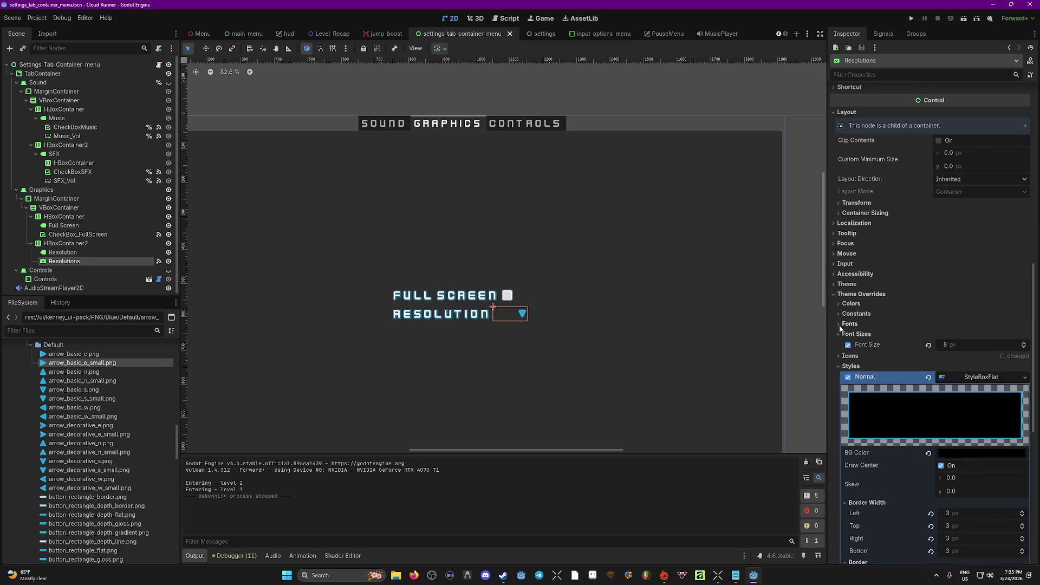
click(849, 324)
drag(946, 359, 975, 359)
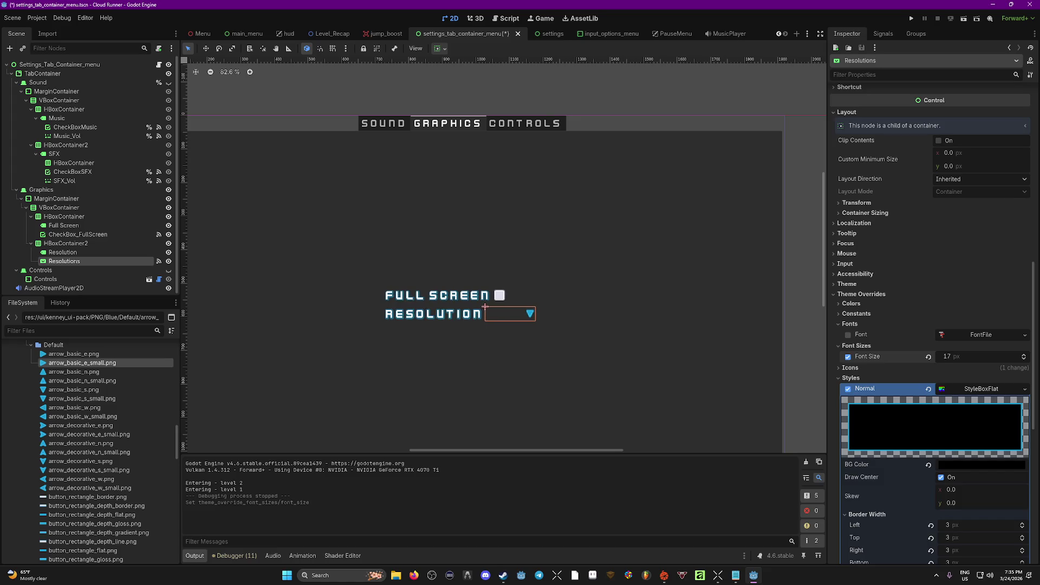
Apply the Kenney Future font override to the dropdown, save, and run the game.
click(1023, 336)
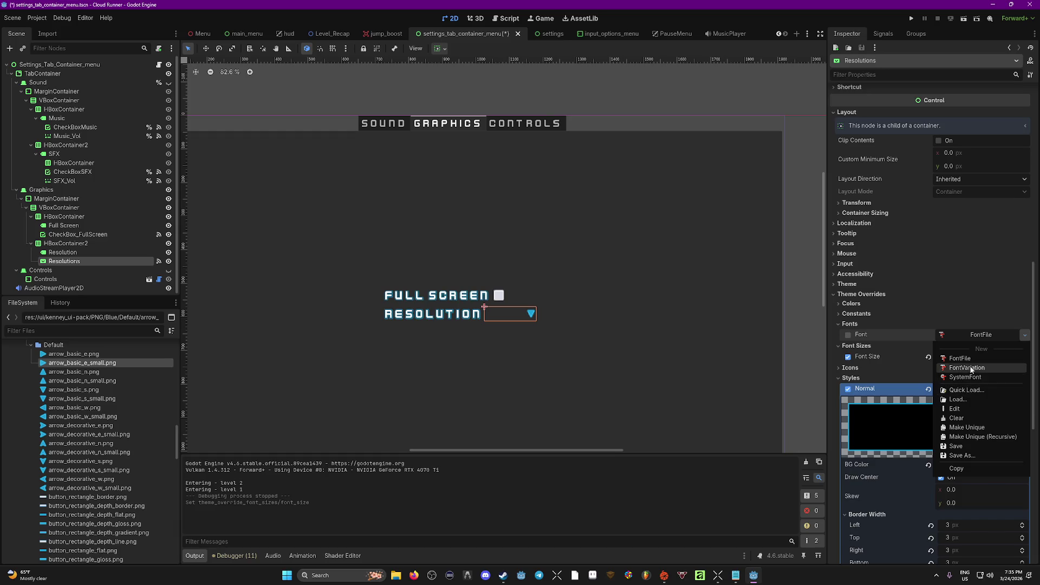
click(1010, 391)
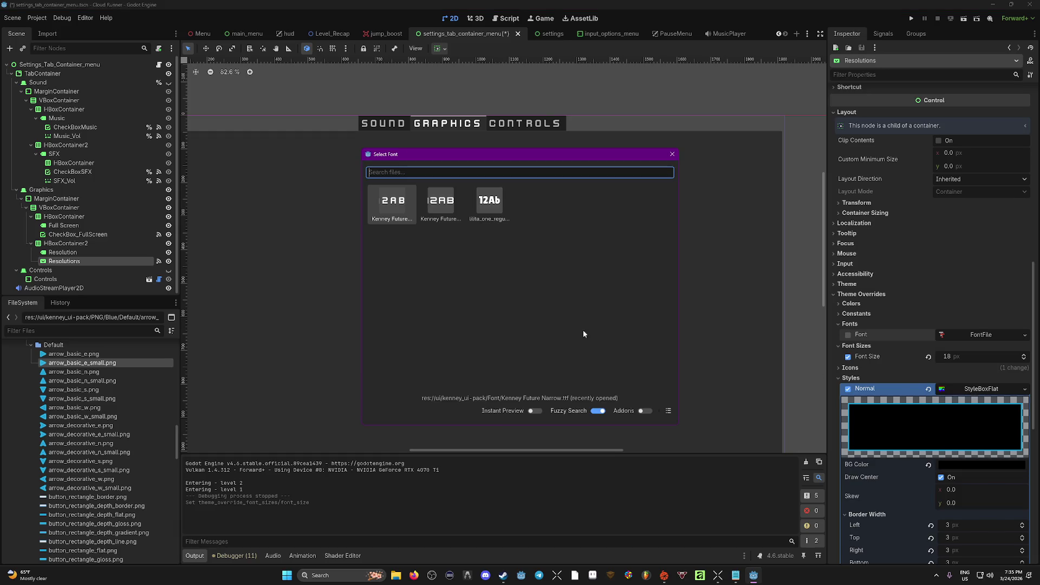
click(446, 207)
key(ctrl+s)
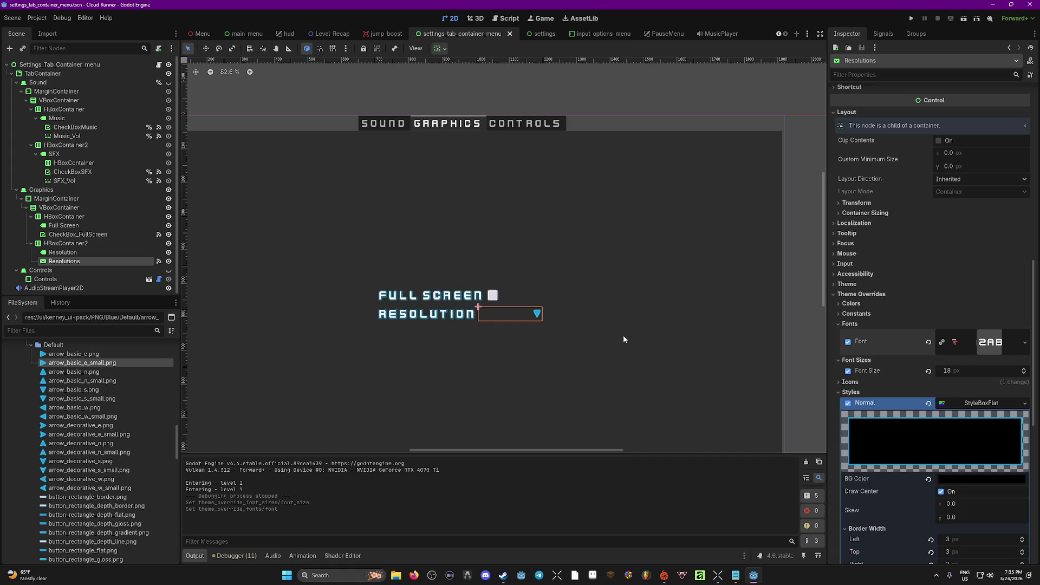
key(F5)
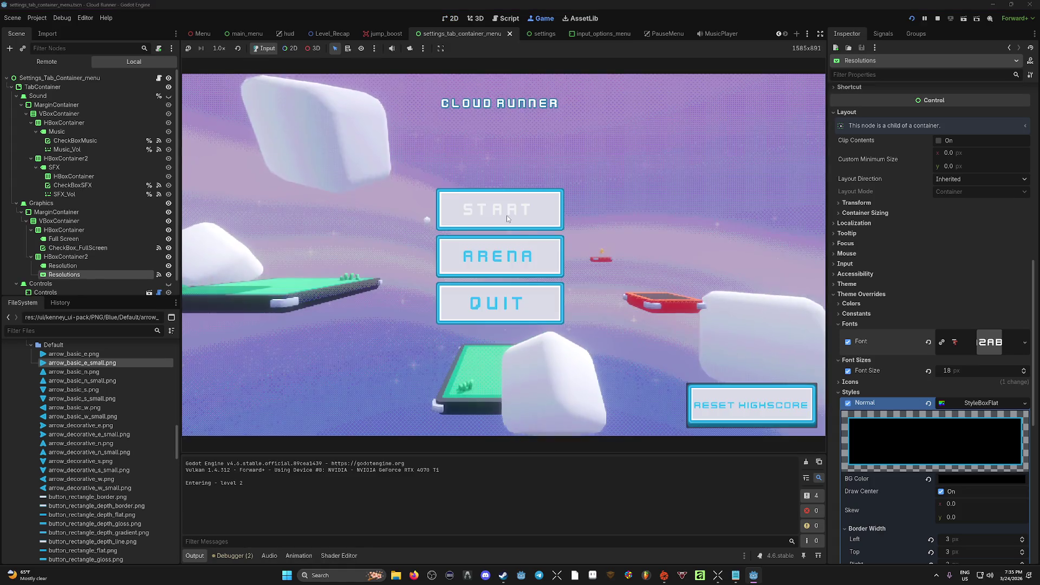
Preview the 18 px resolution list in the game's settings, then stop the game.
click(505, 215)
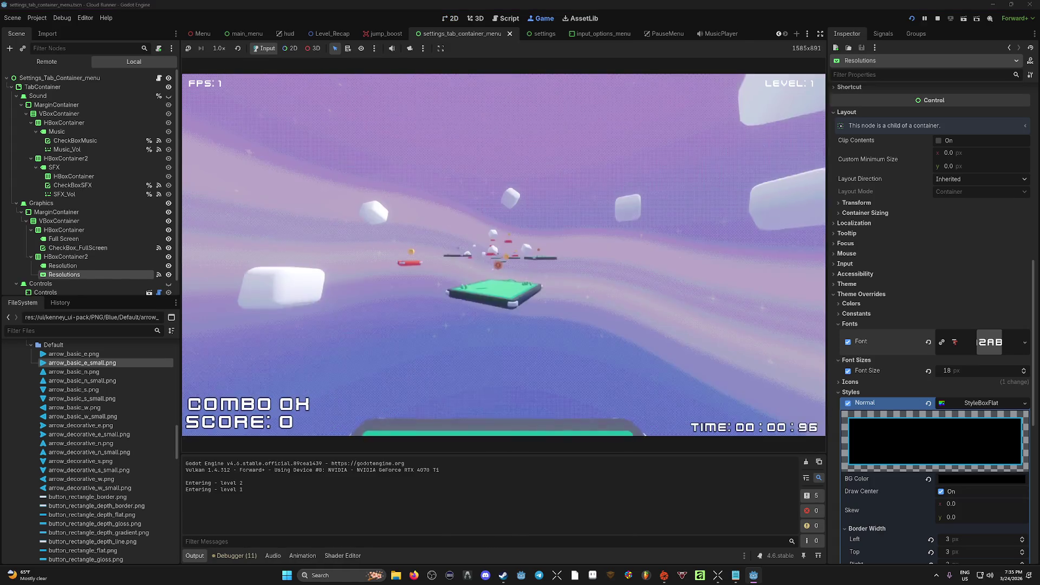
key(Escape)
click(504, 258)
click(589, 258)
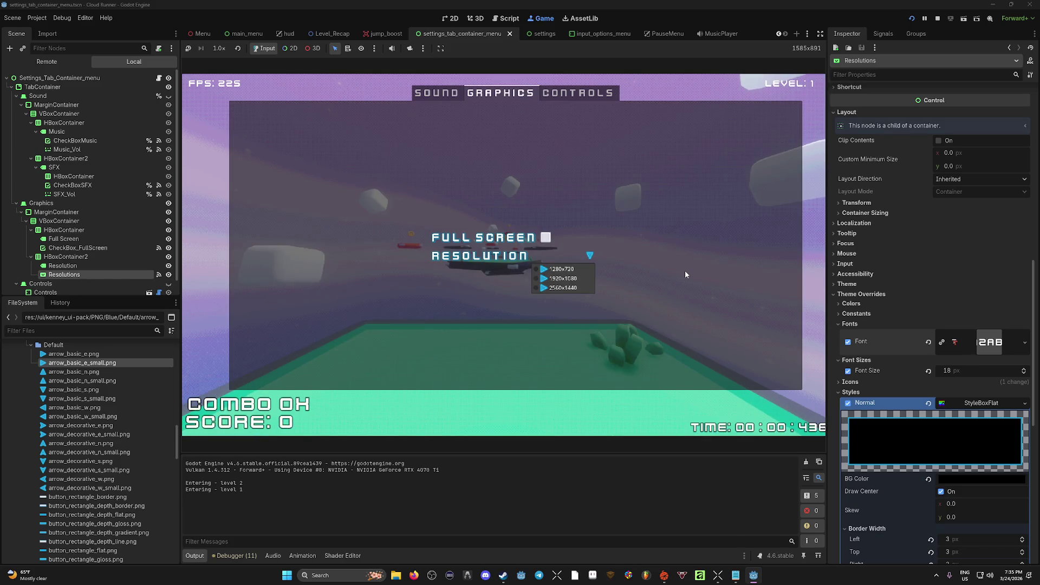
click(938, 18)
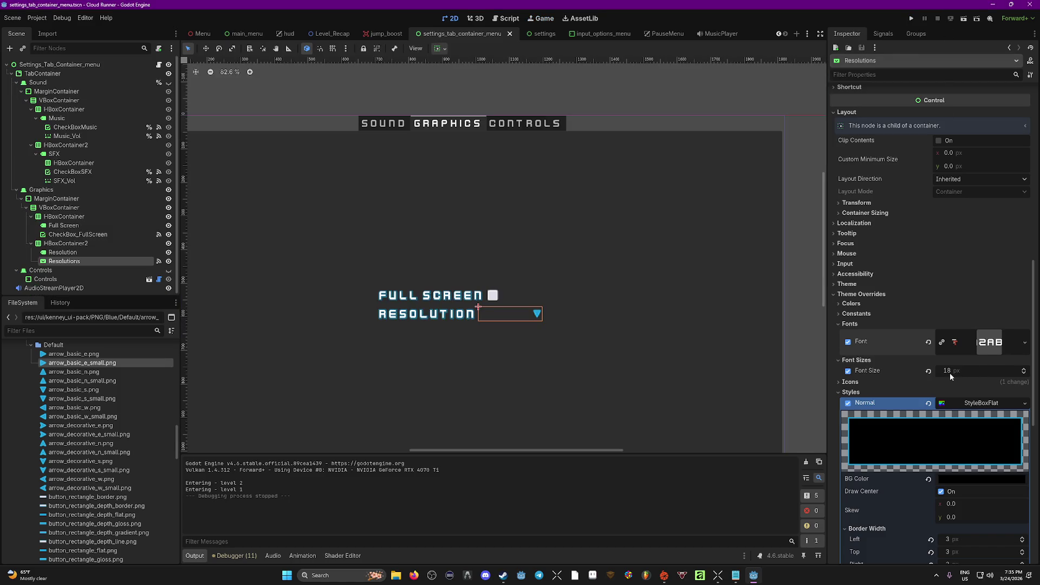
Raise the Resolutions dropdown's font size override to 37 and save the scene.
drag(952, 373, 986, 374)
key(ctrl+s)
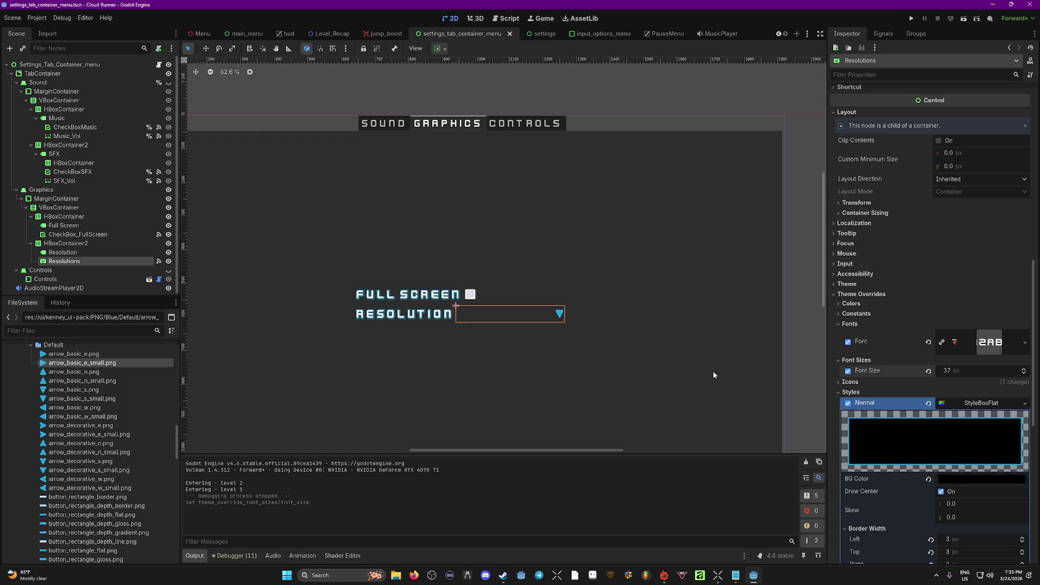
click(712, 372)
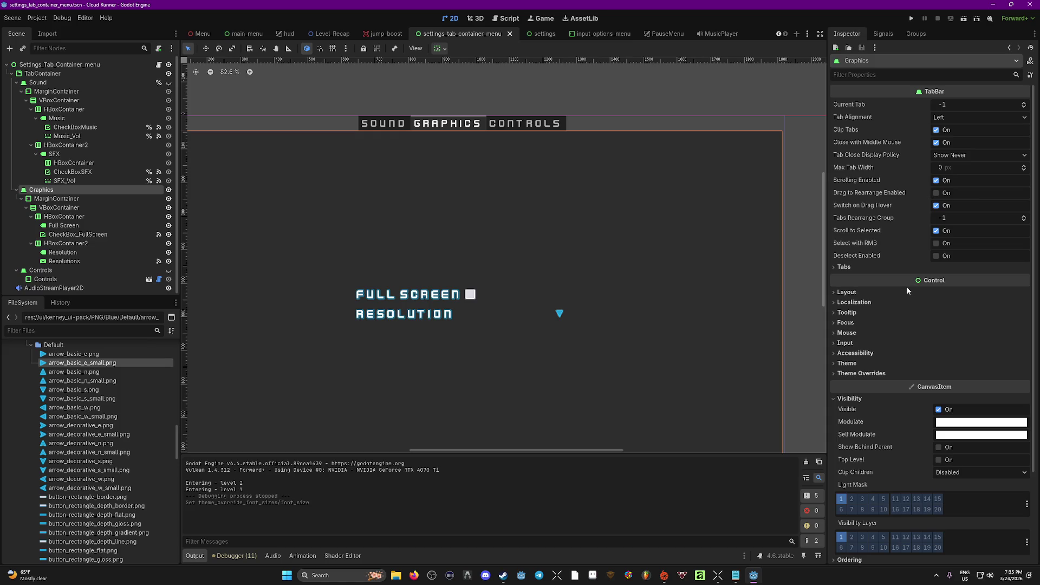
Run the game again, view the 37 px resolution list, and stop.
key(F5)
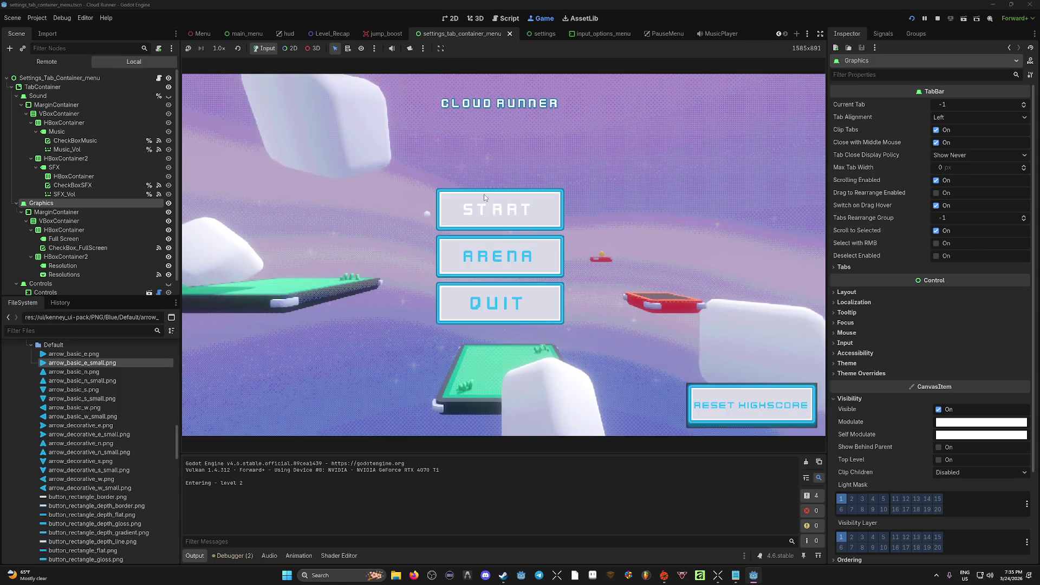
click(483, 195)
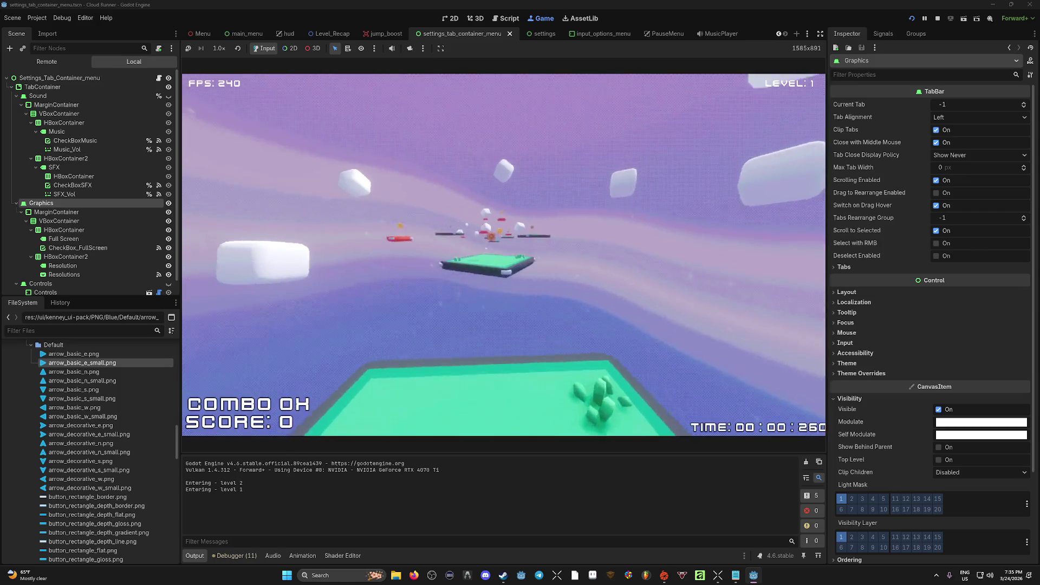
key(Escape)
click(494, 251)
click(601, 256)
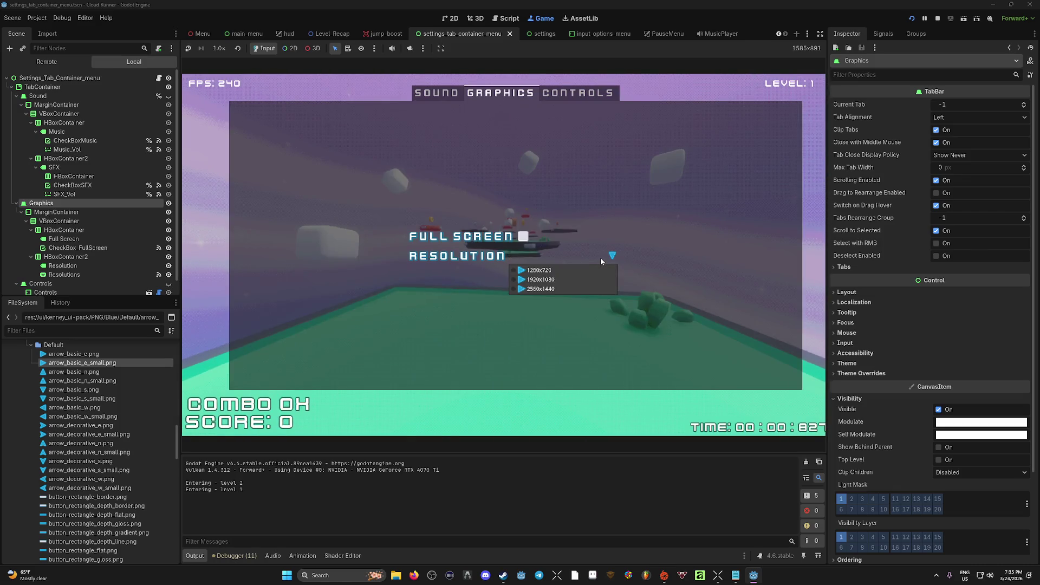
click(938, 20)
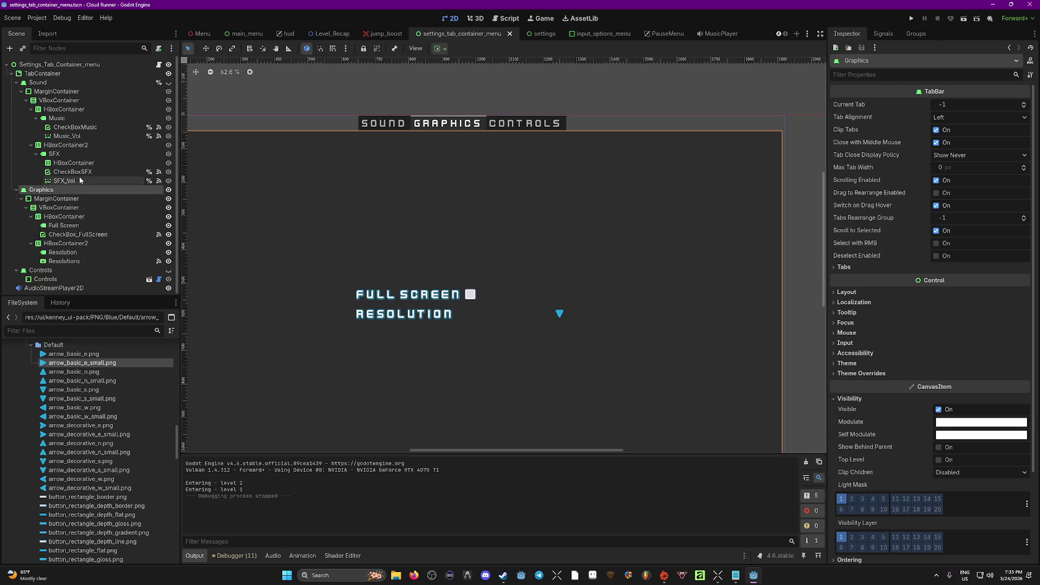
Lower the Resolutions dropdown's font size override to 13, save, and collapse Styles.
click(71, 260)
scroll(916, 372, down, 3)
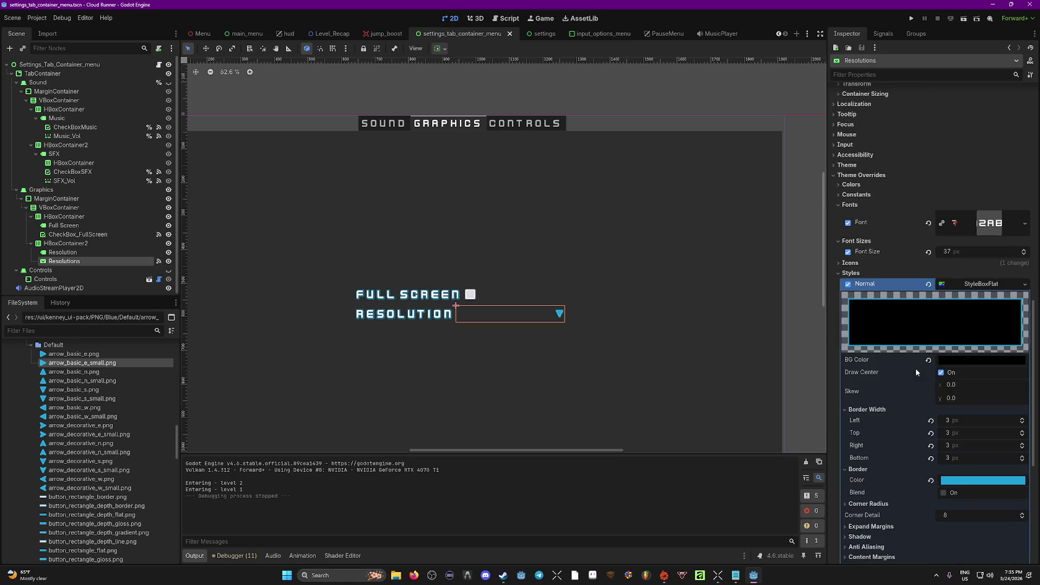
drag(955, 255, 902, 255)
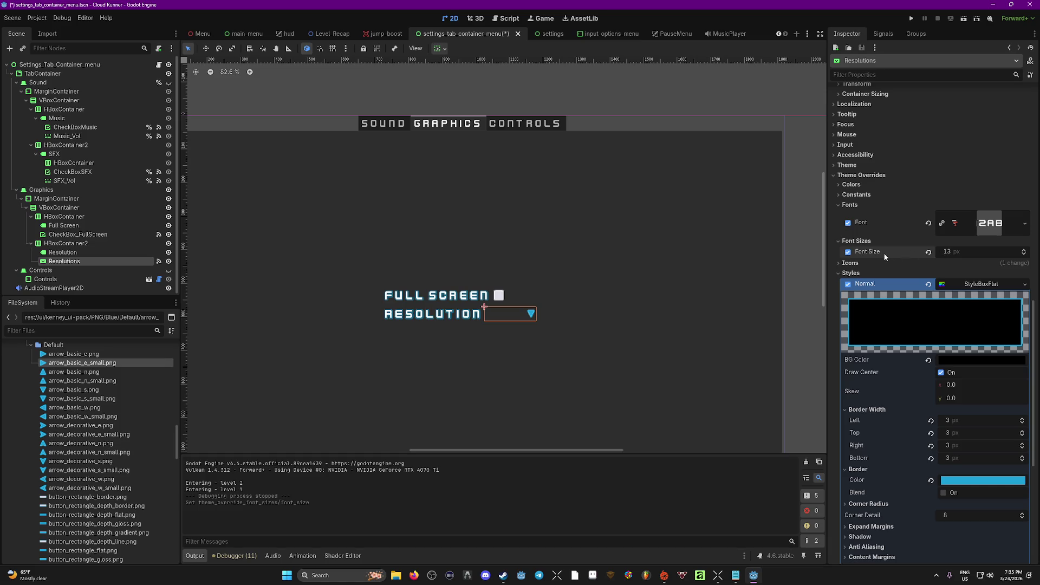
key(ctrl+s)
click(847, 272)
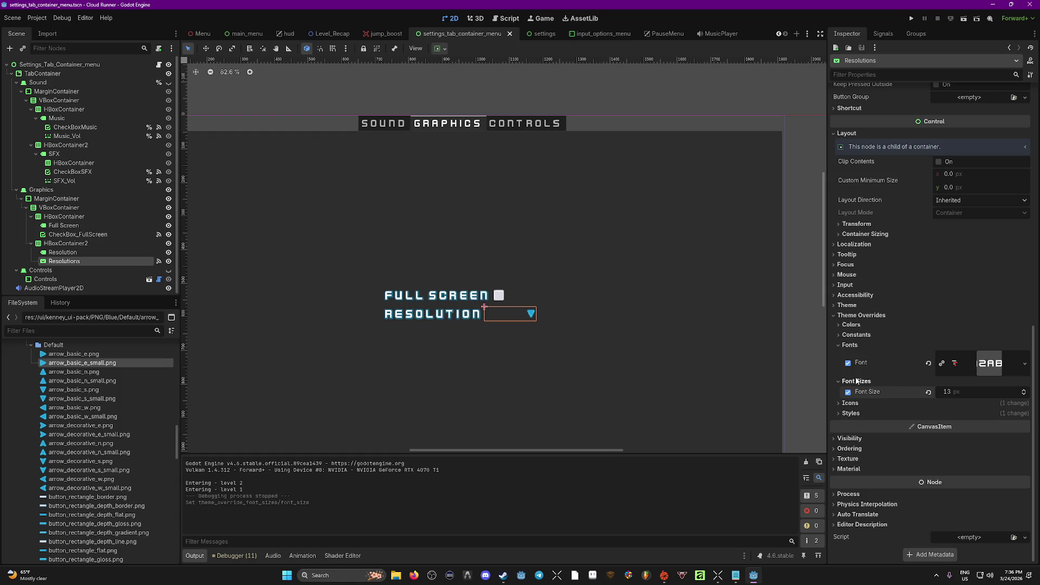
Expand the Resolutions dropdown's icon and container sizing sections in the Inspector.
click(843, 405)
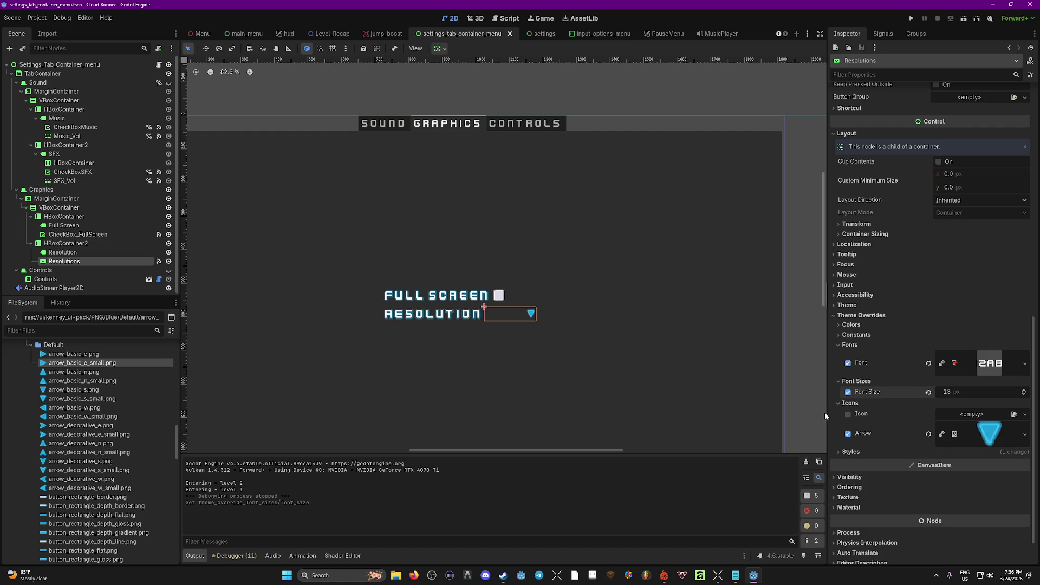
scroll(819, 422, up, 1)
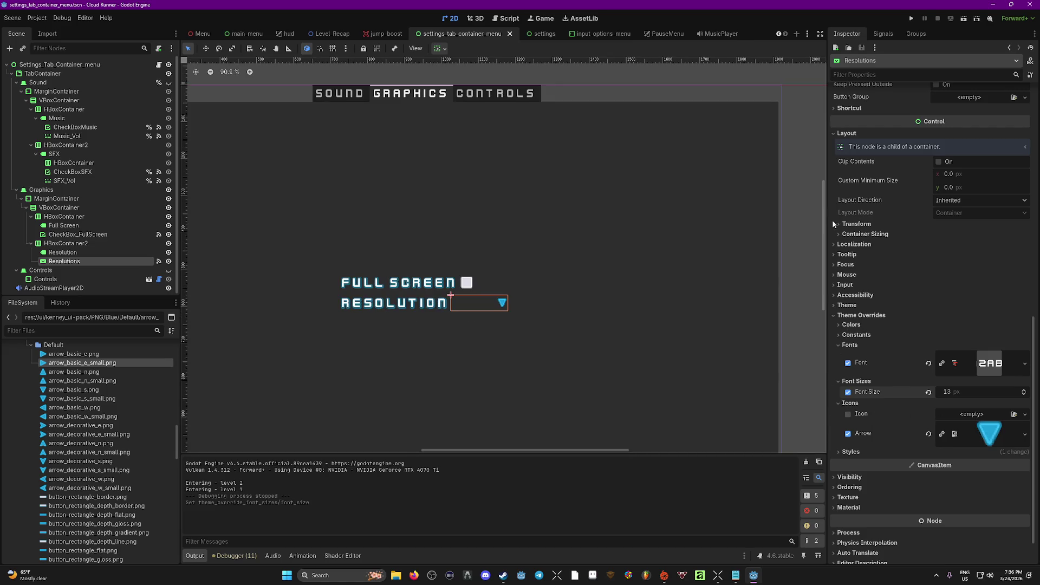
click(840, 233)
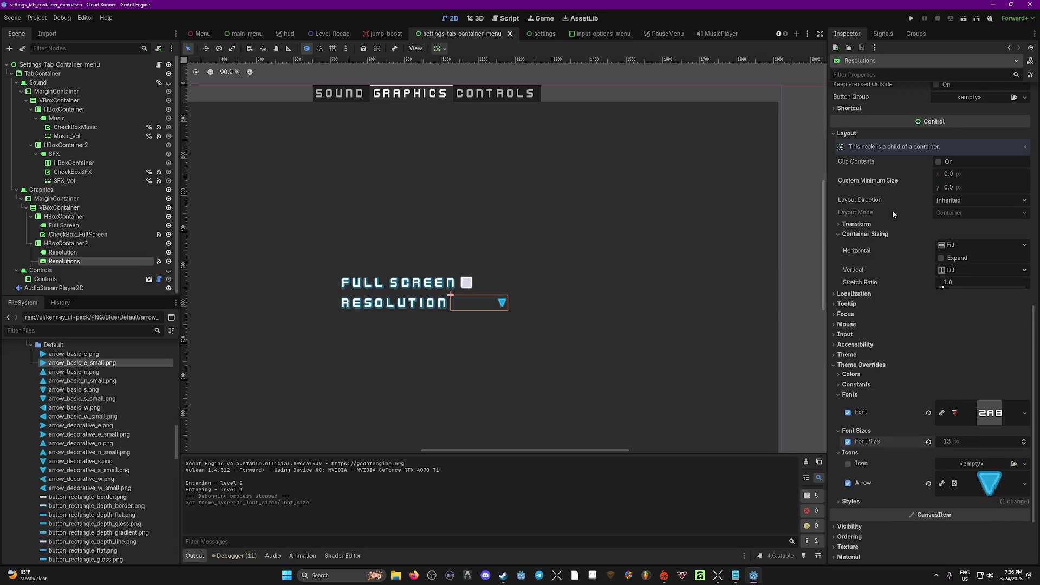
scroll(891, 217, up, 3)
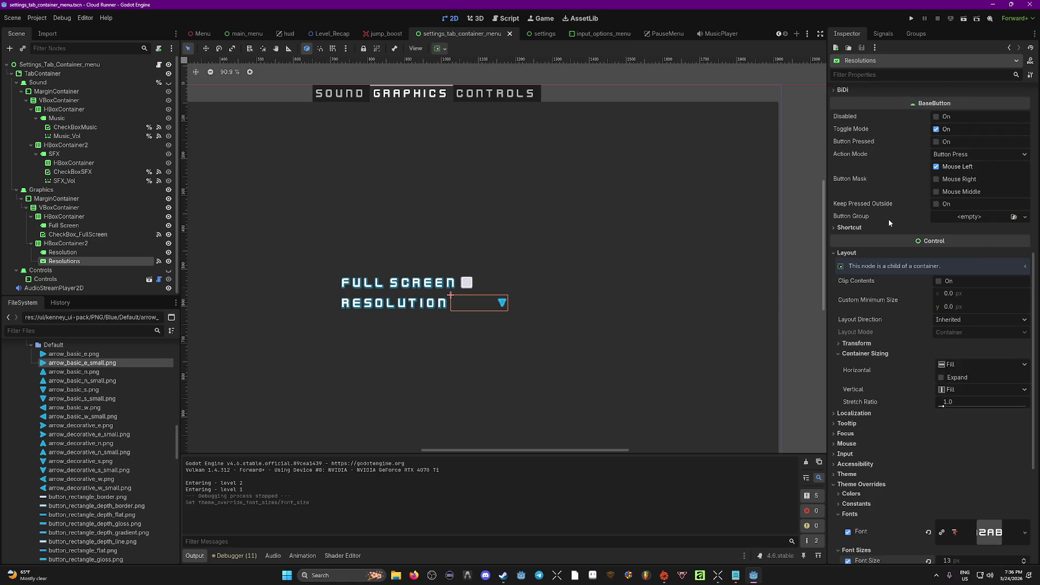
scroll(888, 219, up, 10)
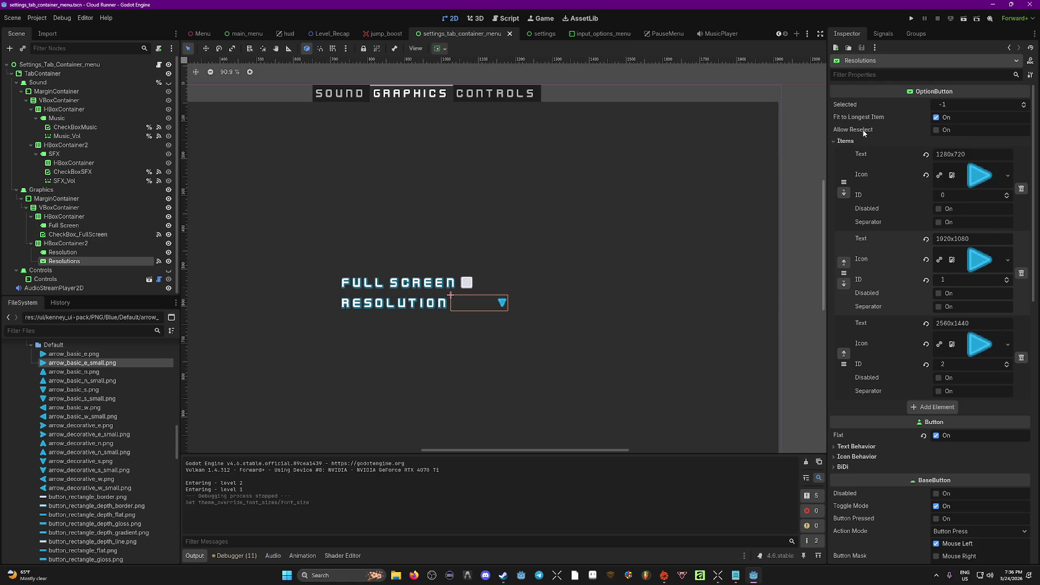
mouse_move(863, 133)
scroll(907, 267, down, 2)
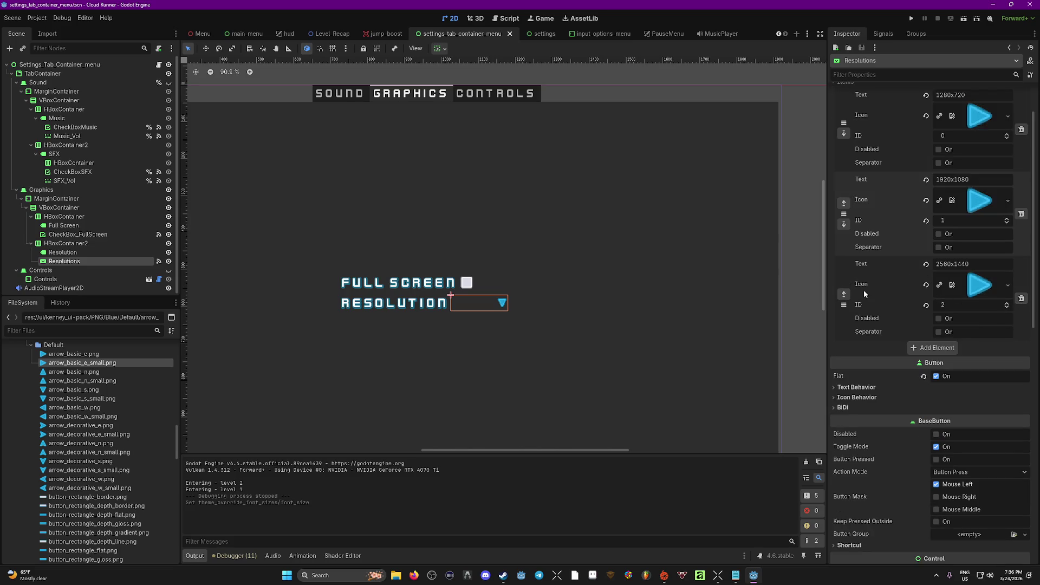
scroll(893, 314, down, 4)
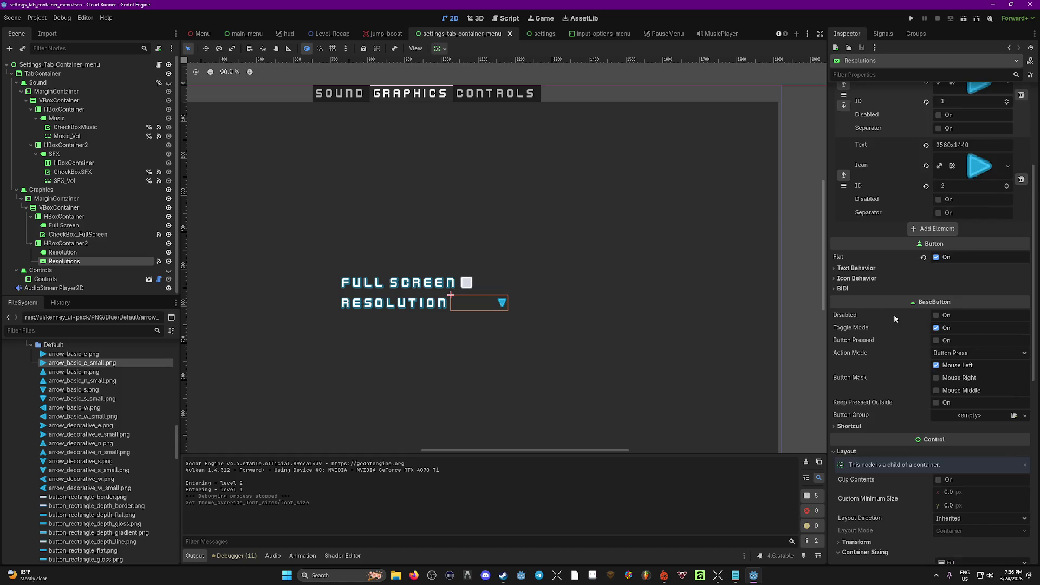
Set the dropdown's Text Behavior alignment to Center.
click(835, 269)
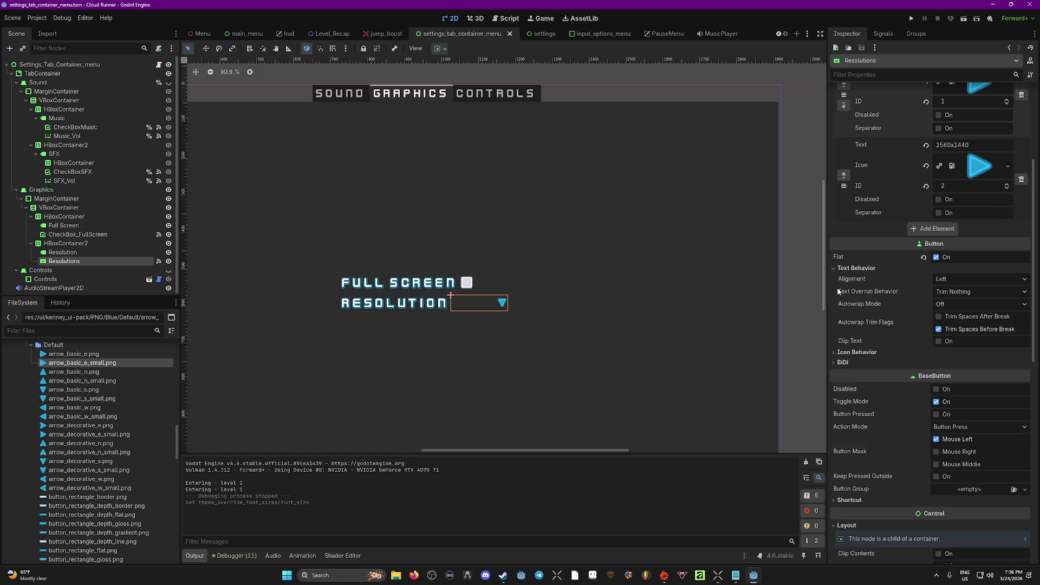
click(953, 279)
click(954, 295)
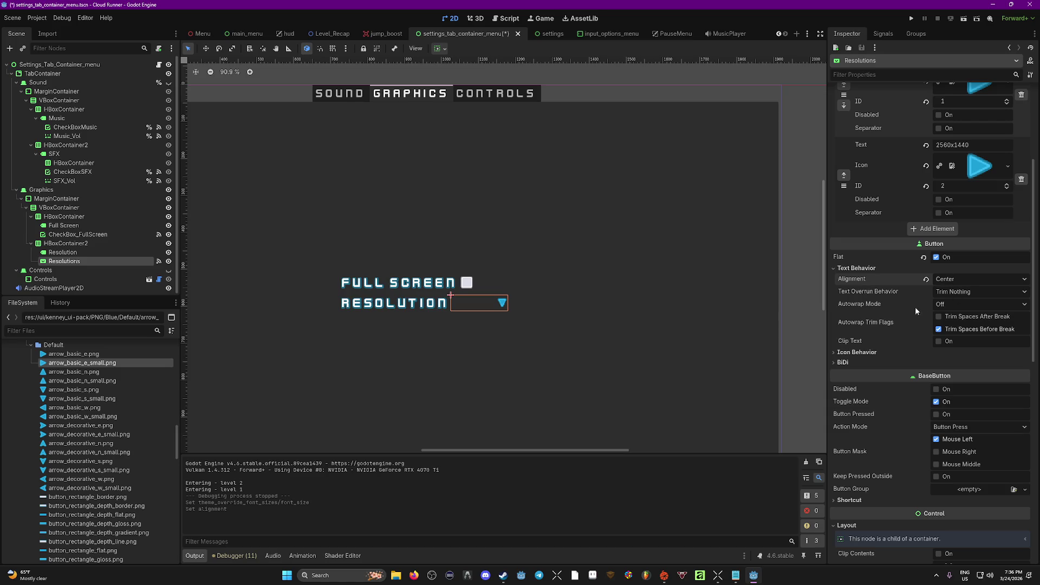
click(834, 353)
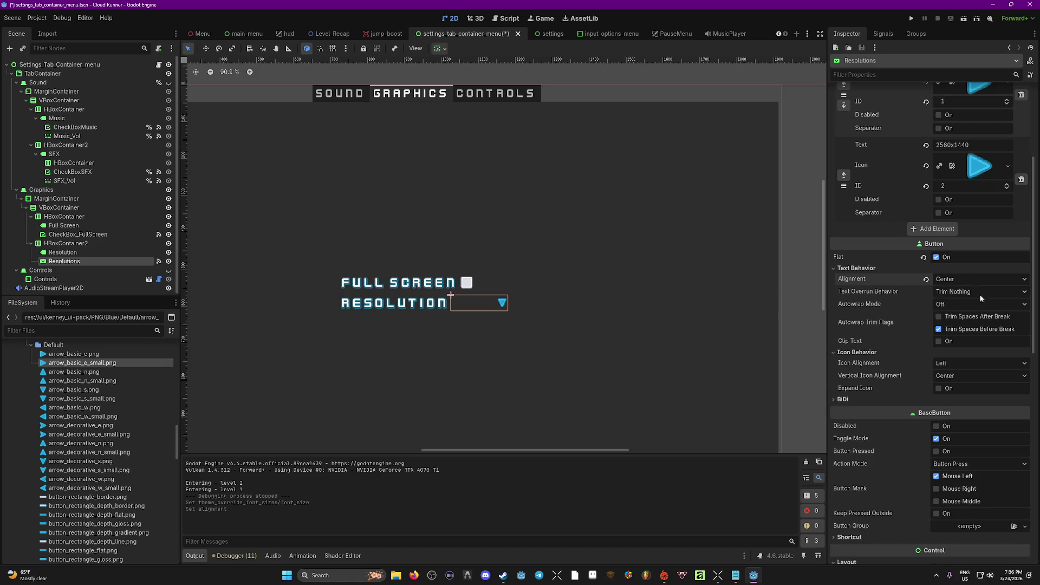
click(834, 399)
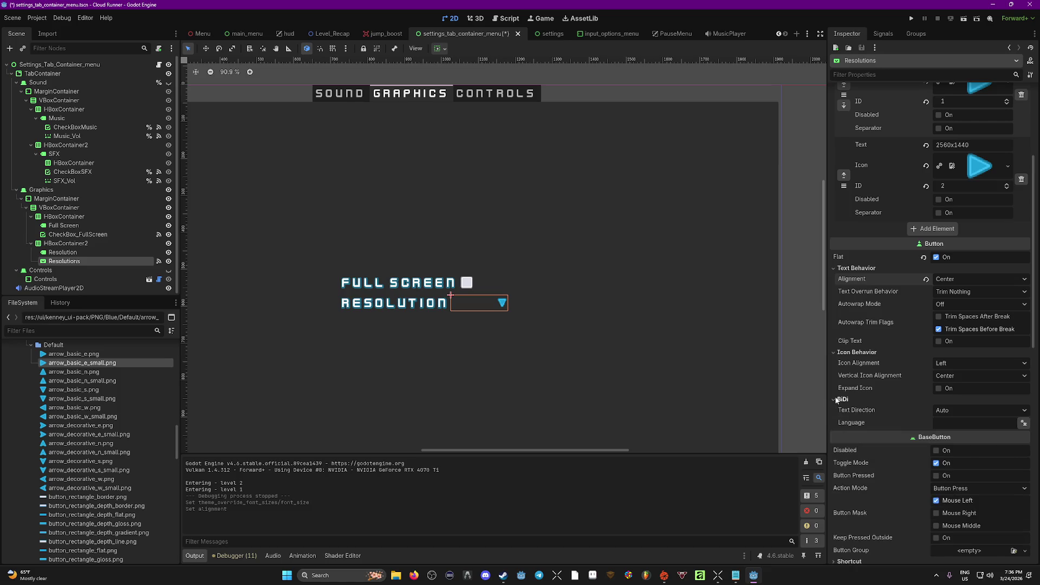
scroll(934, 320, down, 5)
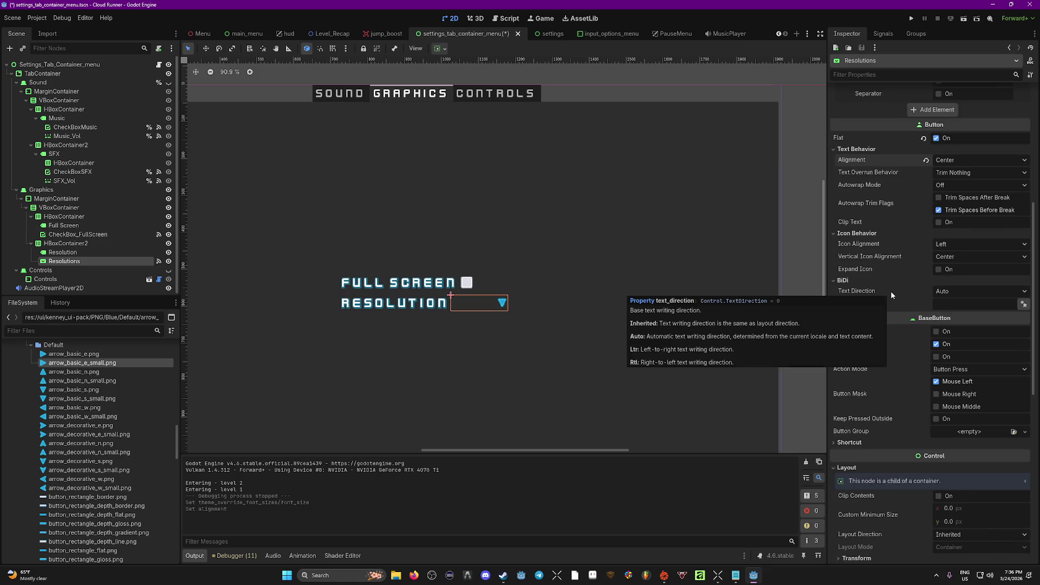
scroll(894, 290, down, 10)
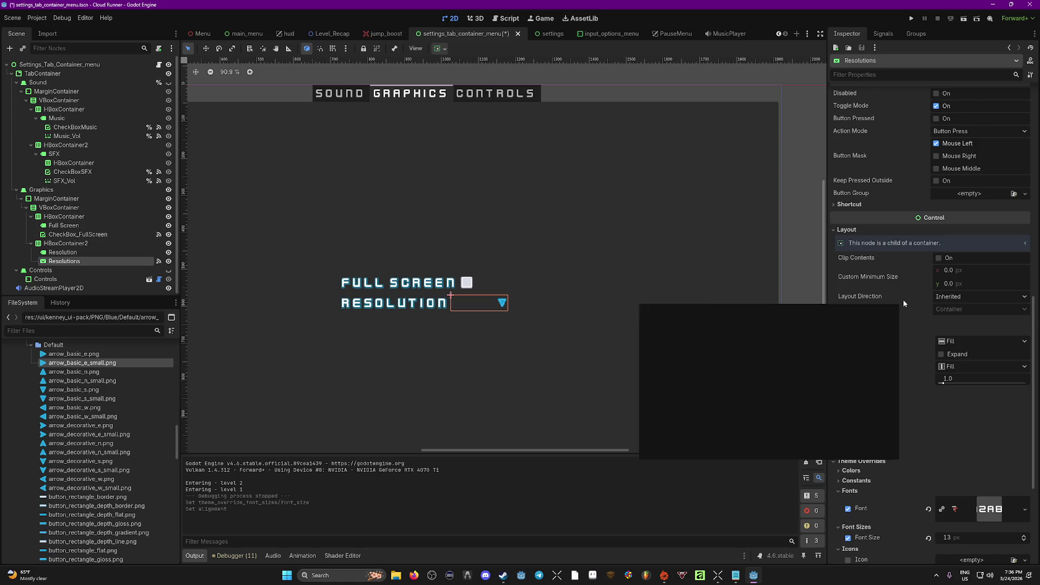
scroll(902, 300, down, 3)
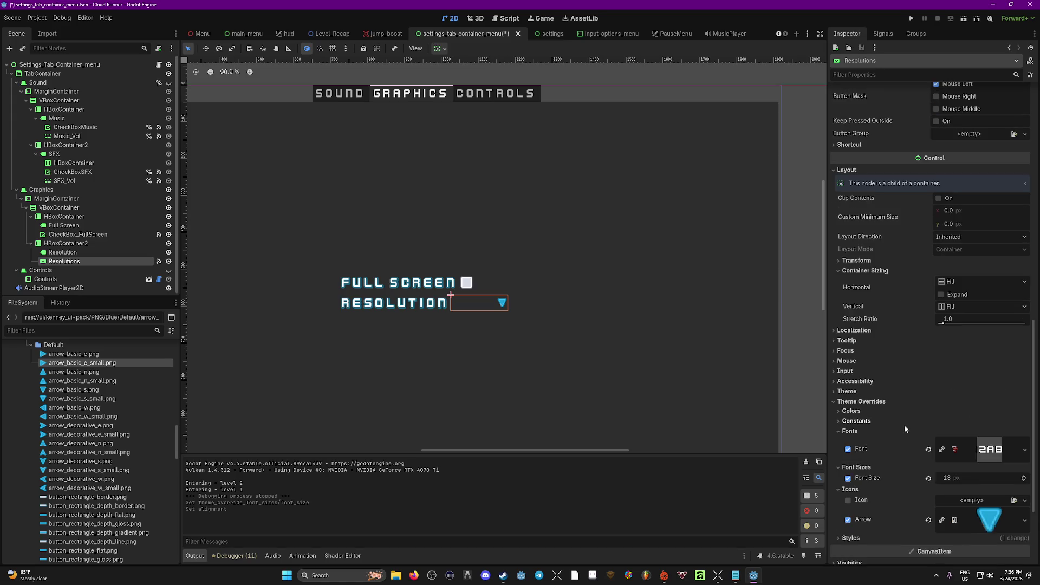
scroll(831, 404, down, 5)
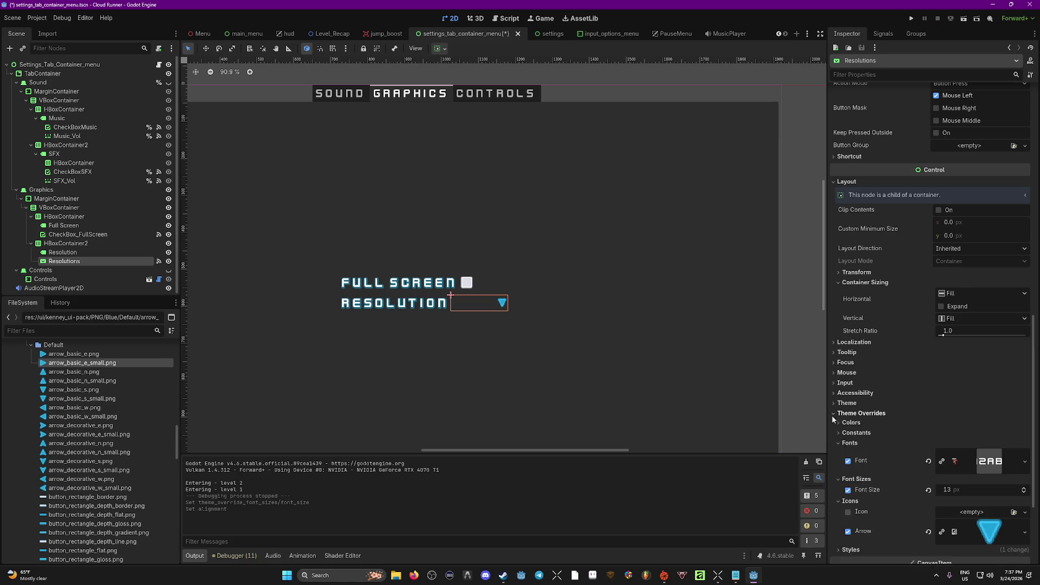
Set the dropdown's font size override to 20 px and save the settings scene.
click(843, 324)
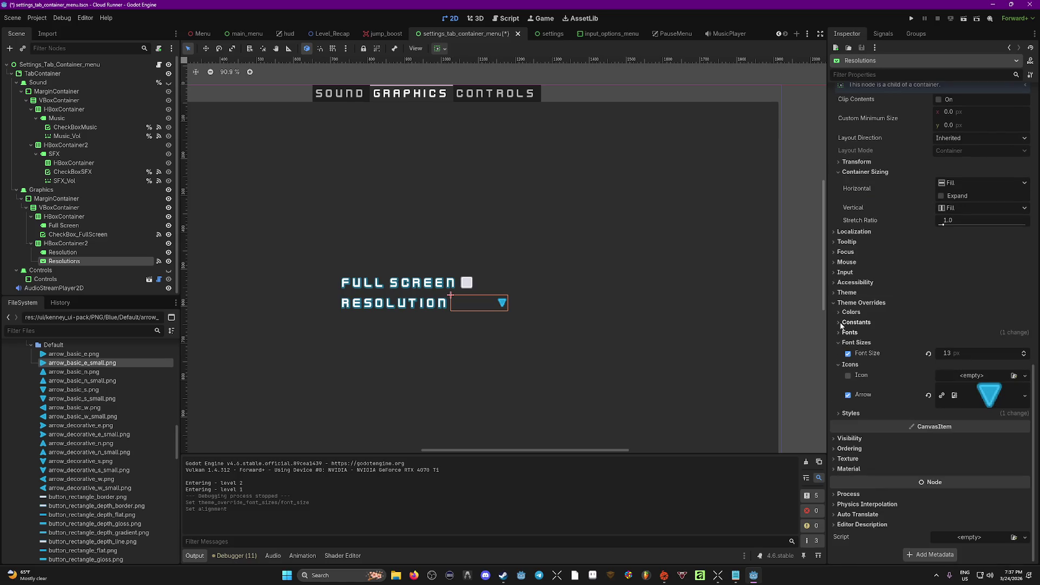
click(843, 333)
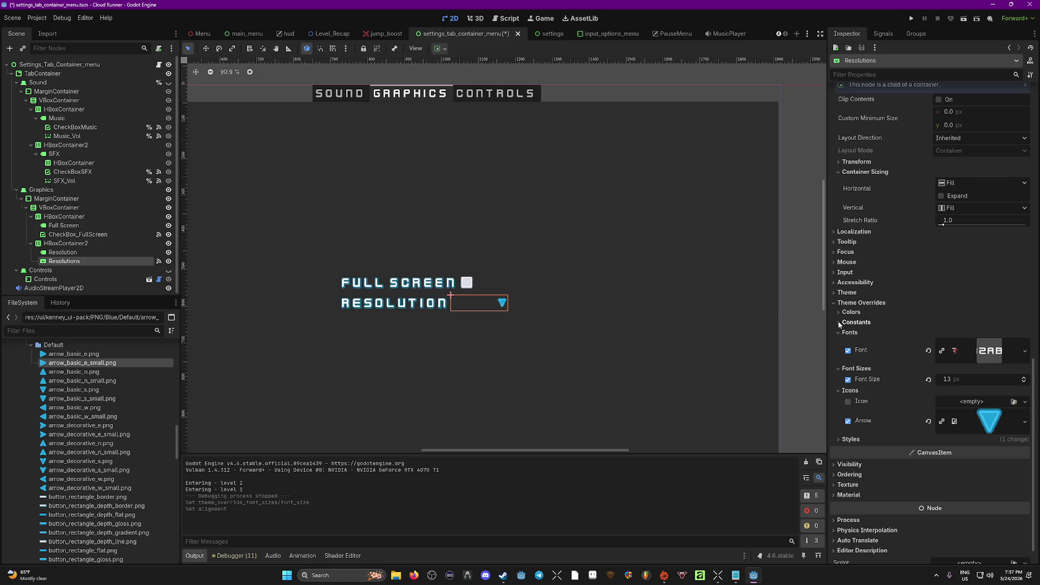
click(945, 380)
text(21)
key(Return)
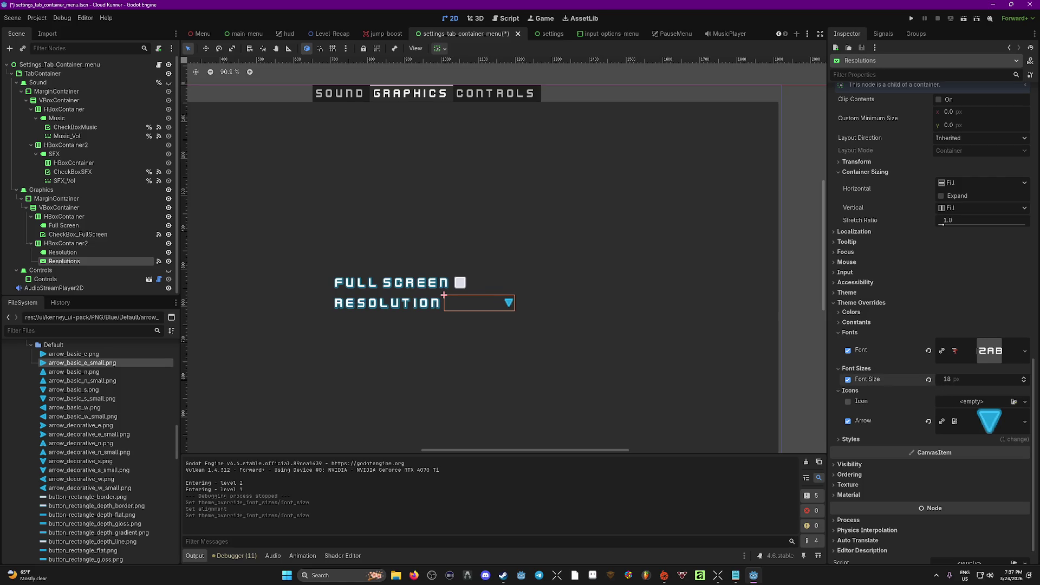
key(Down)
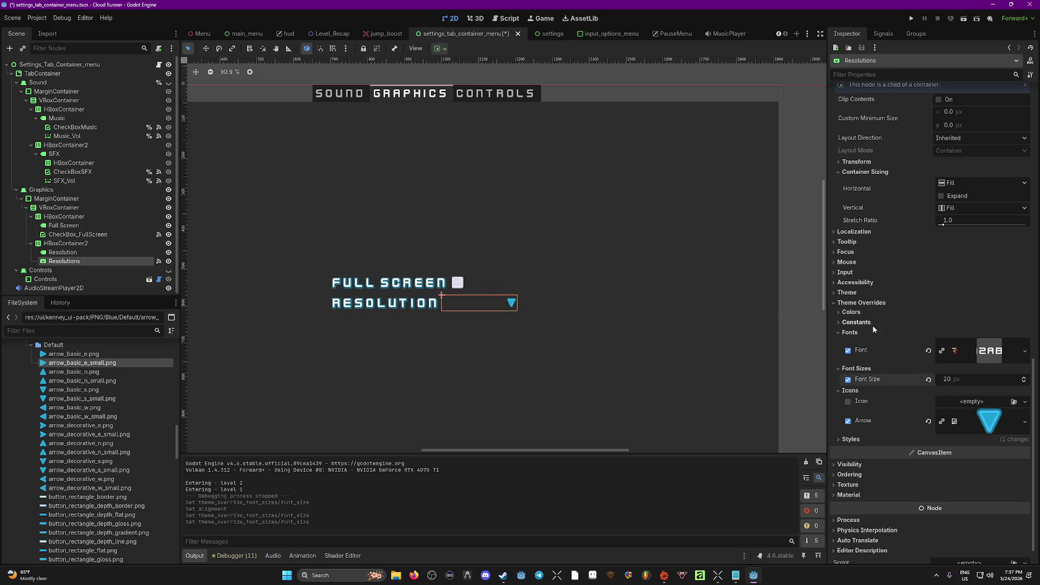
key(ctrl+s)
Collapse the Theme Overrides section after checking its constants and colors.
click(843, 324)
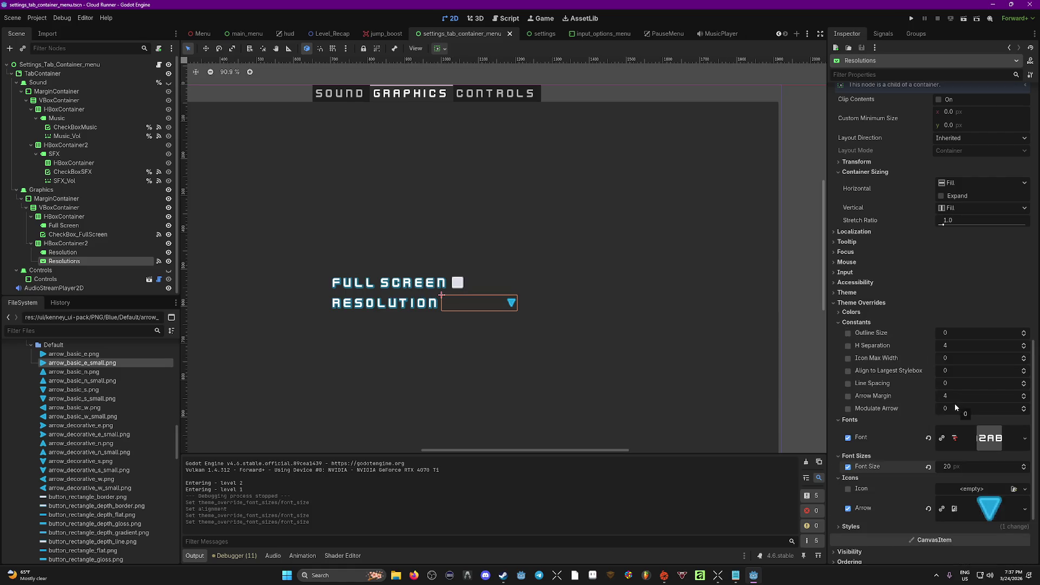
click(837, 311)
click(837, 311)
click(833, 303)
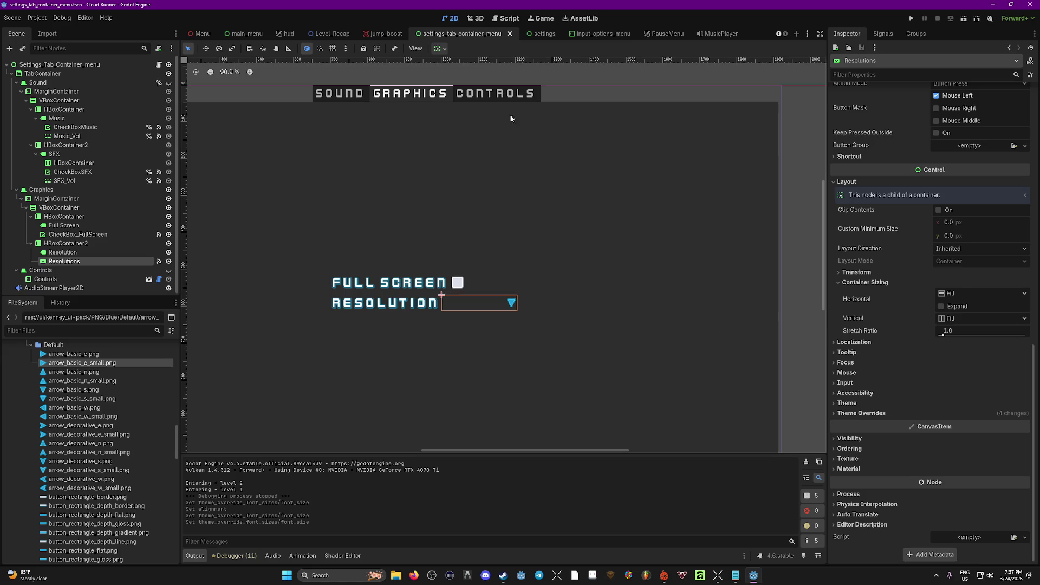
Save with the Controls page shown, then open InputActionsList from input_options_menu.
click(169, 270)
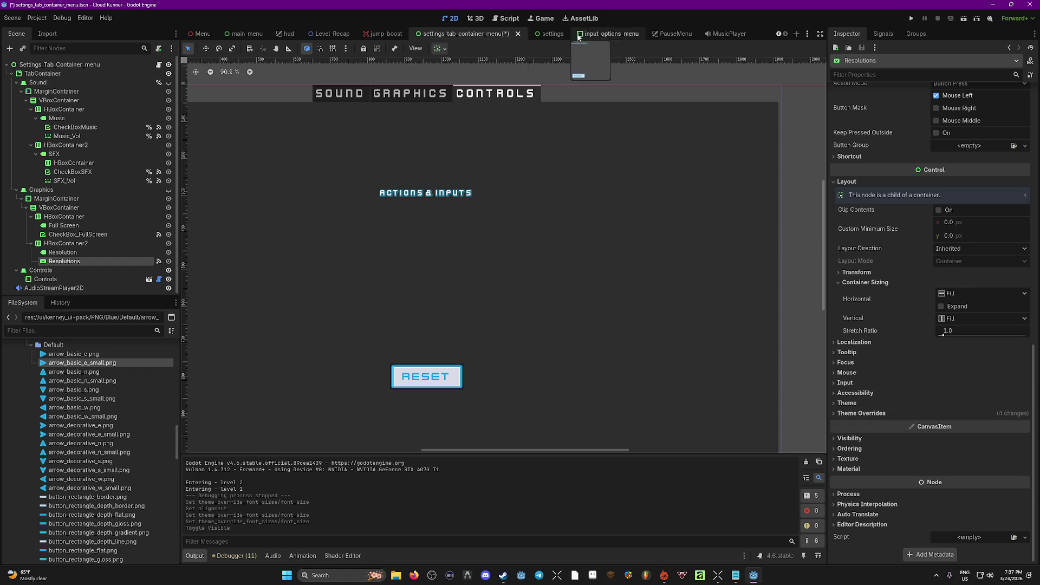
key(ctrl+s)
click(603, 34)
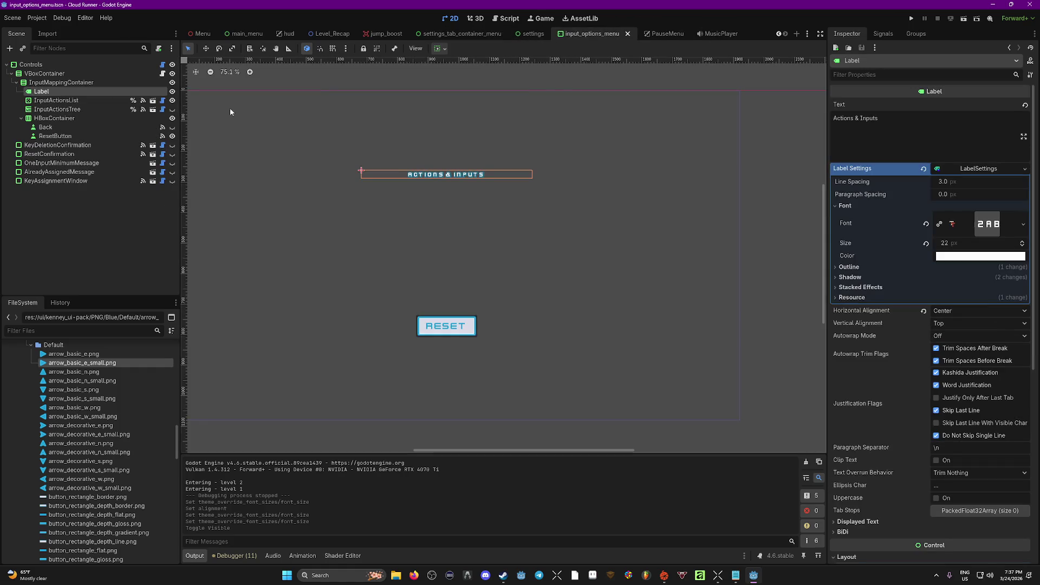
click(83, 100)
click(153, 101)
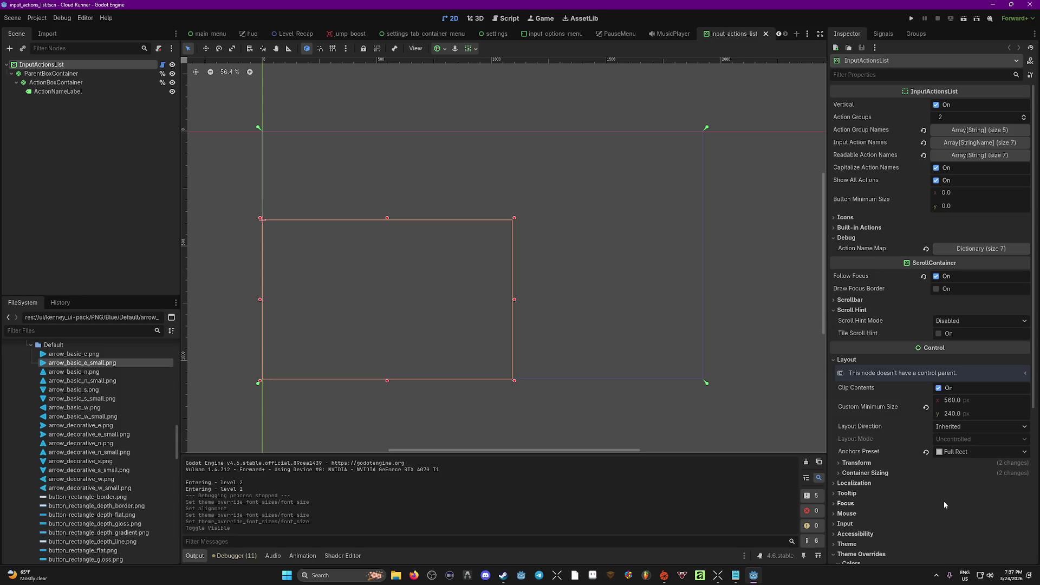
Look over the InputActionsList style and theme override sections.
scroll(941, 499, down, 5)
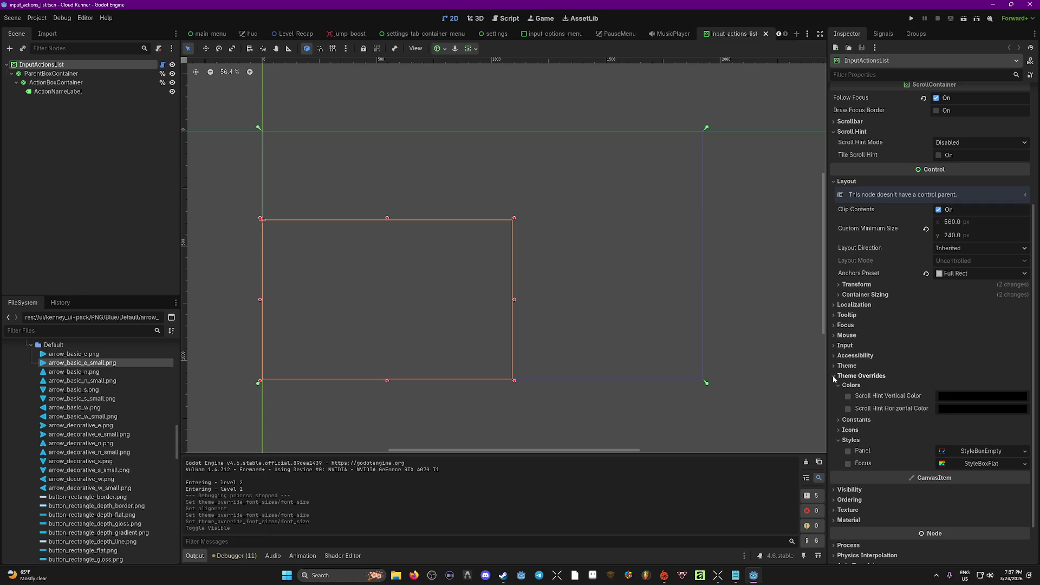
click(840, 437)
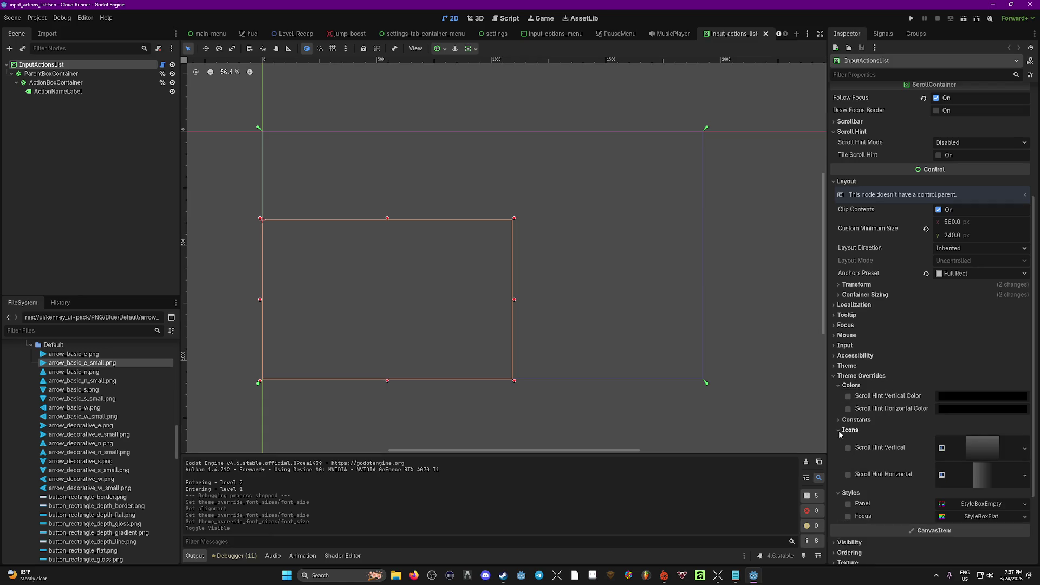
click(840, 437)
click(834, 365)
click(834, 366)
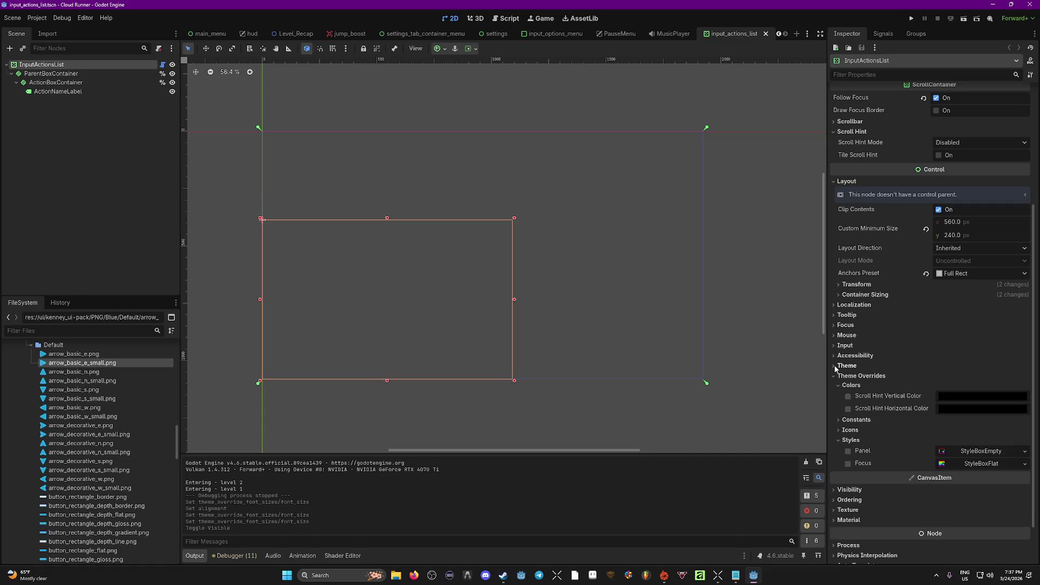
Check ActionBoxContainer's spacing constant, then select ParentBoxContainer and ActionNameLabel.
click(59, 73)
click(75, 84)
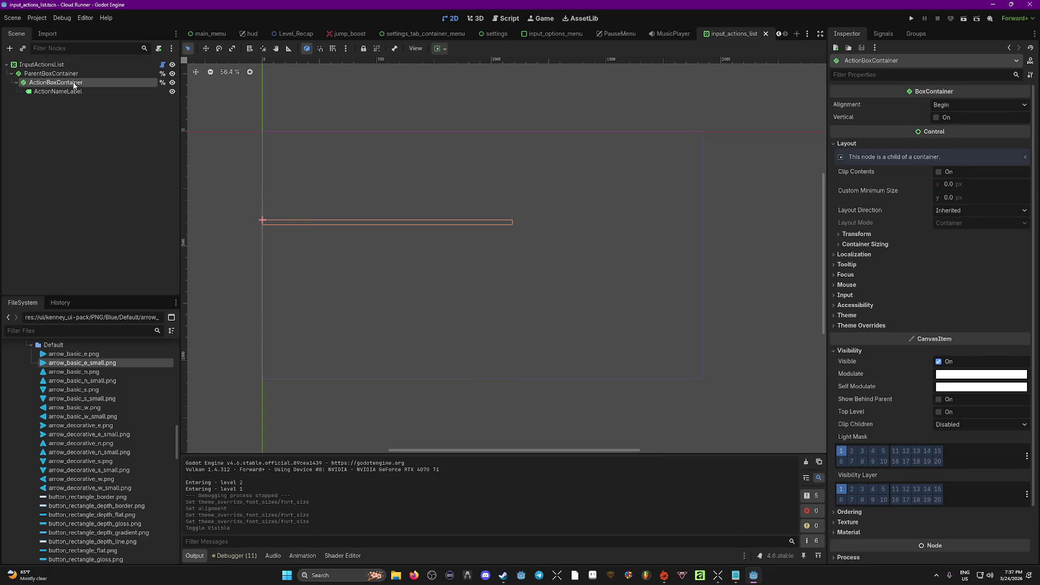
scroll(840, 447, down, 3)
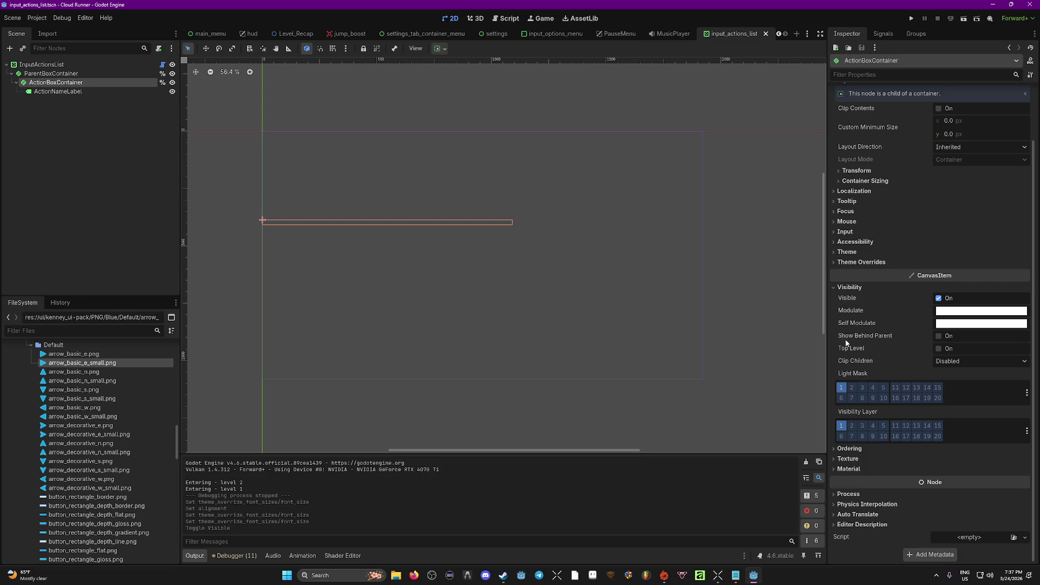
click(839, 252)
click(837, 286)
click(837, 296)
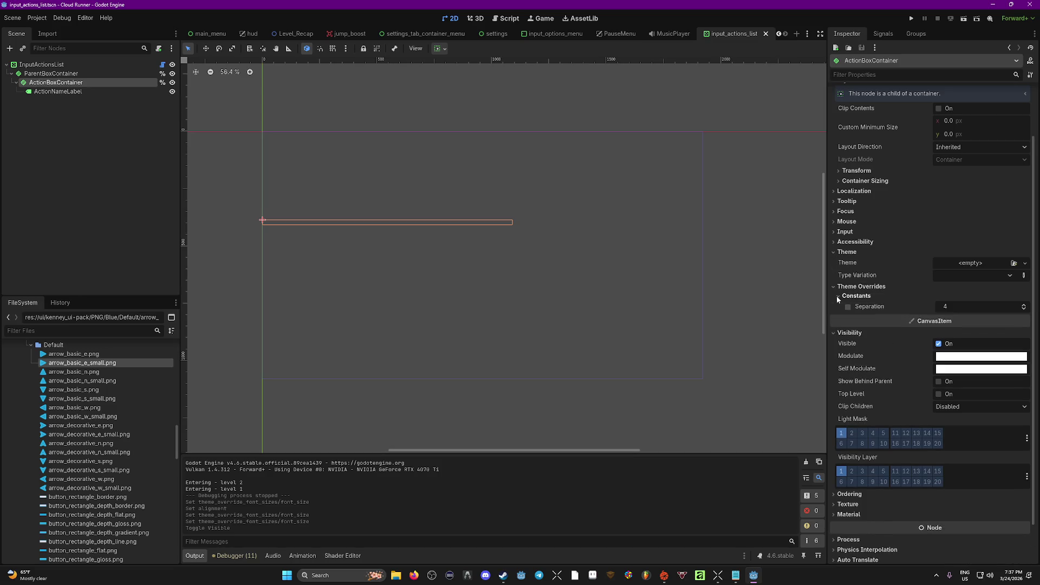
click(54, 73)
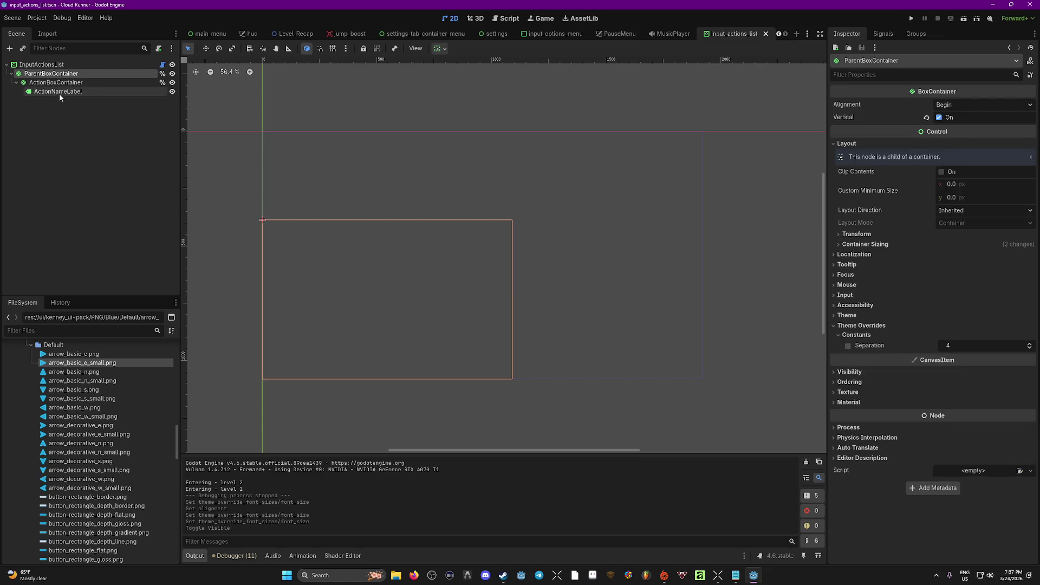
click(58, 91)
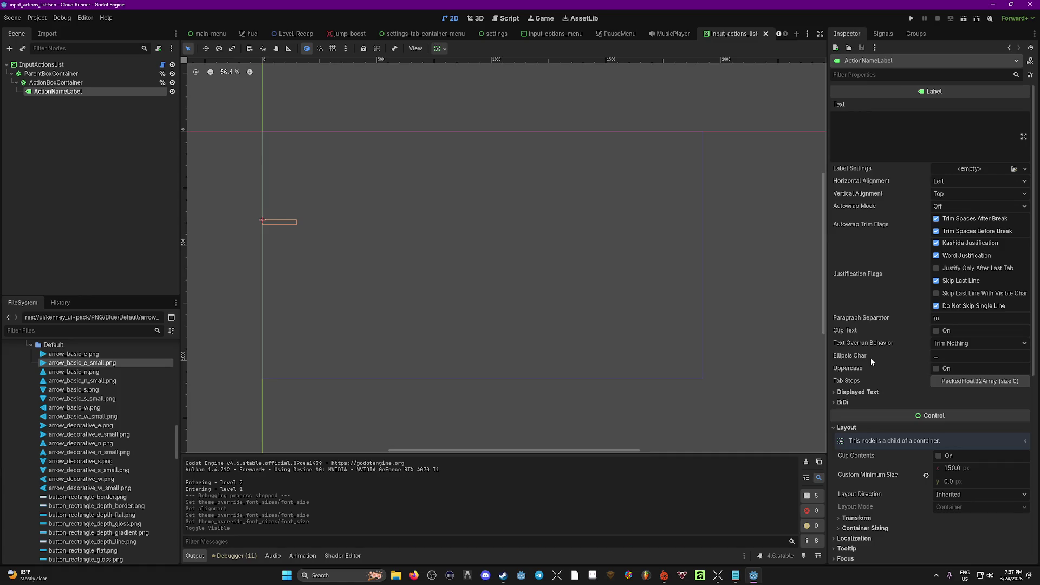
Quick Load Level_EndingLabel.tres into ActionNameLabel's Label Settings.
click(1025, 169)
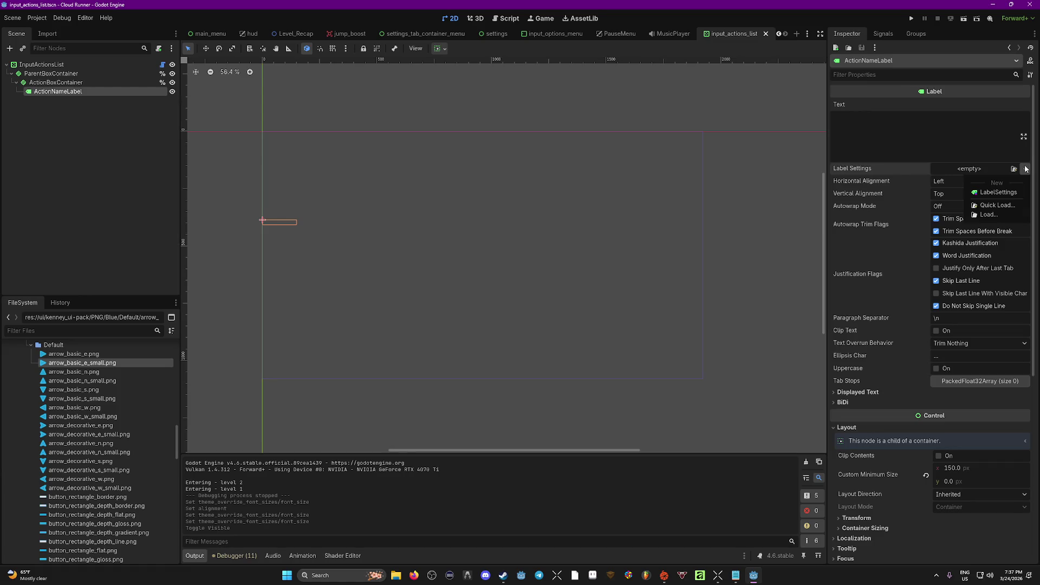
click(997, 205)
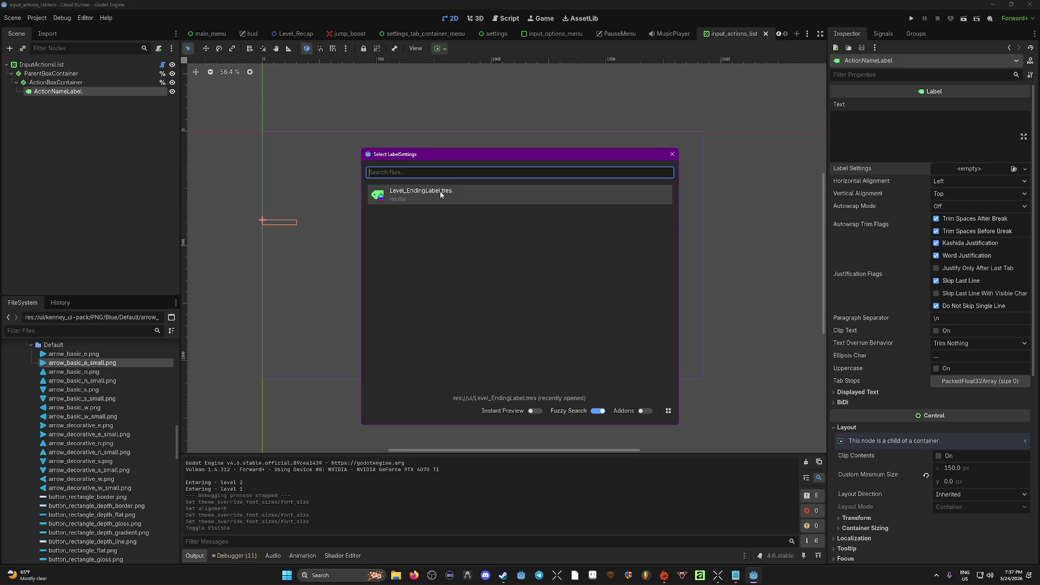
double_click(440, 190)
Make the label settings unique and drag the font size smaller.
click(1025, 168)
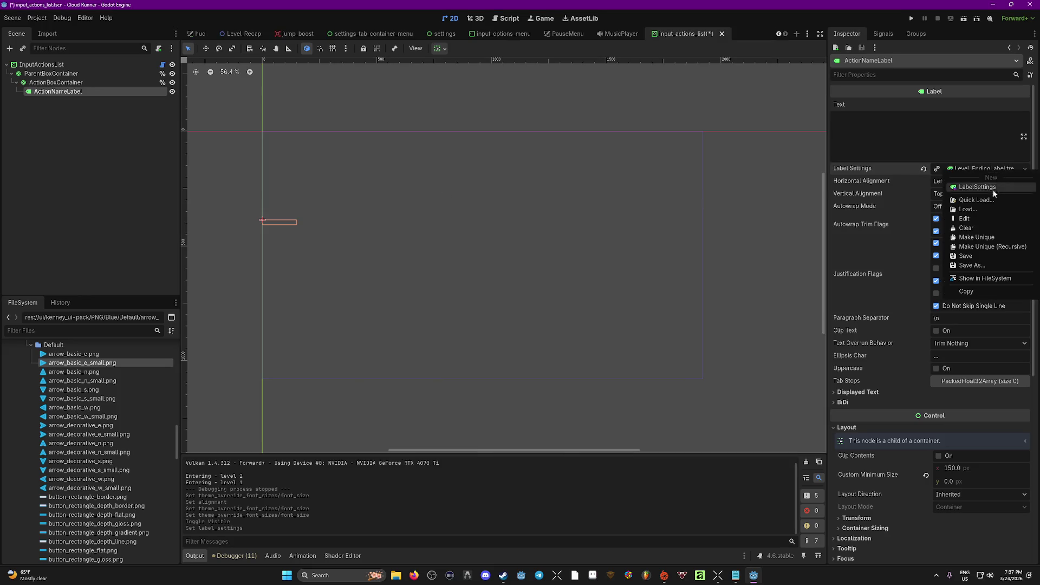
click(964, 225)
click(973, 172)
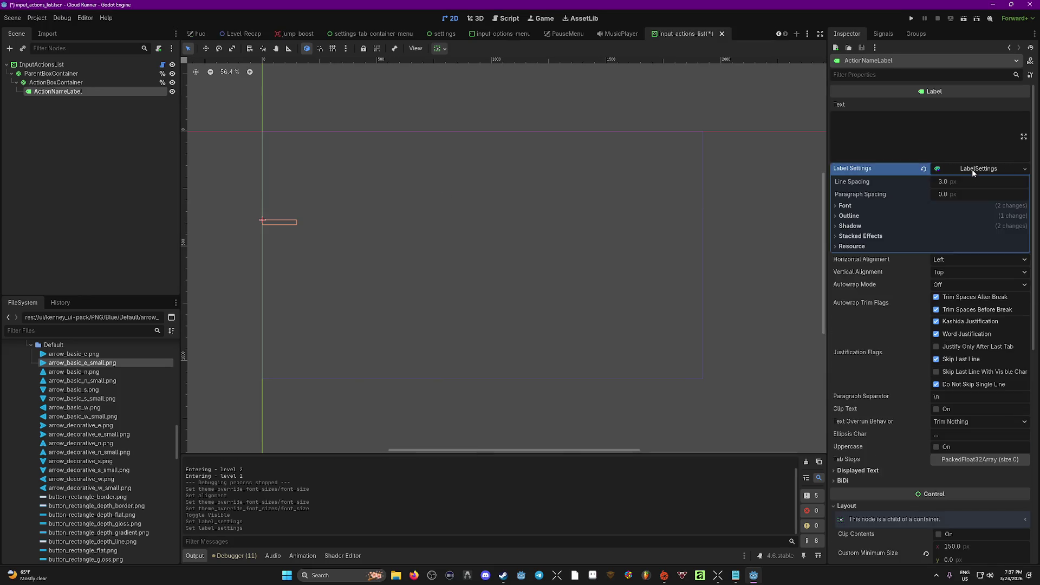
click(845, 206)
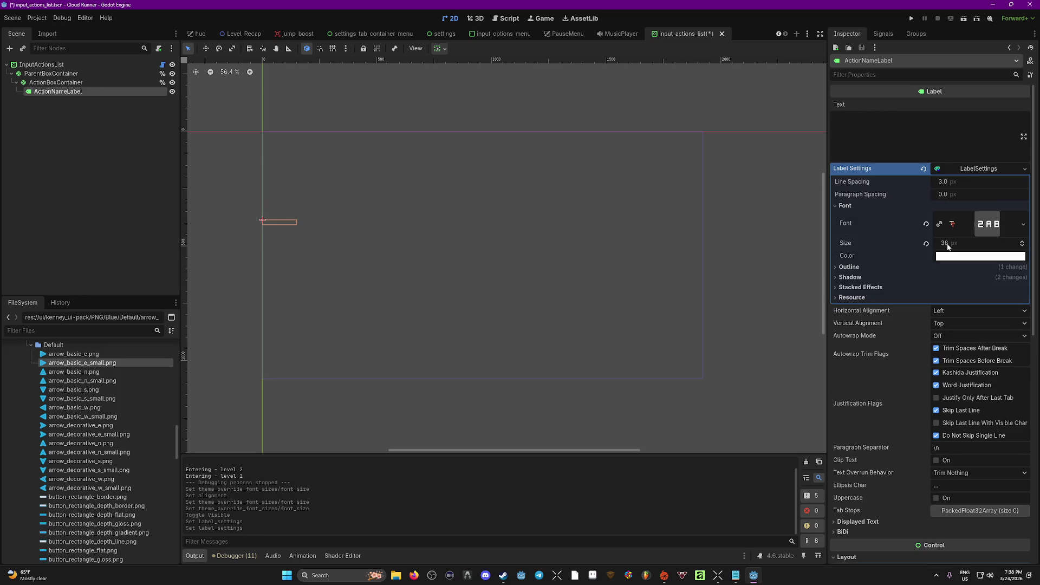
mouse_move(947, 246)
mouse_down()
mouse_move(938, 246)
mouse_move(948, 243)
mouse_up()
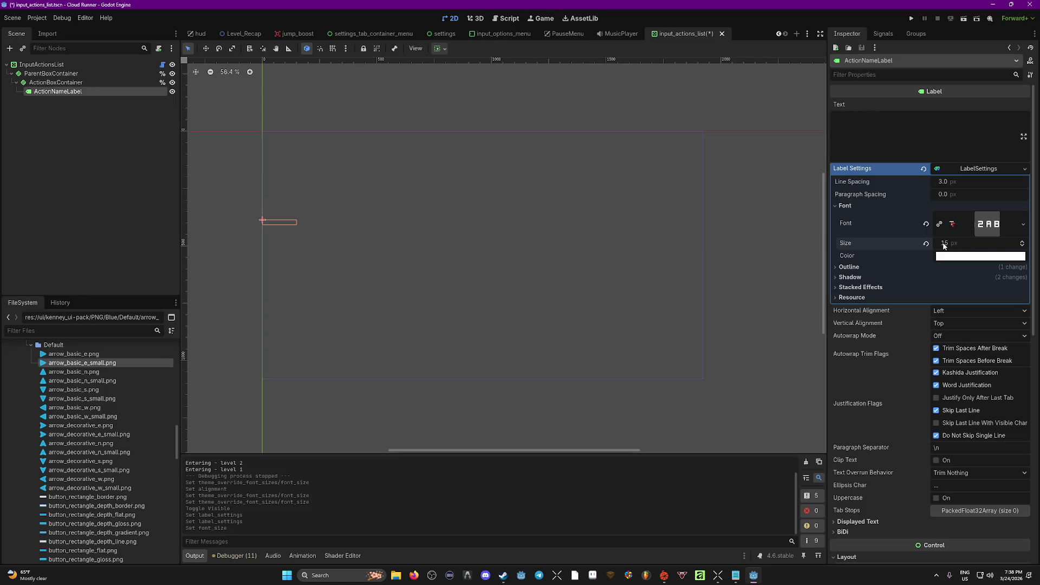
Save and playtest level 1, checking the action names on the pause Controls page.
key(ctrl+s)
key(F5)
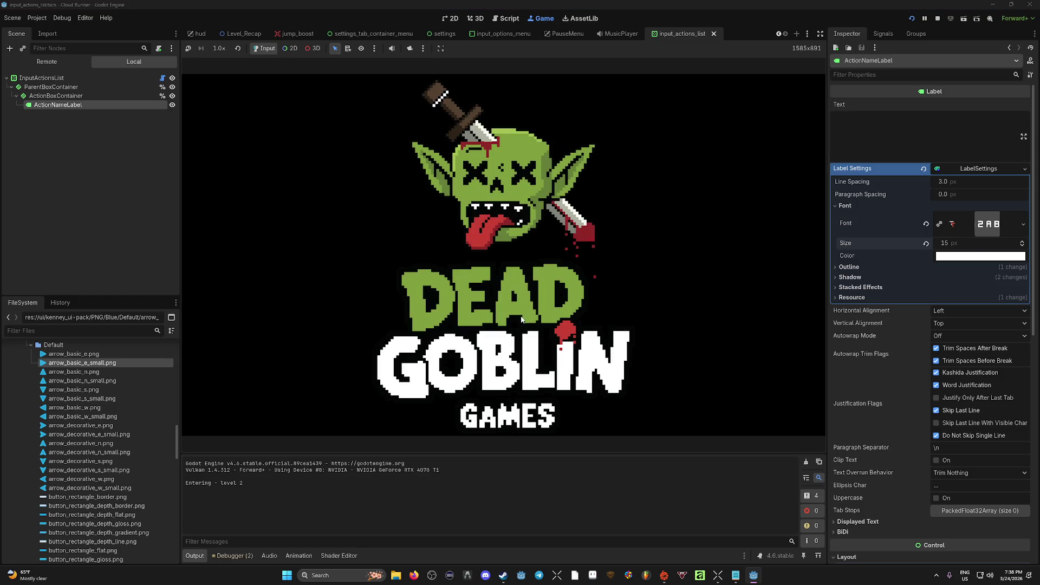
key(Return)
key(Escape)
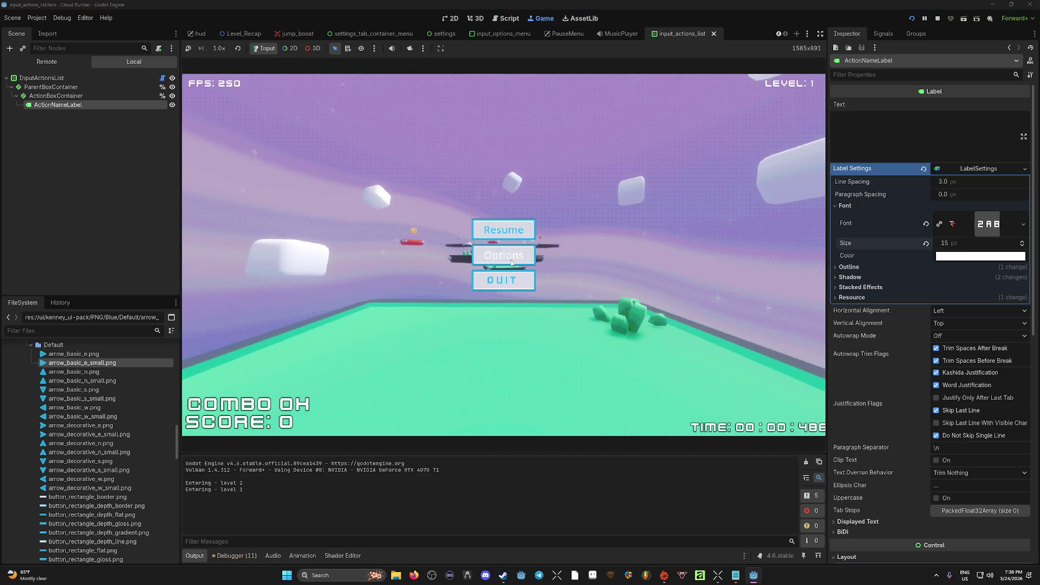
key(Return)
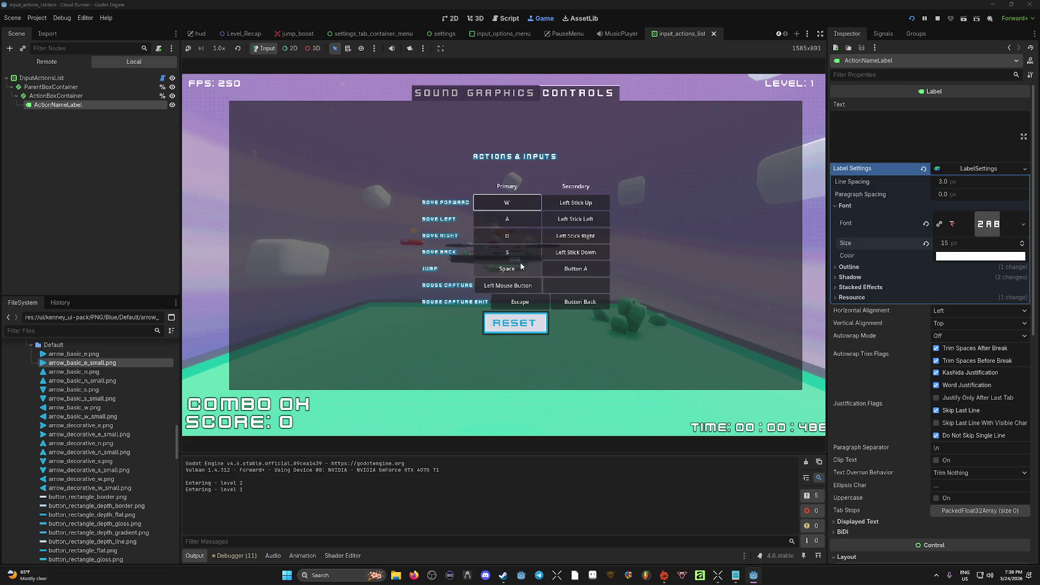
click(937, 19)
Raise ActionNameLabel's font size to 29 px and verify it in another playtest.
drag(950, 243, 961, 243)
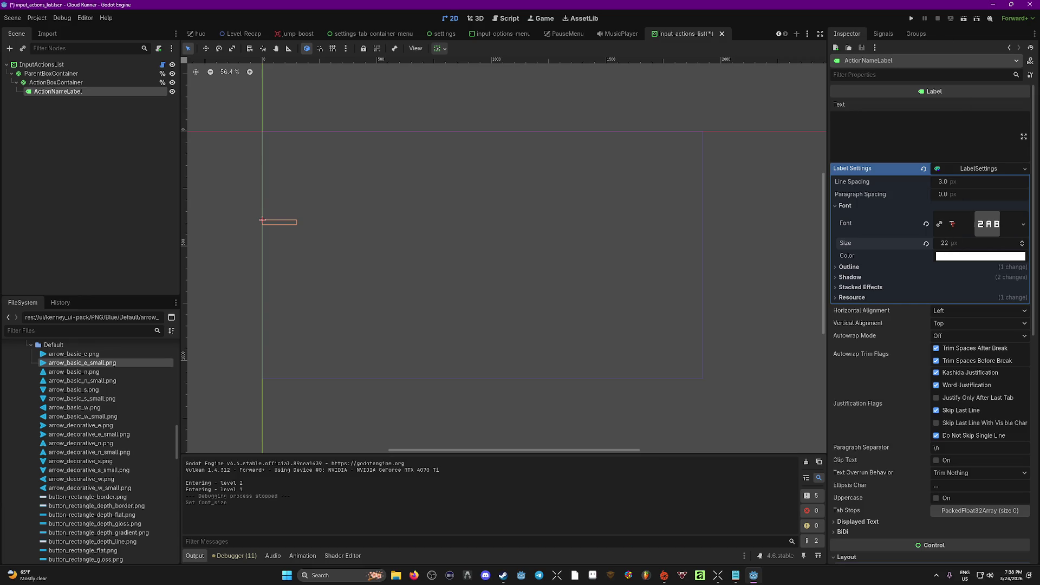
key(F5)
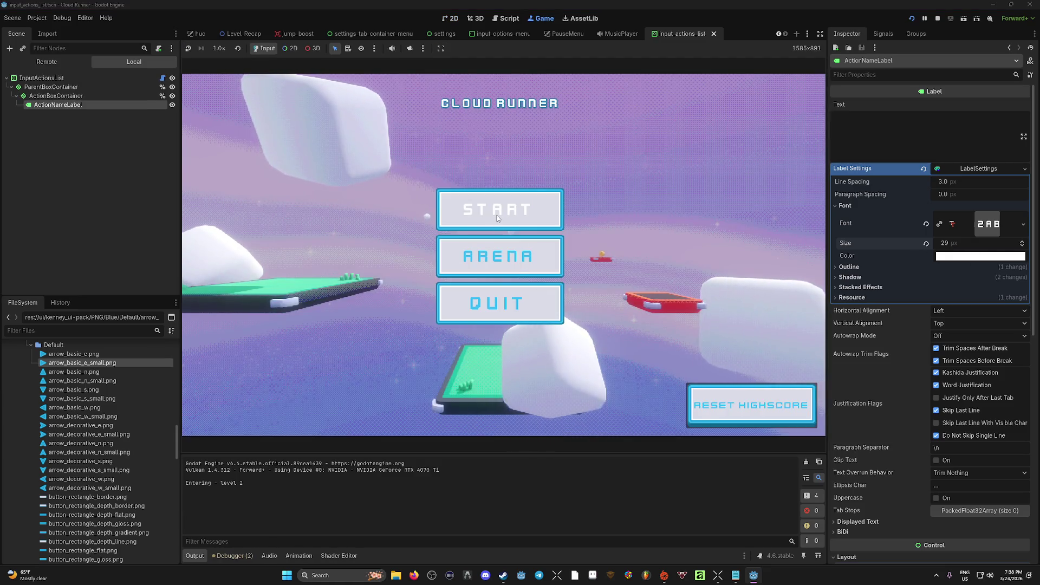
click(499, 209)
key(Escape)
click(501, 258)
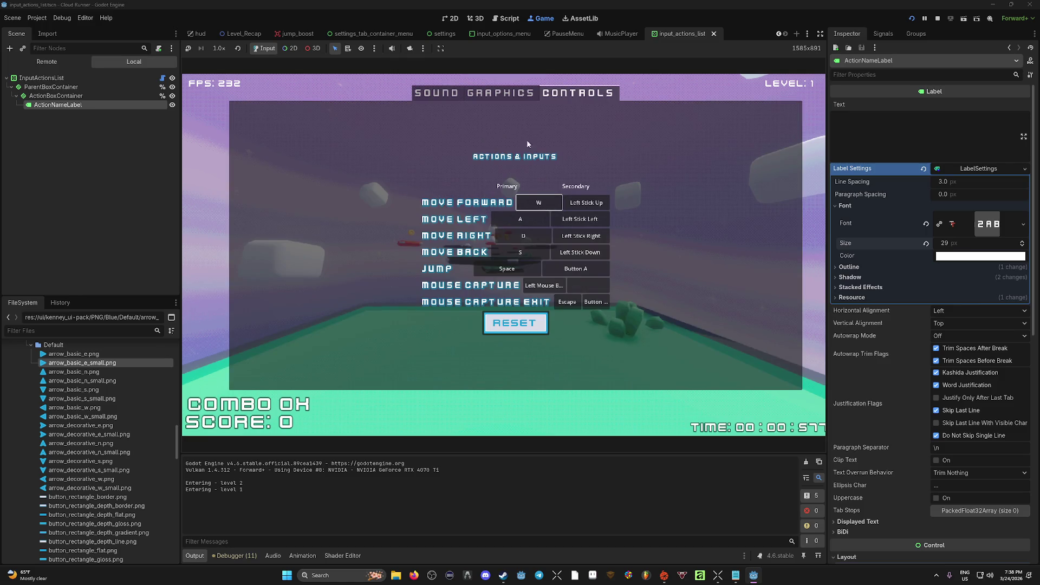
click(938, 18)
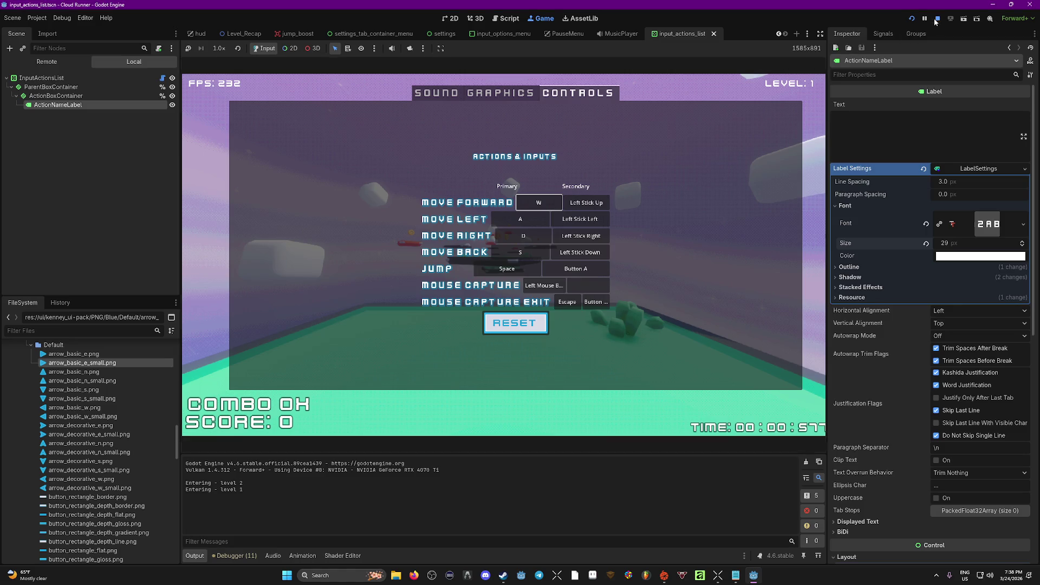
click(513, 35)
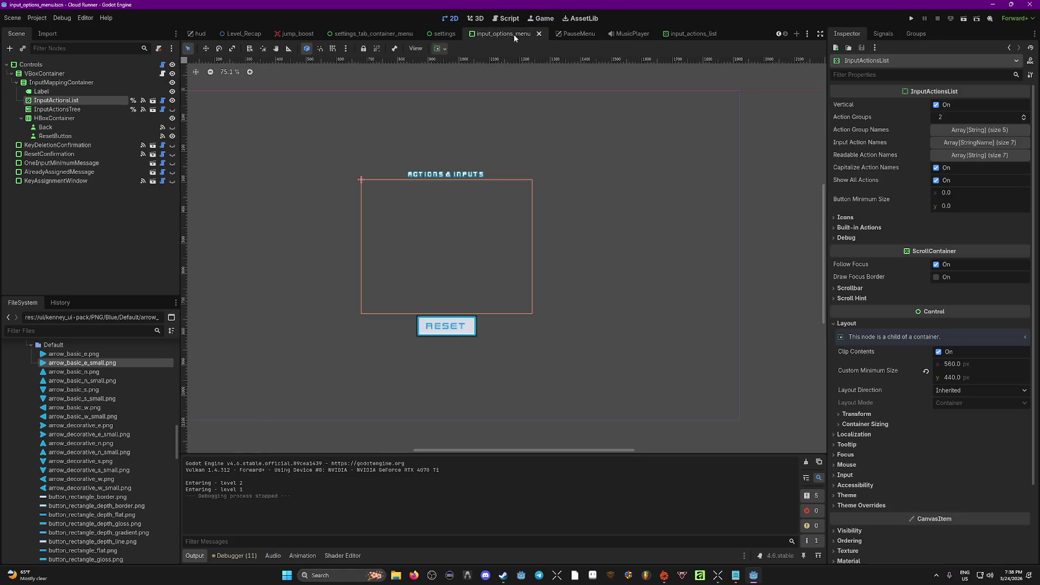
Make the Actions & Inputs heading's label settings unique, set font size 40, and save.
right_click(986, 166)
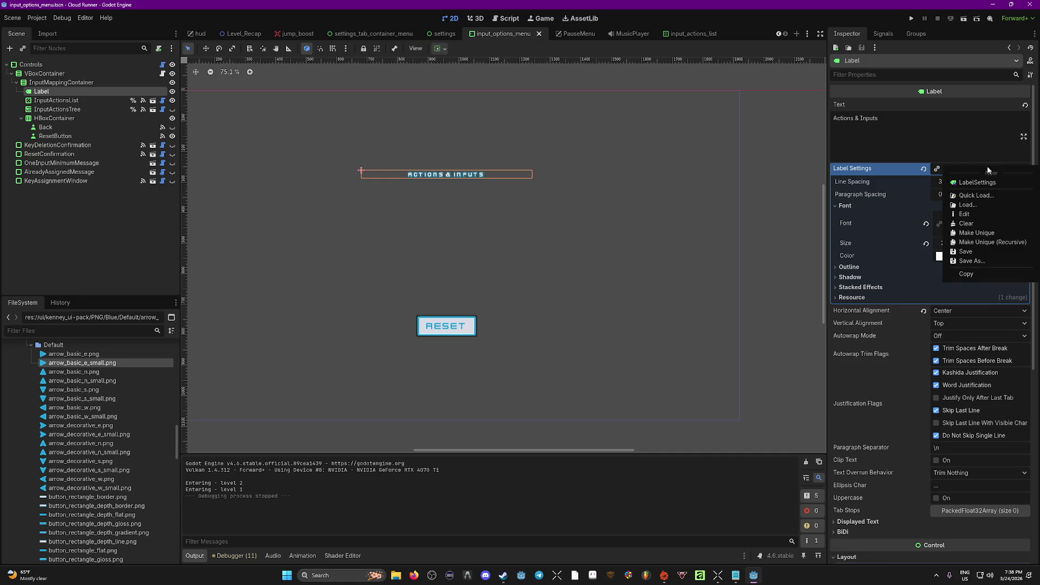
click(993, 225)
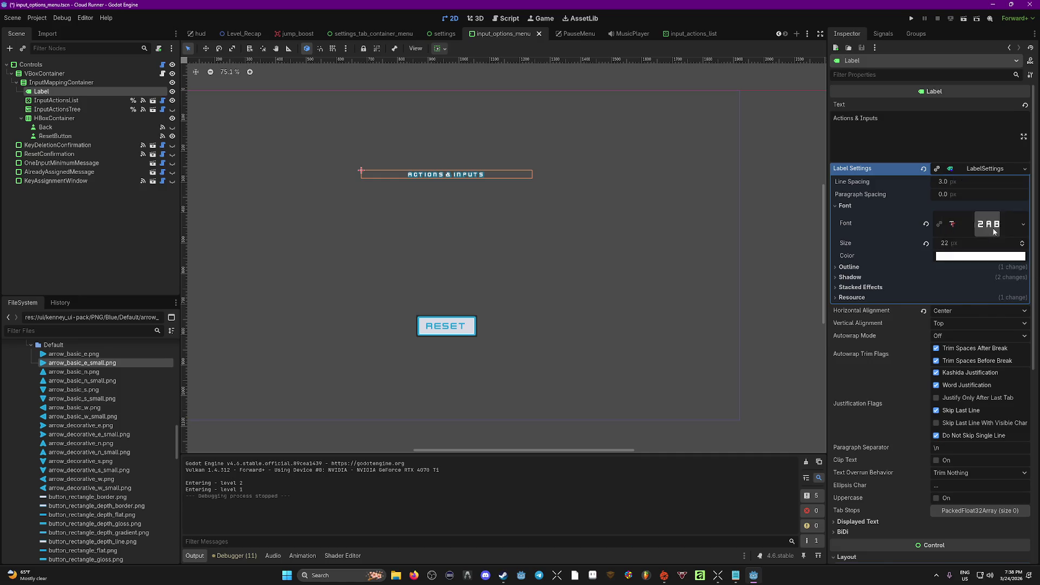
click(978, 169)
click(979, 168)
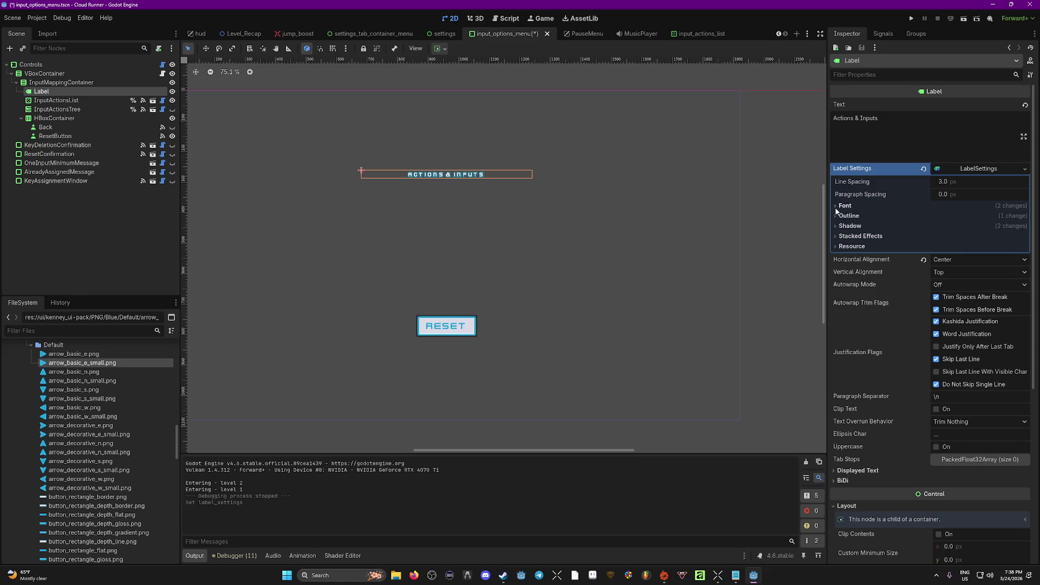
click(901, 205)
drag(945, 243, 997, 244)
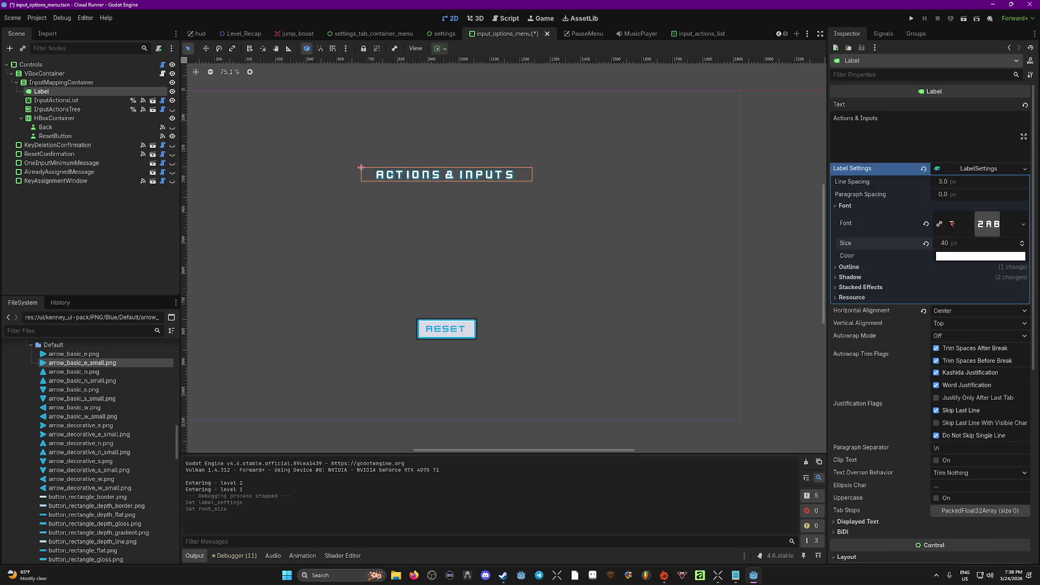
key(ctrl+s)
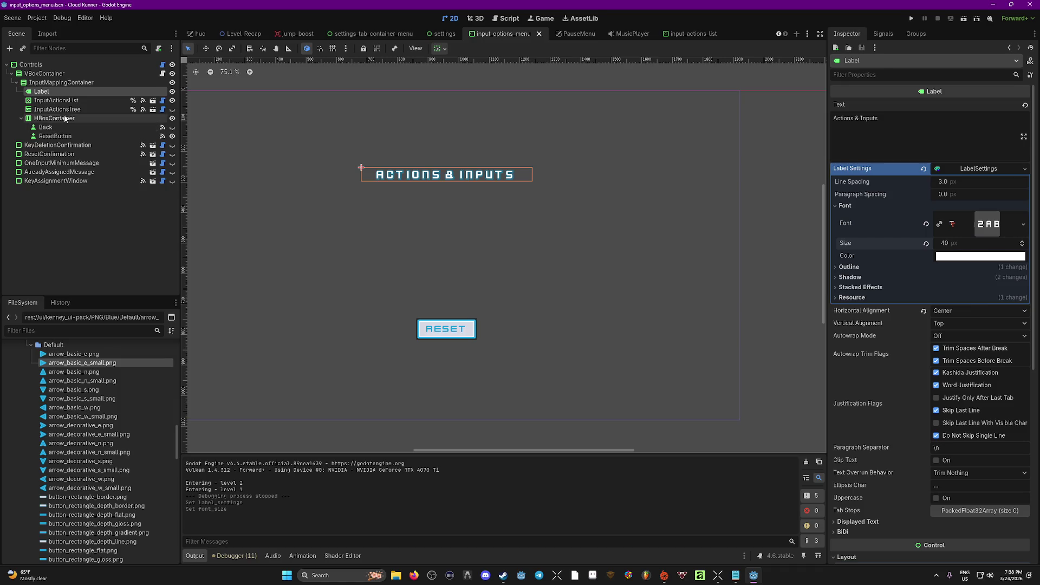
Inspect InputActionsList, HBoxContainer and InputActionsTree, then open input_actions_list's root node.
click(59, 101)
click(96, 118)
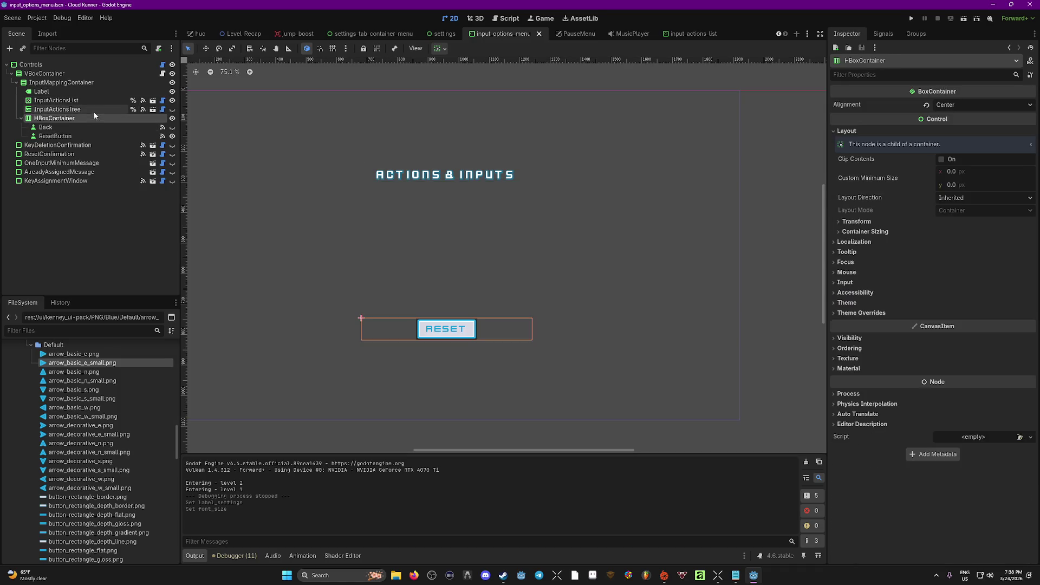
click(93, 110)
click(54, 101)
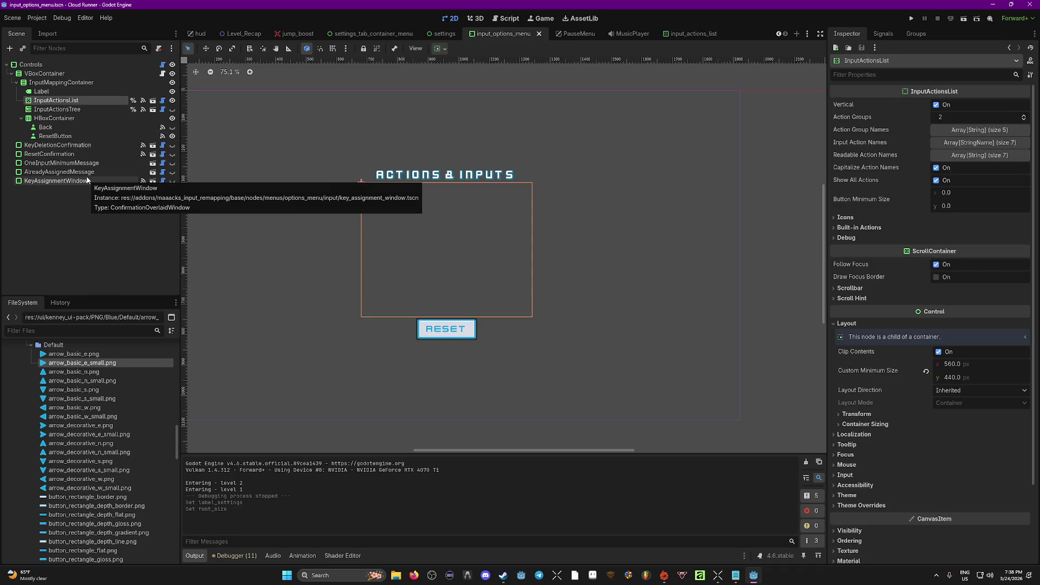
click(153, 100)
click(70, 66)
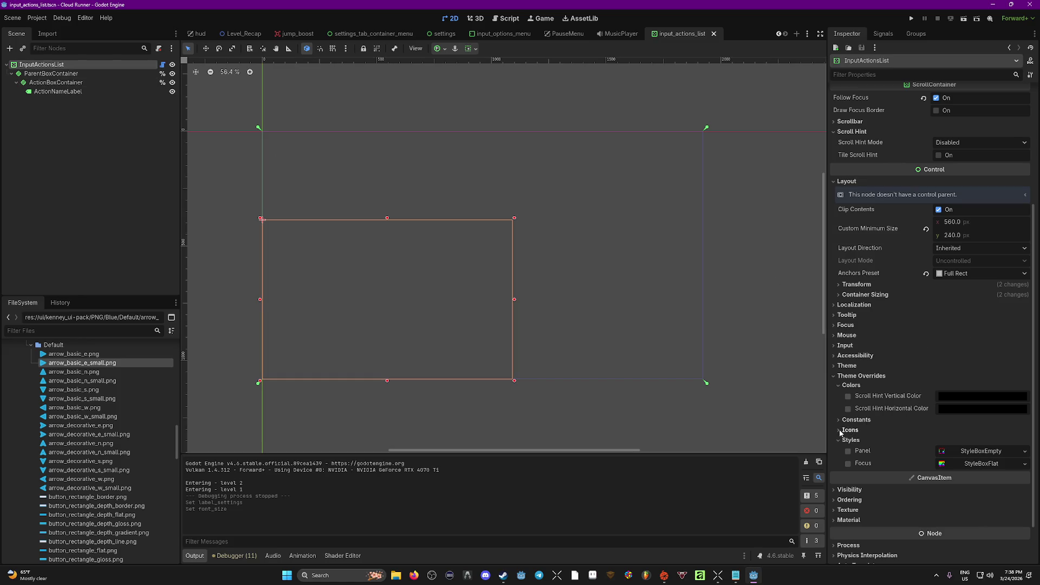
Review InputActionsList's container sizing and icon and constant theme overrides.
click(835, 376)
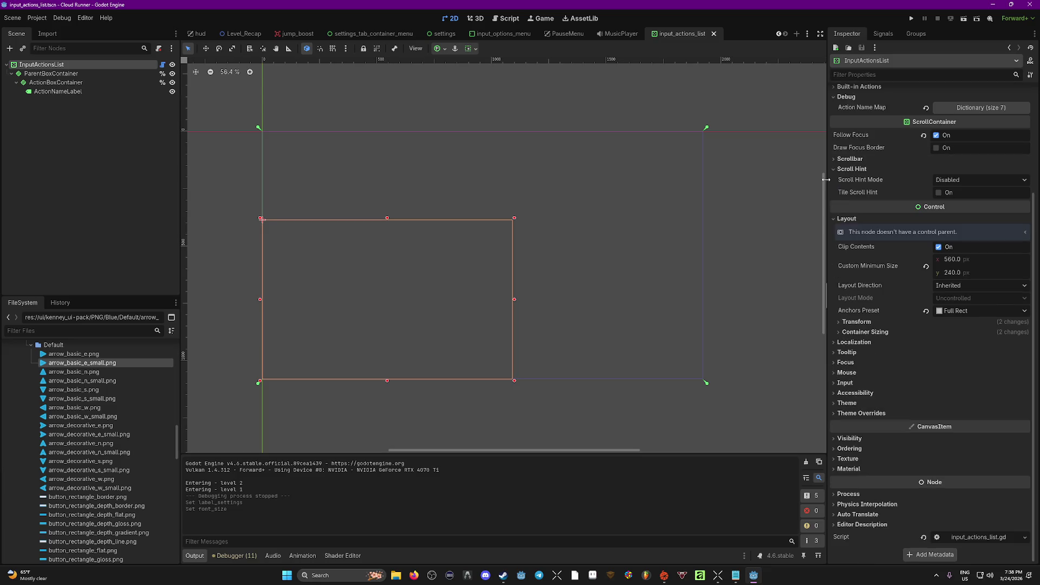
scroll(837, 157, up, 3)
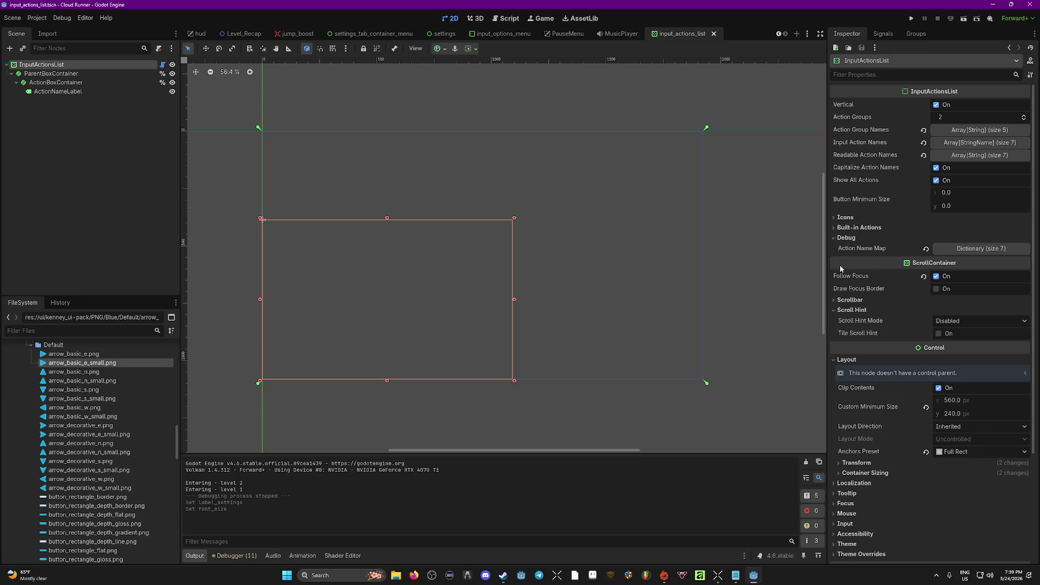
scroll(925, 359, down, 2)
scroll(921, 375, down, 2)
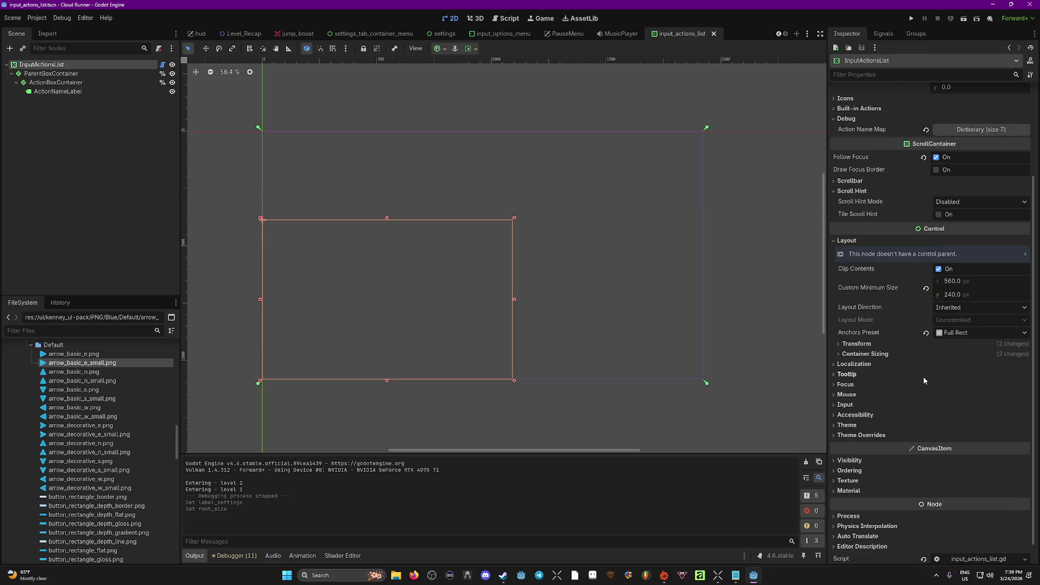
click(838, 354)
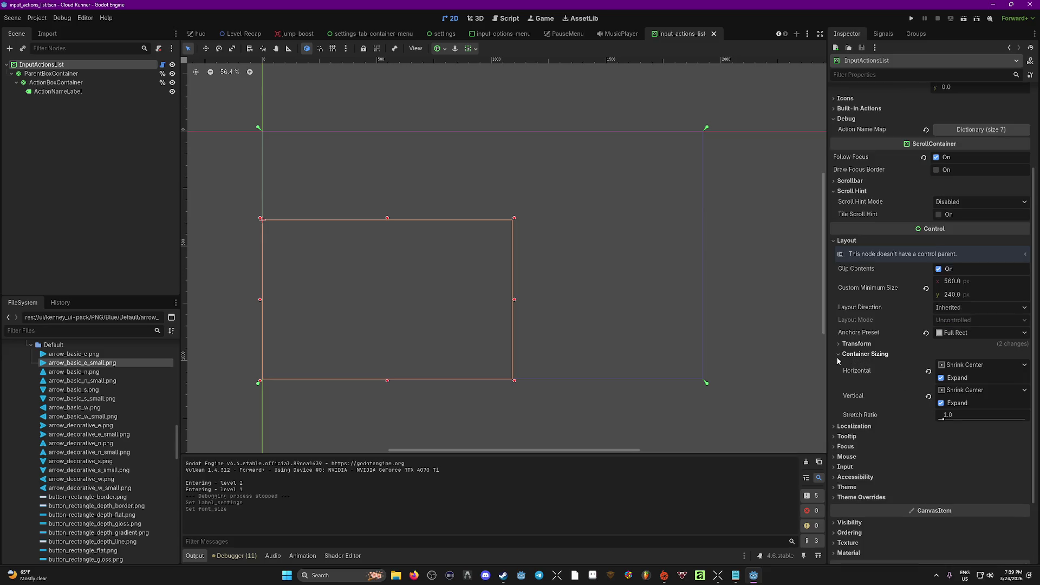
scroll(898, 352, down, 3)
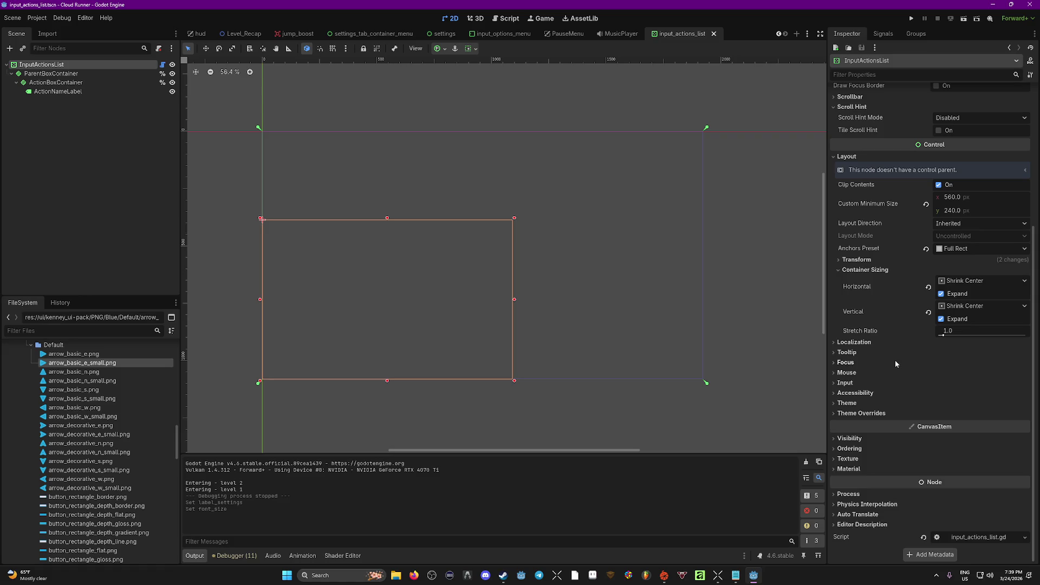
click(833, 414)
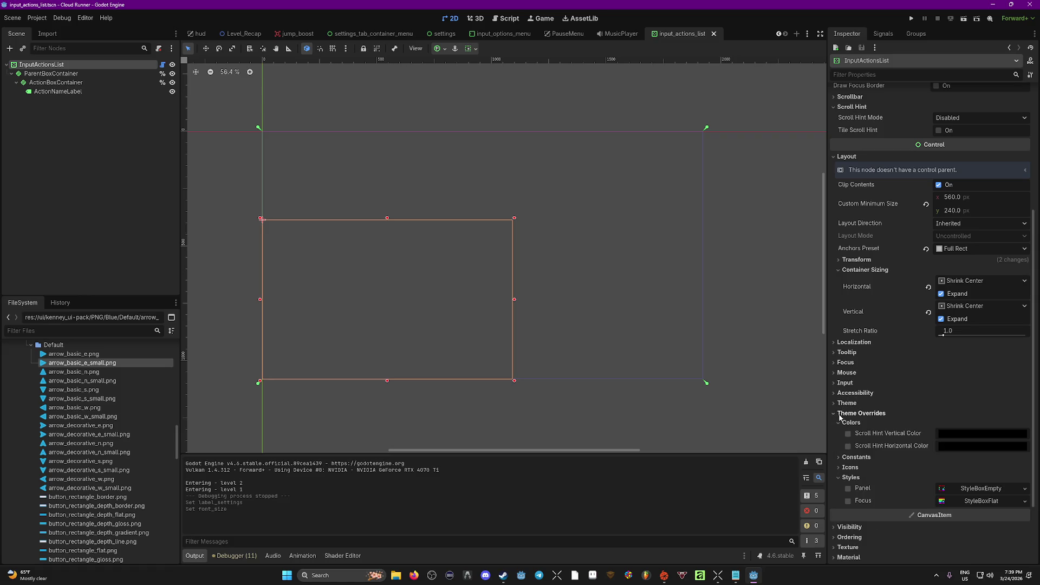
click(839, 468)
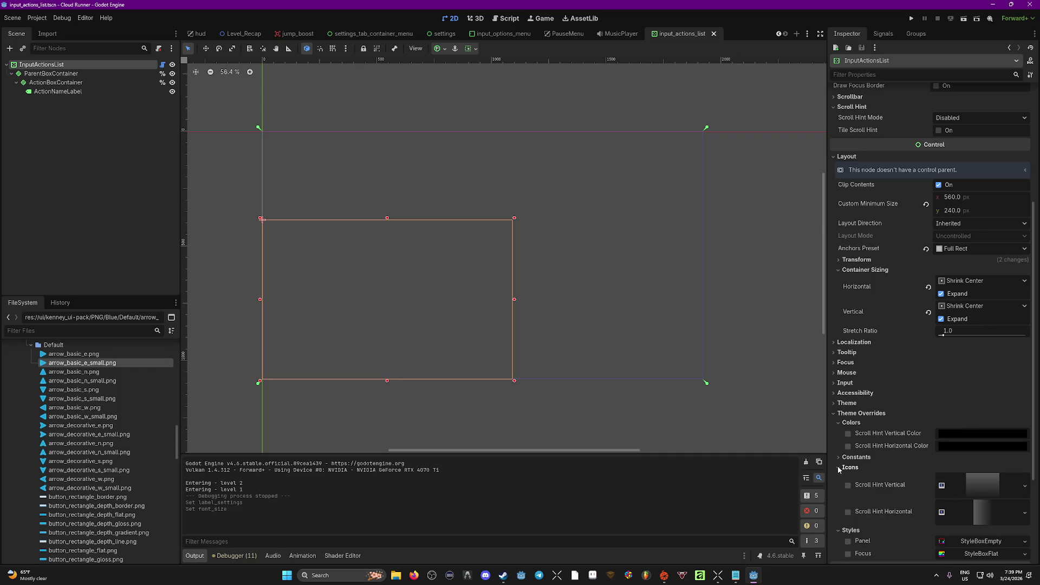
click(839, 458)
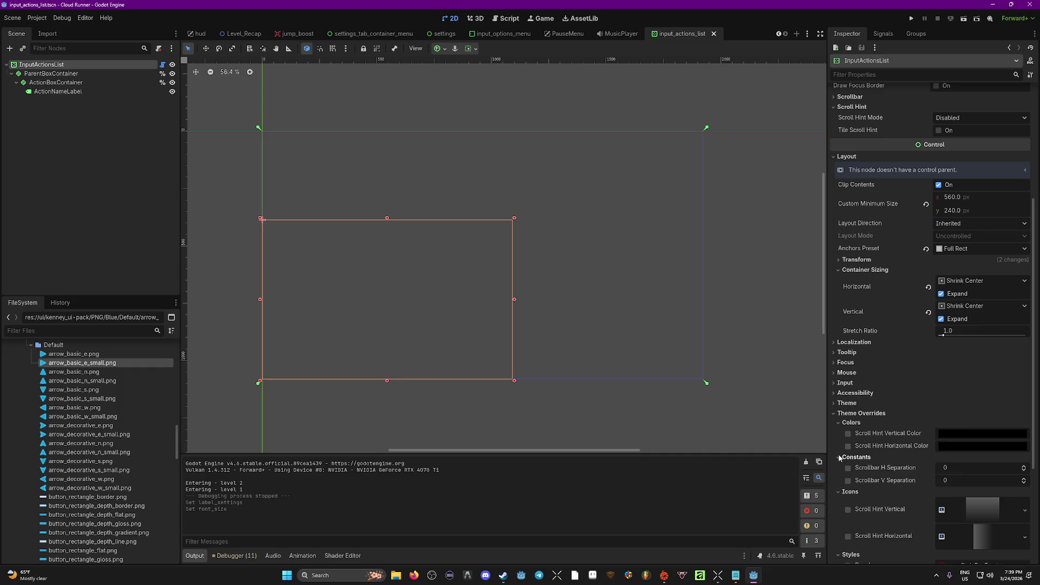
click(835, 413)
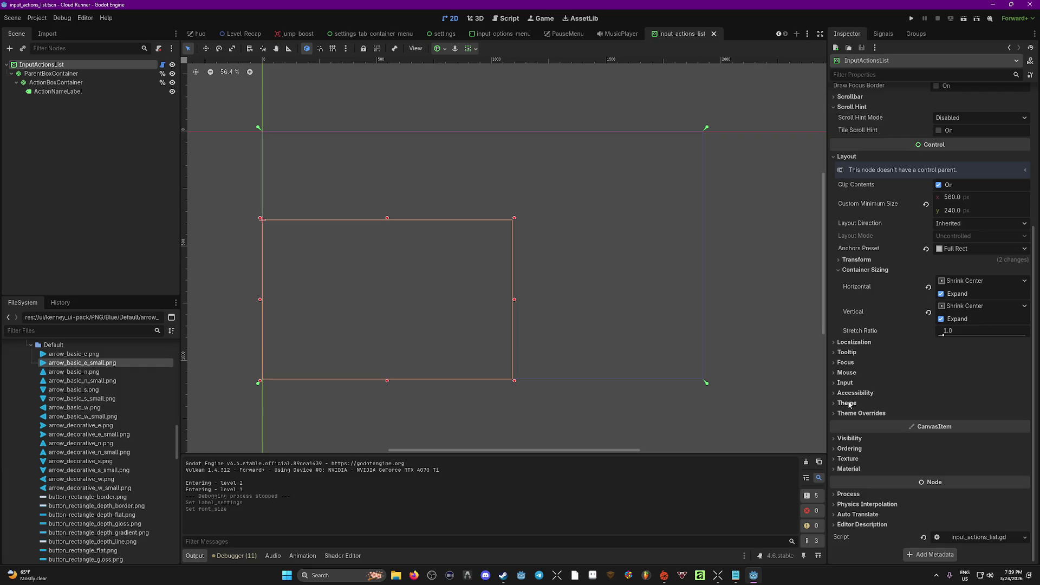
Check the Theme, Accessibility, Input and Mouse properties, then open input_options_menu.
click(834, 403)
click(835, 393)
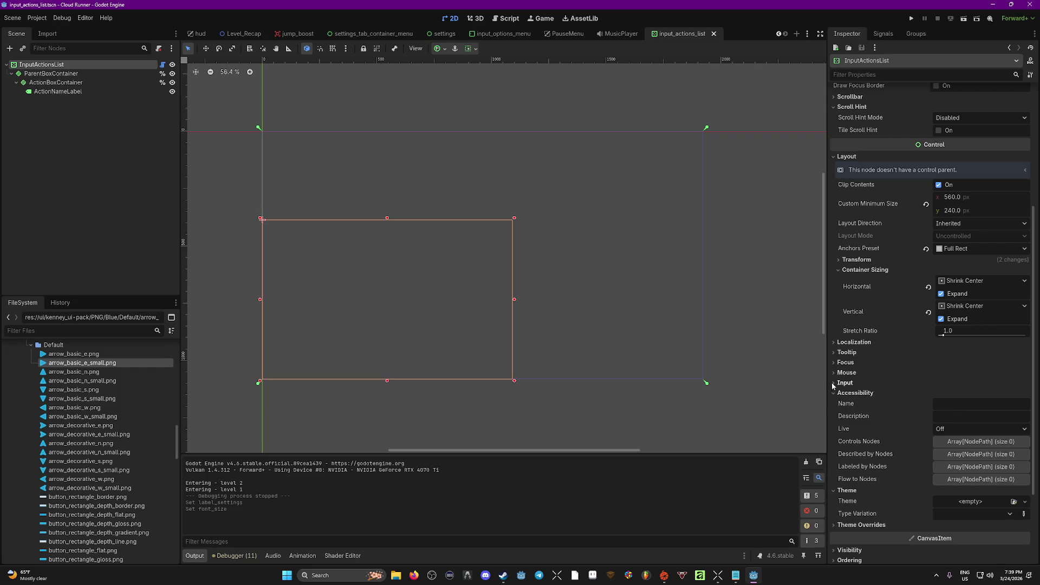
click(832, 382)
click(833, 403)
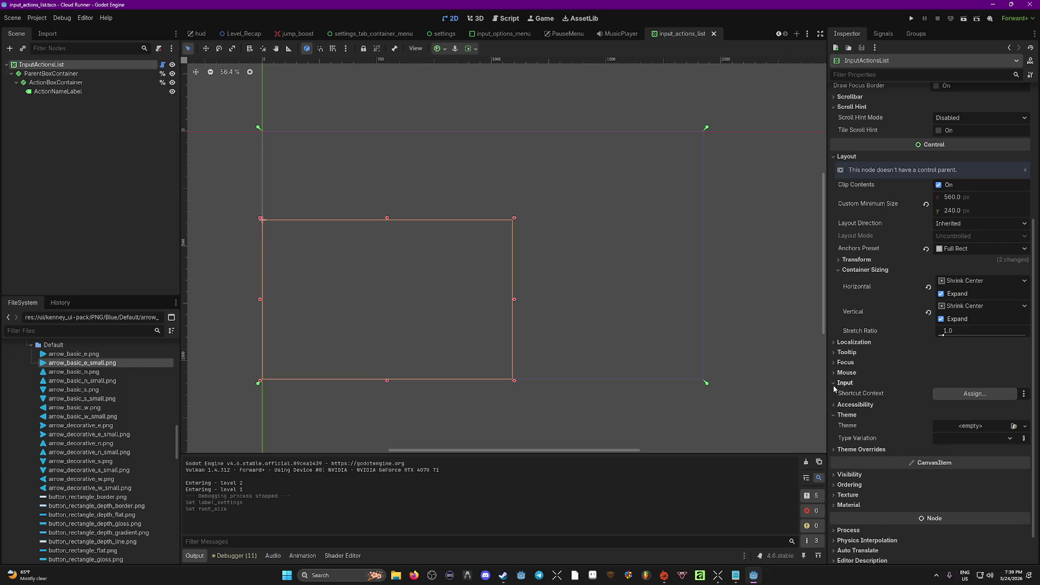
click(834, 383)
click(918, 372)
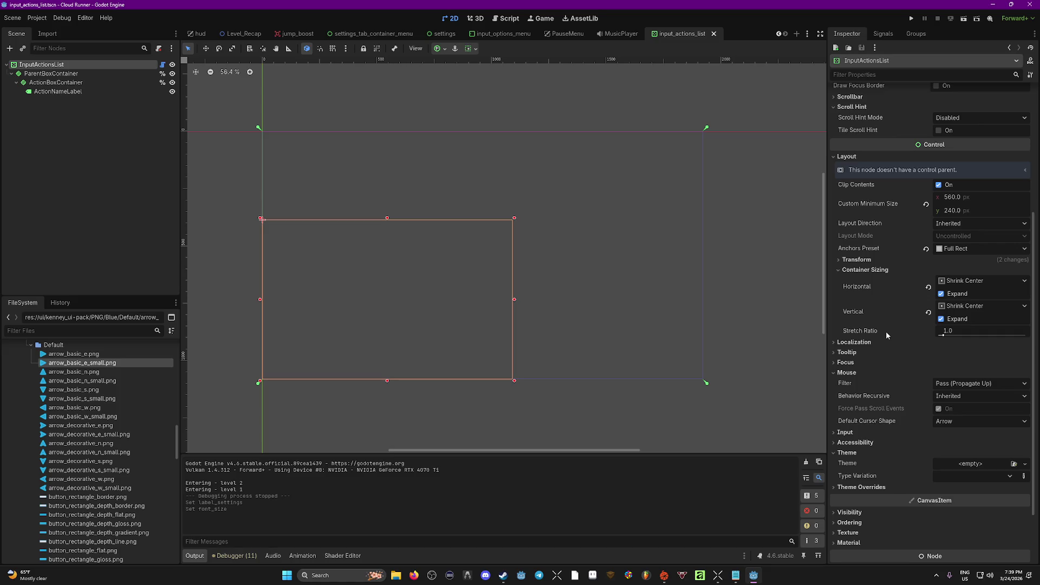
click(504, 34)
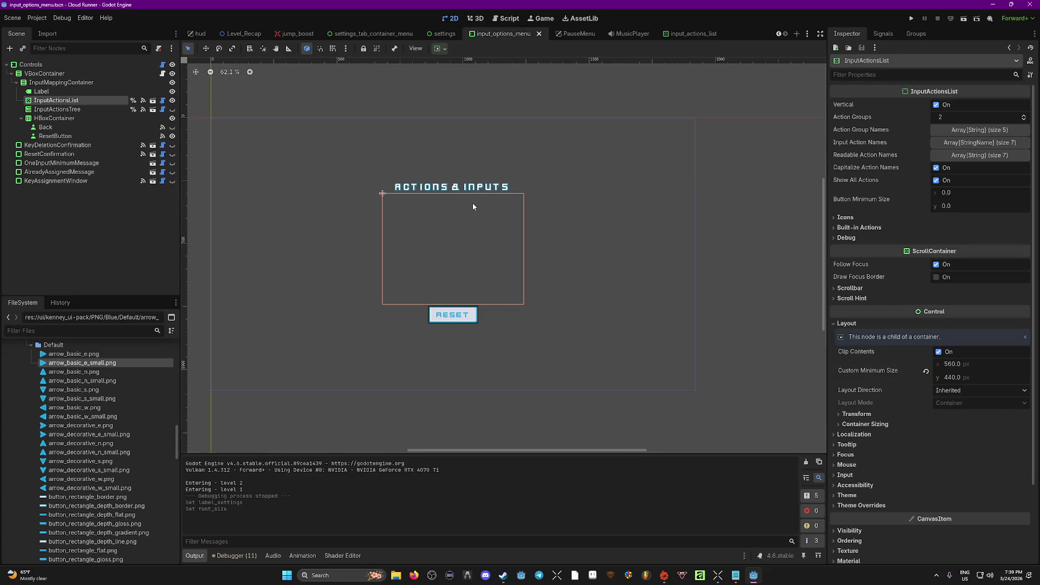
click(461, 187)
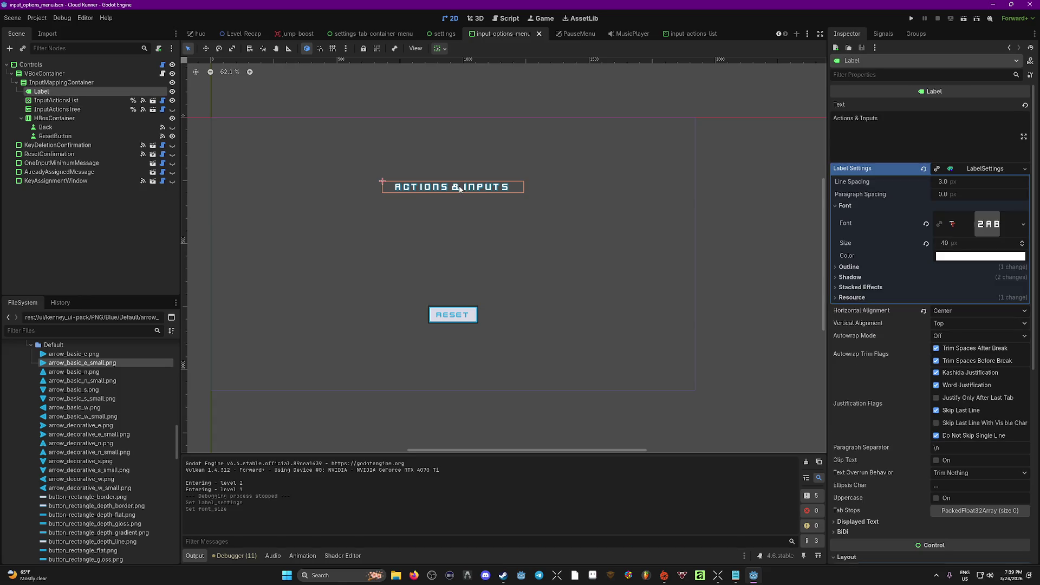
click(61, 82)
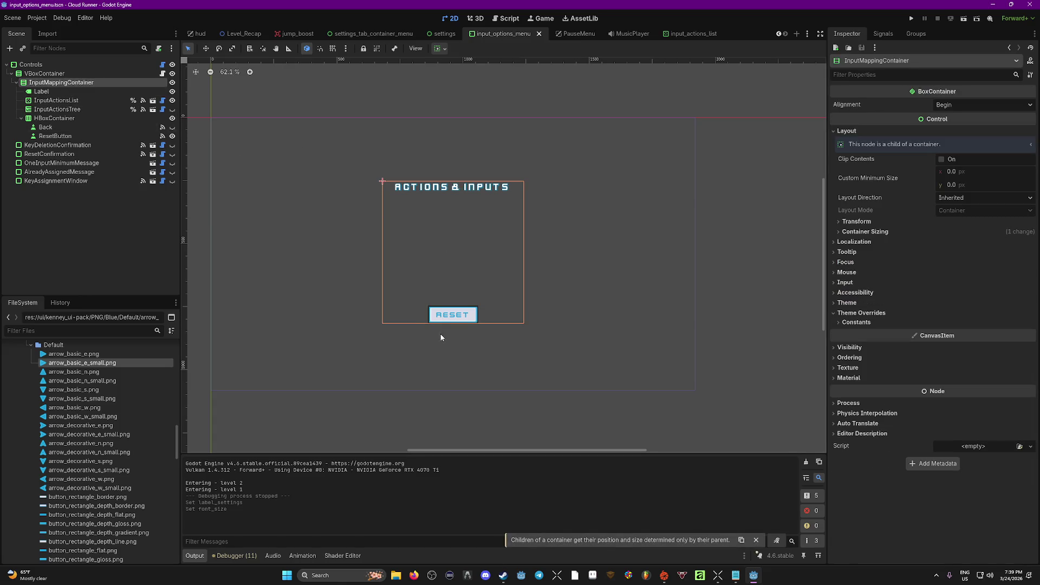
click(57, 100)
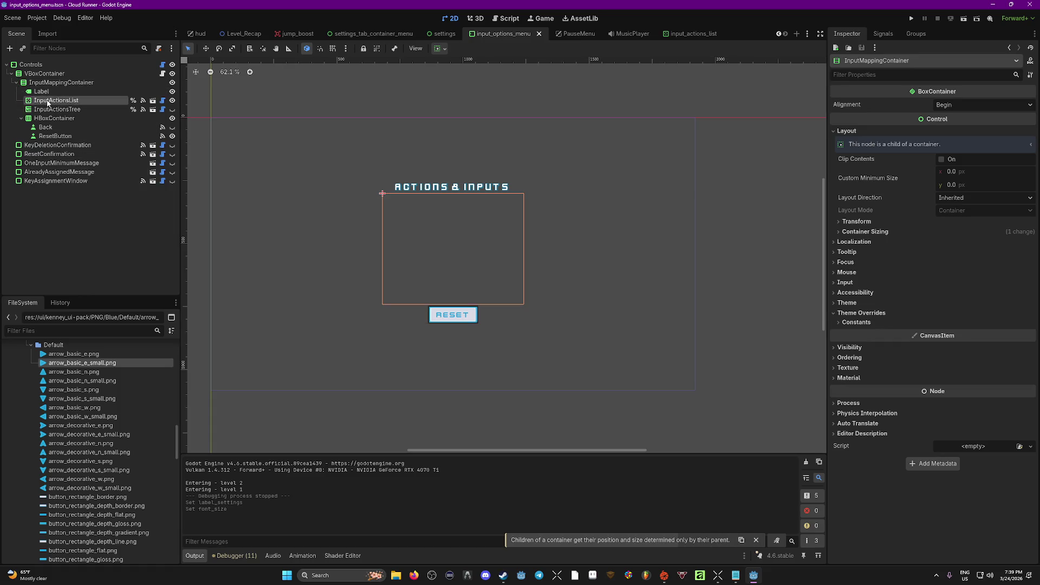
click(172, 100)
click(173, 100)
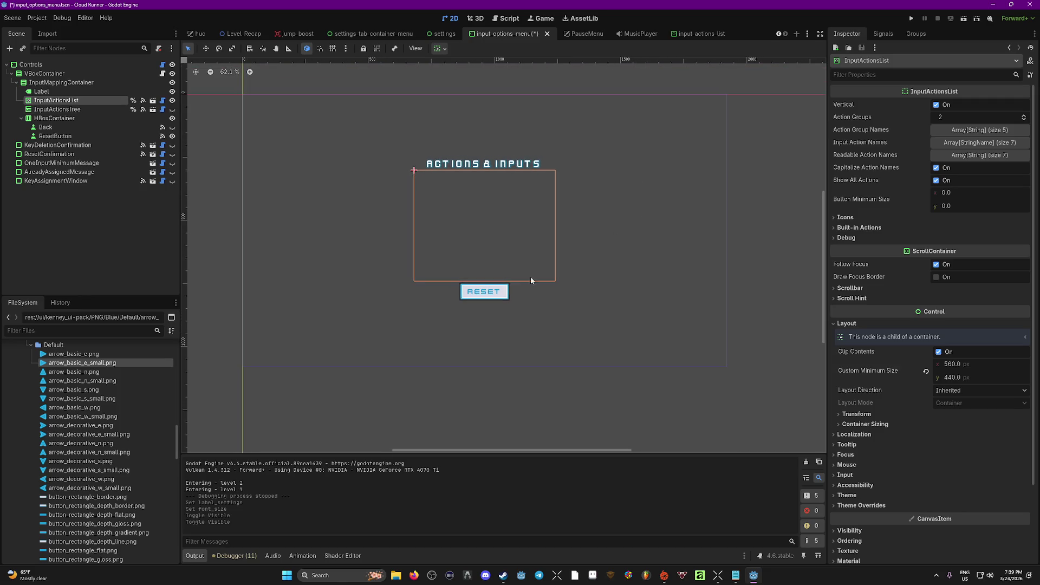
click(485, 292)
click(42, 120)
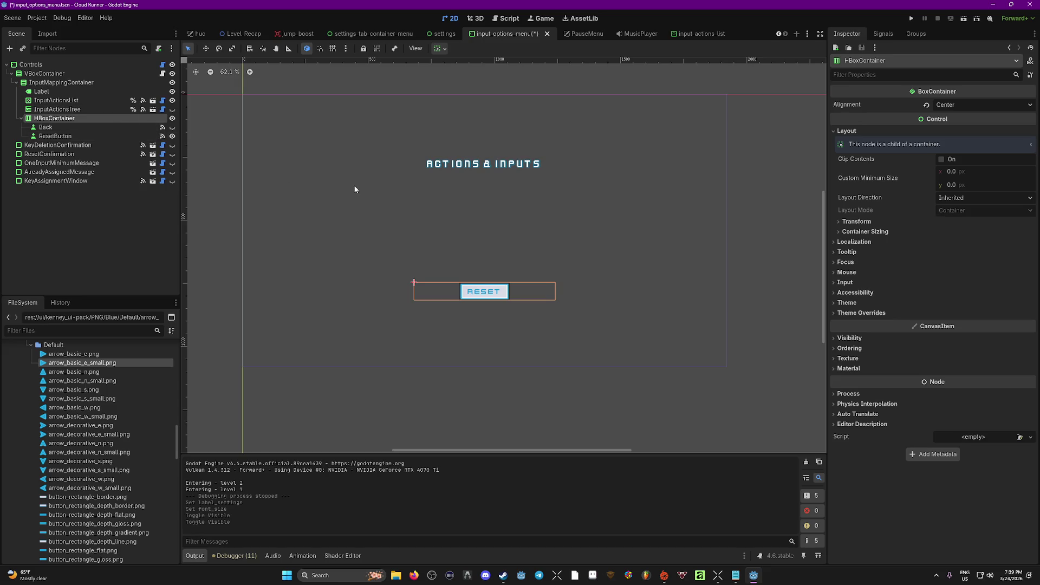
click(489, 165)
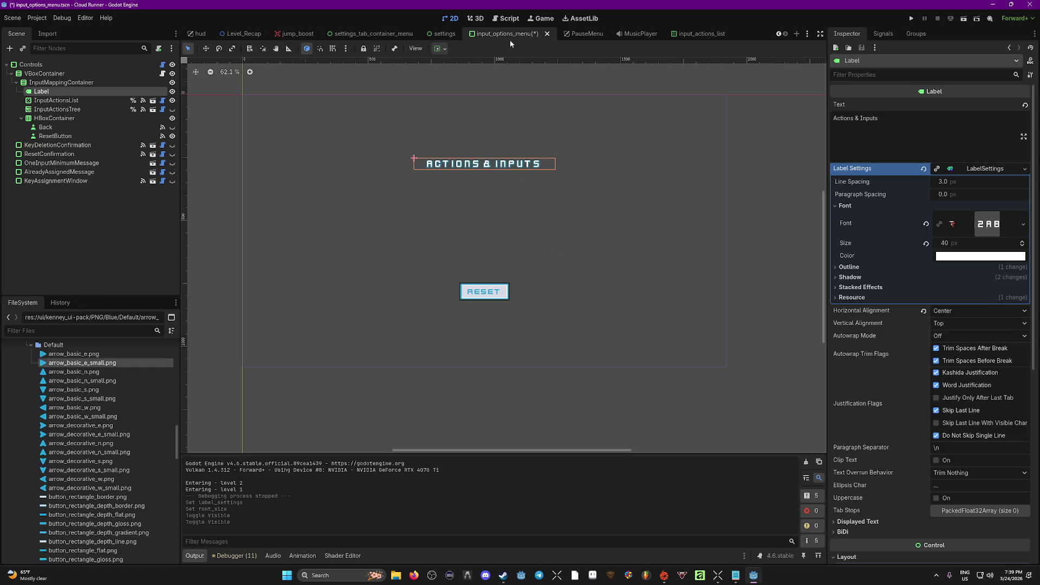
key(ctrl+s)
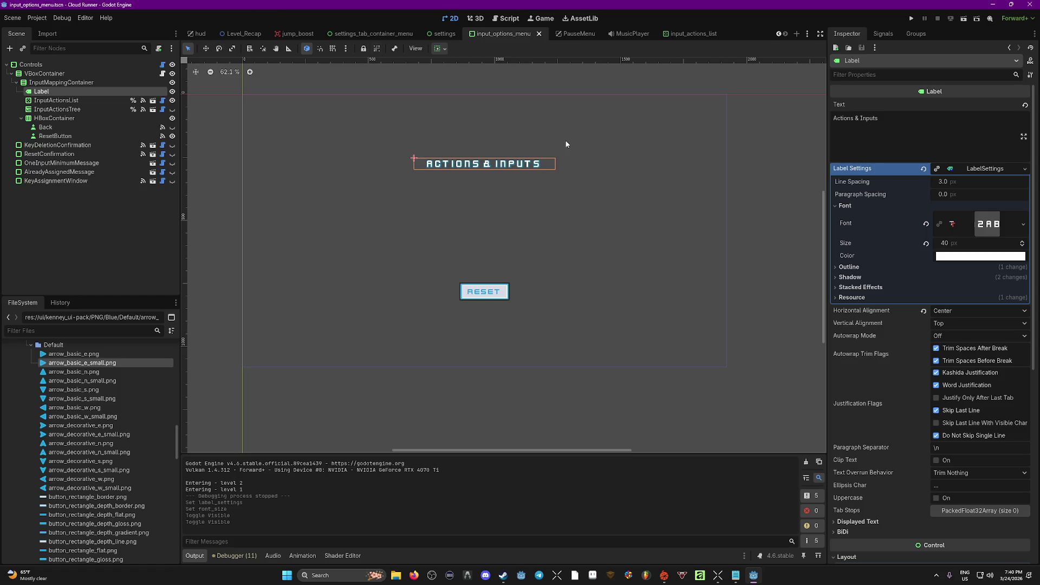
key(F5)
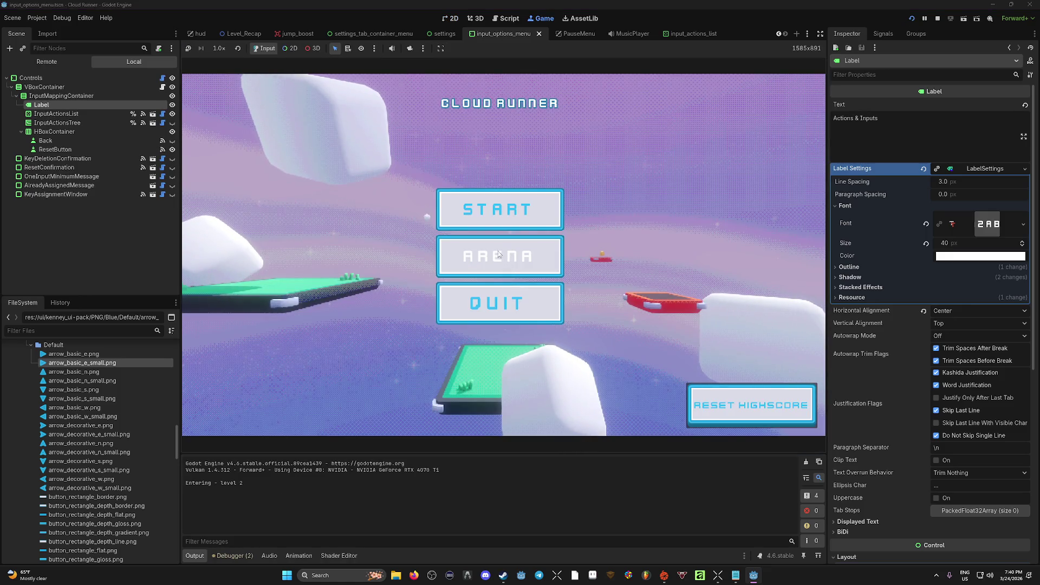
click(534, 241)
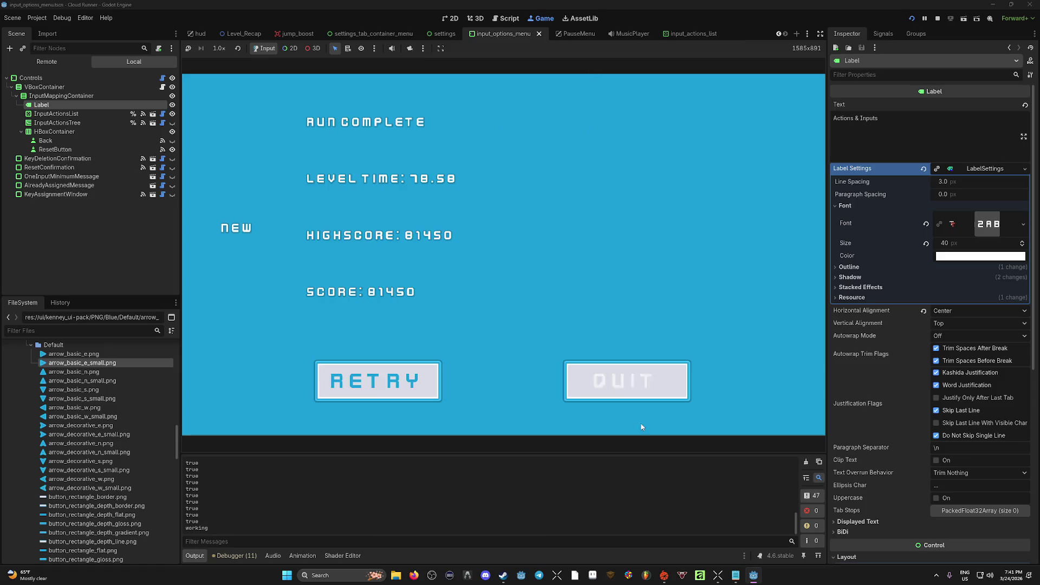
click(642, 385)
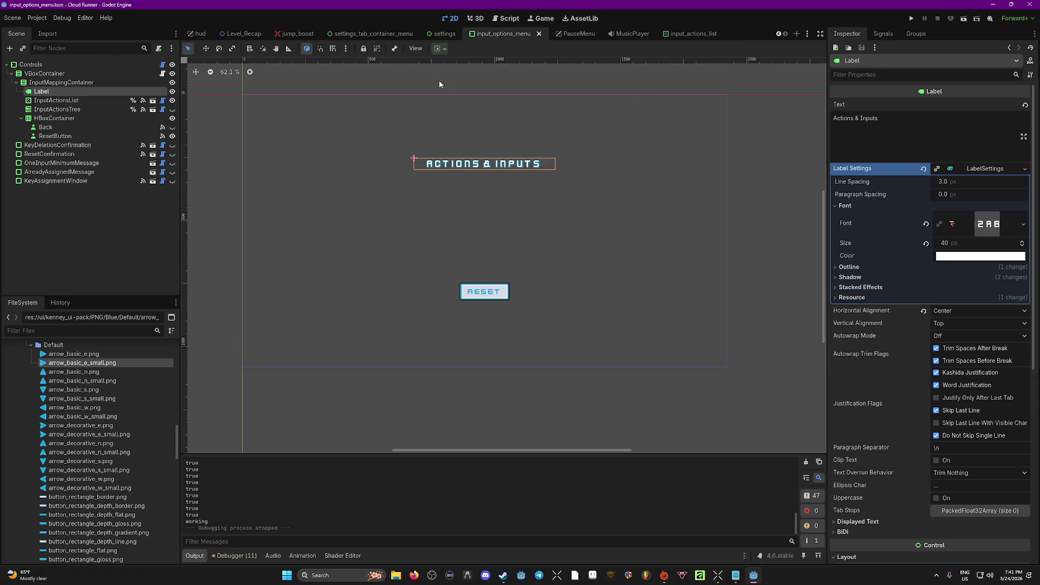
Drag the Level label's shared label settings font size to 76 px in Level_Recap and save.
click(234, 35)
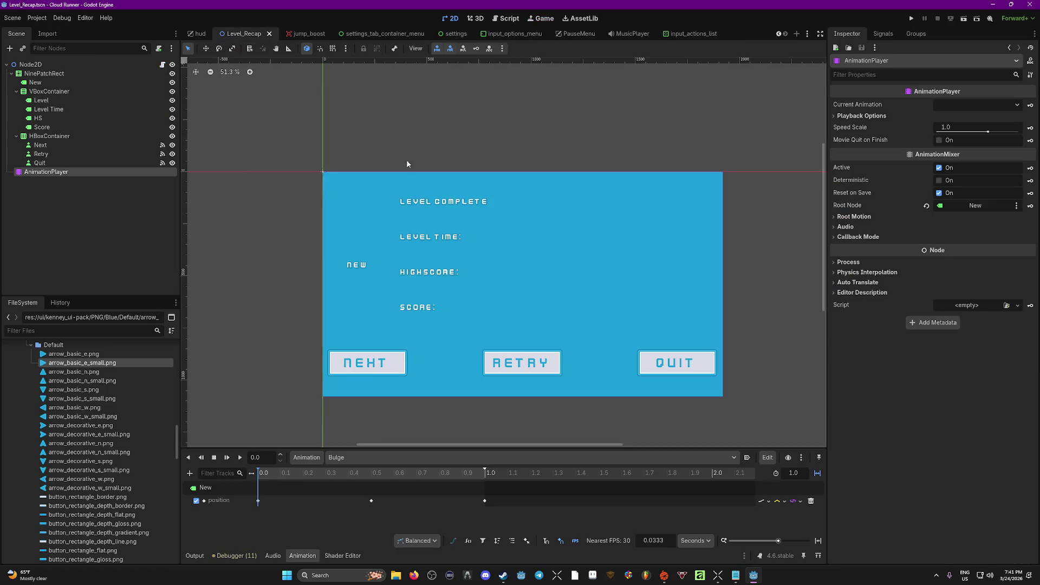
click(455, 204)
click(967, 170)
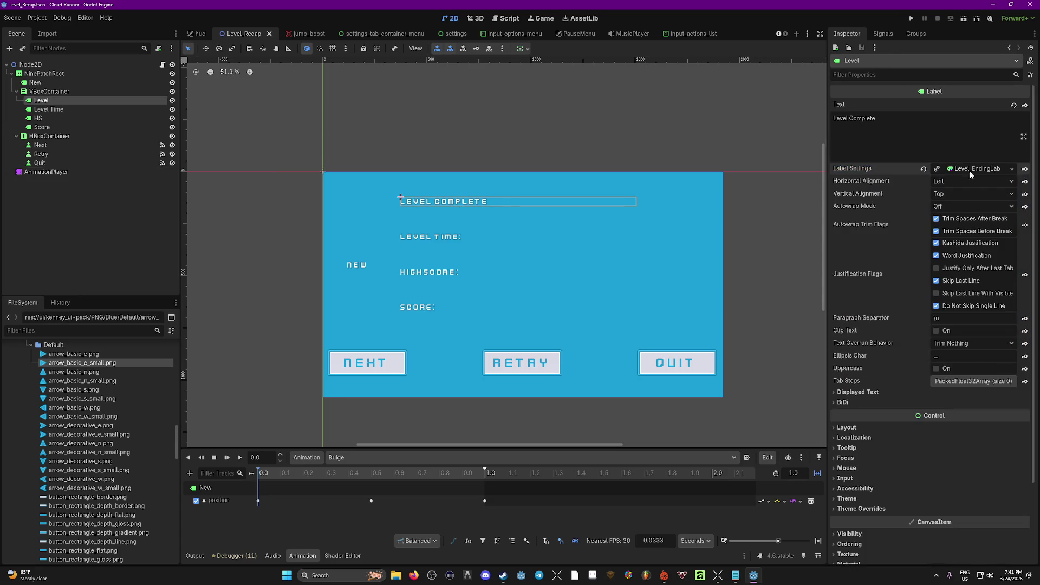
click(973, 169)
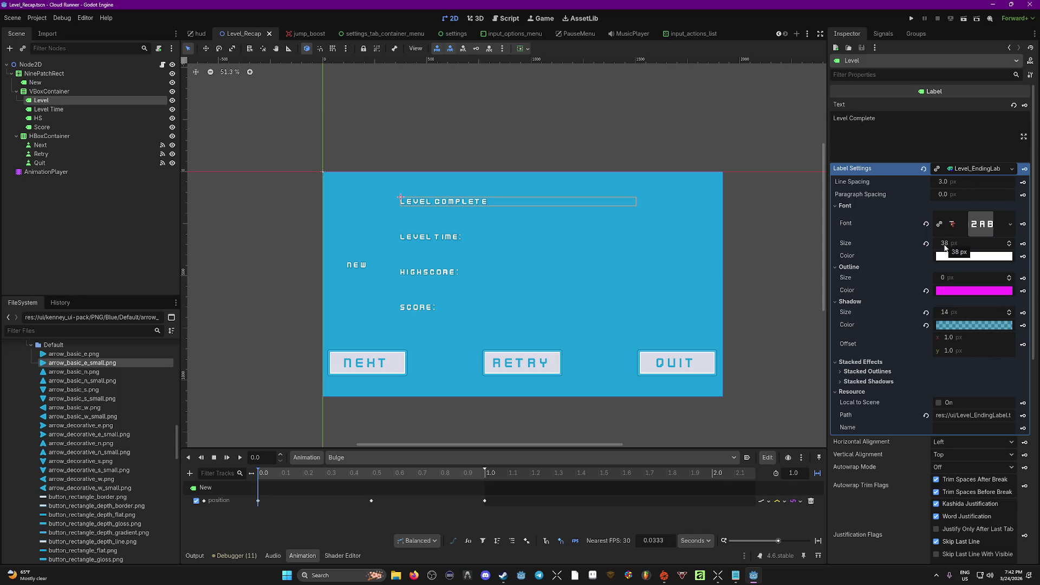
drag(953, 243, 978, 243)
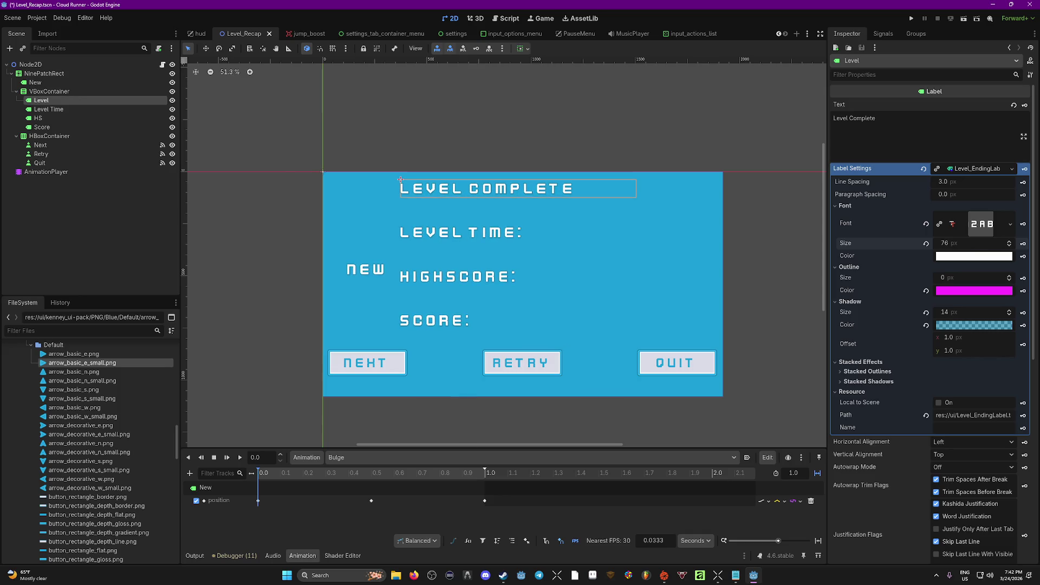
key(ctrl+s)
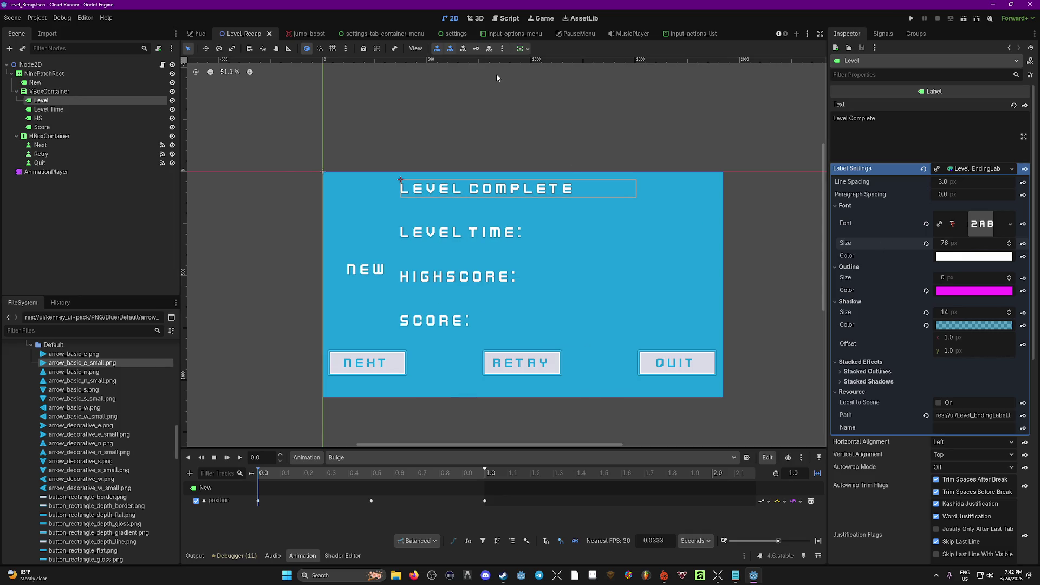
click(595, 34)
click(634, 35)
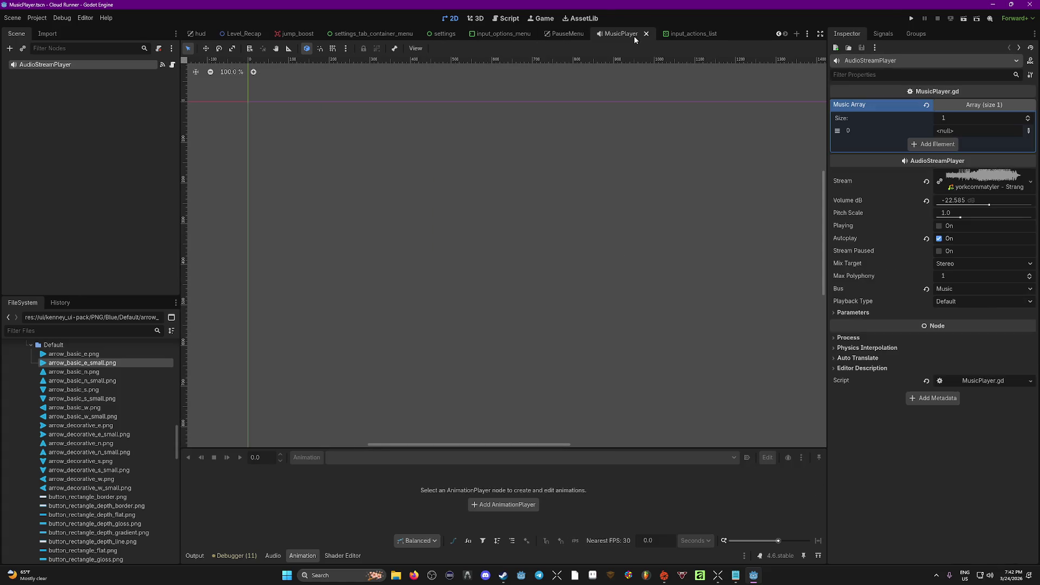
Switch through the scene tabs to input_options_menu, run the game, and start level 1.
click(686, 34)
click(446, 36)
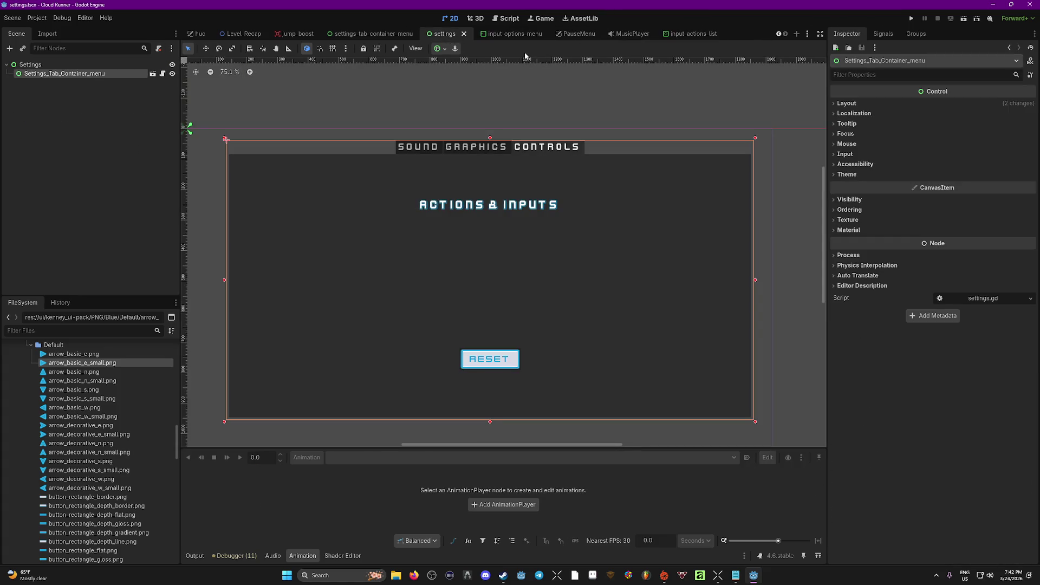
click(507, 33)
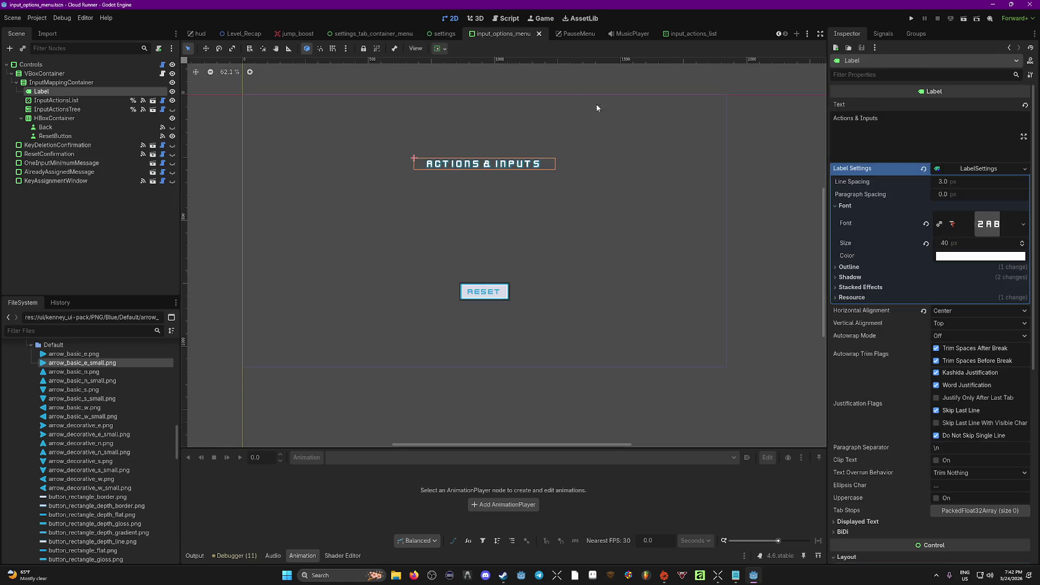
key(F5)
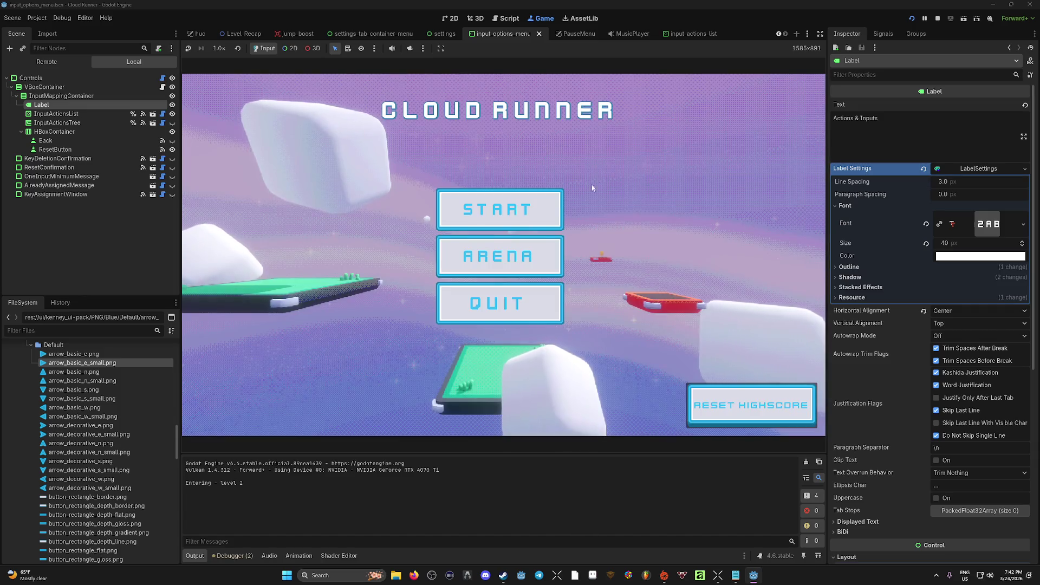
click(518, 209)
Pause, view the Controls, Graphics and Sound options pages, then stop the game.
key(Escape)
click(509, 266)
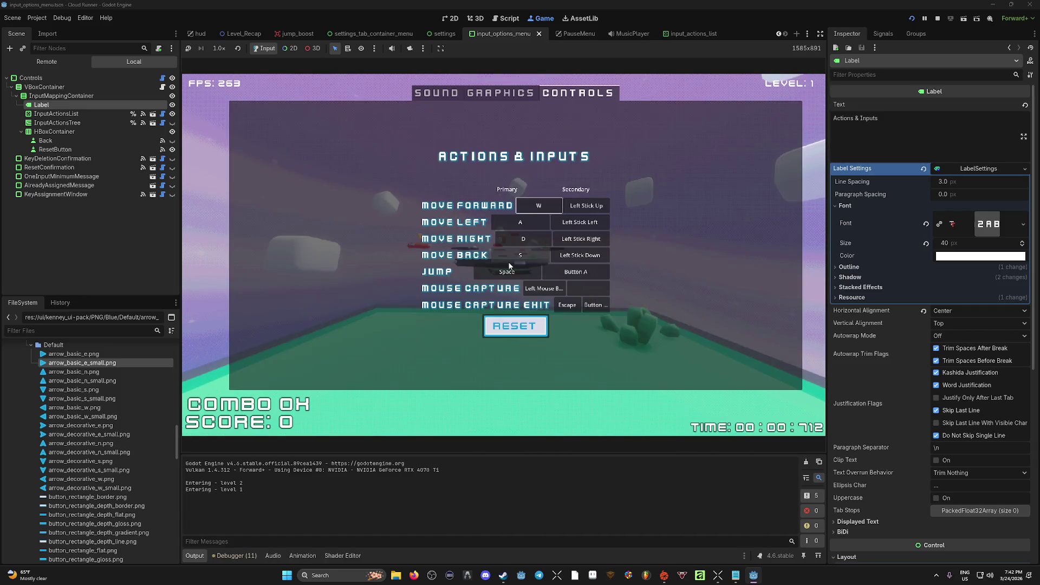
click(506, 93)
click(440, 95)
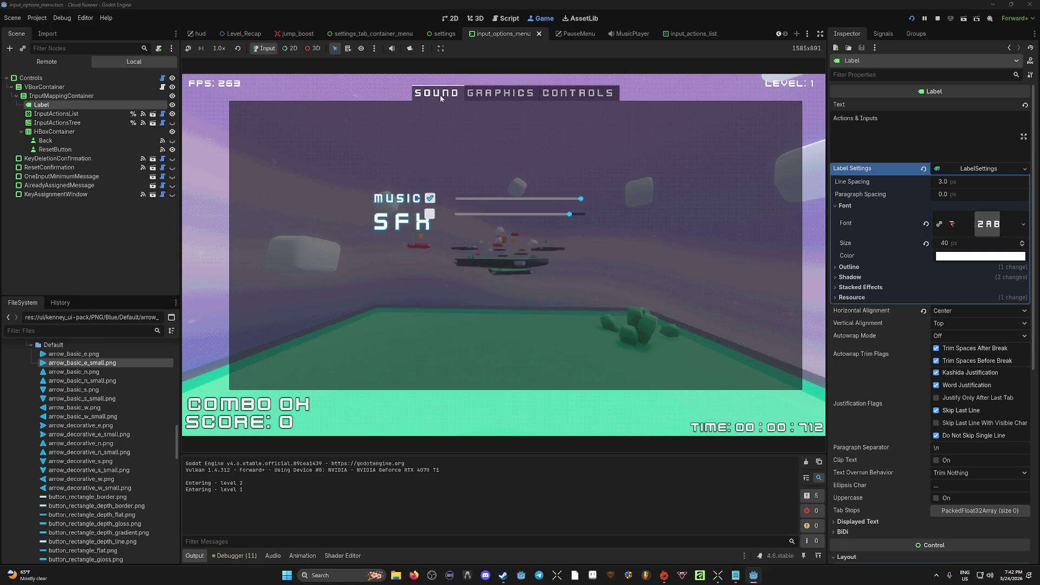
click(937, 19)
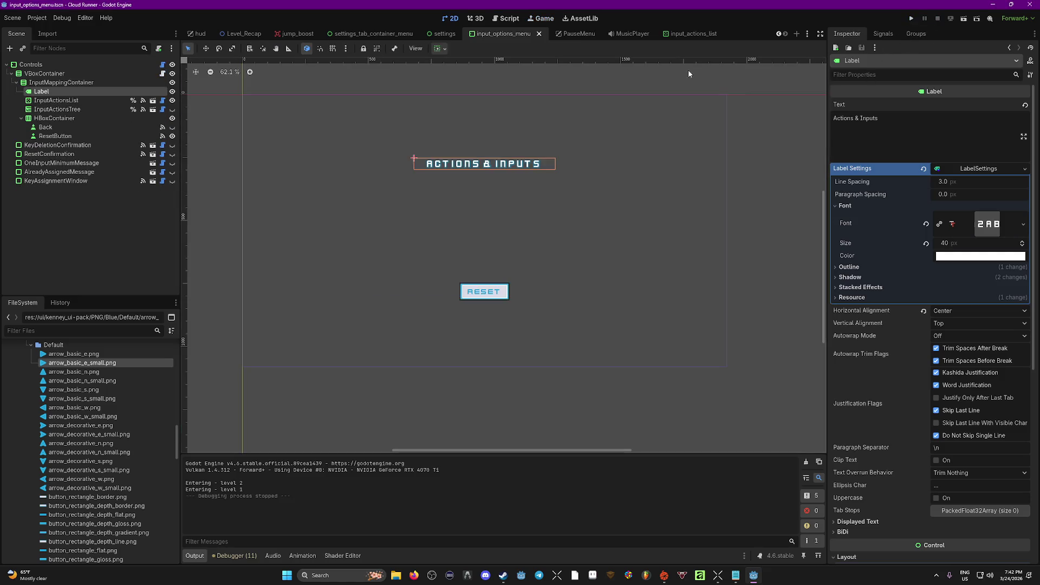
click(438, 34)
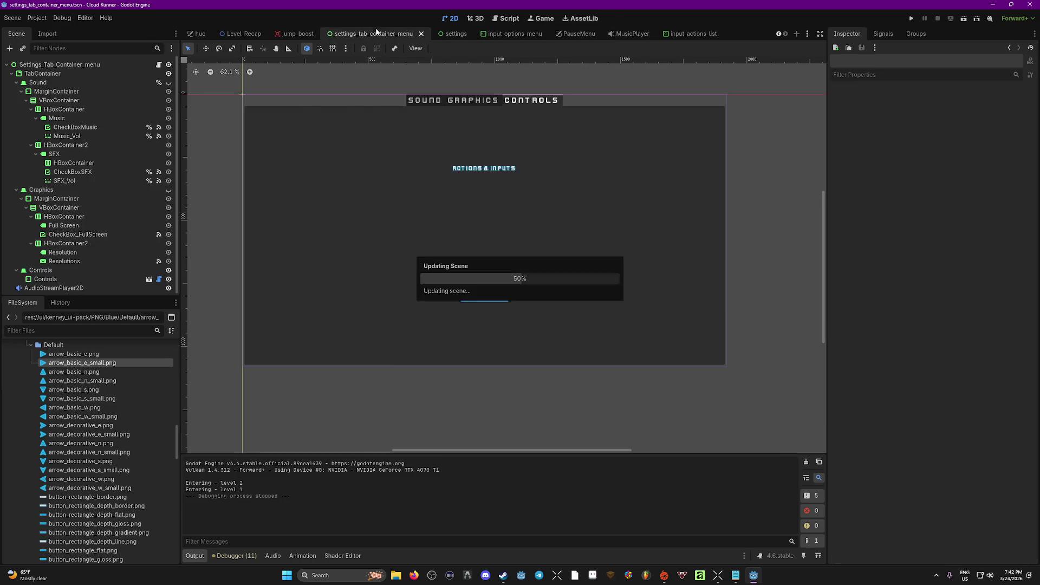
Select the SFX label on the Sound page of settings_tab_container_menu.
click(577, 34)
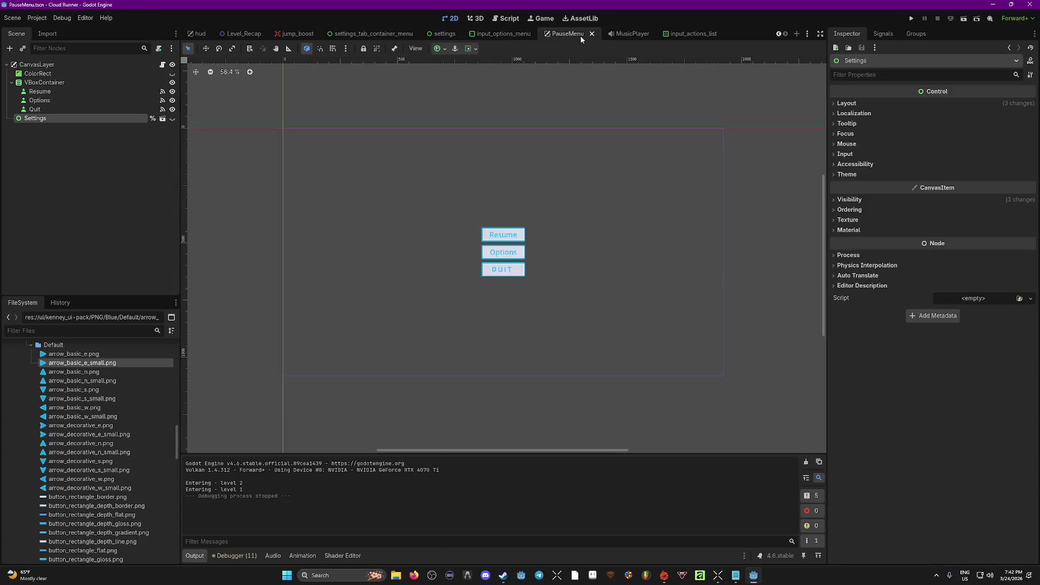
click(377, 35)
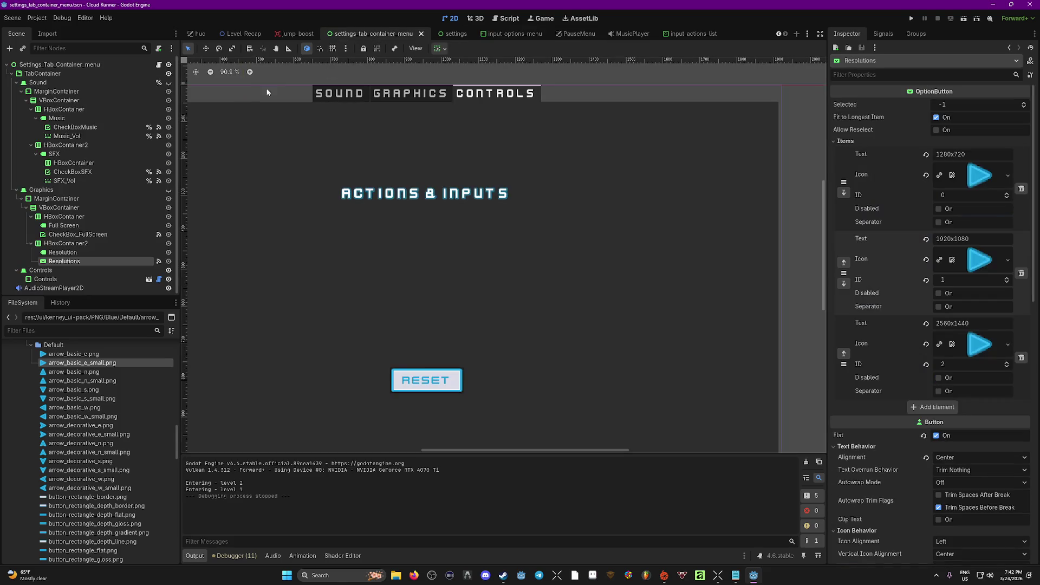
click(168, 82)
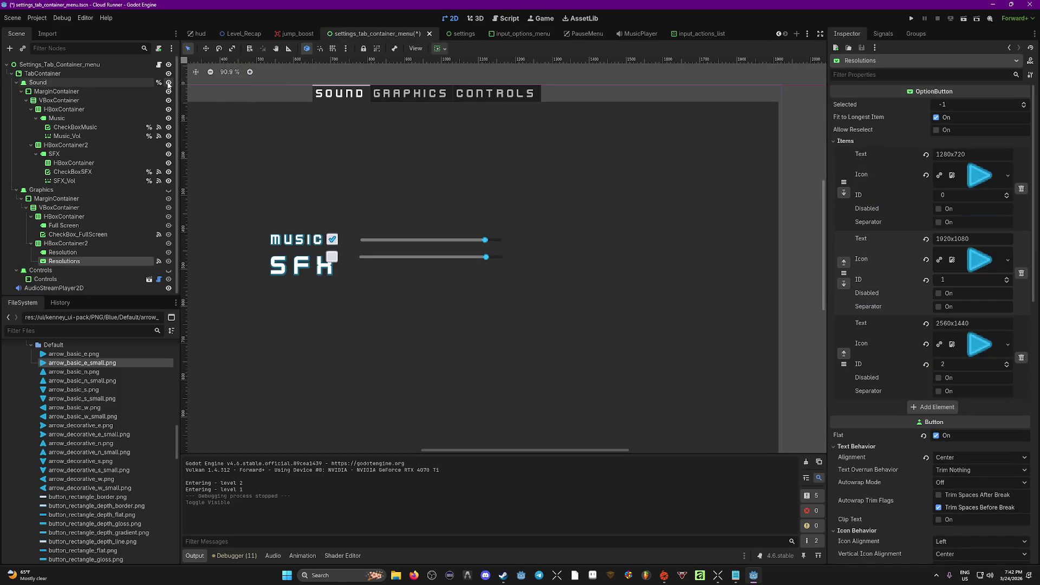
click(334, 275)
Make the SFX label settings unique with font size 37, save, and run the project.
click(977, 169)
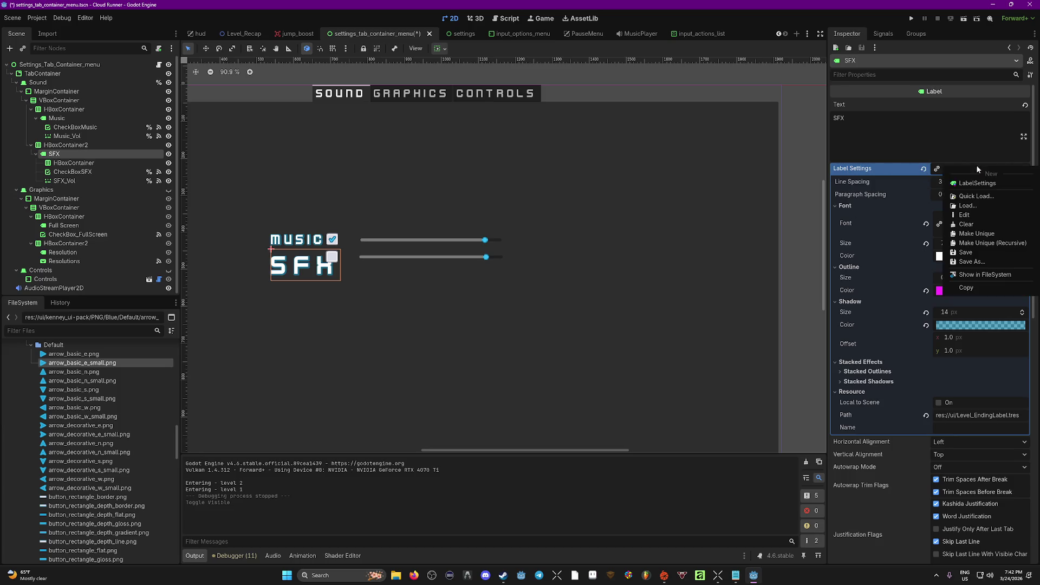
click(983, 233)
click(962, 171)
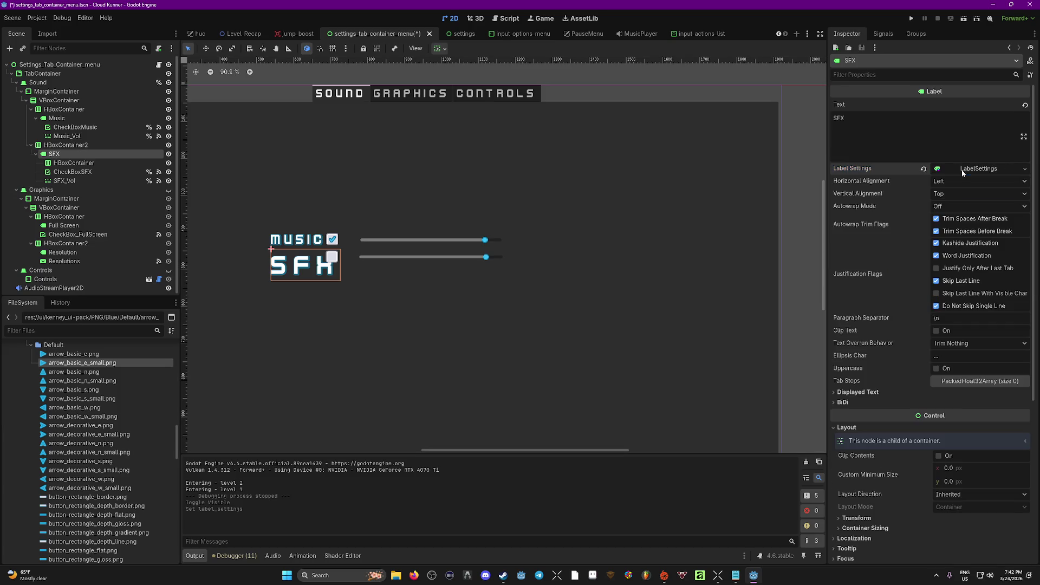
click(971, 172)
click(844, 207)
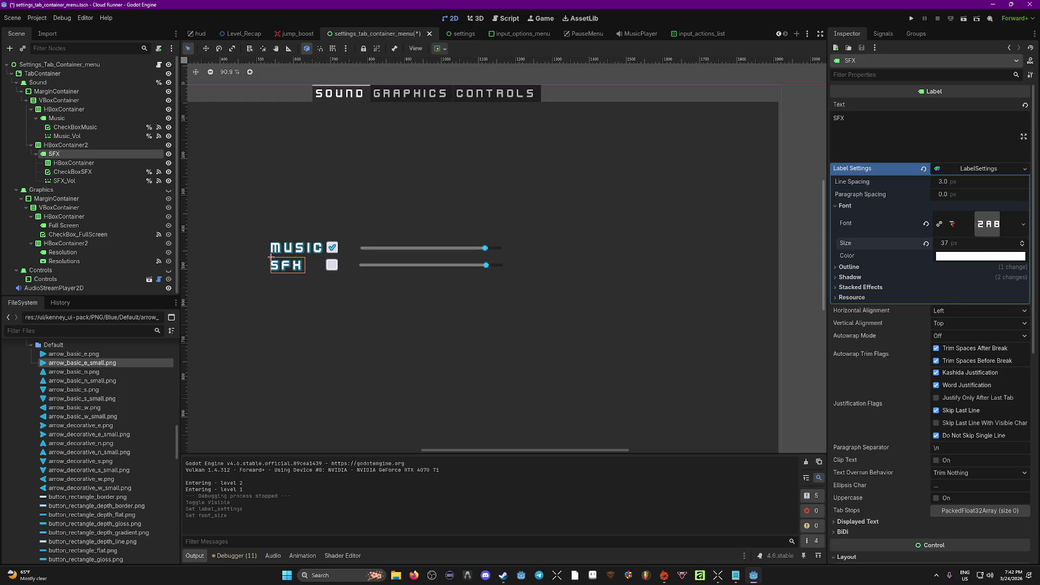
key(ctrl+s)
click(331, 265)
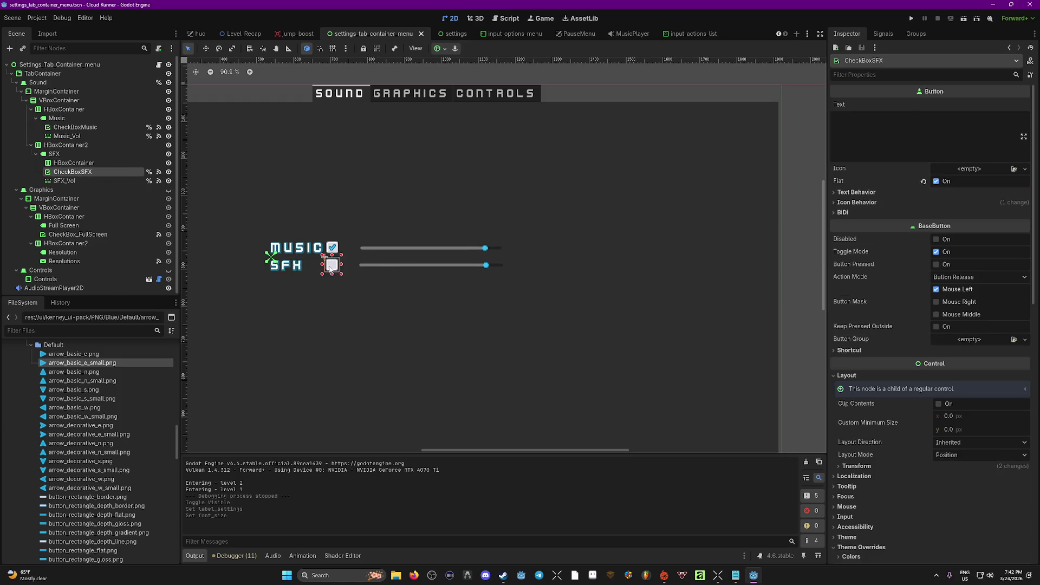
click(913, 19)
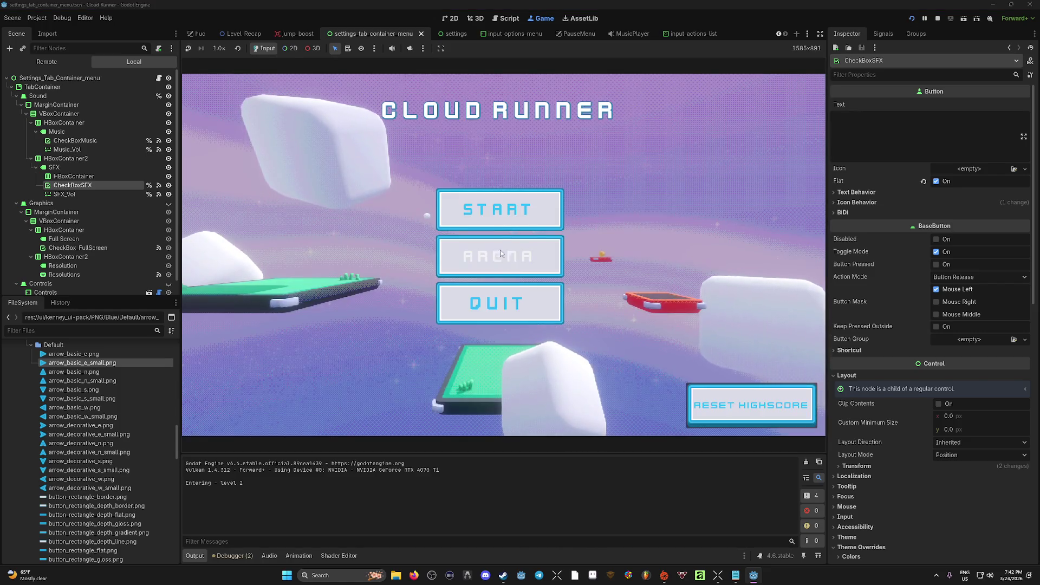
Start the ARENA level, pause, and check the Sound settings page.
click(501, 255)
key(Escape)
click(505, 255)
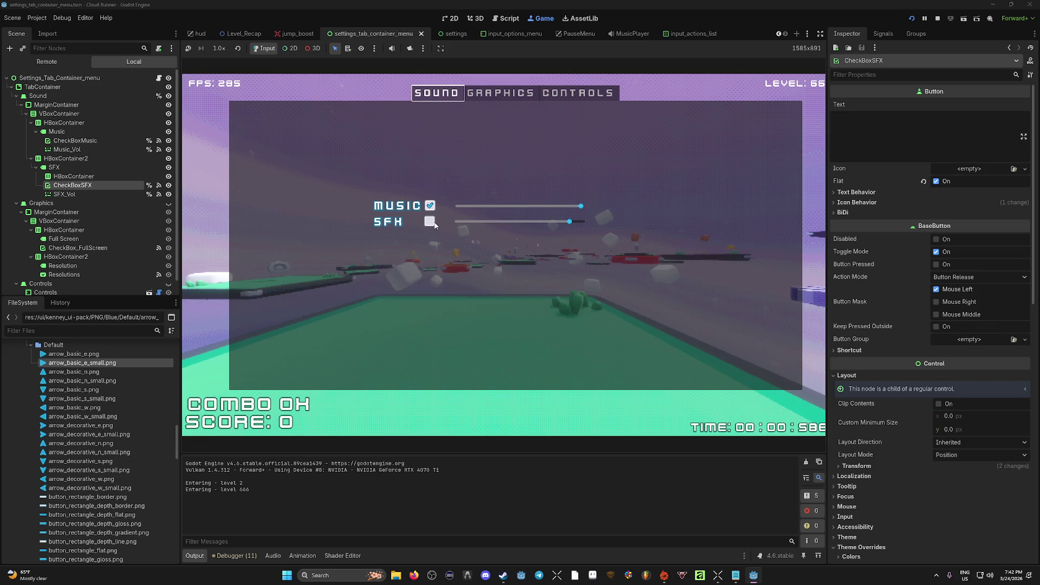
key(Escape)
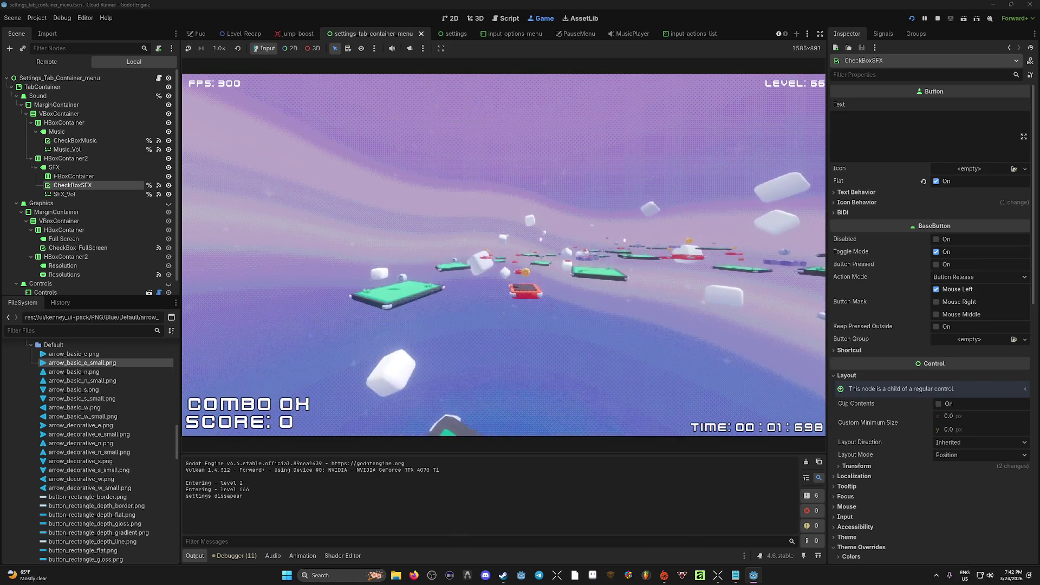
Recheck the pause settings, finish the run with a 36970 highscore, and quit.
key(Escape)
click(503, 256)
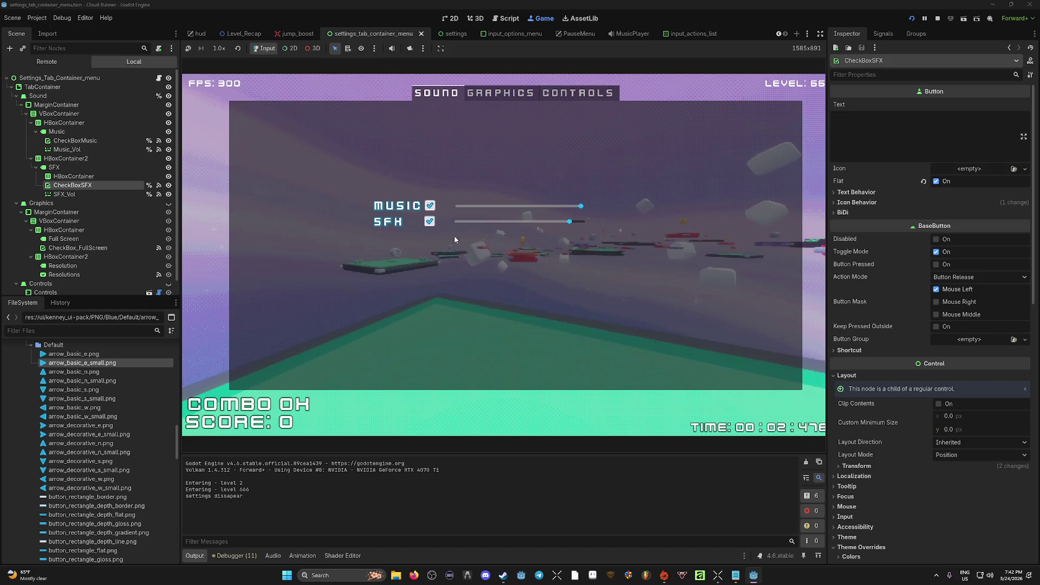
key(Escape)
key(Escape)
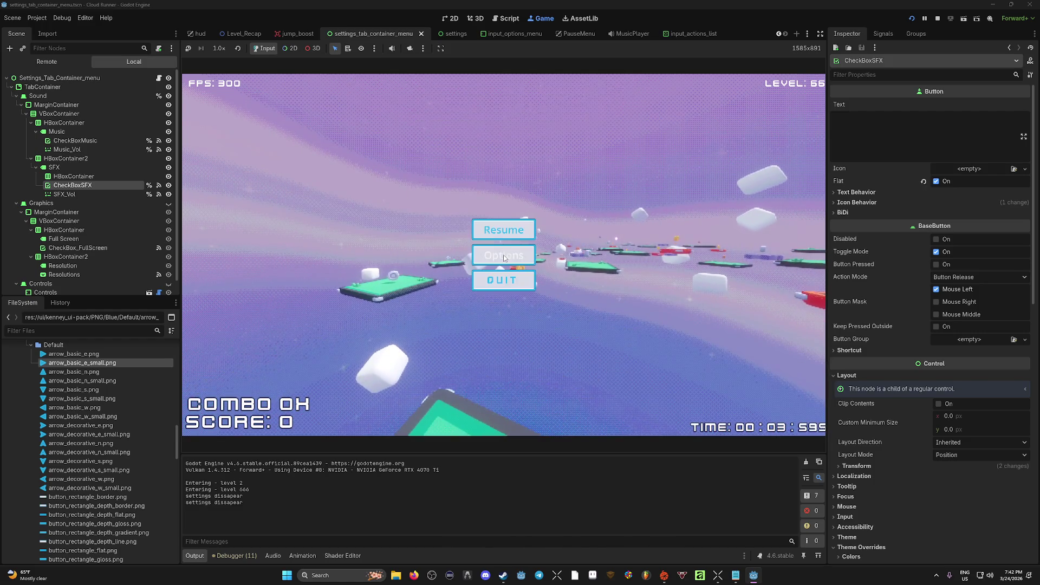
click(499, 254)
key(Escape)
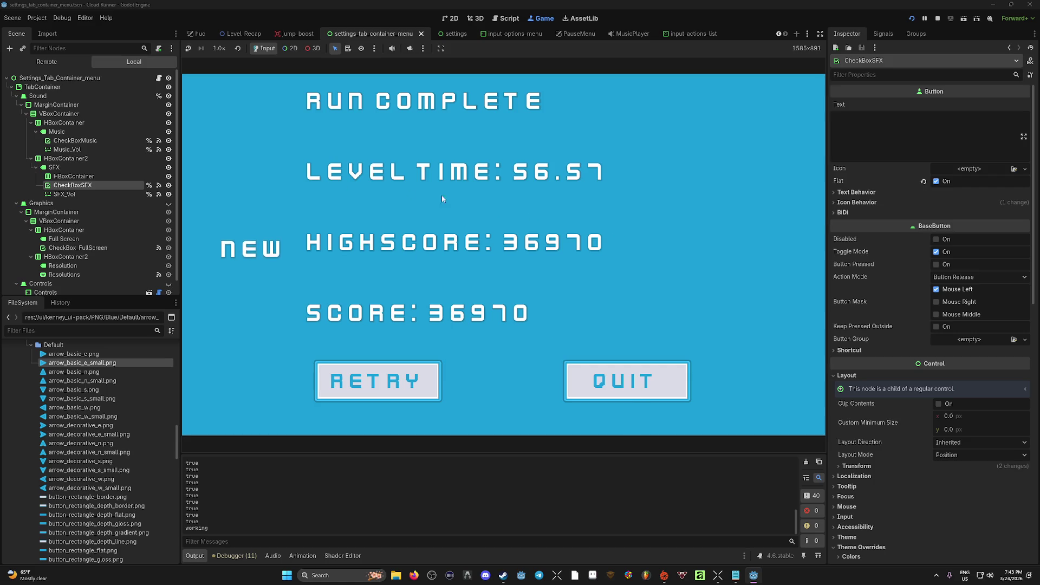
click(667, 384)
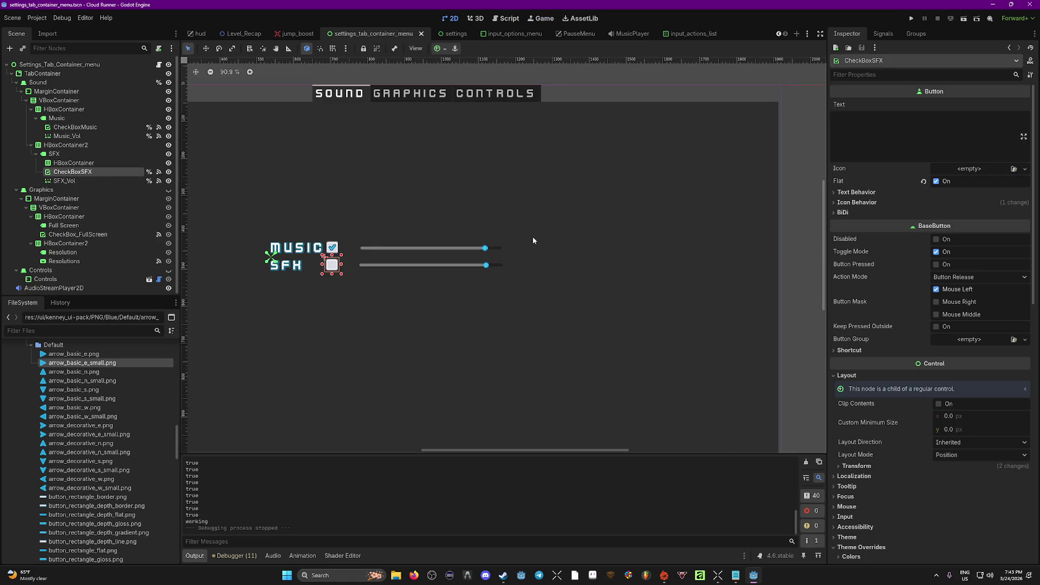
Run the project again from the settings_tab_container_menu scene.
click(530, 193)
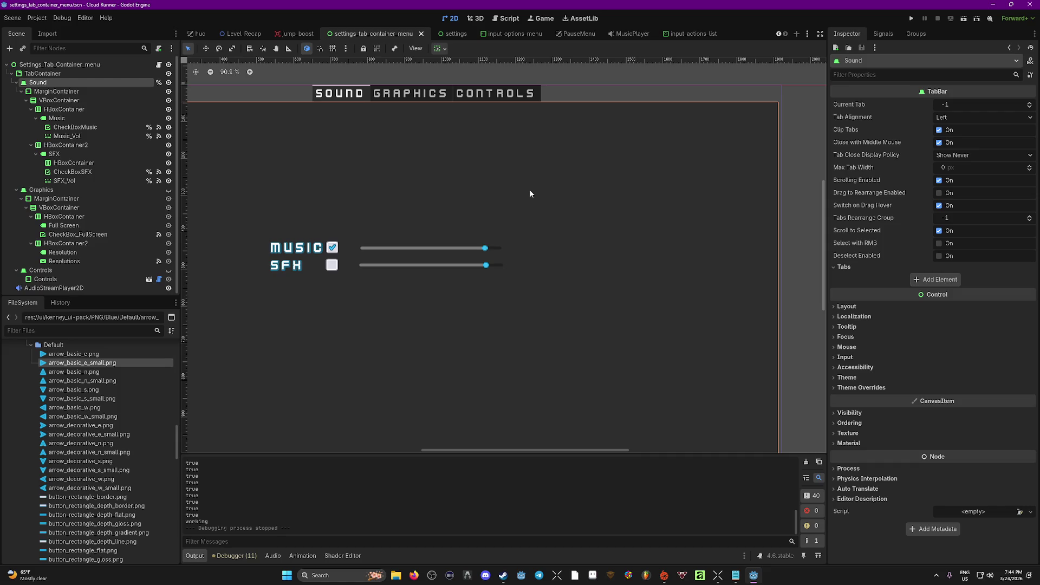
click(554, 199)
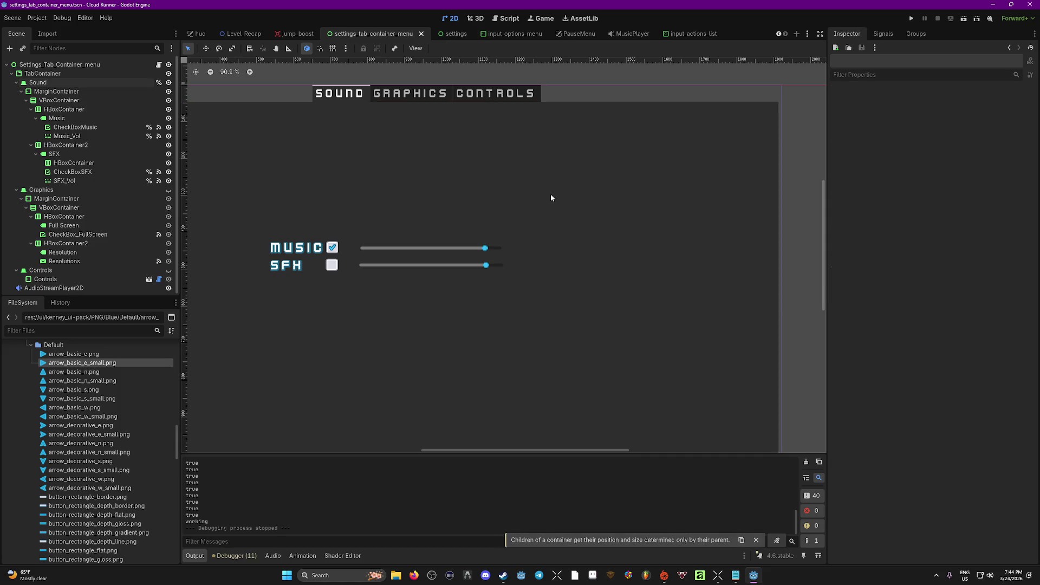
key(F5)
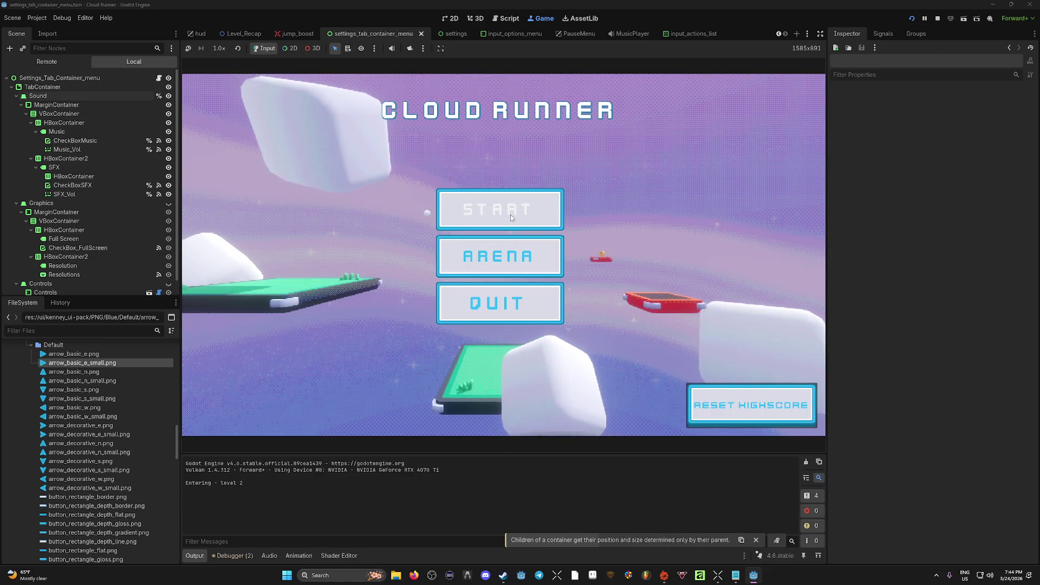
Start level 1, pause, and open Options to view the Graphics, Controls and Sound pages.
click(509, 213)
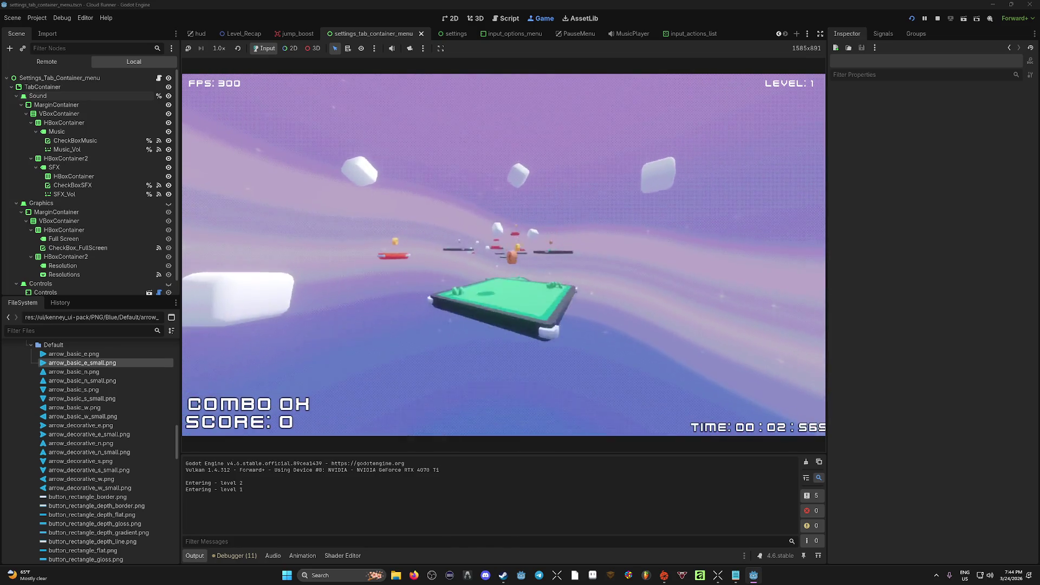
key(Escape)
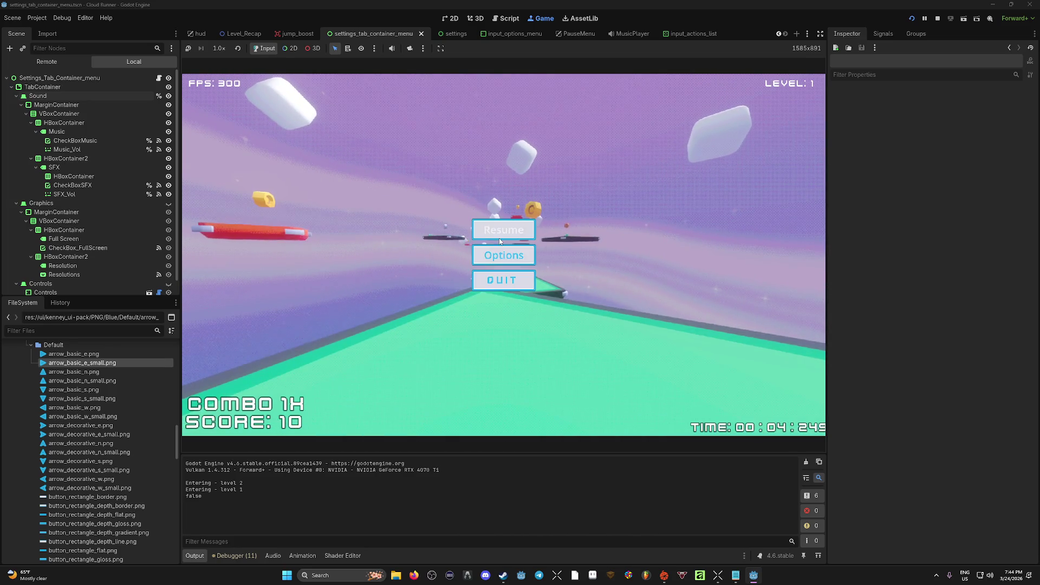
click(501, 256)
click(511, 96)
click(578, 93)
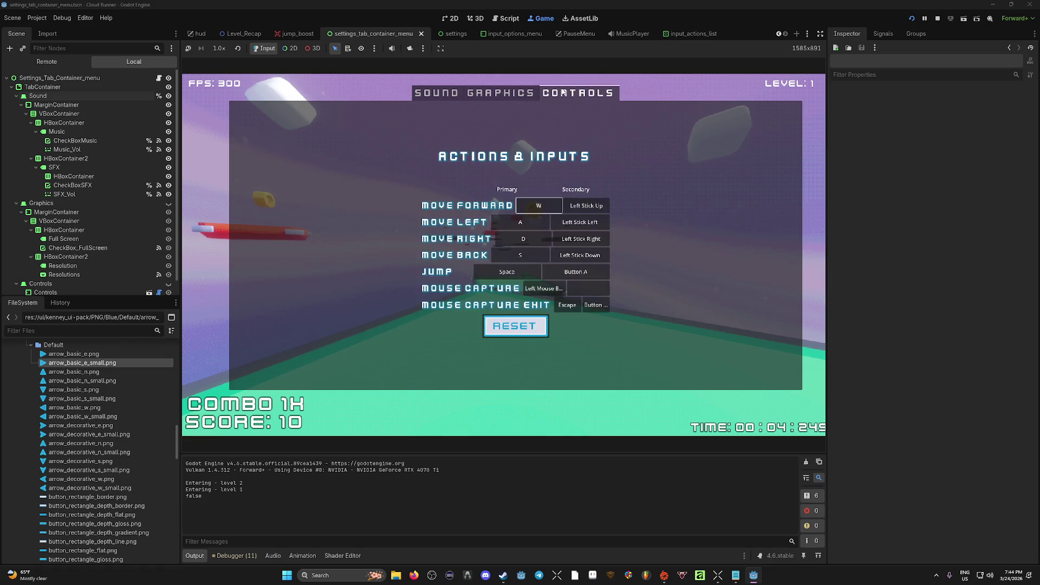
click(436, 93)
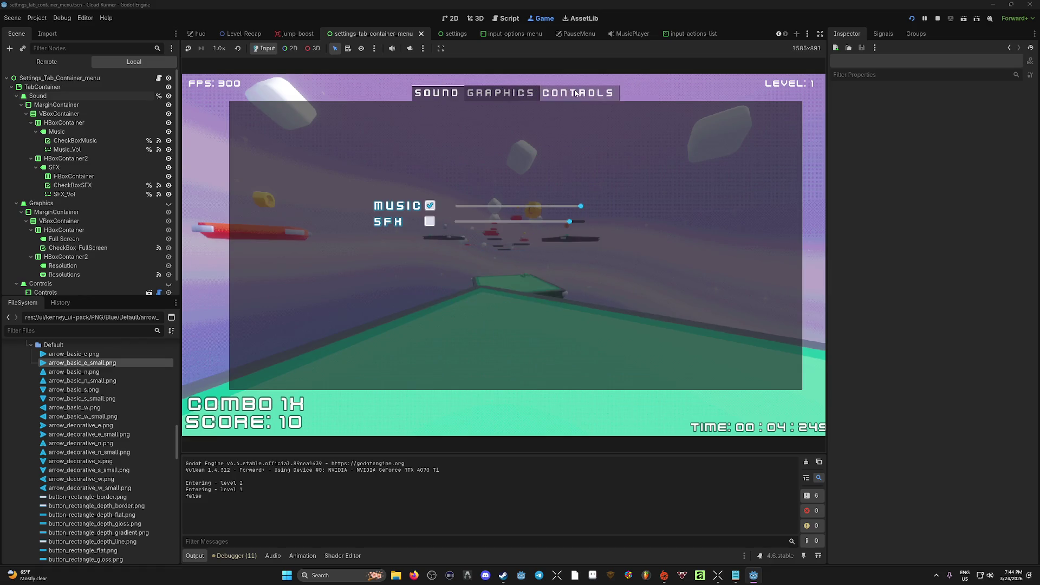
Check the settings pages again, enable Full Screen, and resume playing level 1.
click(499, 97)
click(590, 93)
click(516, 98)
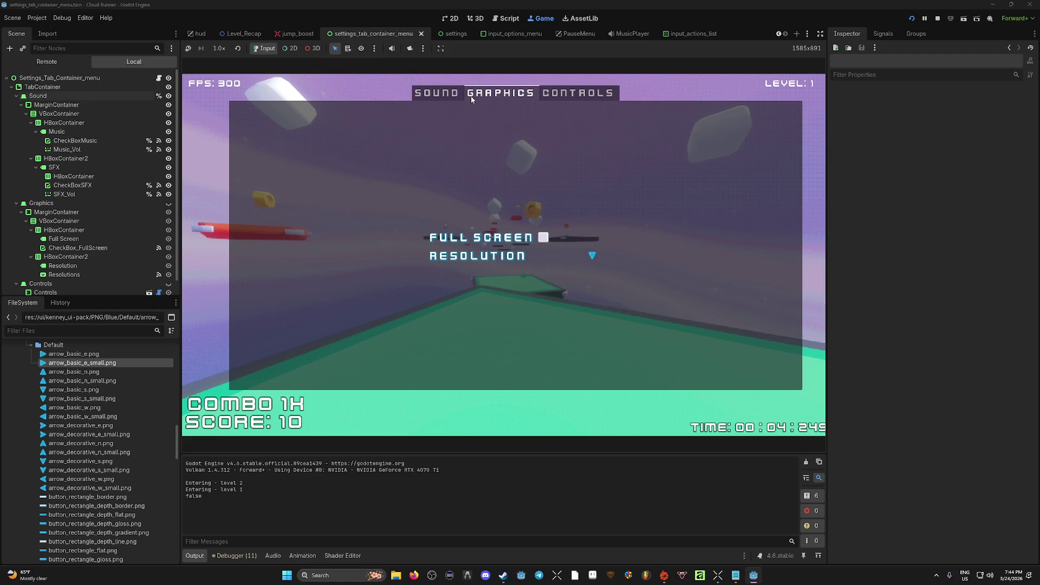
click(543, 237)
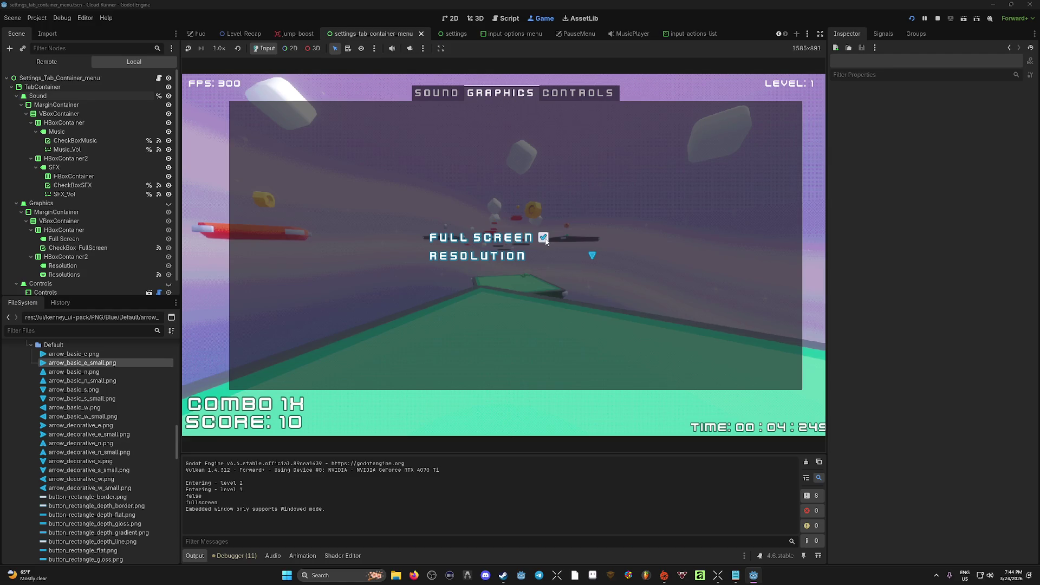
click(434, 99)
key(Escape)
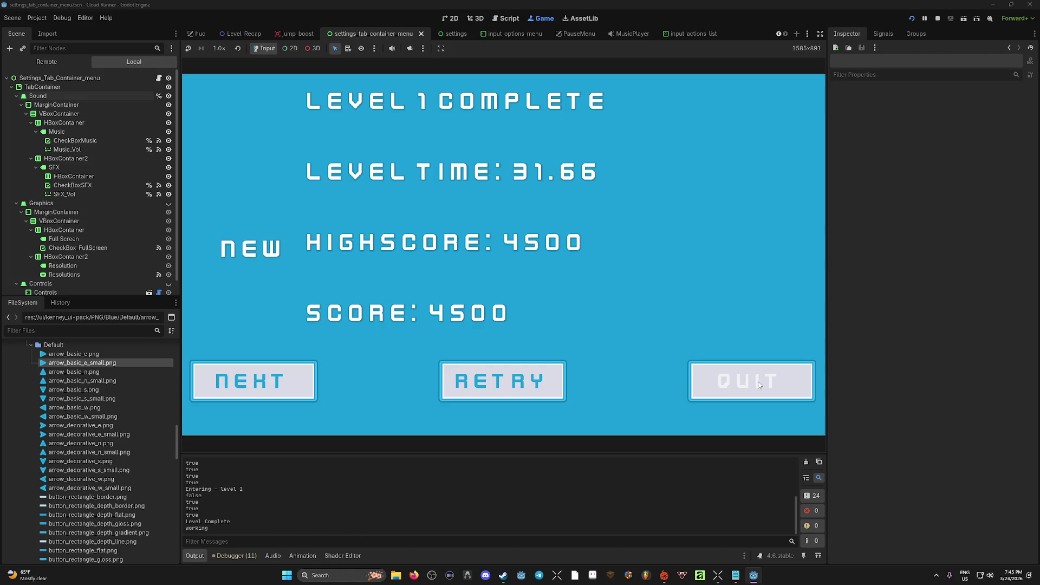
Quit the game from the Level 1 Complete screen showing the 4500 highscore.
click(758, 384)
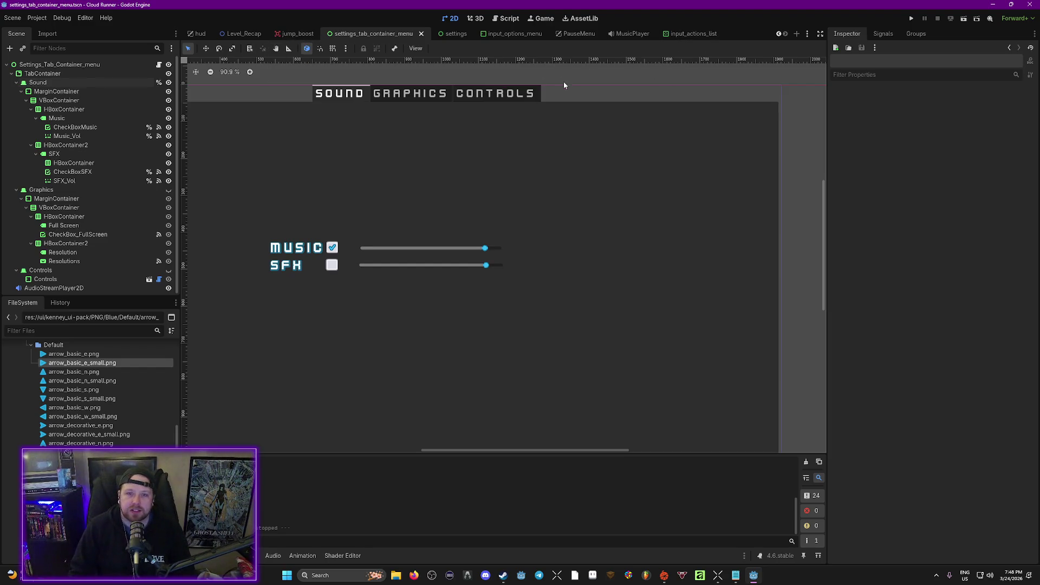
Shrink the Scene/FileSystem dock to widen the 2D canvas.
click(93, 331)
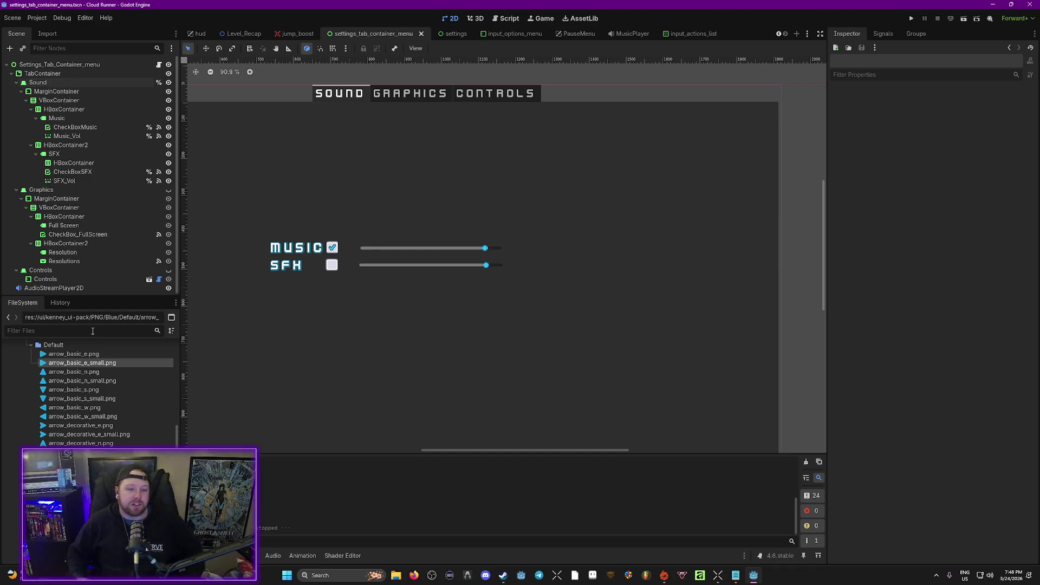
drag(179, 374, 148, 371)
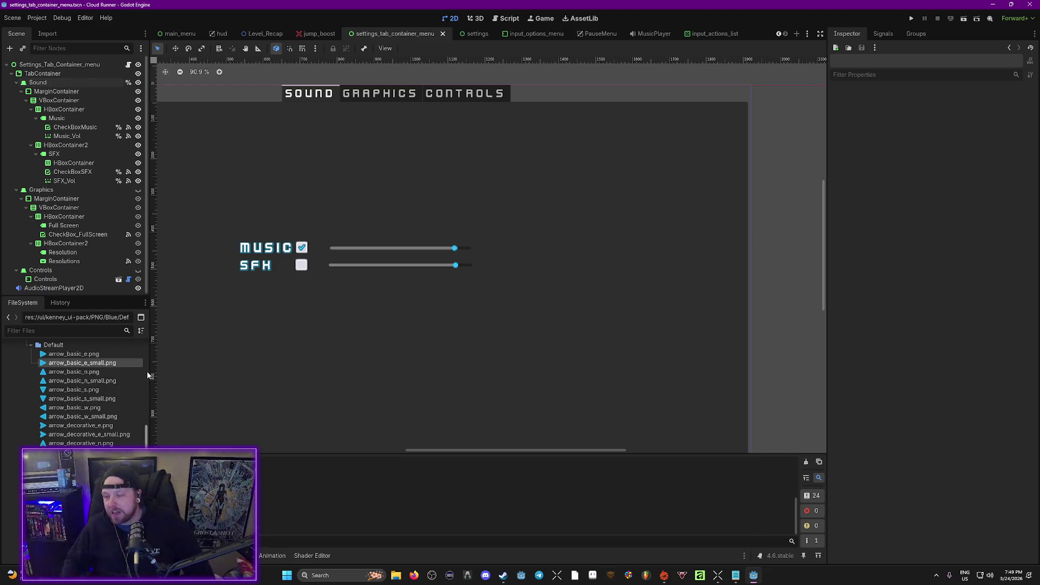
Centre the settings menu, set the TabContainer to show the Controls tab, and save.
drag(427, 454, 375, 454)
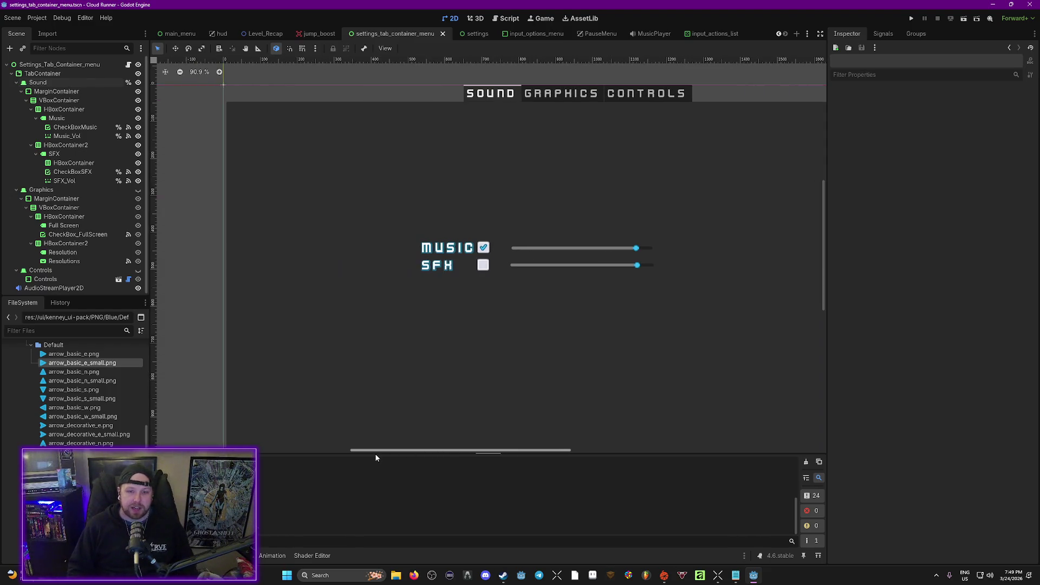
scroll(541, 274, down, 7)
drag(640, 203, 577, 216)
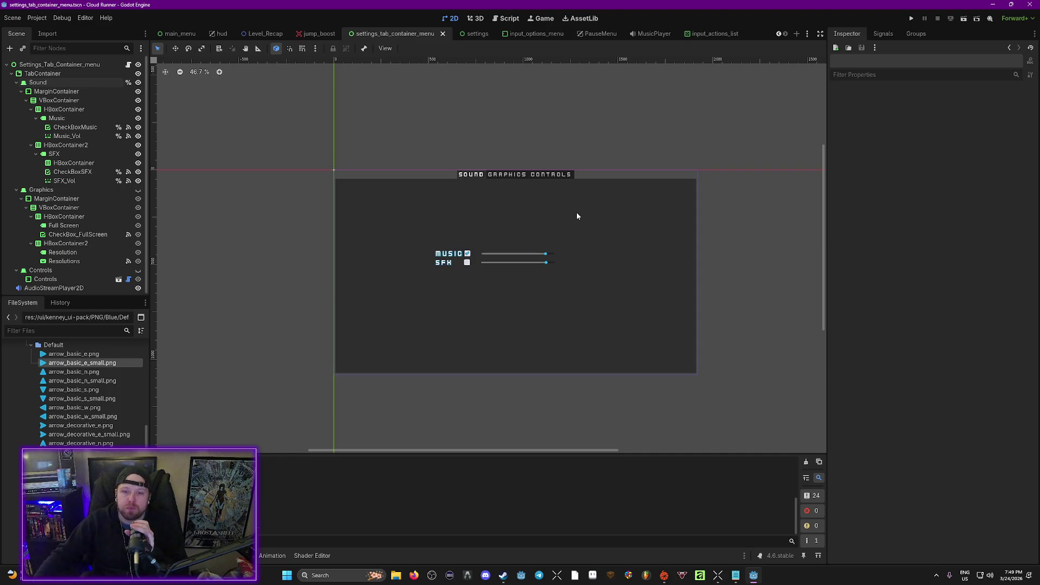
click(554, 171)
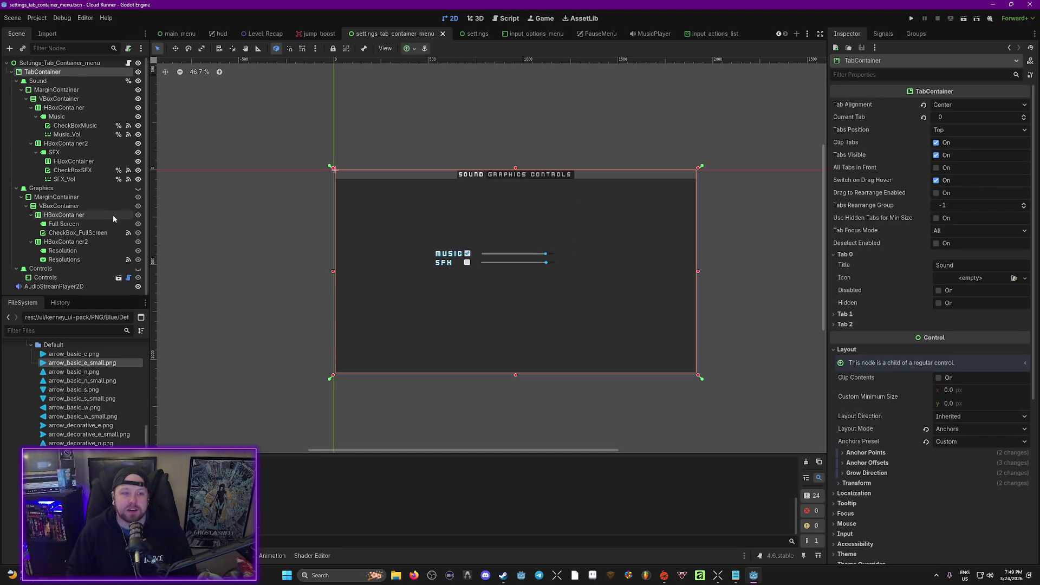
click(138, 268)
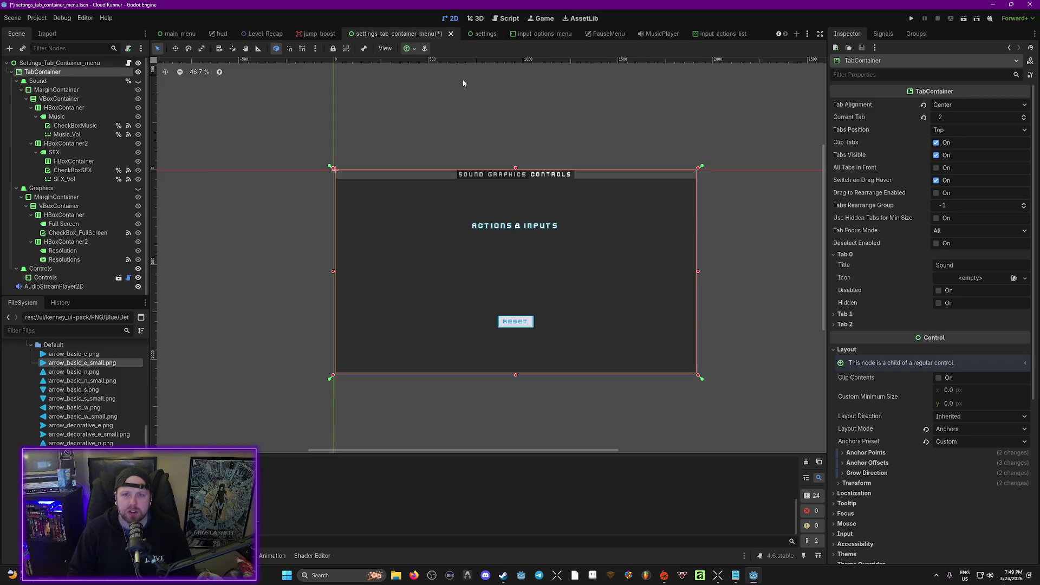
key(ctrl+s)
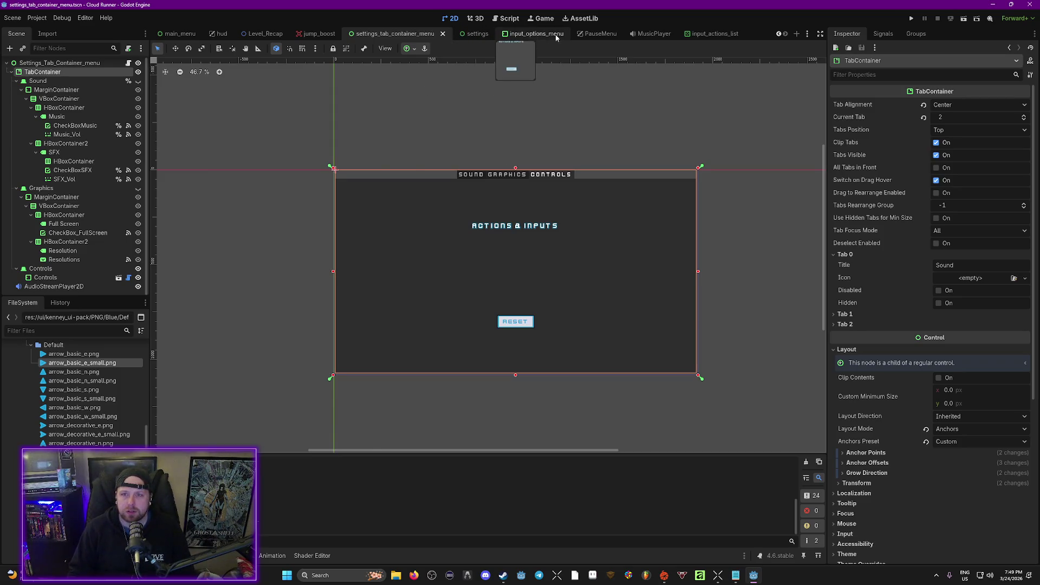
Close the input_options_menu, settings, PauseMenu, MusicPlayer, input_actions_list and settings_tab_container_menu tabs.
click(556, 37)
click(570, 36)
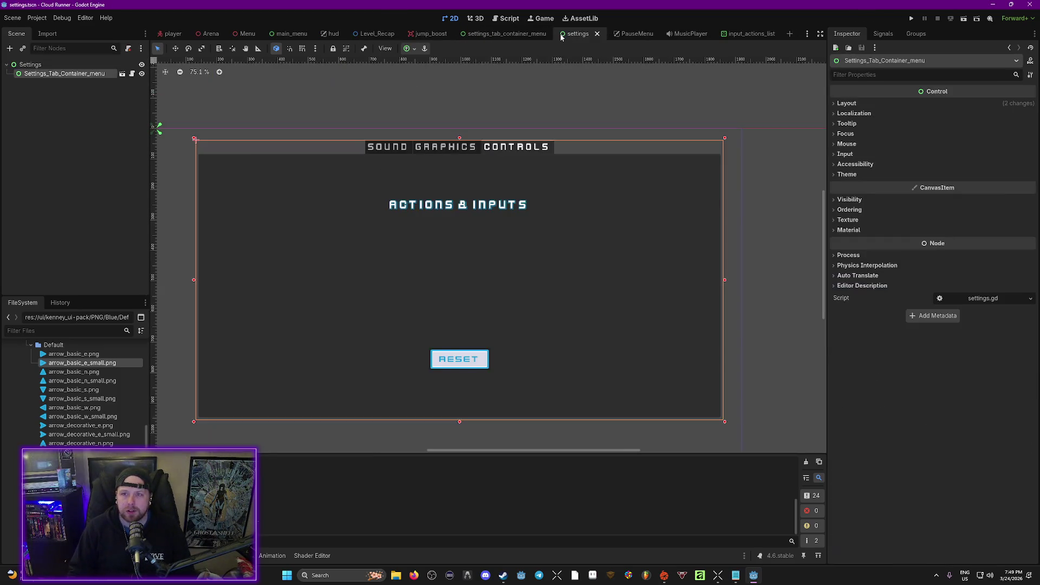
click(598, 36)
click(602, 37)
click(609, 36)
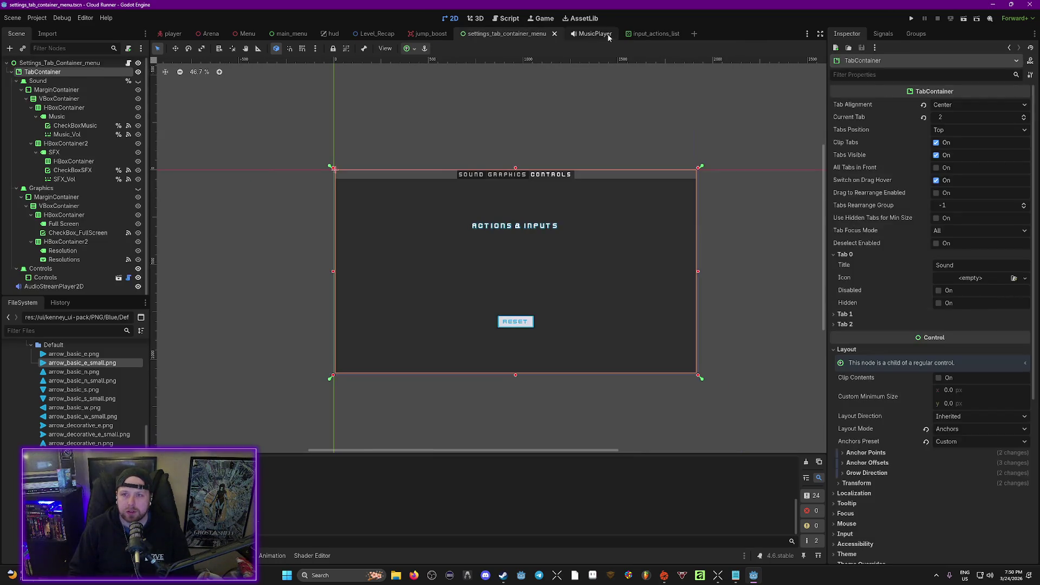
click(608, 35)
click(613, 34)
click(612, 35)
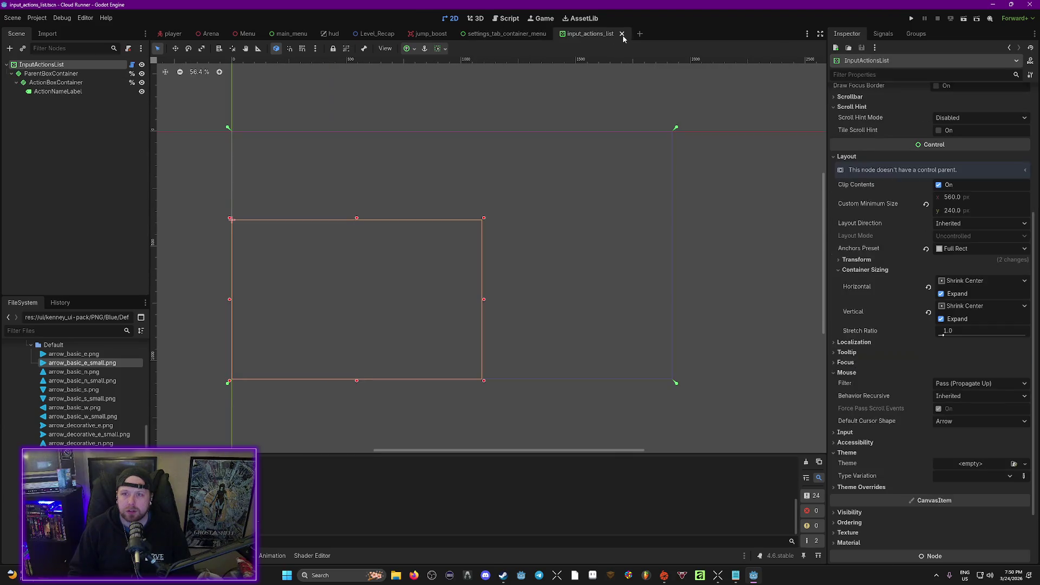
middle_click(553, 33)
click(558, 34)
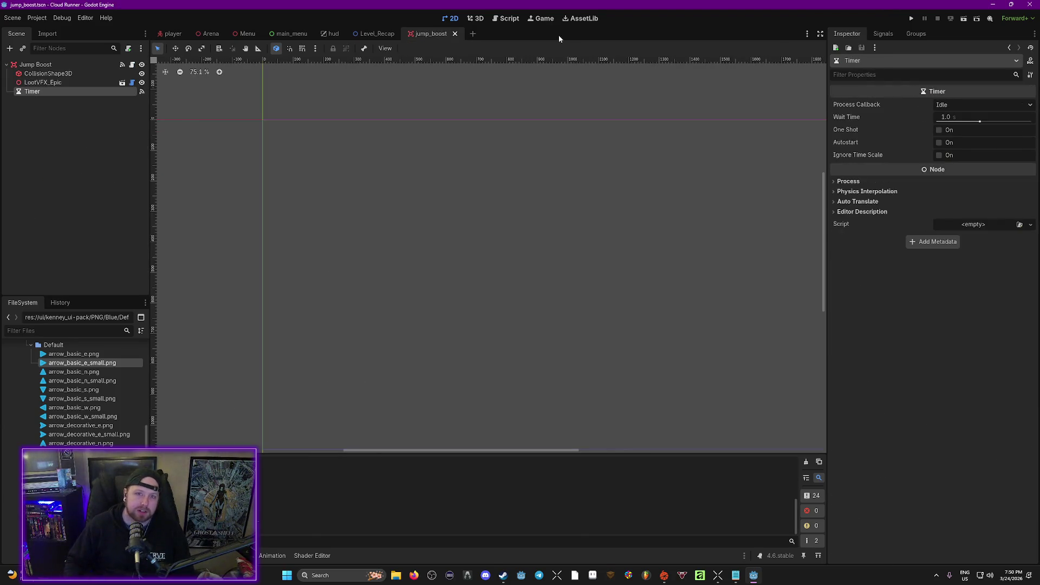
Close the jump_boost and hud tabs and filter the project files by 'level'.
click(377, 33)
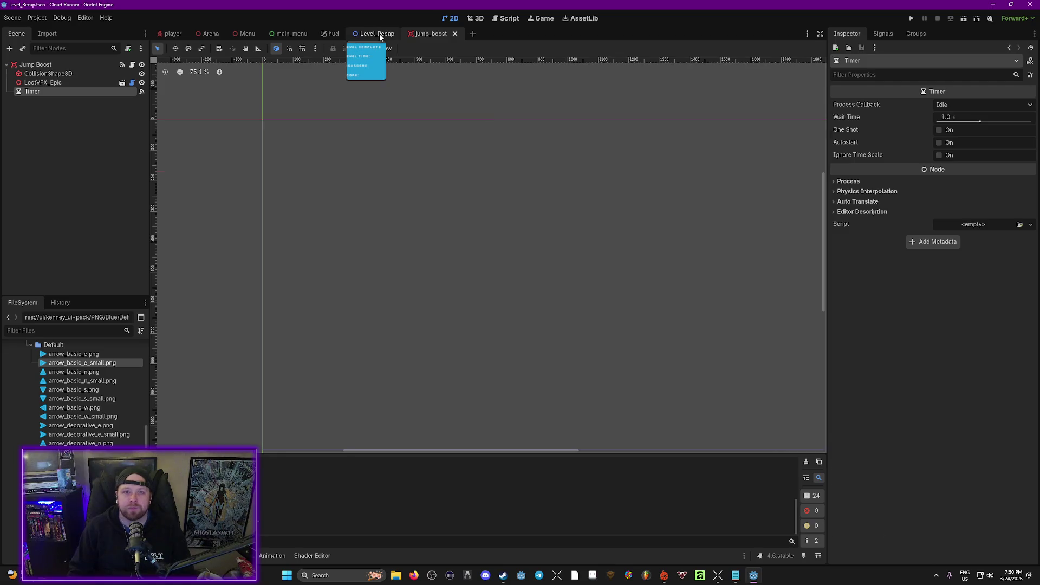
click(452, 36)
click(455, 35)
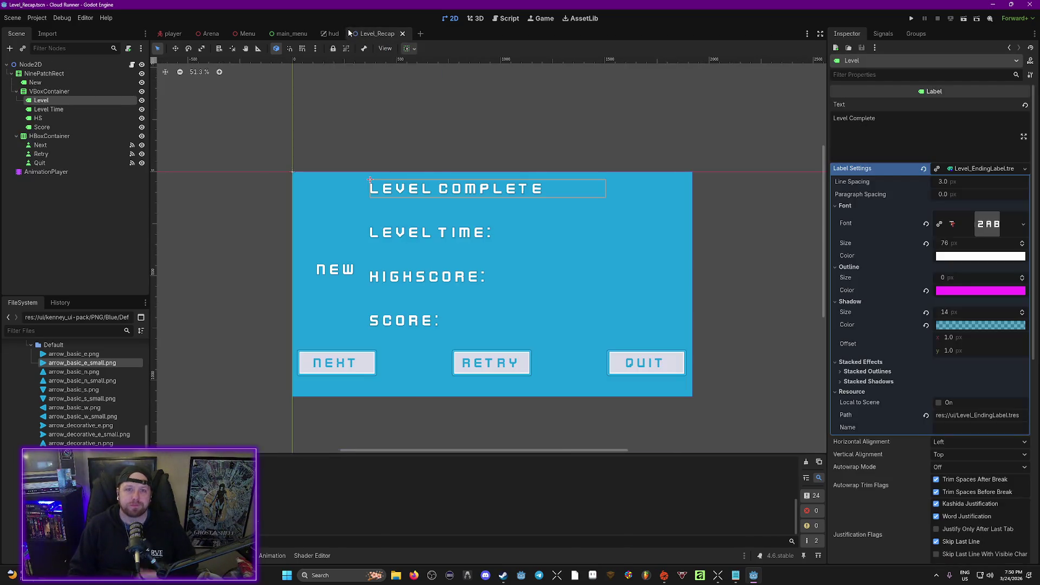
click(334, 34)
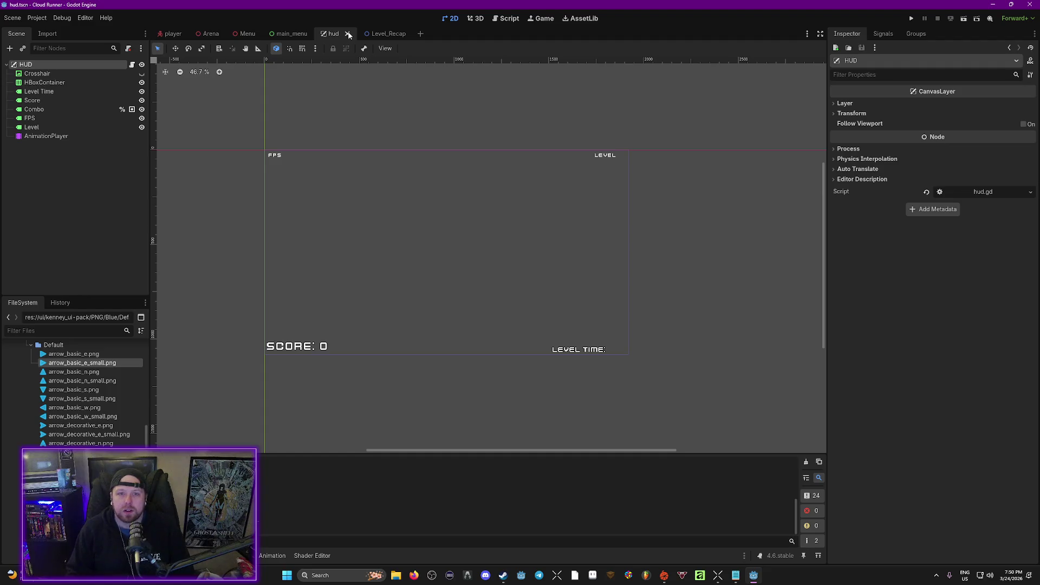
click(348, 35)
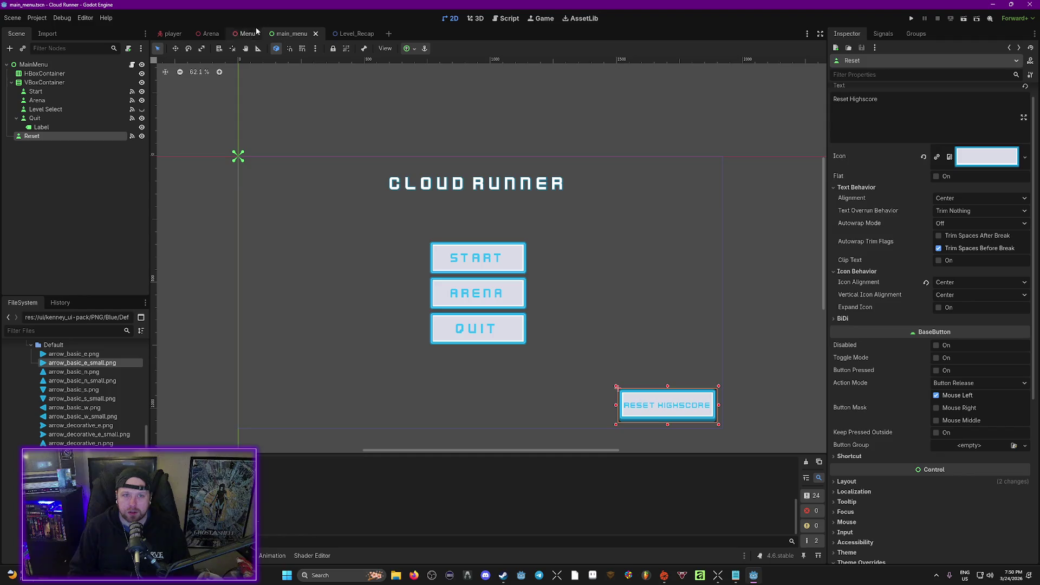
click(53, 331)
text(level)
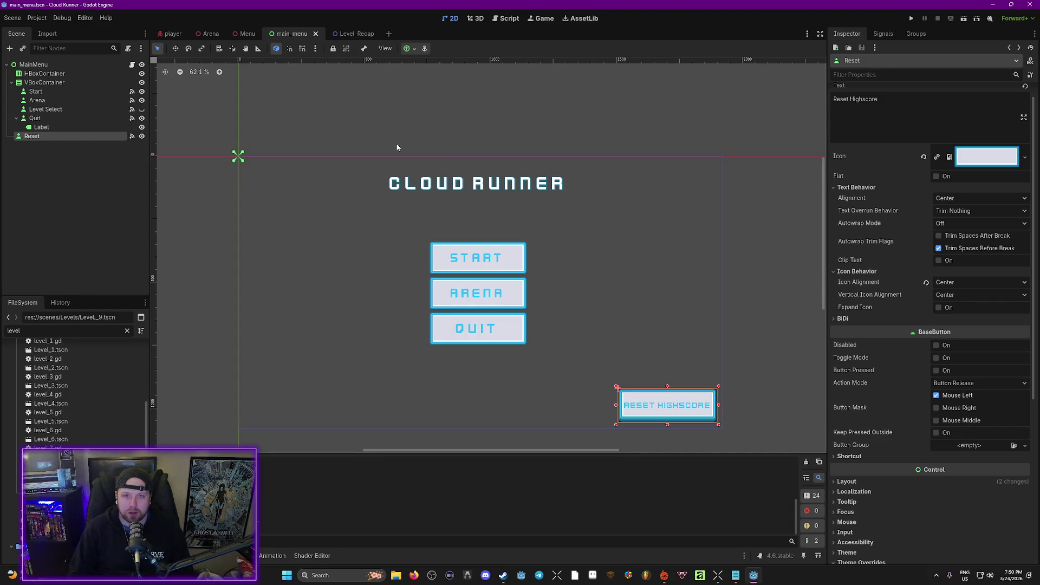
Open Level_9.tscn and fly around its floating grass platforms and coins in freelook.
key(Return)
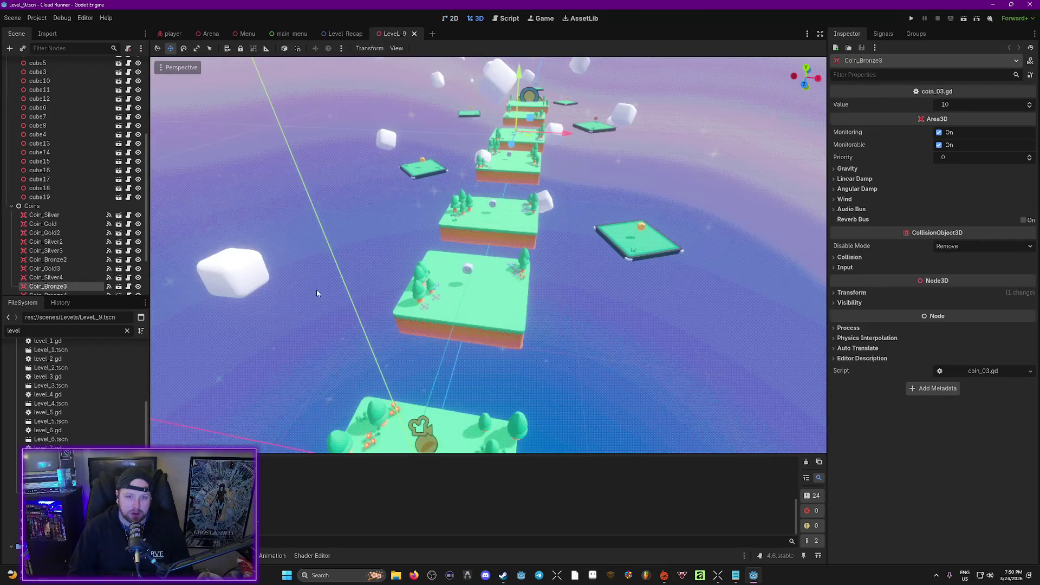
key(w)
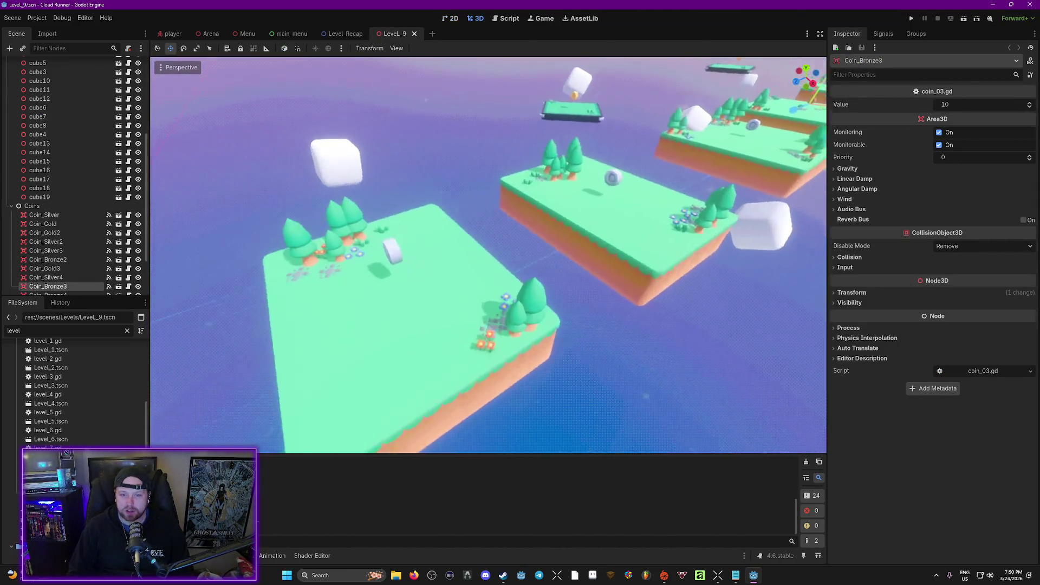
key(w)
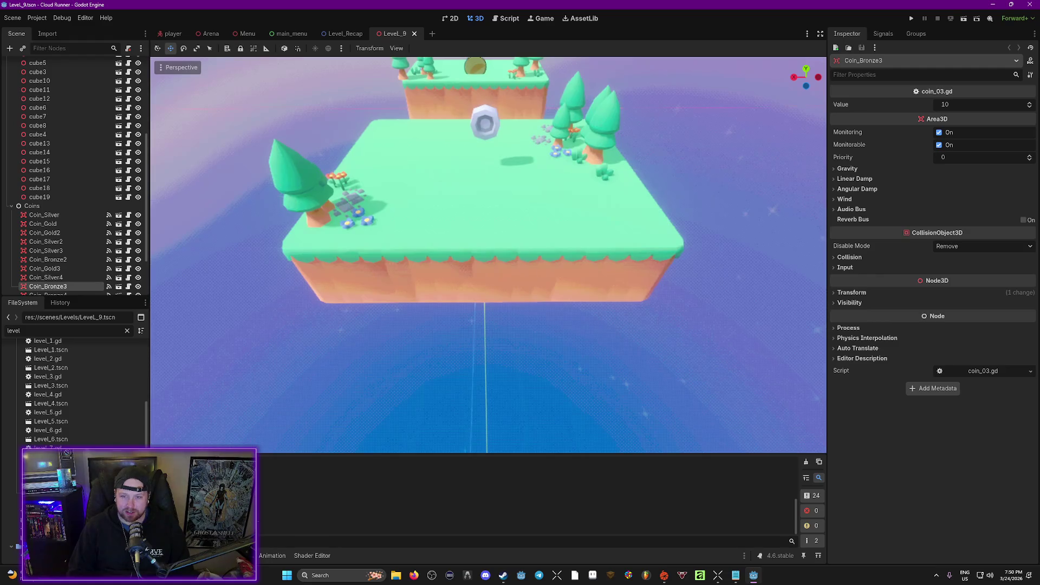
key(w)
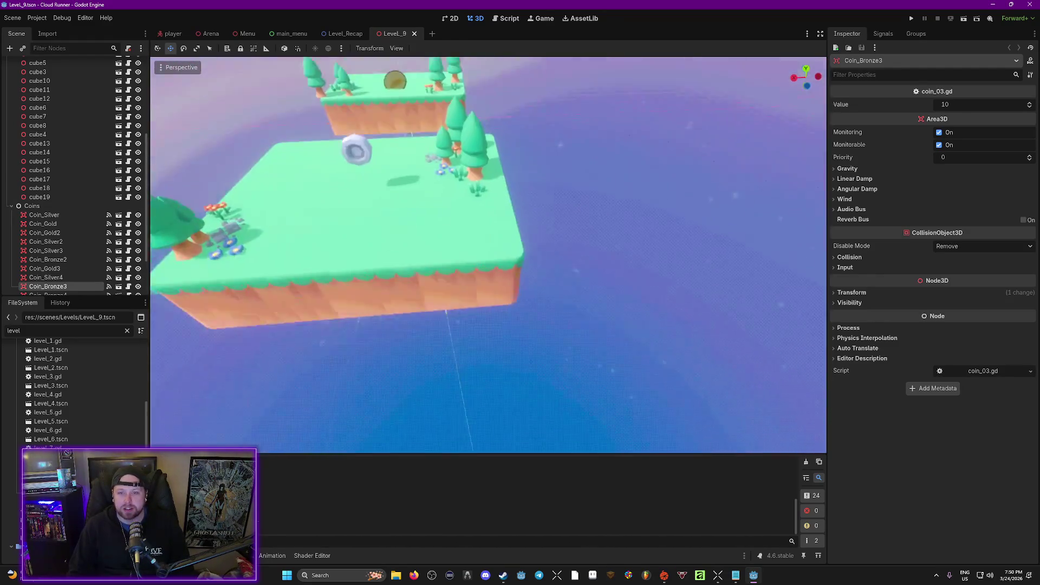
key(w)
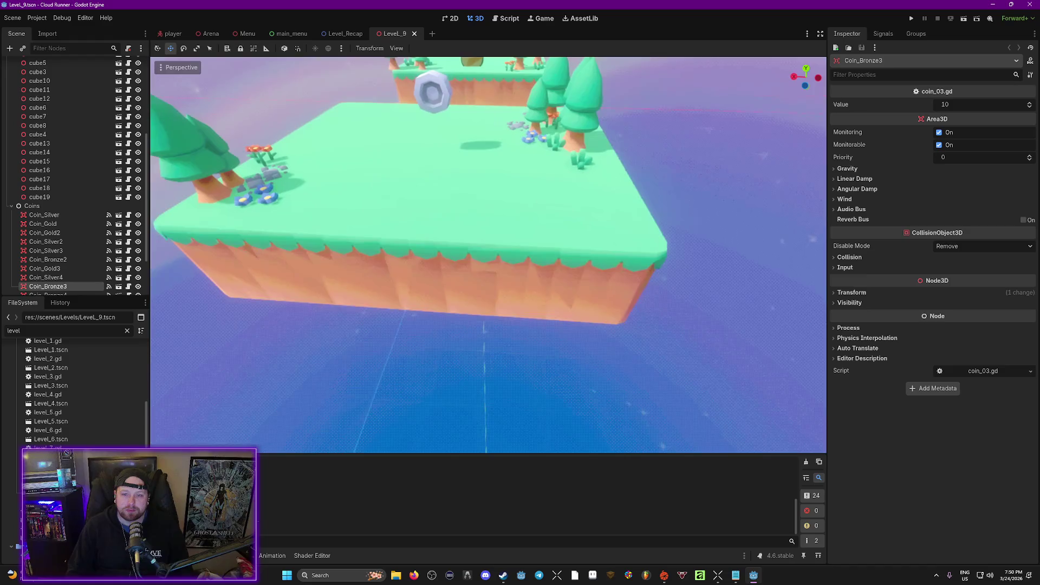
key(s)
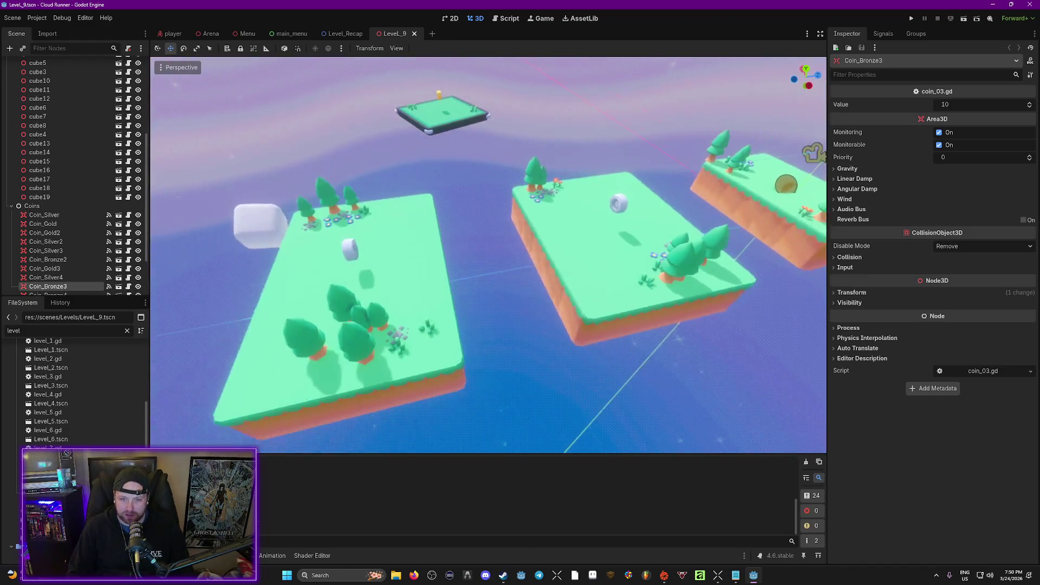
key(s)
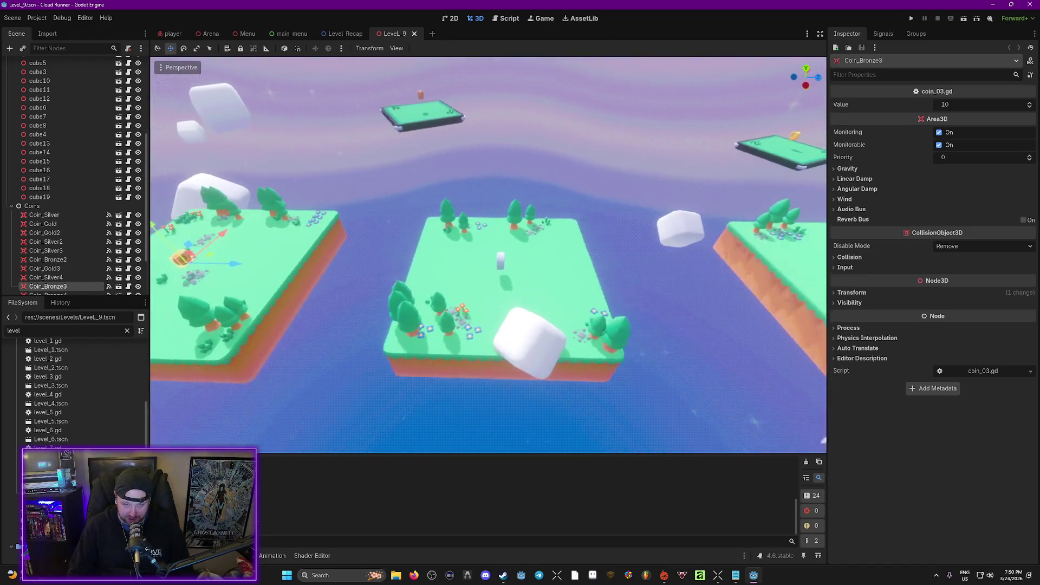
key(w)
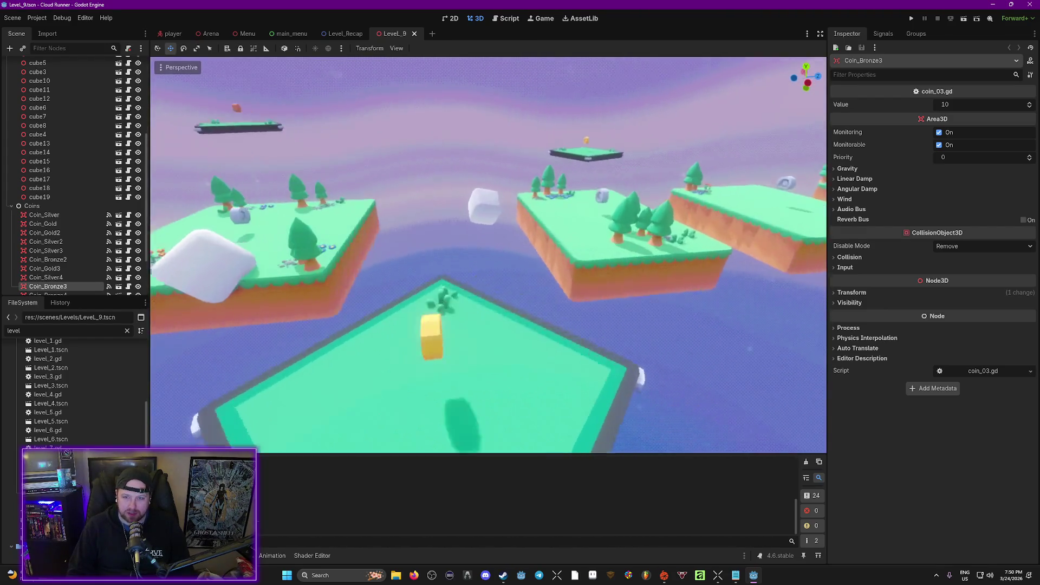
key(s)
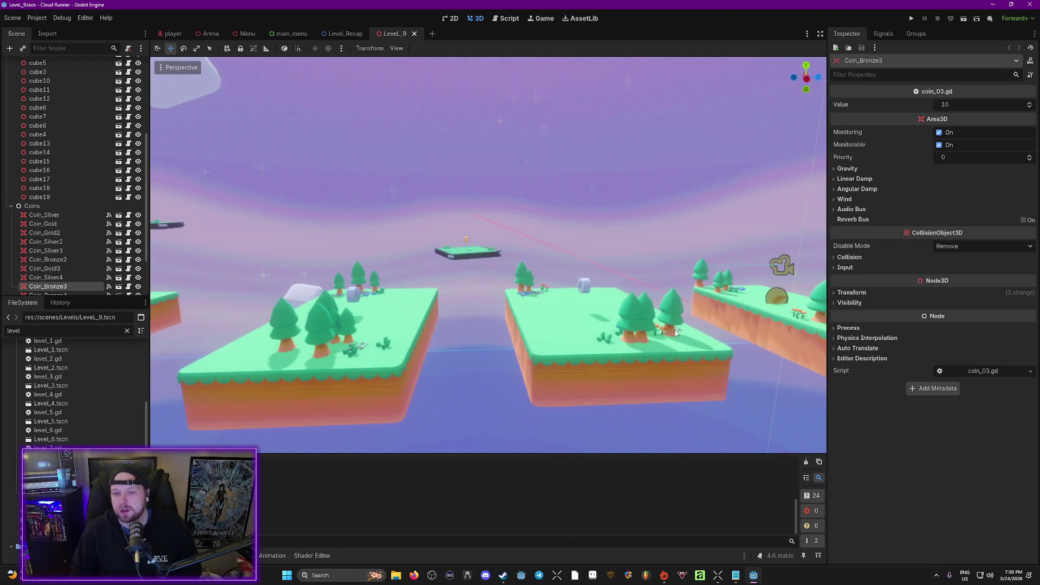
key(w)
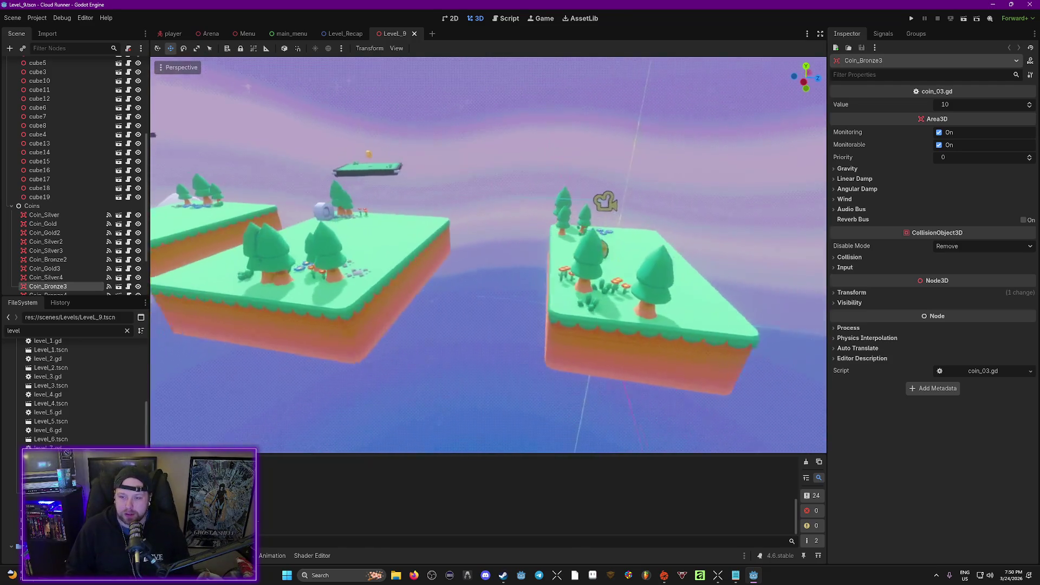
key(s)
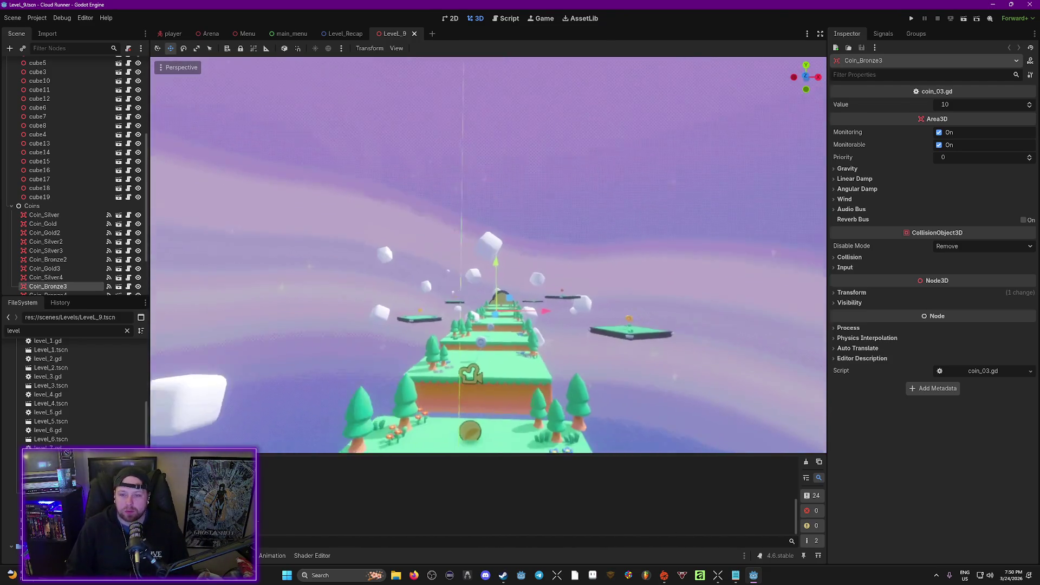
Close the Level_9 view and open Level_6.tscn from the FileSystem.
click(416, 36)
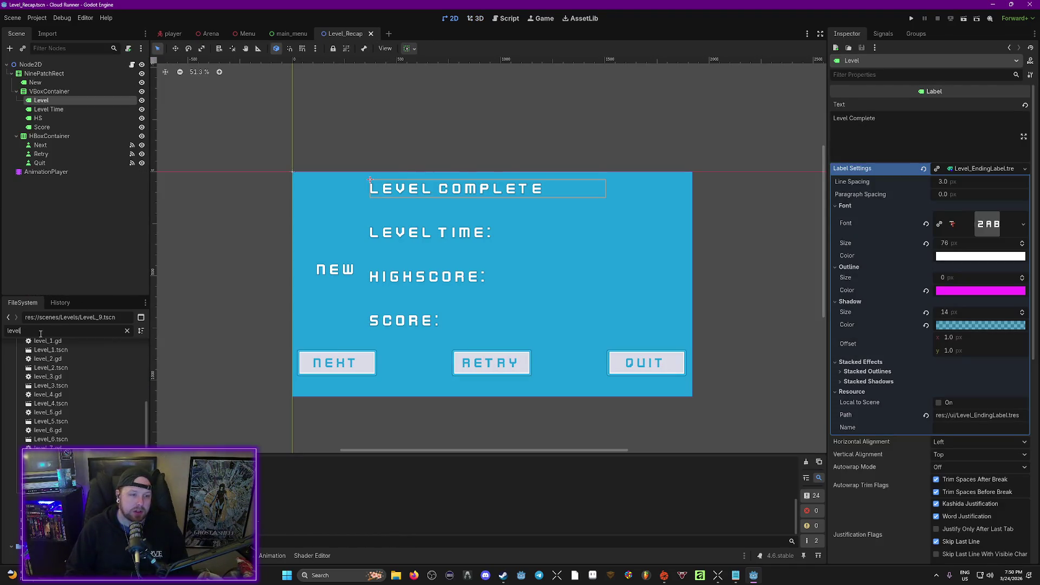
click(13, 330)
double_click(51, 440)
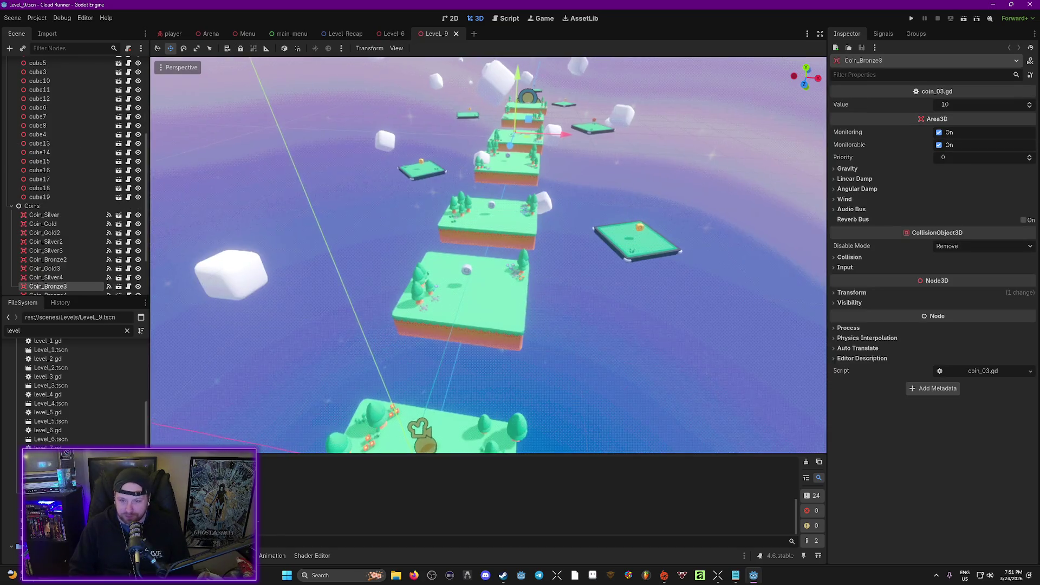
scroll(520, 287, up, 5)
scroll(61, 253, down, 3)
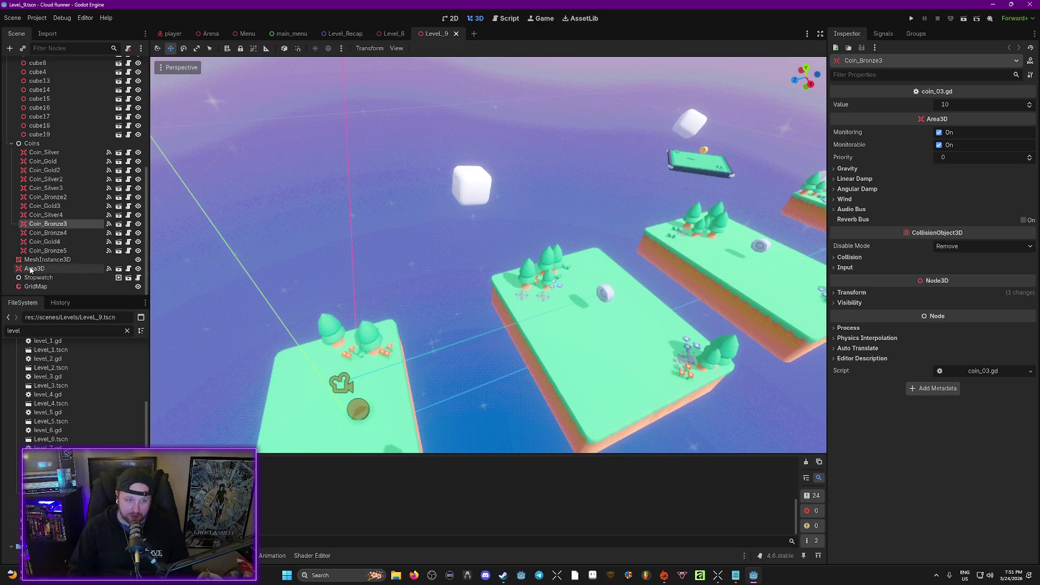
click(36, 286)
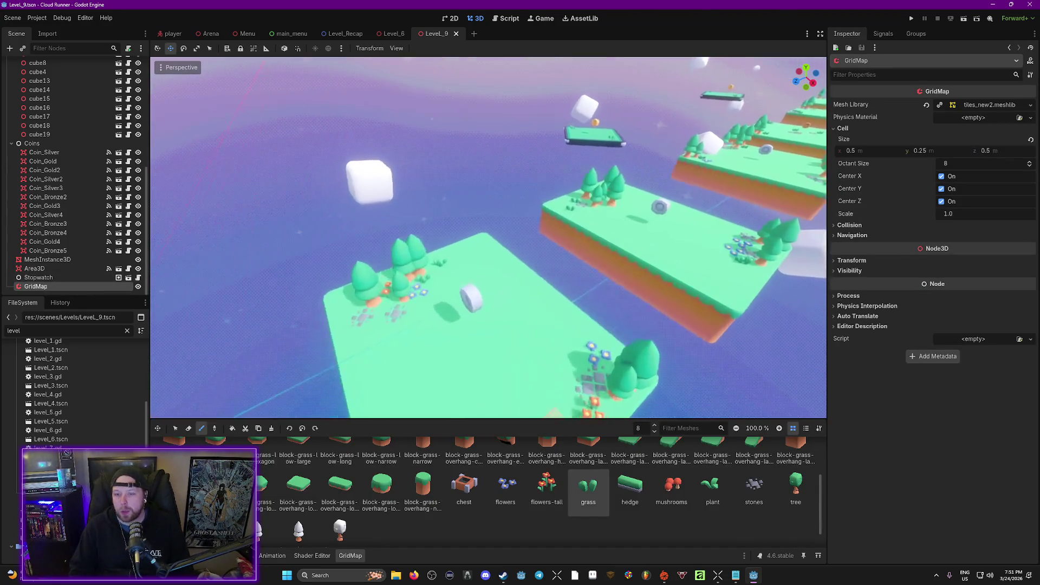
key(w)
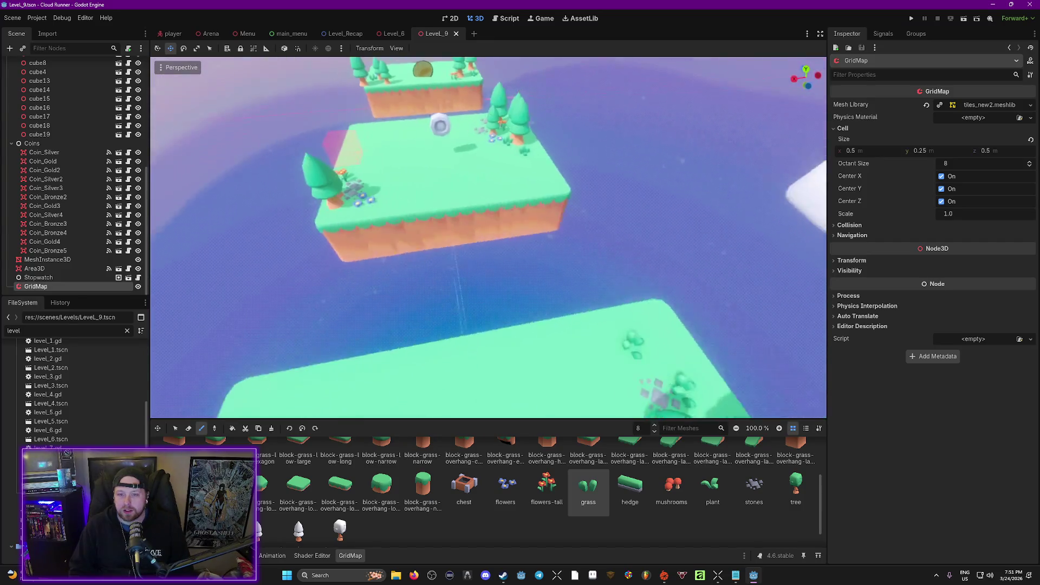
key(s)
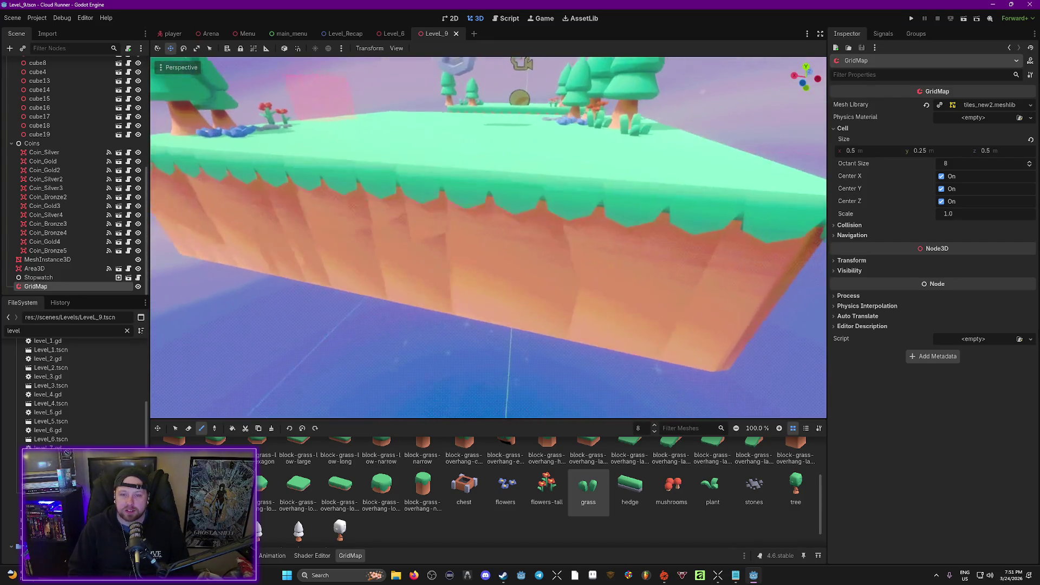
key(w)
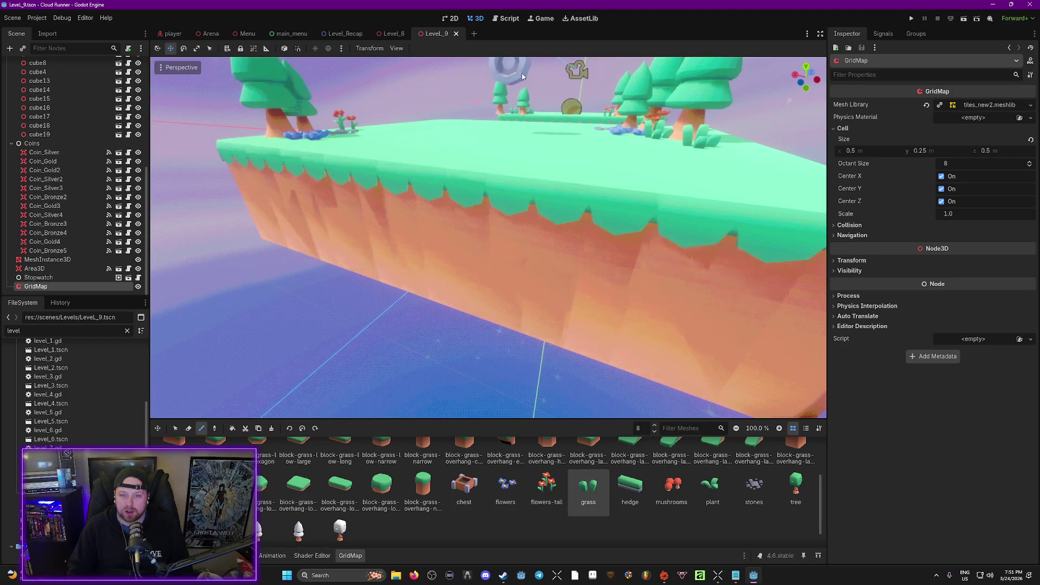
key(w)
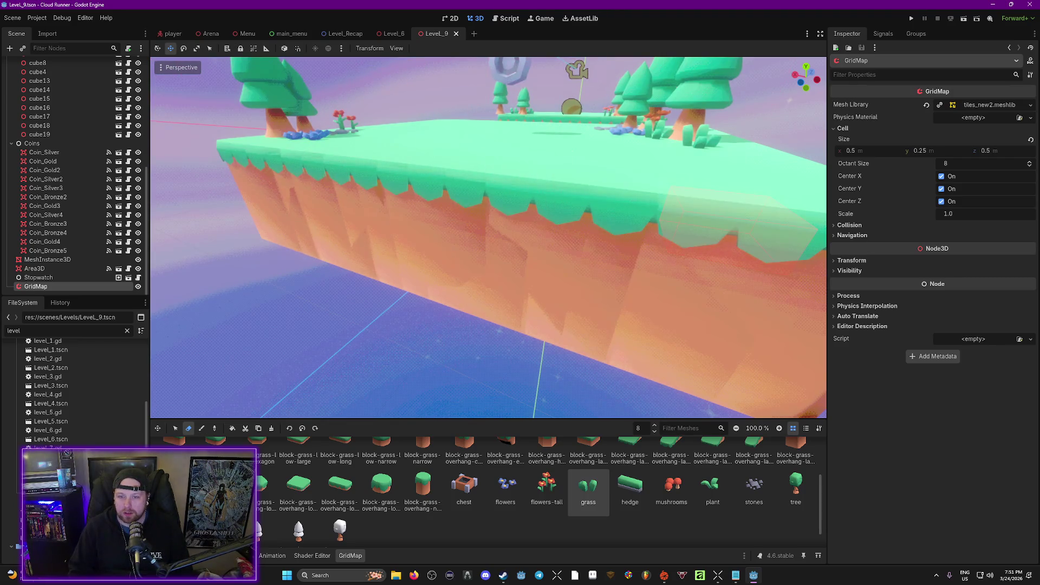
key(w)
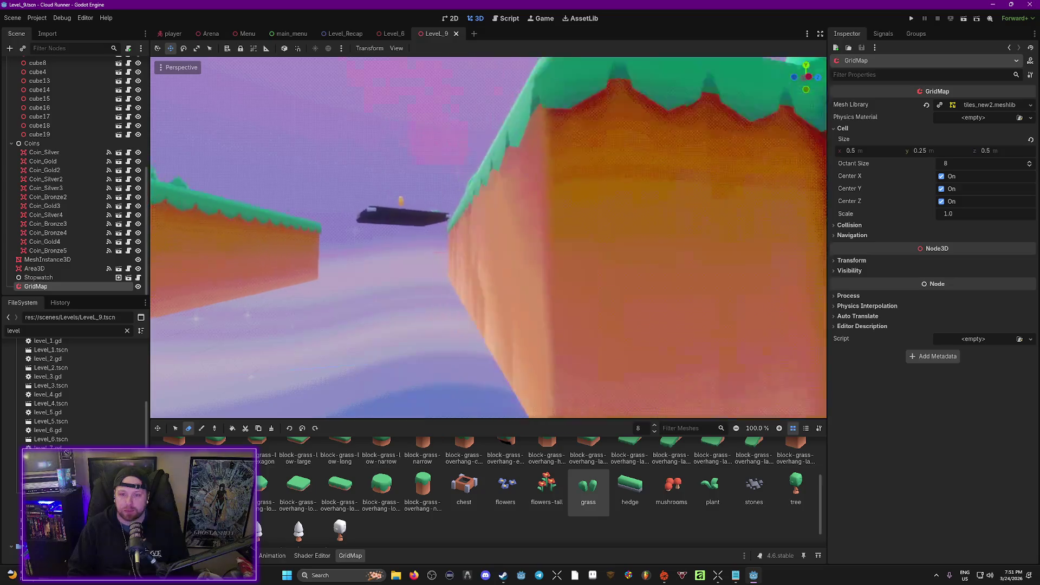
key(s)
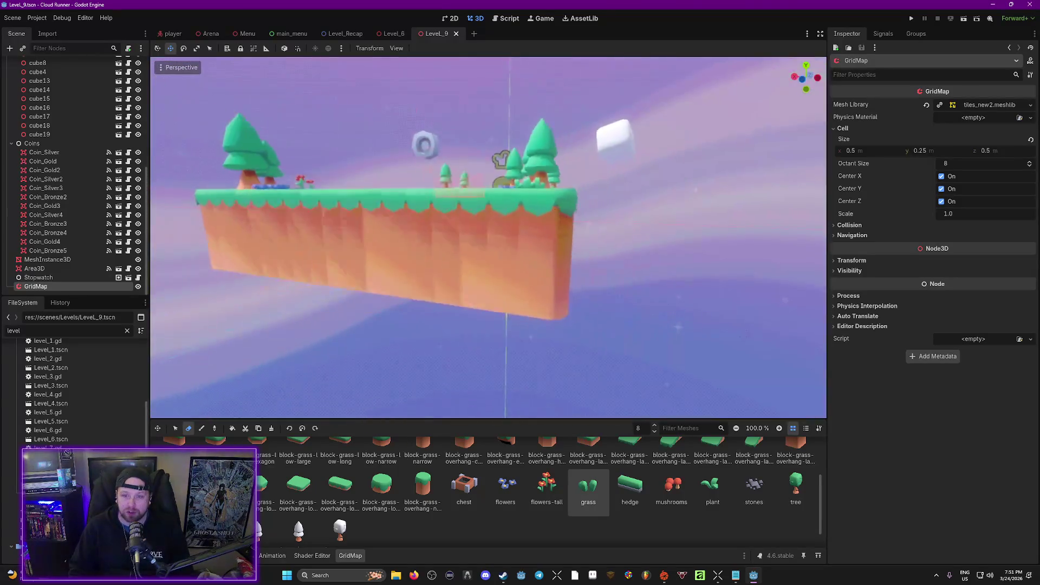
key(w)
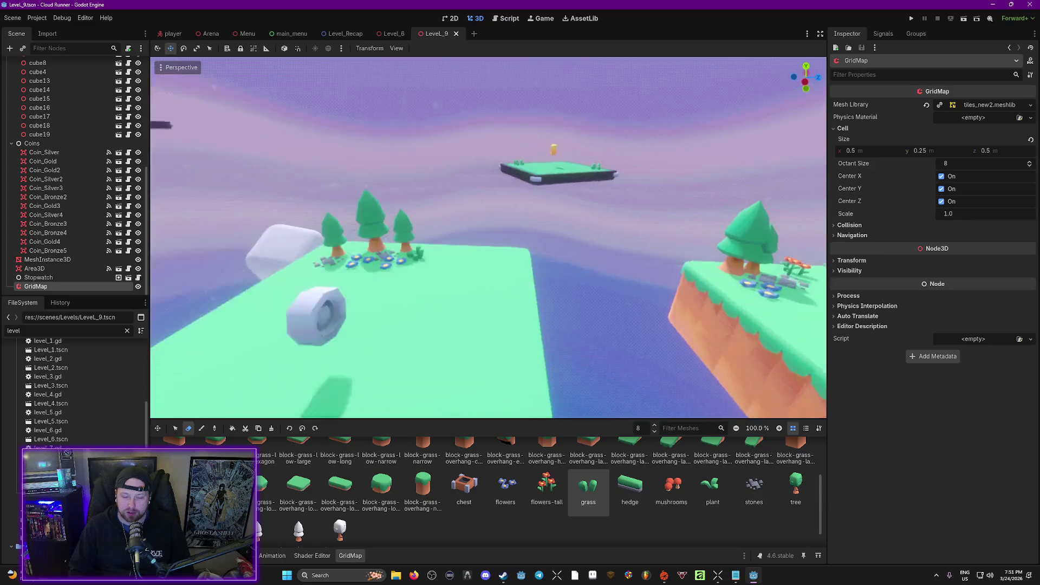
key(s)
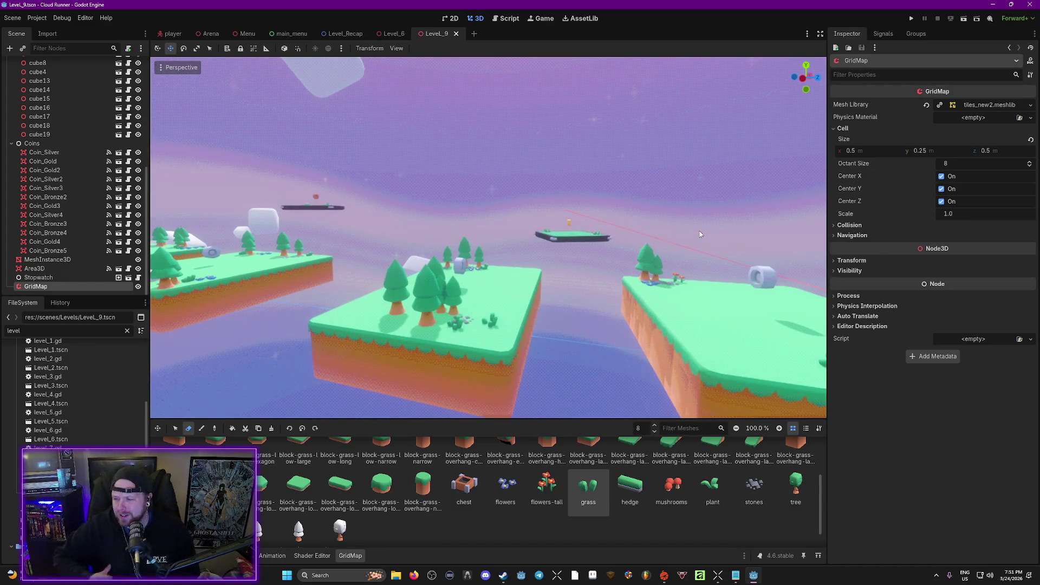
key(s)
key(w)
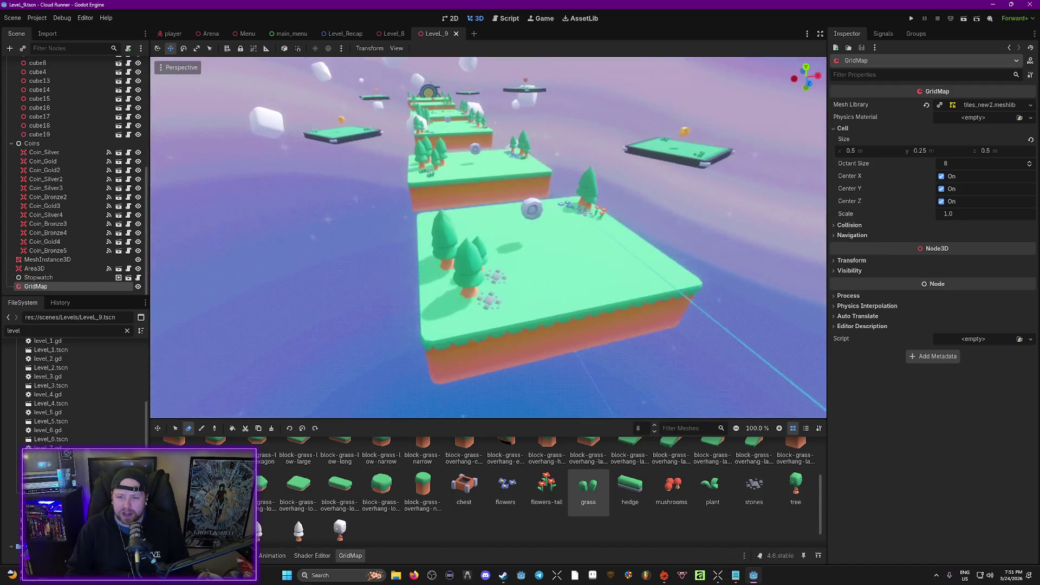
key(w)
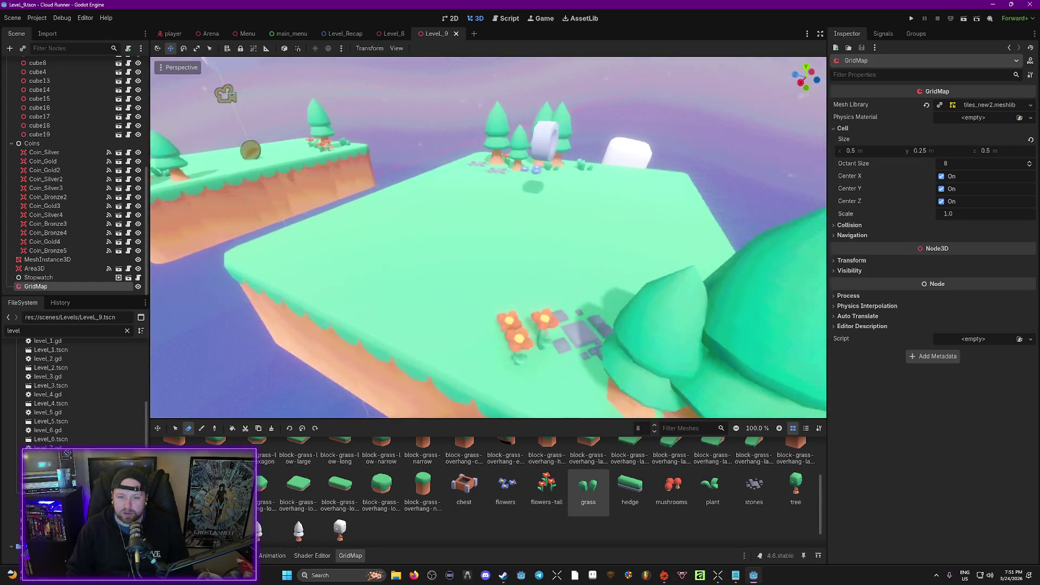
key(s)
key(w)
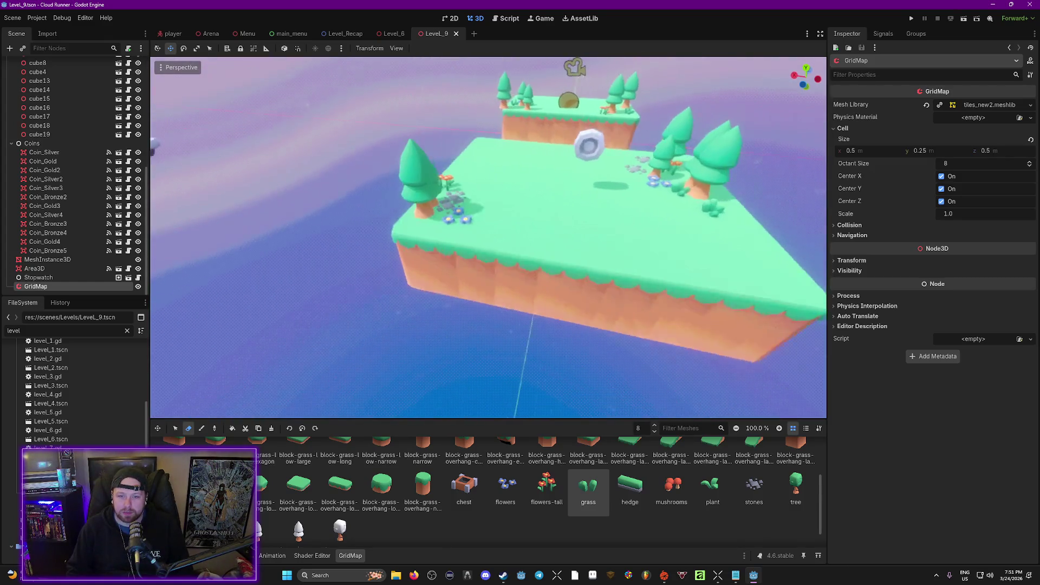
key(w)
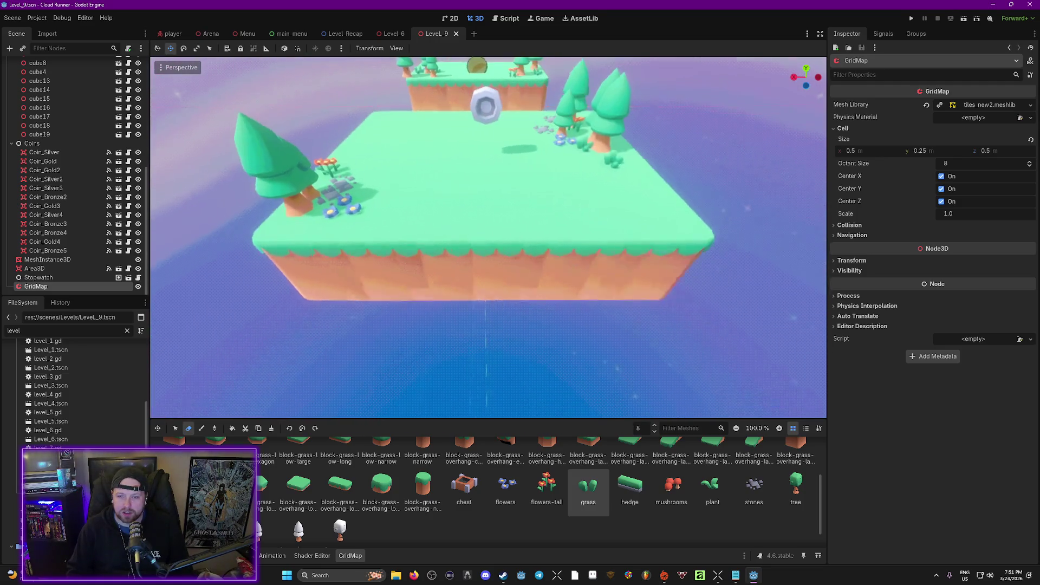
key(w)
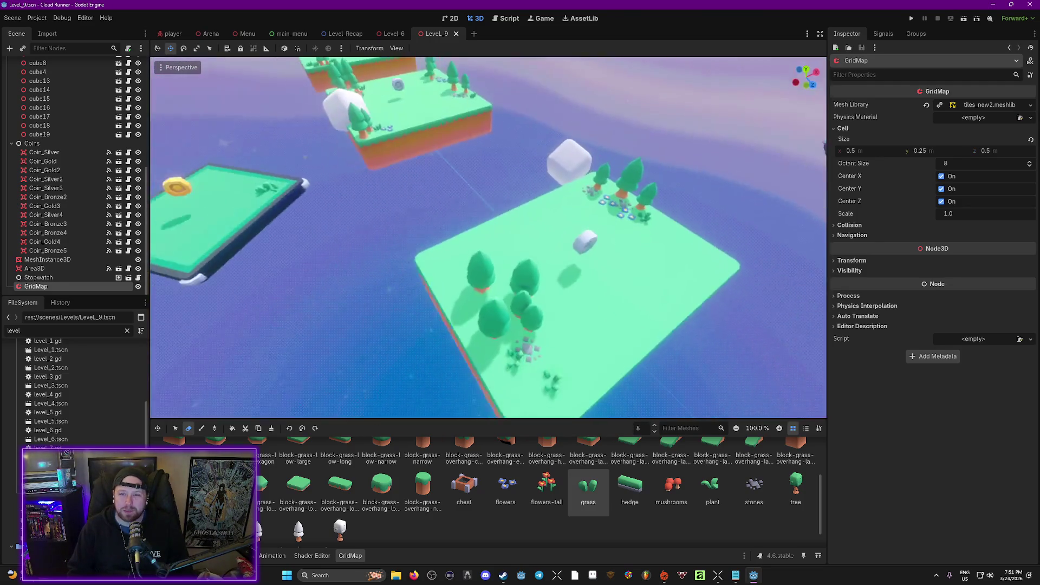
key(w)
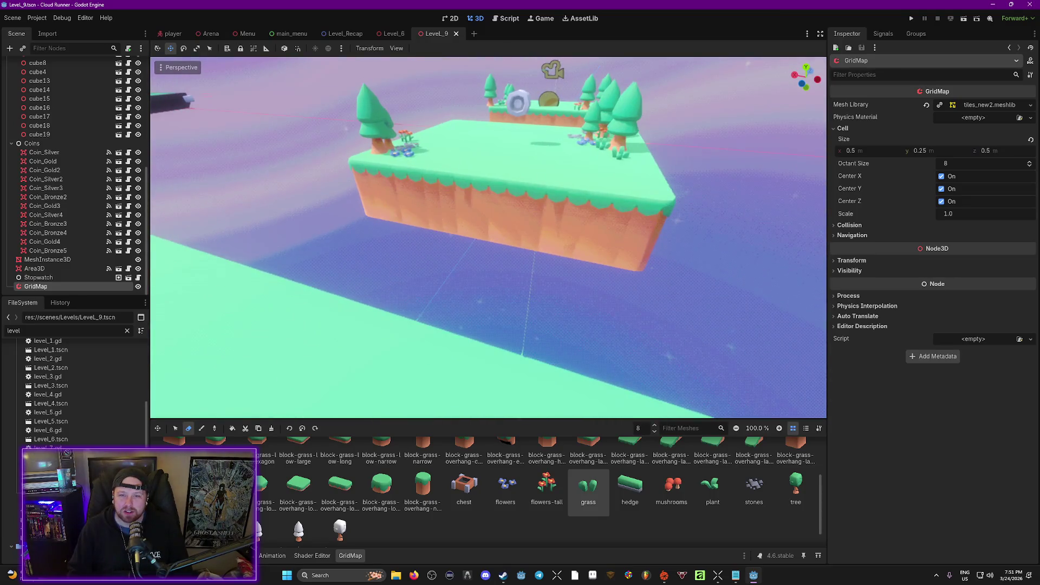
key(w)
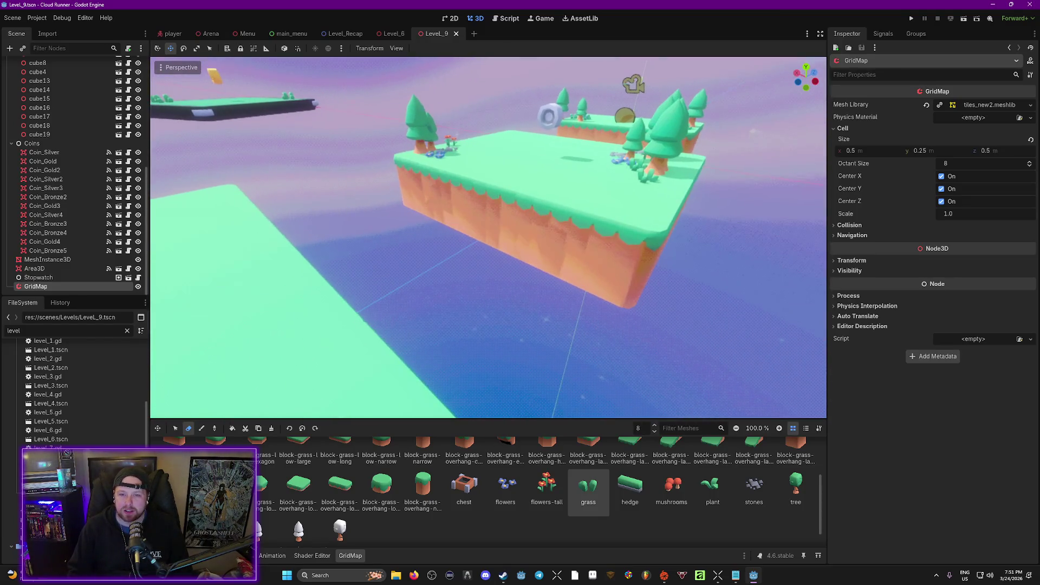
key(s)
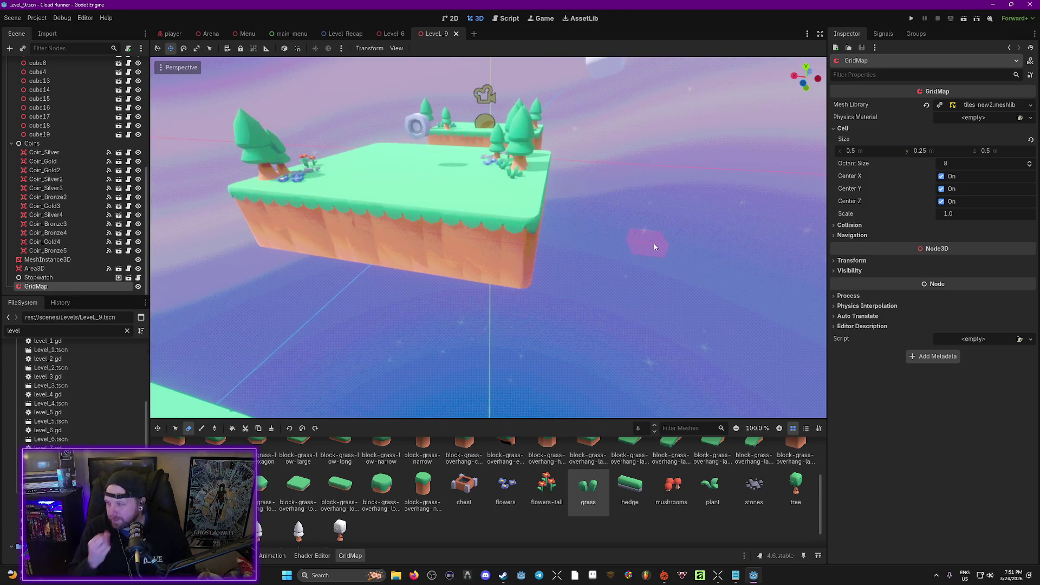
key(w)
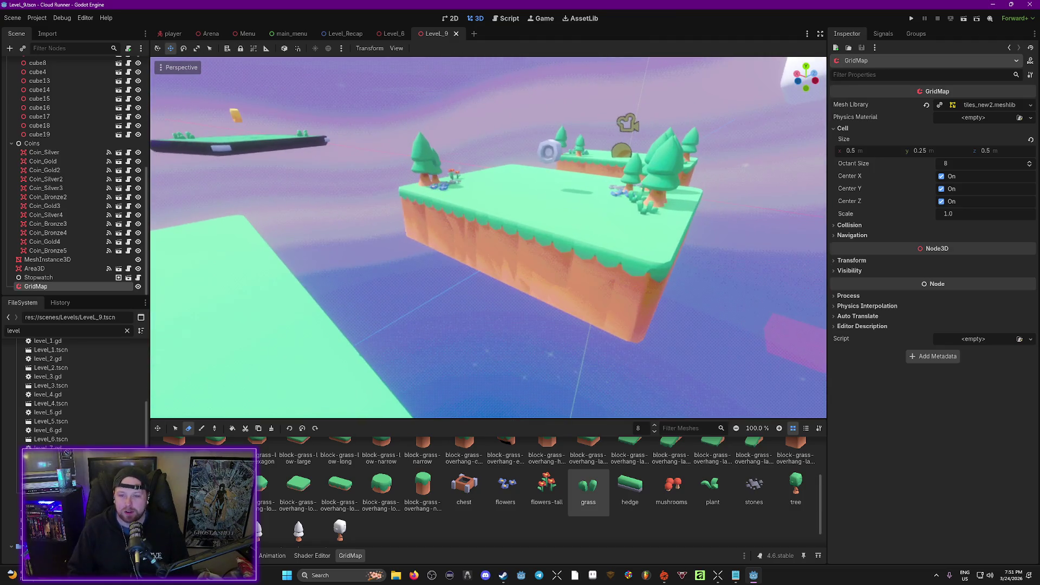
scroll(611, 474, up, 1)
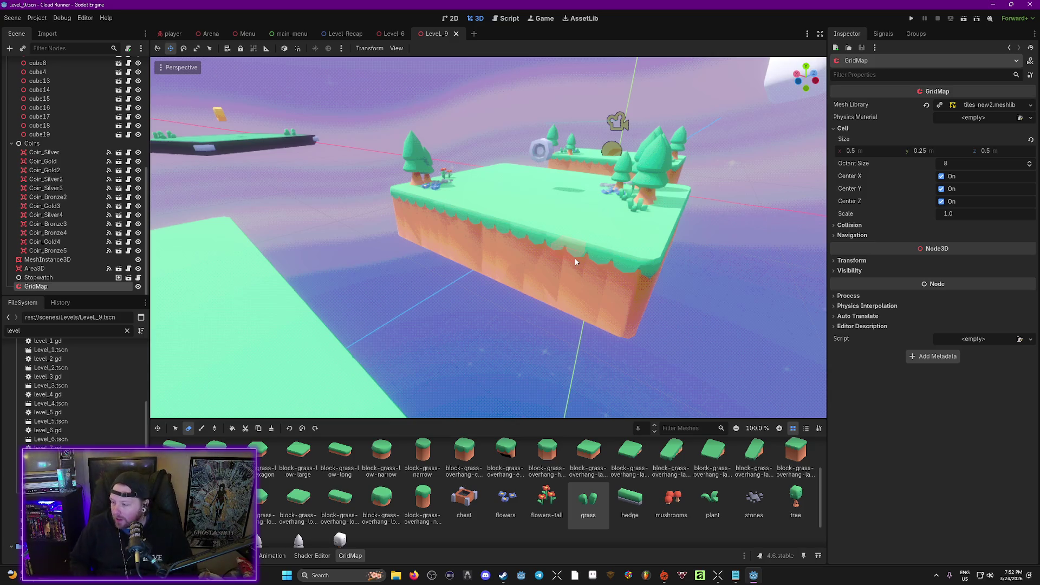
mouse_move(687, 340)
mouse_down()
mouse_move(623, 314)
mouse_move(585, 197)
mouse_up()
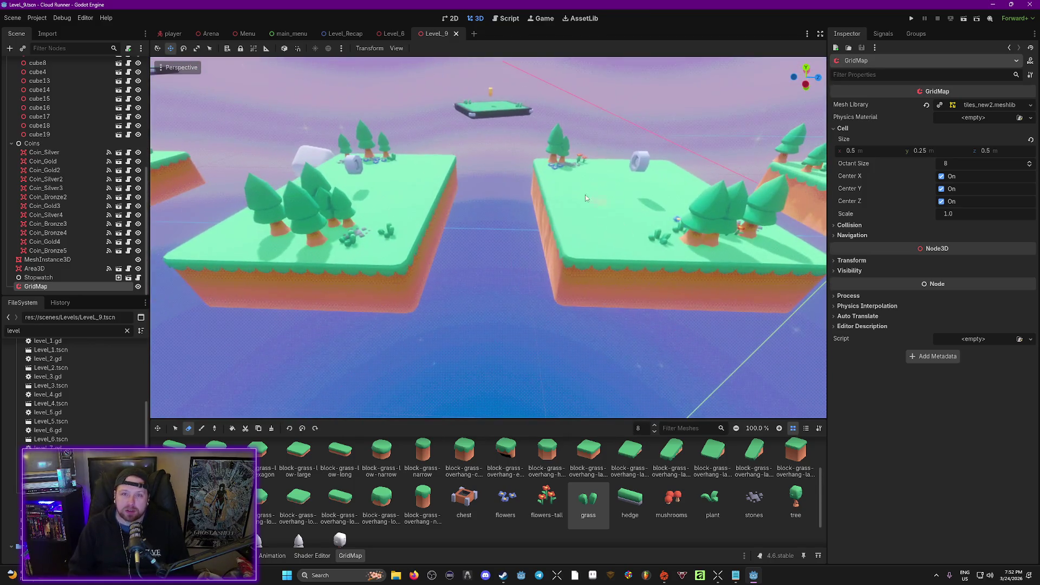
Switch to Level_6, clear the 'level' filter, and expand models to the block-grass .glb files.
click(391, 34)
mouse_move(473, 160)
mouse_down()
mouse_move(449, 168)
mouse_move(446, 203)
mouse_up()
scroll(67, 427, up, 3)
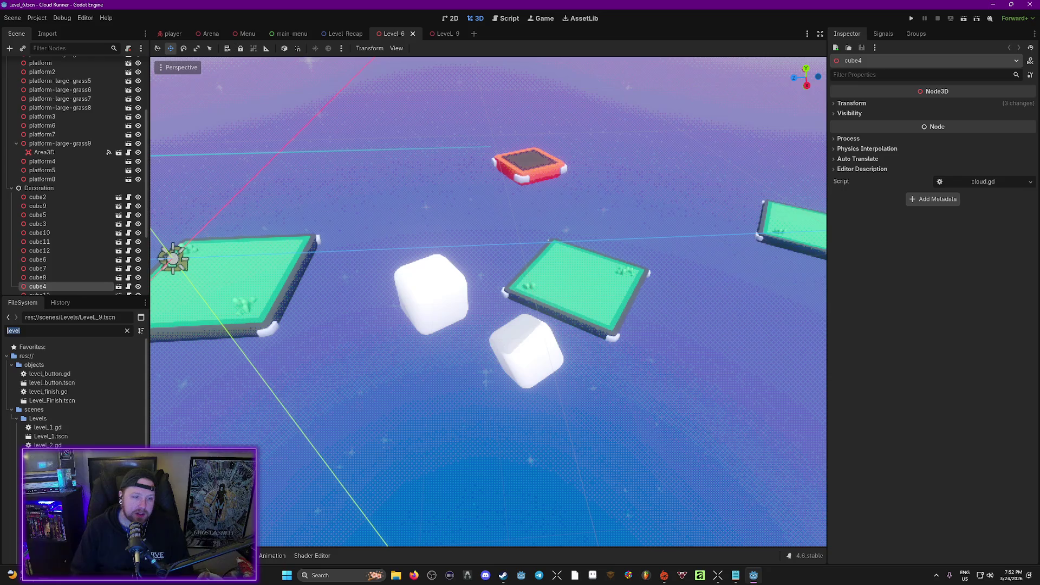
key(BackSpace)
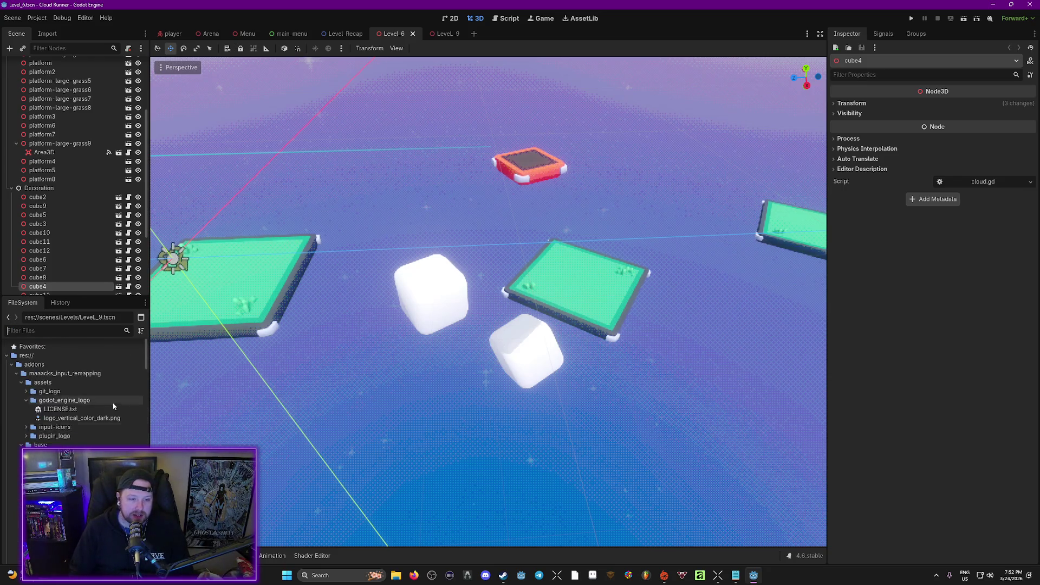
click(12, 365)
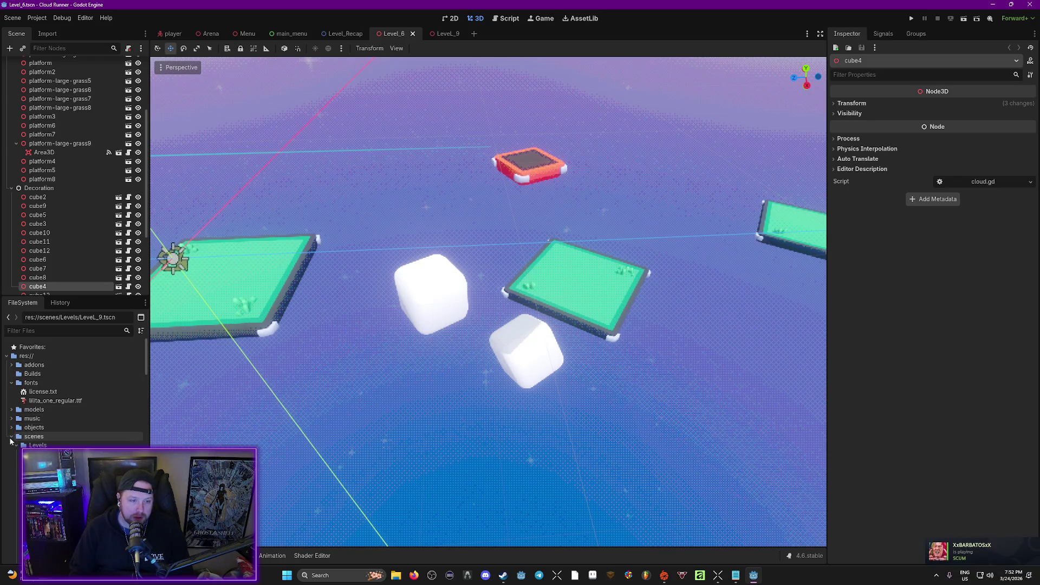
click(11, 436)
click(11, 410)
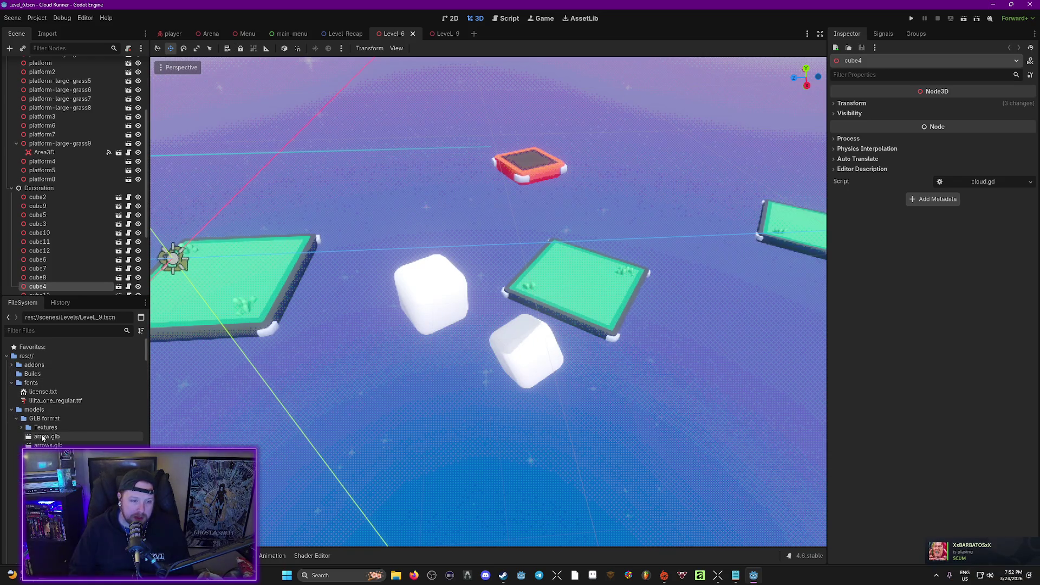
scroll(81, 417, down, 5)
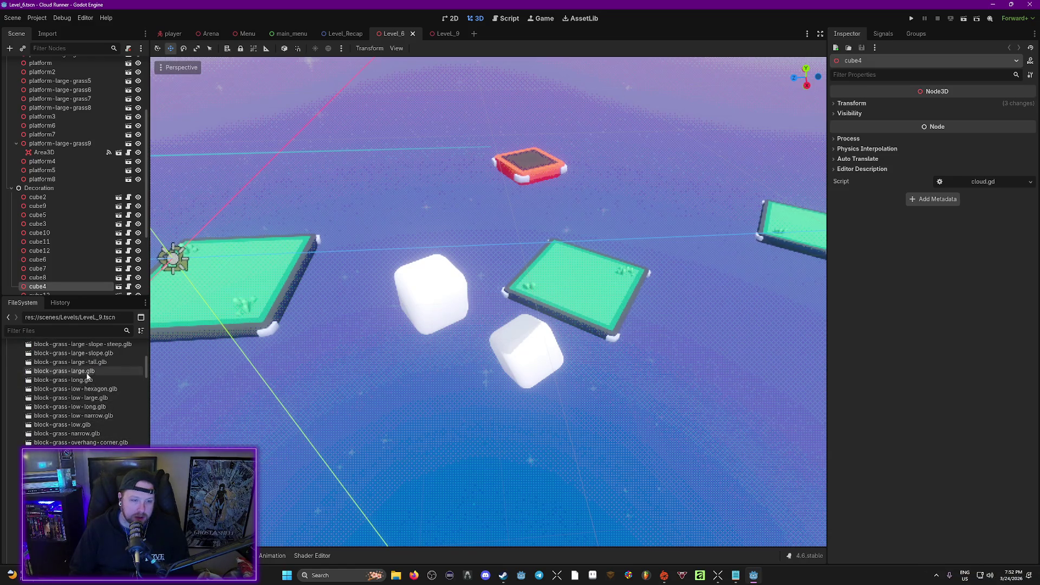
Place a block-grass-large model into Level_6 and set its scale to 2.
mouse_move(87, 373)
mouse_down()
mouse_move(666, 287)
mouse_move(695, 297)
mouse_move(623, 233)
mouse_move(645, 292)
mouse_move(601, 270)
mouse_move(601, 341)
mouse_up()
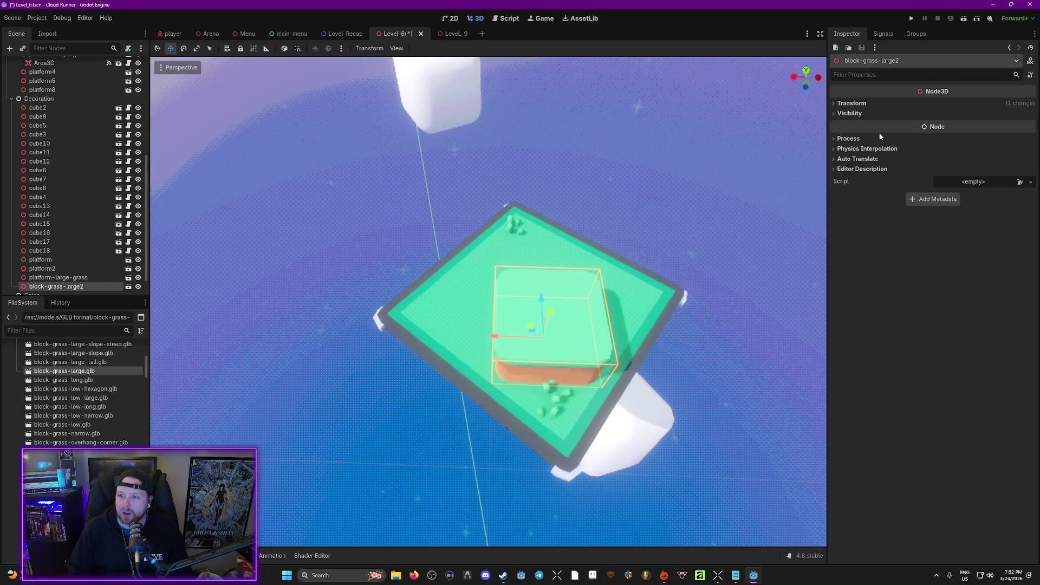
click(835, 103)
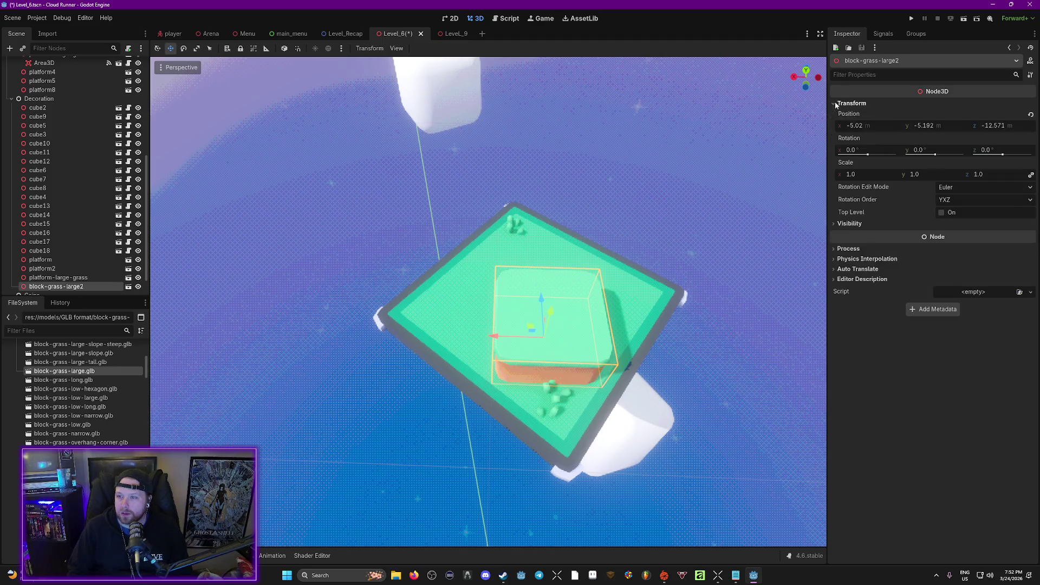
click(859, 173)
text(2)
key(Return)
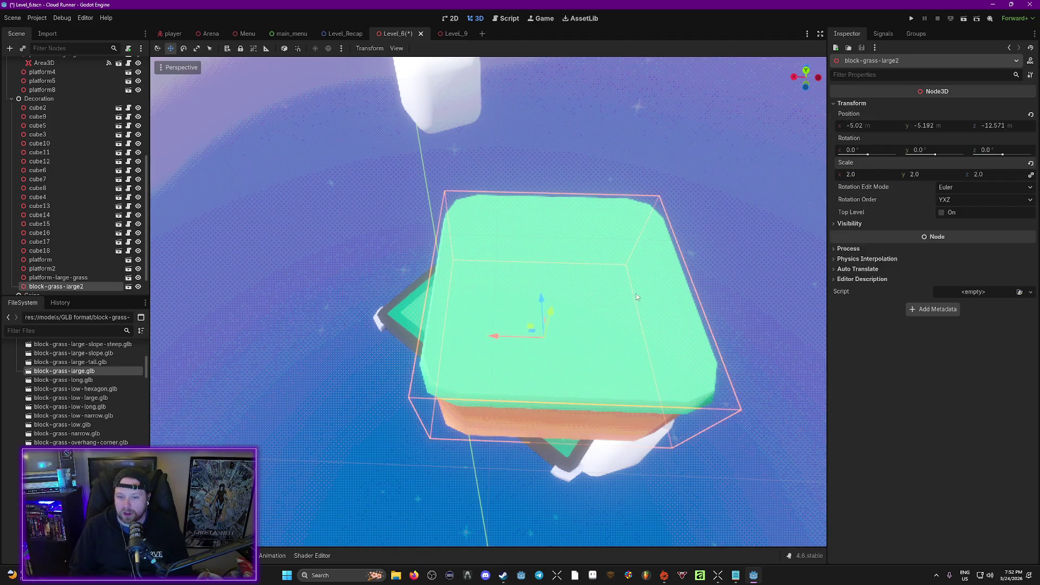
drag(636, 297, 615, 305)
scroll(487, 300, down, 6)
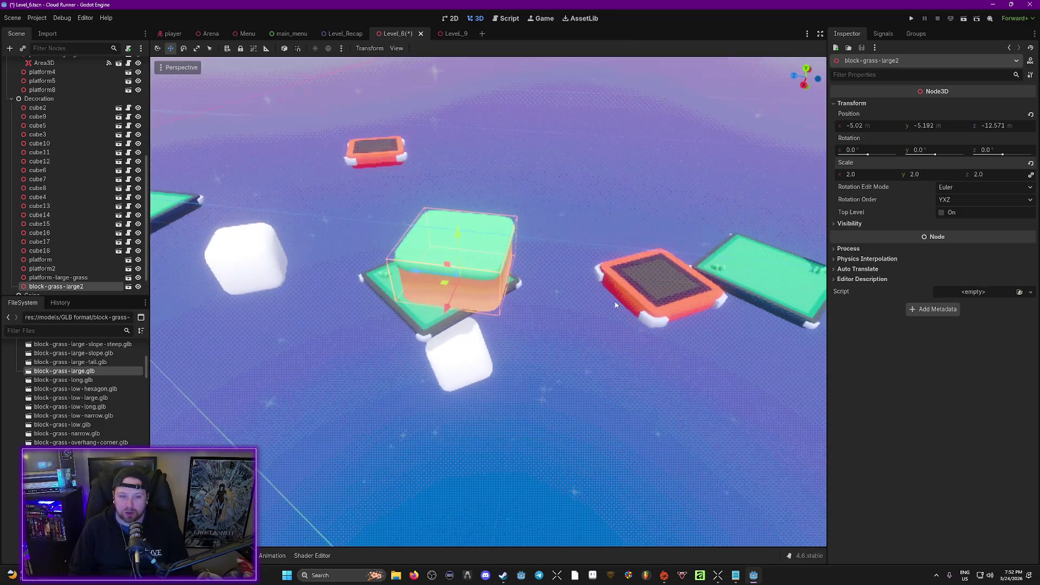
Add a second block-grass-large, scale it to 2, lower it to y -5, and save.
mouse_move(82, 373)
mouse_down()
mouse_move(612, 273)
mouse_move(394, 250)
mouse_up()
drag(303, 278, 440, 261)
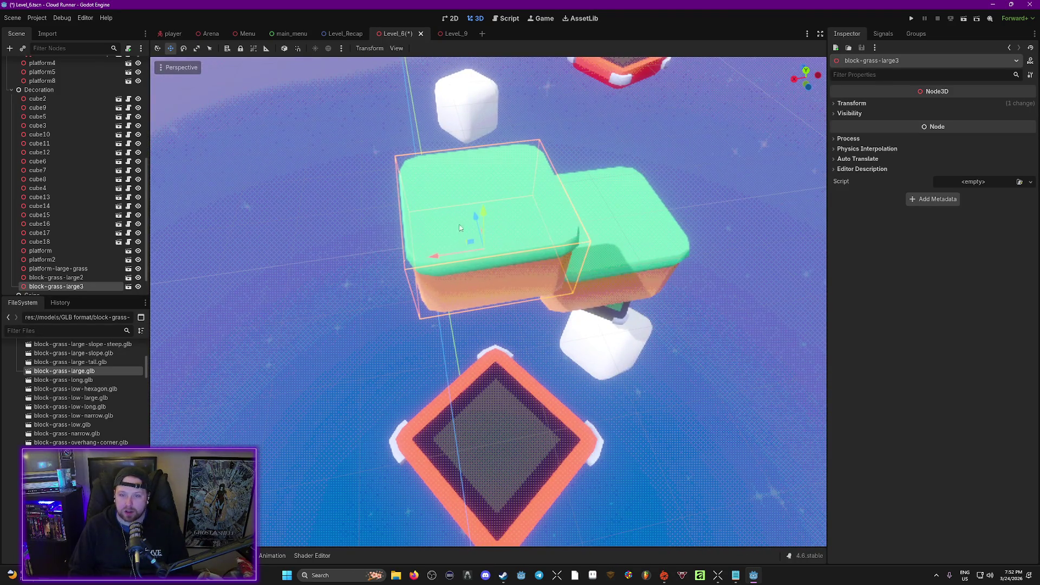
mouse_move(495, 217)
mouse_down()
mouse_move(467, 299)
mouse_move(470, 248)
mouse_move(411, 182)
mouse_move(372, 291)
mouse_move(391, 323)
mouse_up()
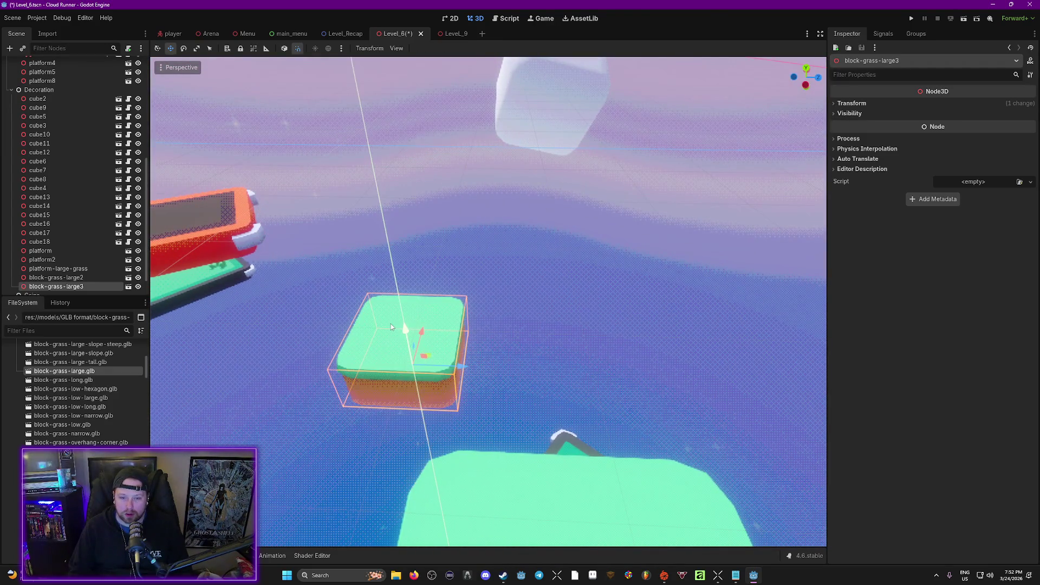
drag(446, 363, 716, 383)
click(850, 103)
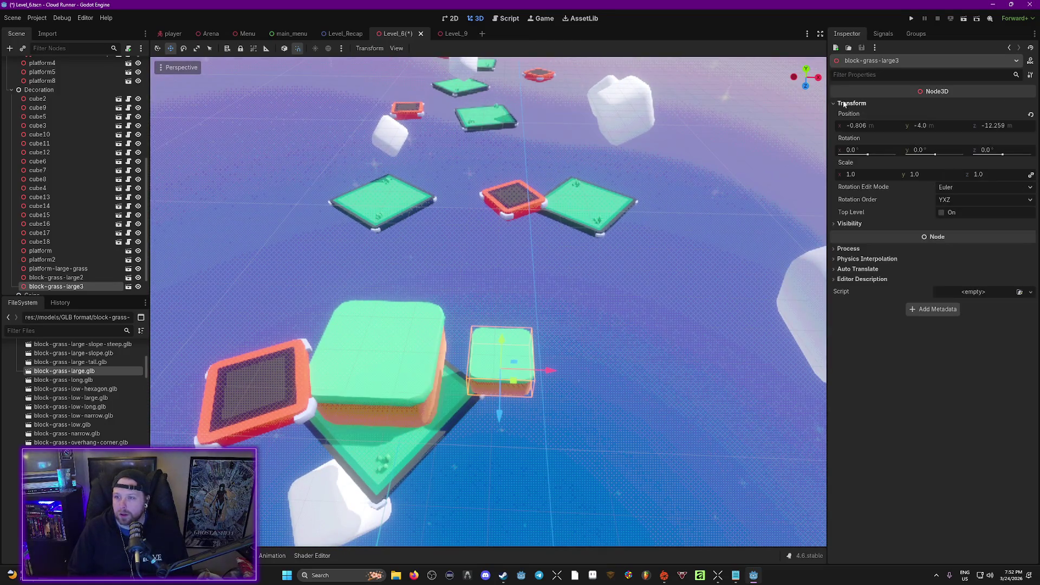
text(2)
key(Return)
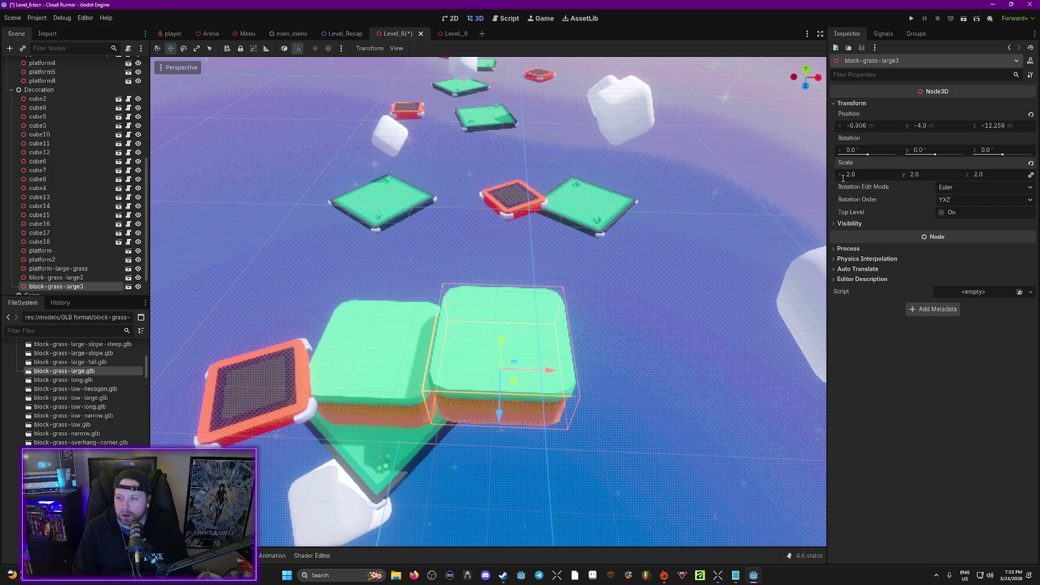
drag(500, 341, 499, 366)
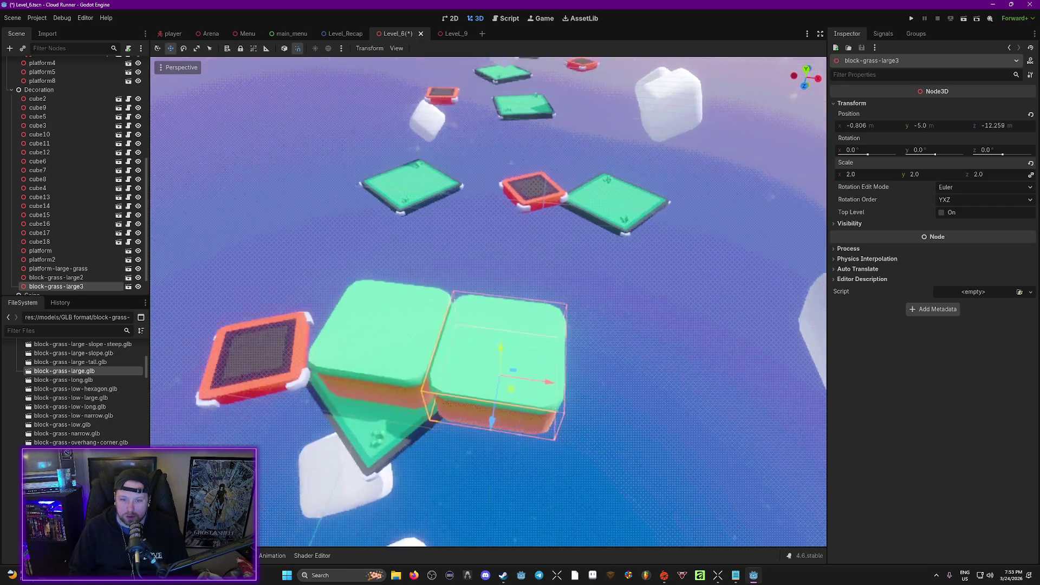
drag(565, 367, 565, 367)
mouse_move(568, 290)
mouse_down()
mouse_move(535, 291)
mouse_move(582, 287)
mouse_up()
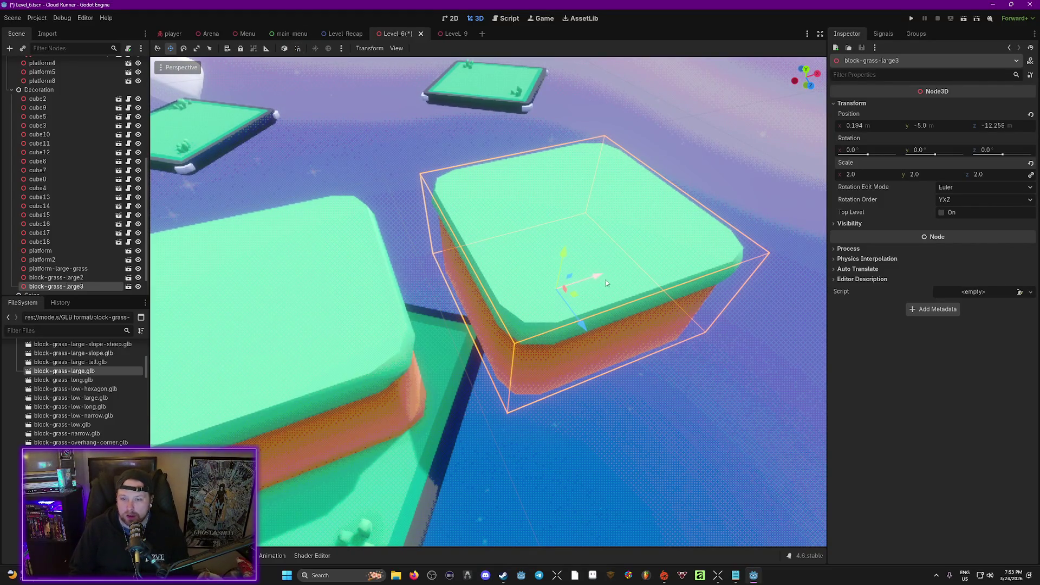
key(ctrl+s)
Undo the extra block-grass-large3 copy's moves and request its deletion.
drag(601, 279, 541, 301)
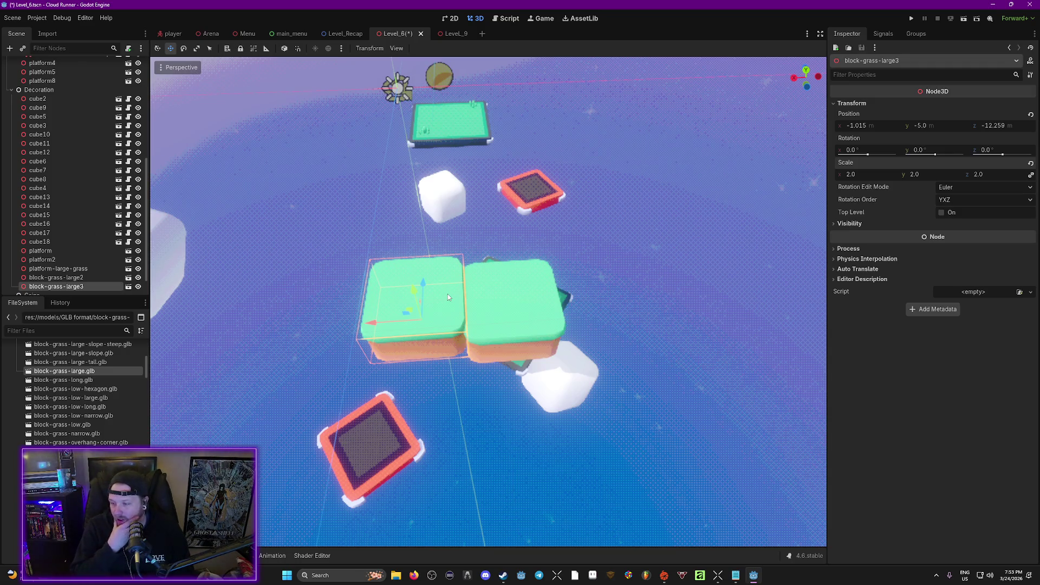
key(ctrl+z)
key(ctrl+z)
key(ctrl+z)
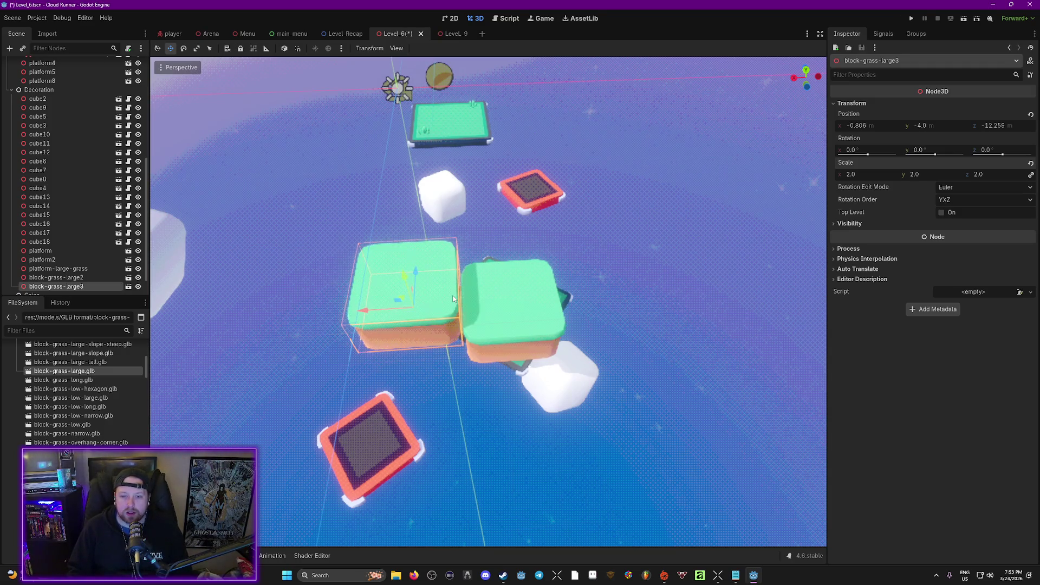
key(ctrl+z)
key(ctrl+z)
key(ctrl+z)
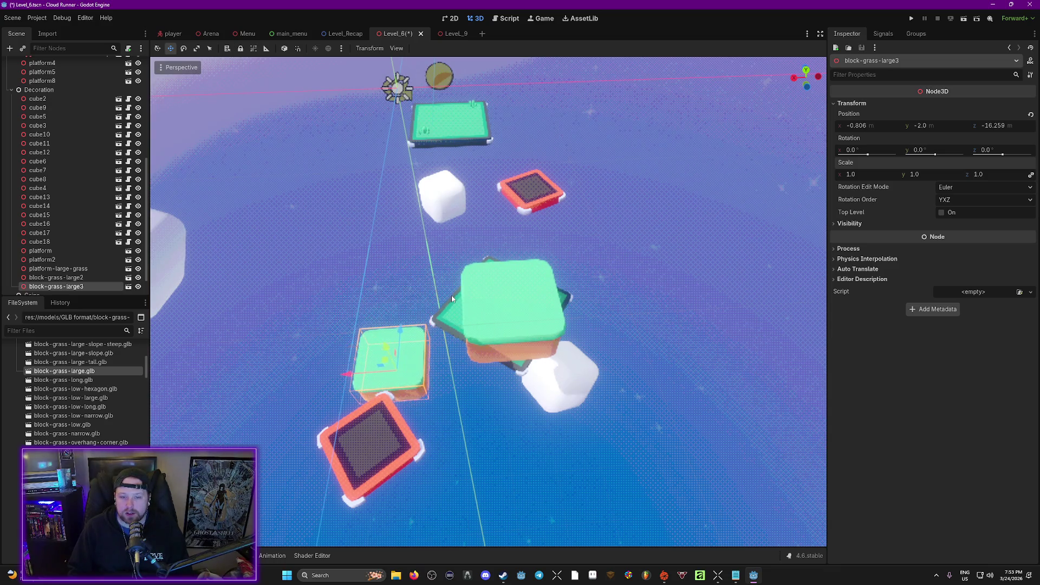
key(ctrl+z)
key(Delete)
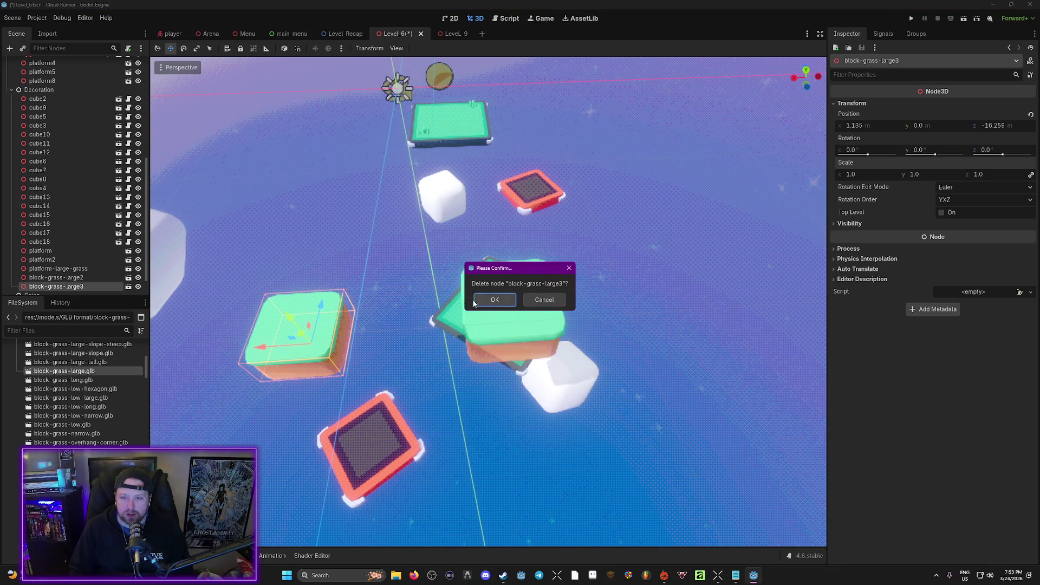
Confirm deleting block-grass-large3 and set block-grass-large2's scale to 4.
click(494, 298)
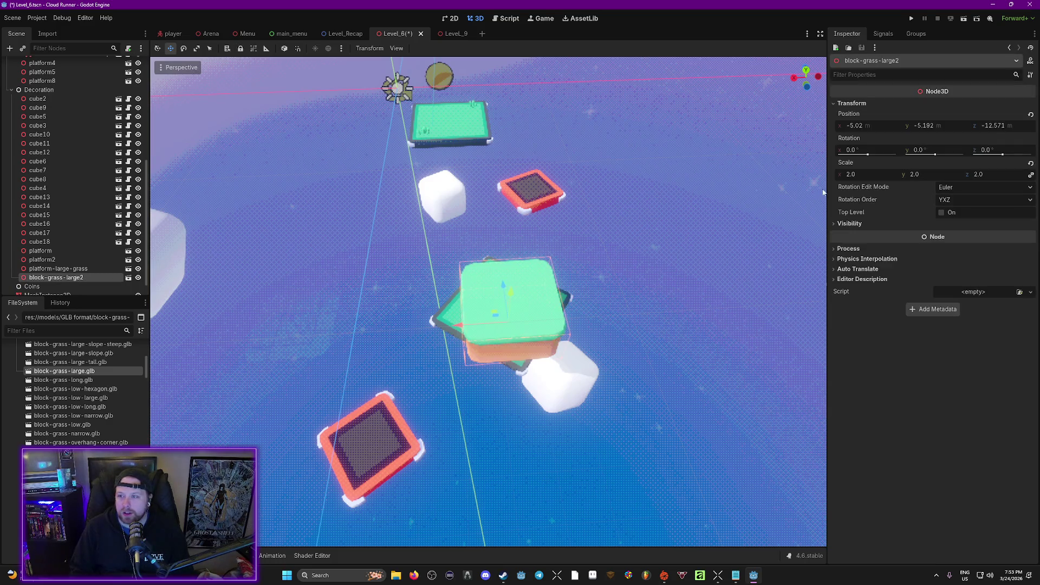
text(4)
key(Return)
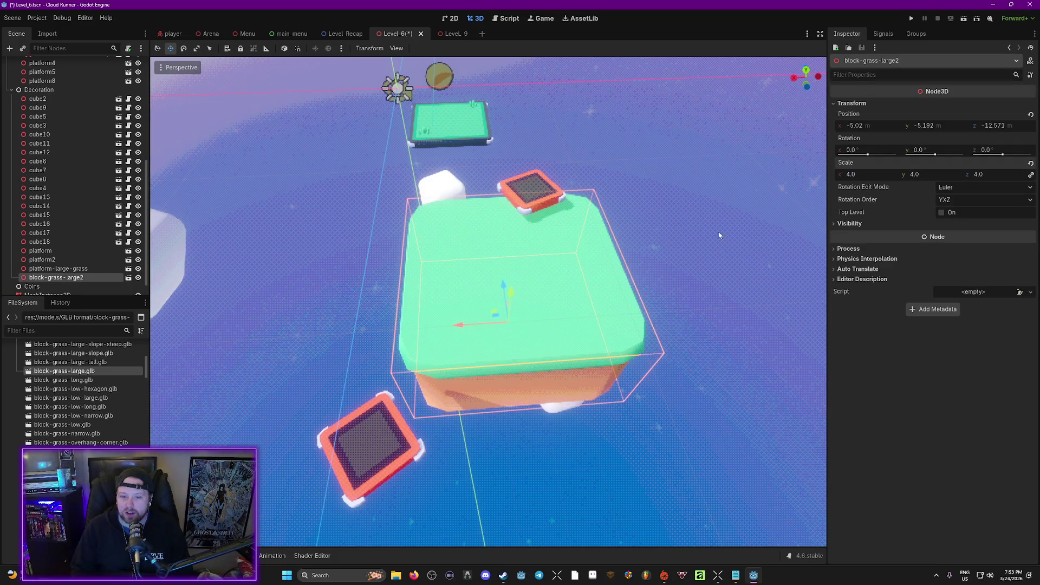
drag(719, 235, 655, 247)
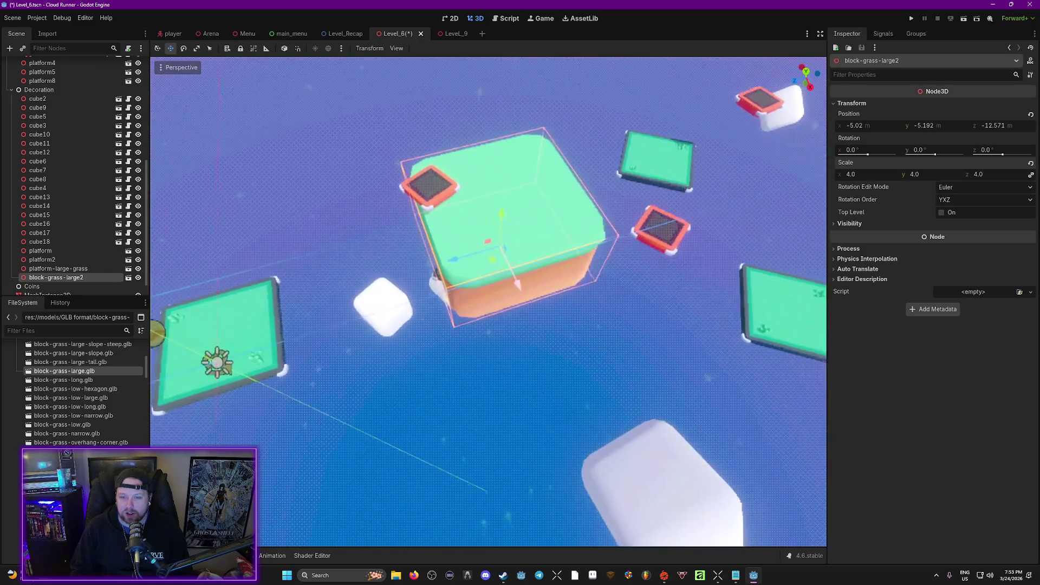
scroll(488, 301, up, 5)
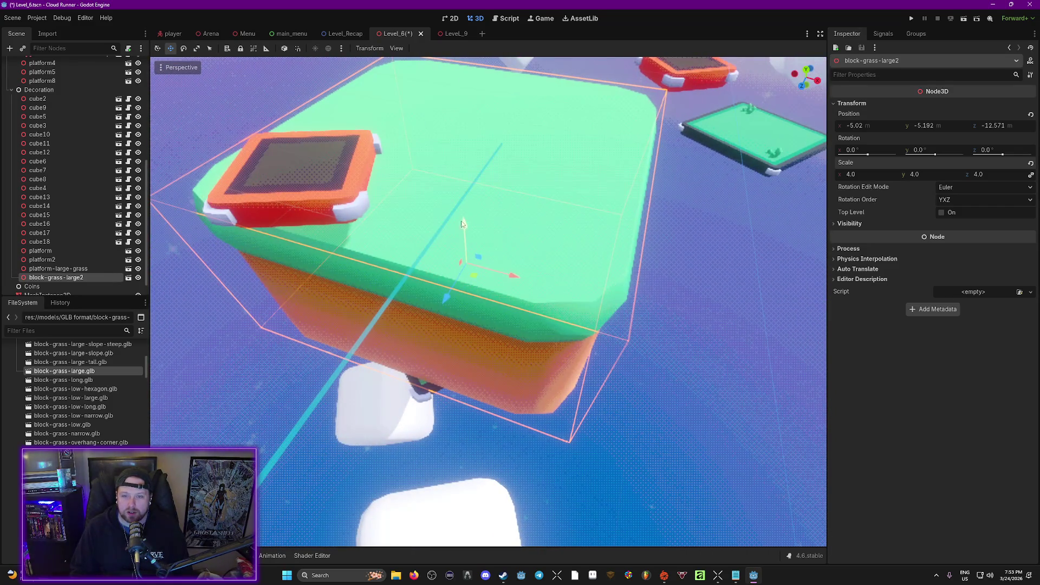
Lower block-grass-large2 and shift it along X to position 1.82, -11.229, -12.571.
drag(462, 224, 449, 345)
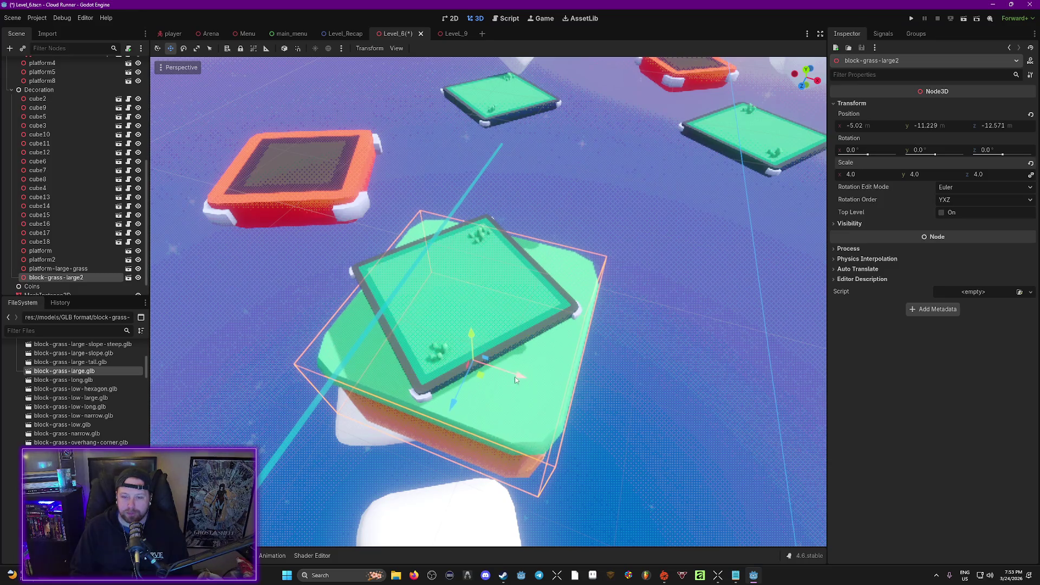
mouse_move(515, 380)
mouse_down()
mouse_move(638, 382)
mouse_move(656, 416)
mouse_up()
scroll(748, 433, down, 5)
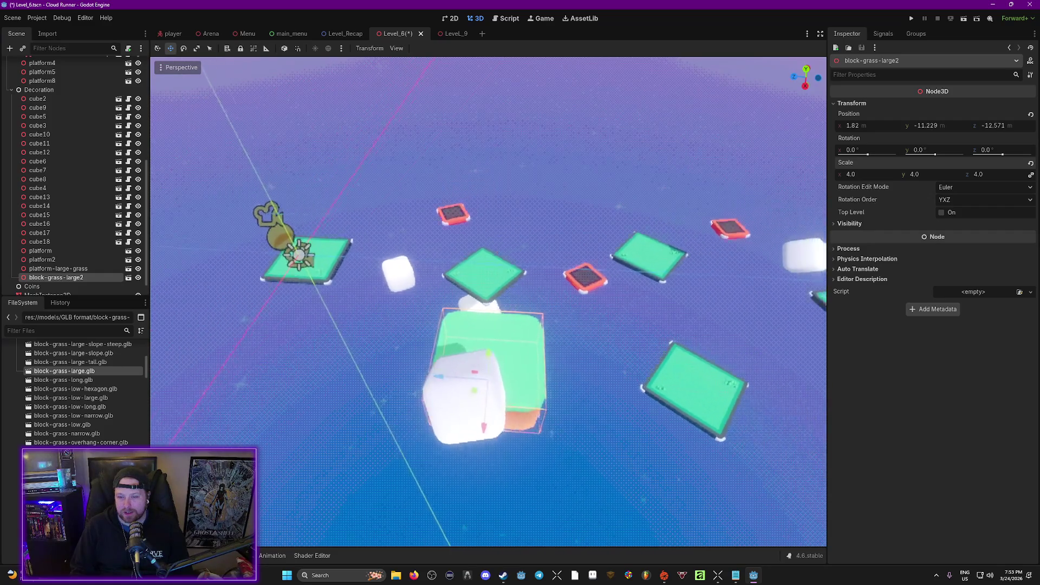
scroll(488, 300, up, 6)
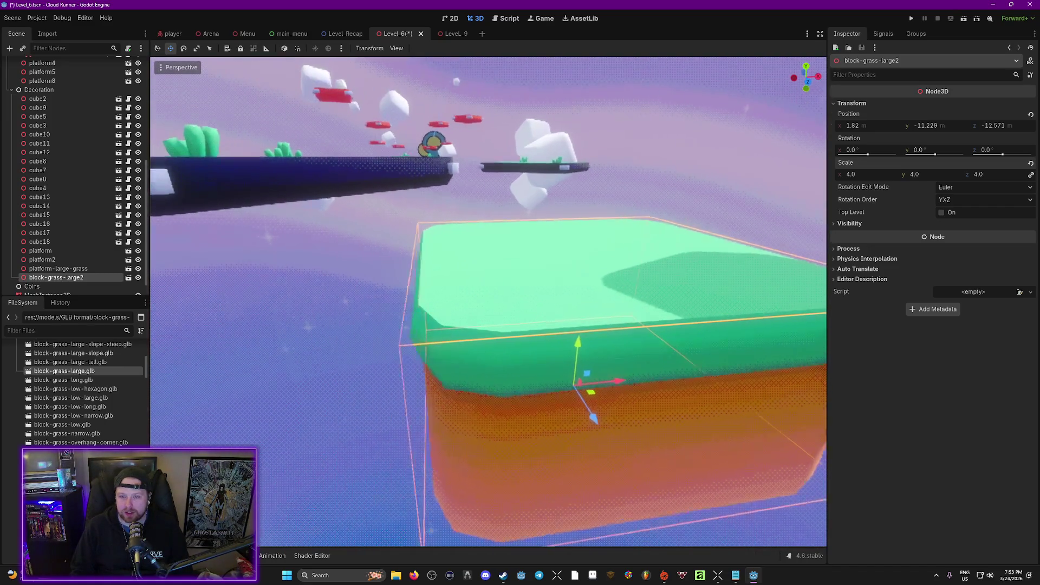
Enable Editable Children on block-grass-large2 and add a StaticBody3D under its block-grass-large mesh.
right_click(62, 278)
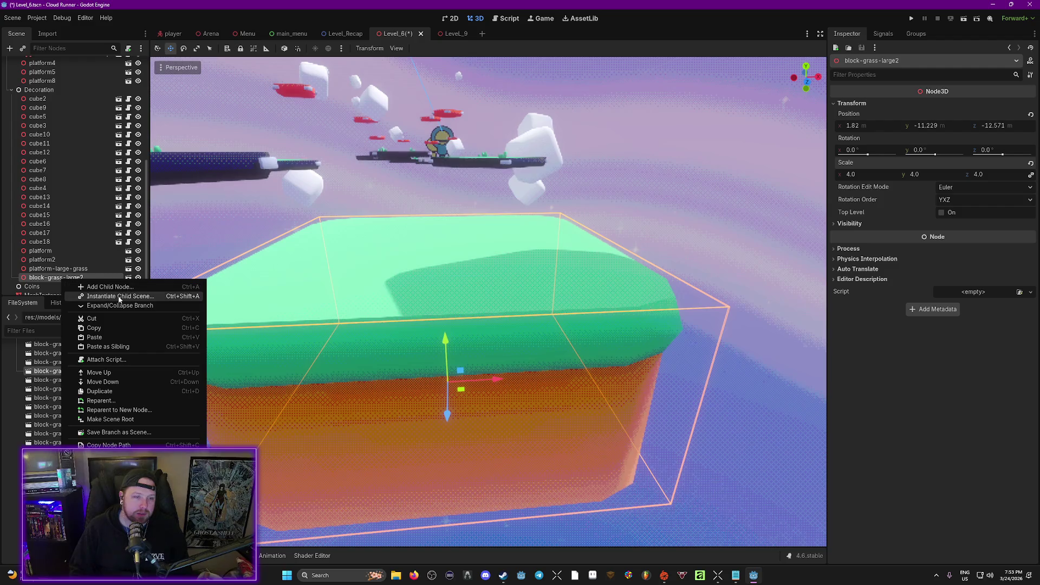
click(108, 458)
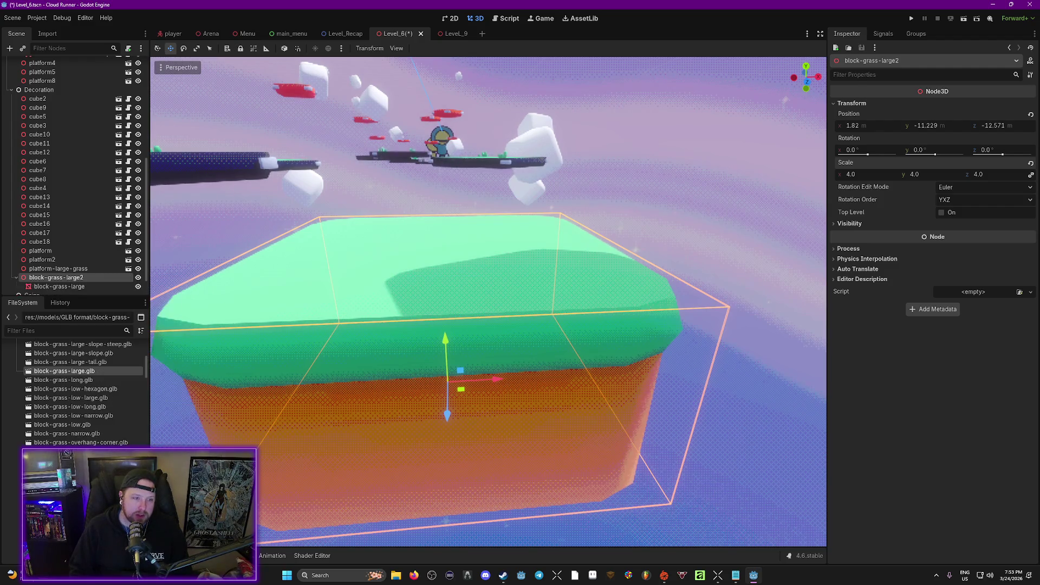
click(60, 287)
right_click(60, 287)
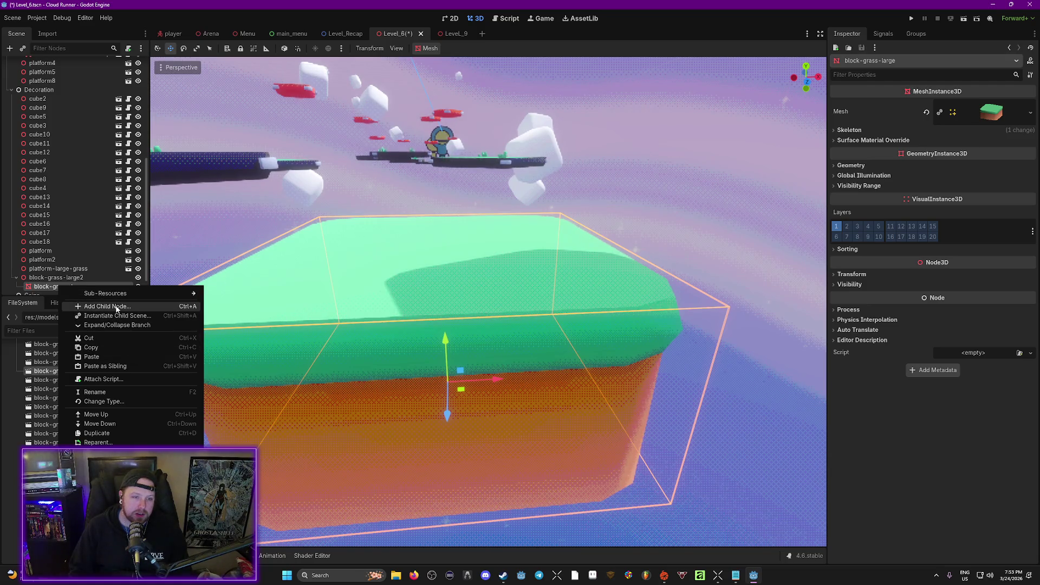
click(107, 307)
text(stra)
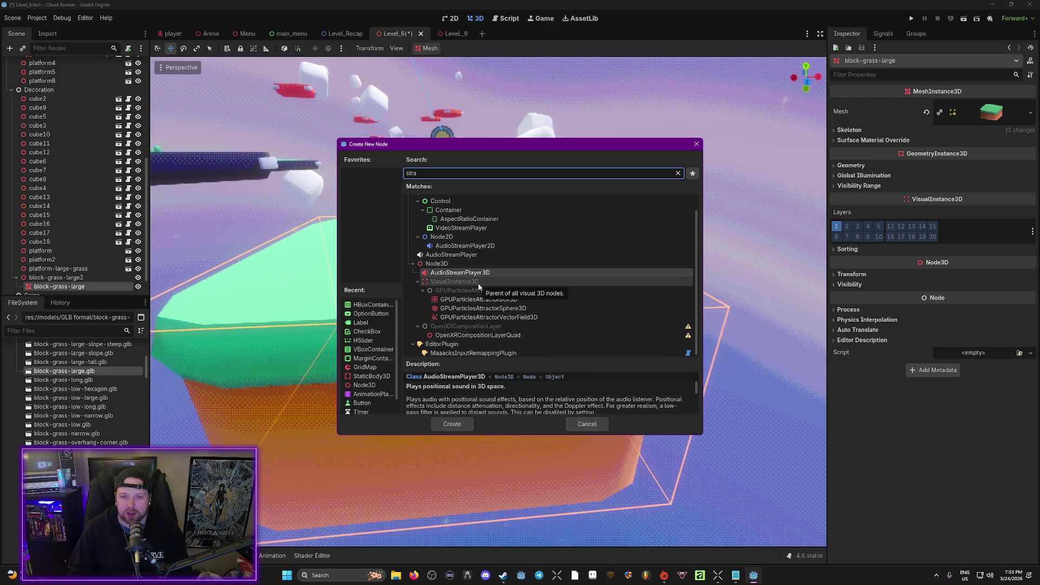
key(BackSpace)
key(BackSpace)
text(t)
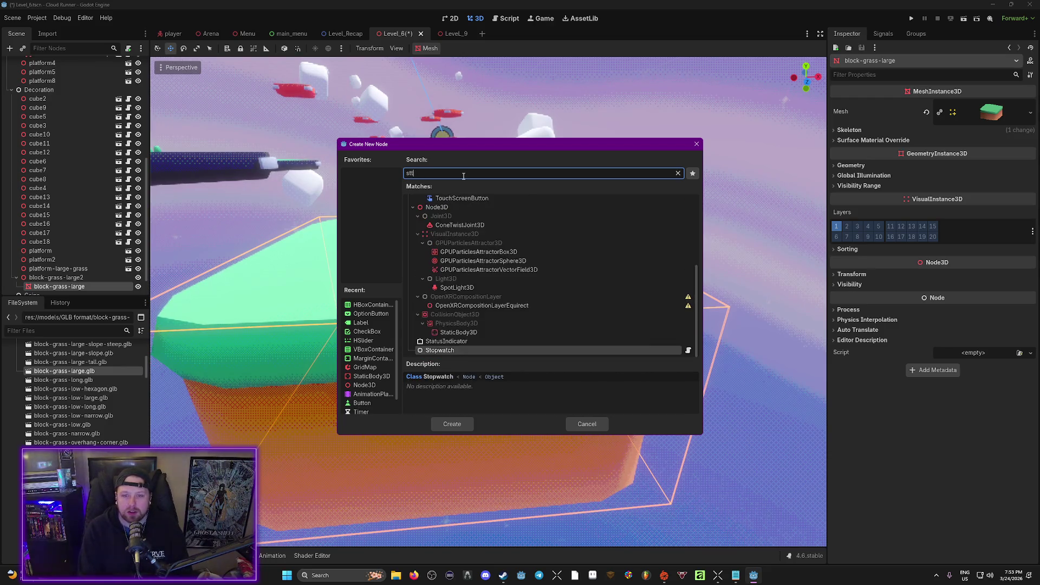
text(a)
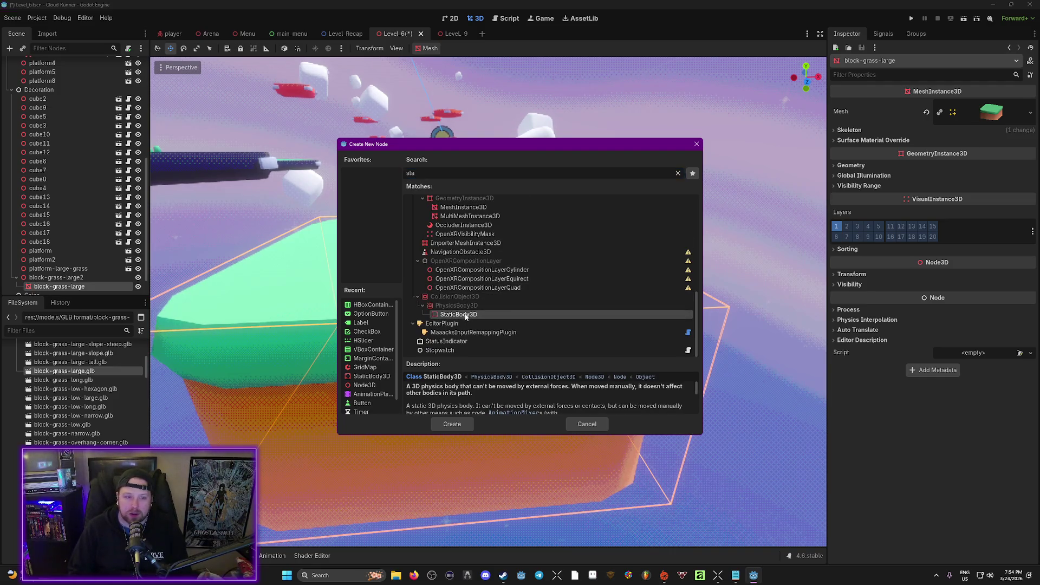
double_click(458, 314)
click(10, 49)
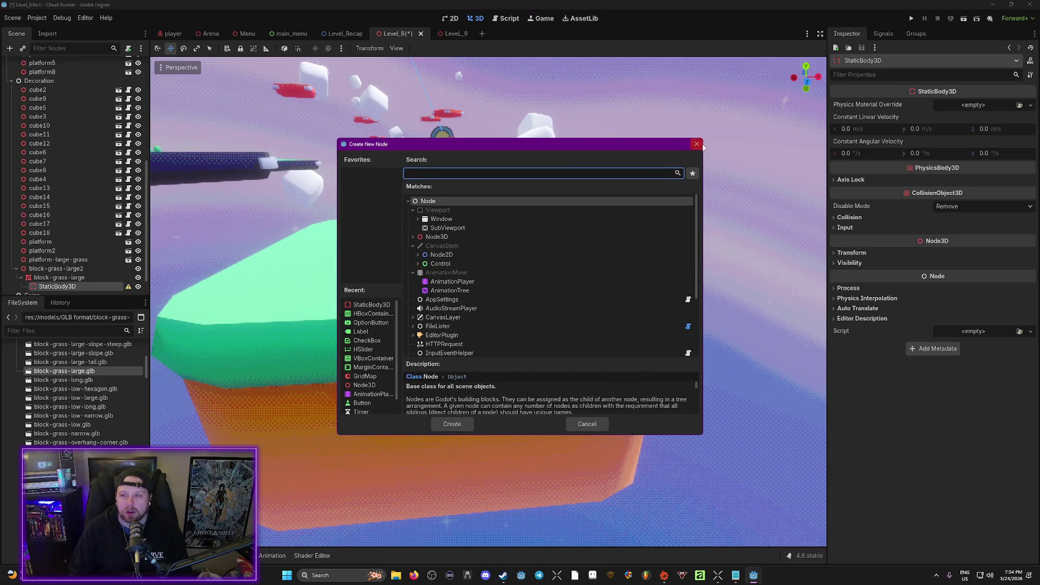
click(697, 144)
click(47, 278)
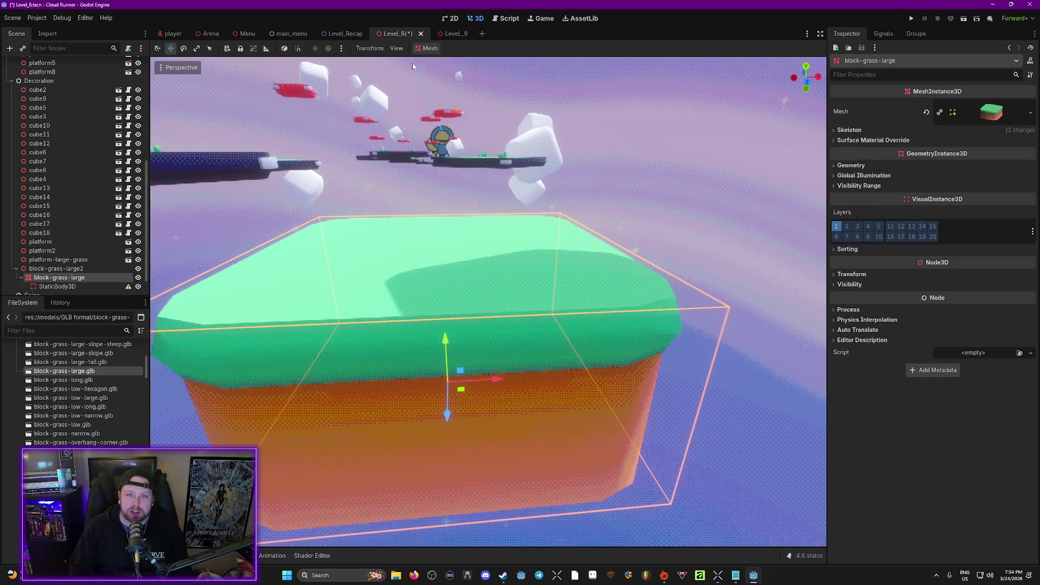
Create a simplified convex collision shape from the block-grass-large mesh.
click(428, 48)
click(453, 63)
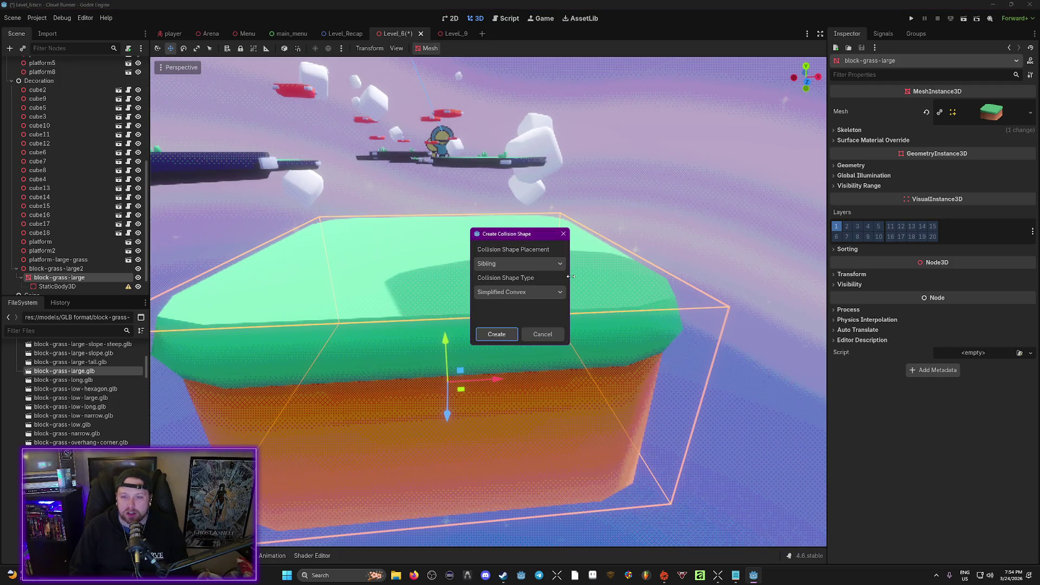
click(504, 337)
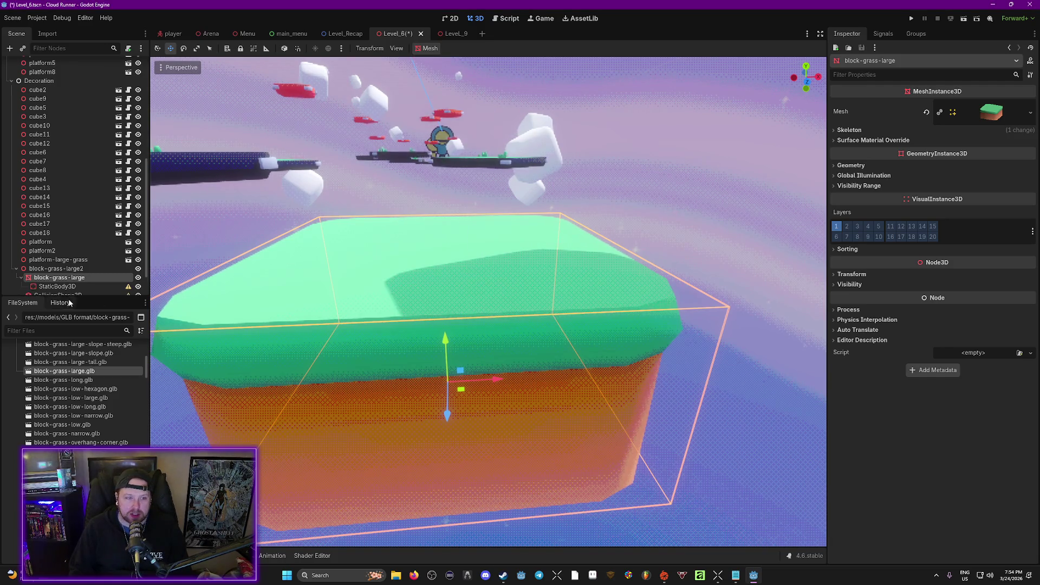
scroll(70, 243, down, 2)
click(68, 266)
Move block-grass-large2 up near the platforms, to -5.788, -6.549, -12.571.
scroll(457, 287, down, 5)
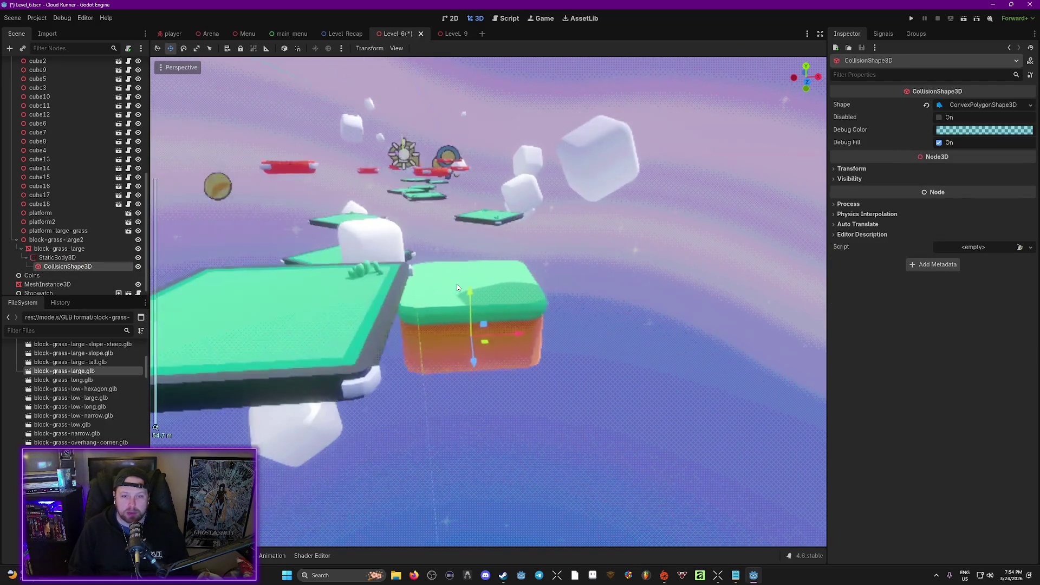
mouse_move(457, 284)
mouse_down()
mouse_move(407, 292)
mouse_move(567, 329)
mouse_up()
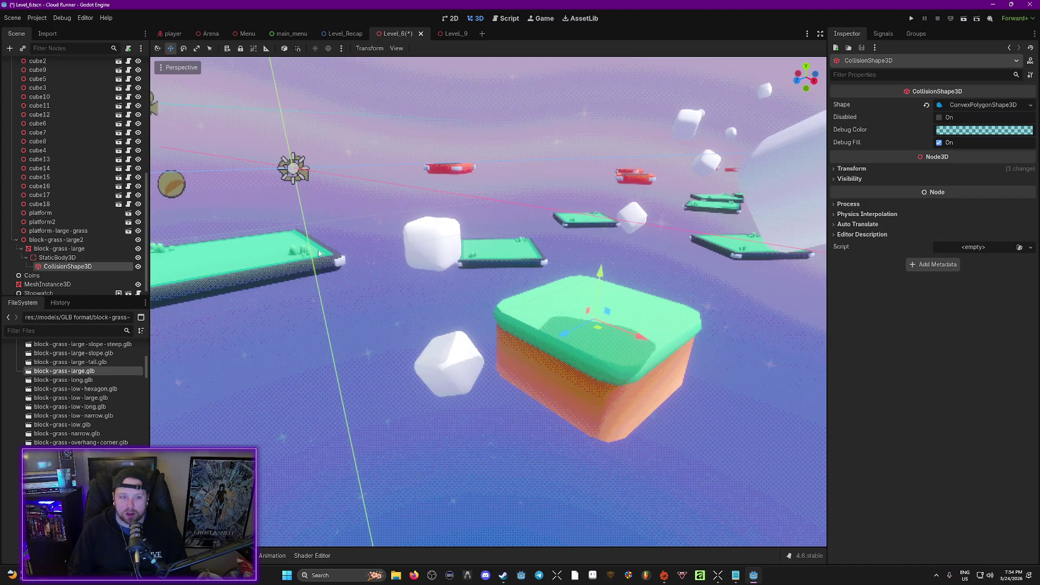
click(53, 241)
mouse_move(566, 316)
mouse_down()
mouse_move(558, 254)
mouse_move(504, 244)
mouse_up()
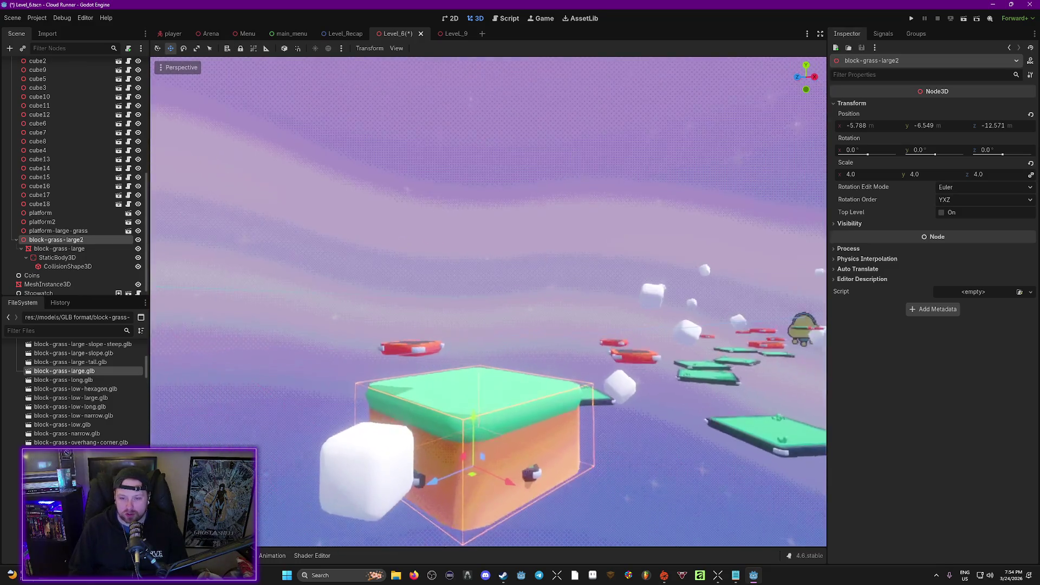
Save Level_6, playtest it with F5, then quit from the pause menu back to the editor.
key(ctrl+s)
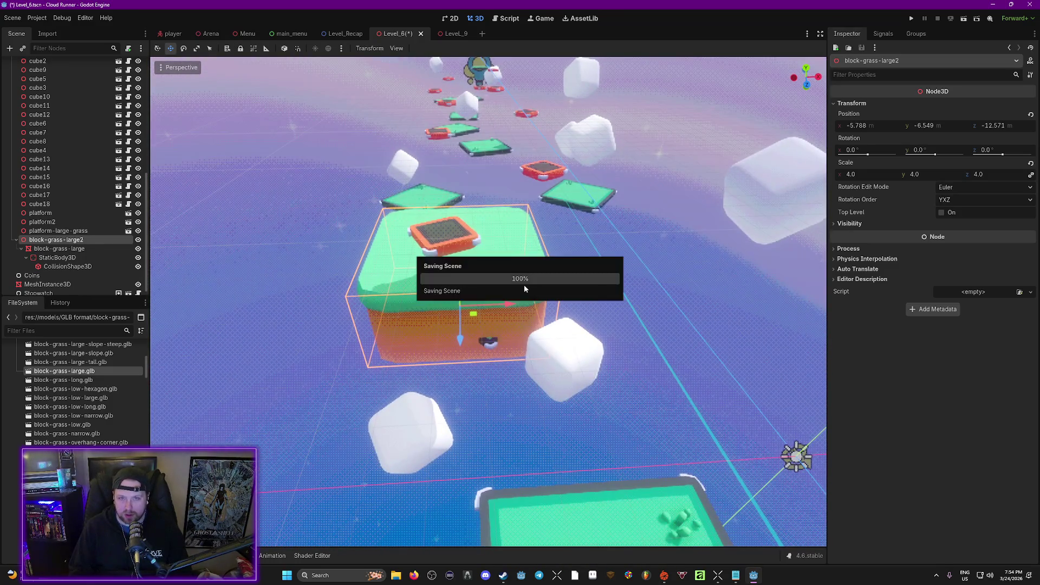
key(F5)
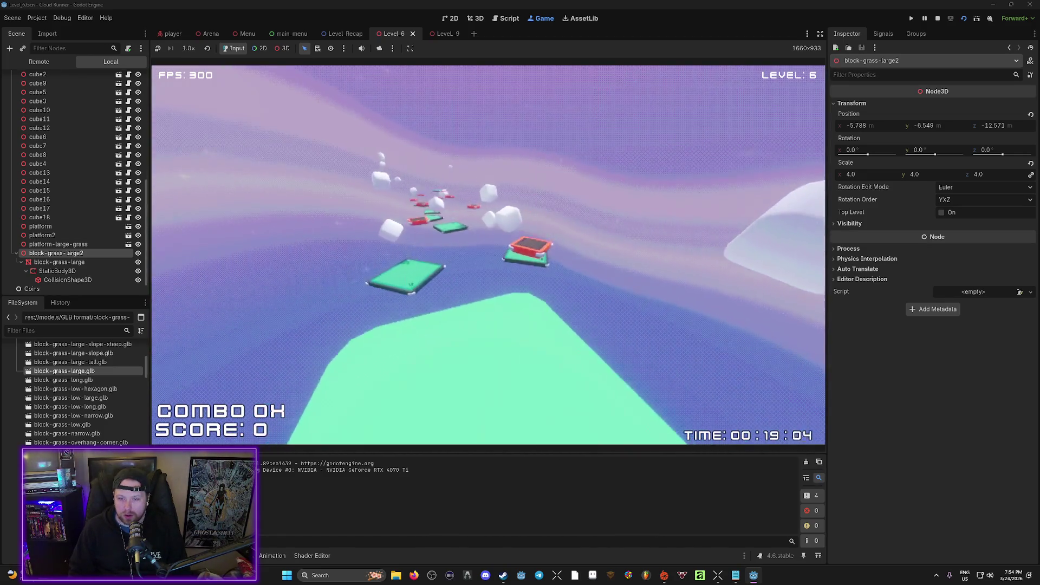
key(Escape)
click(499, 277)
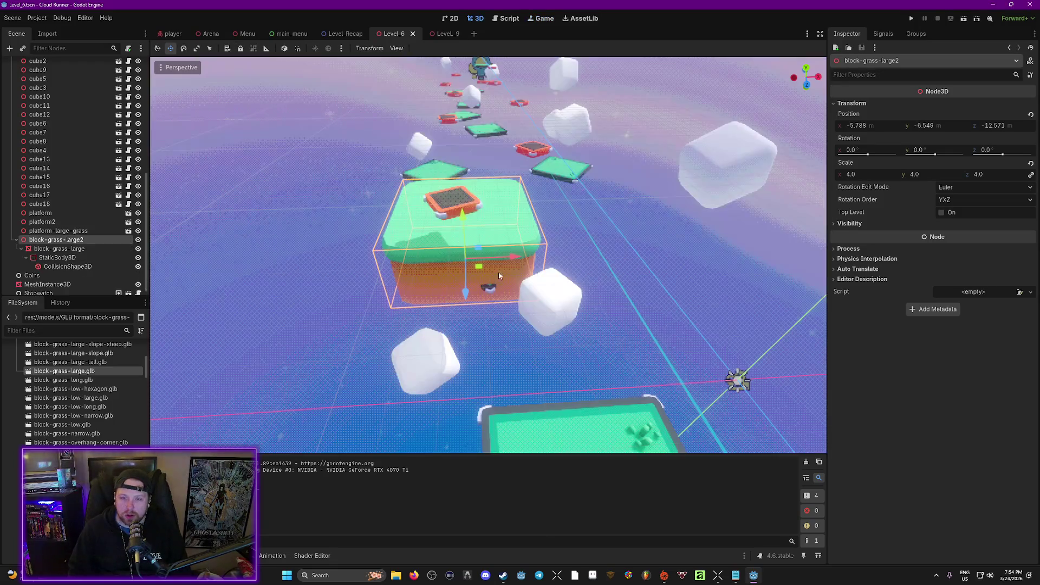
scroll(502, 240, down, 3)
Delete block-grass-large2 and its children, then save Level_6.
key(Delete)
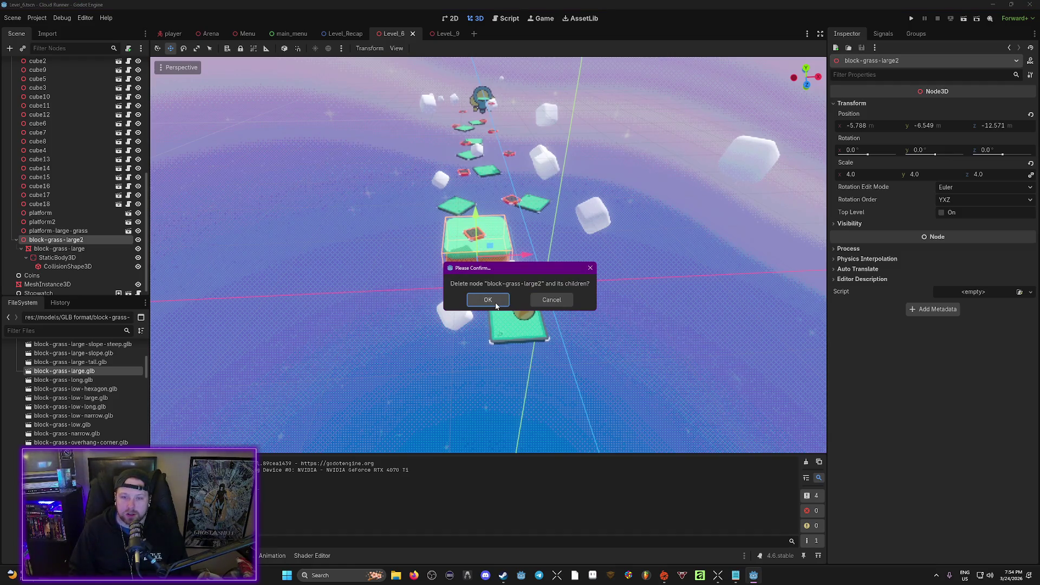
click(495, 306)
key(ctrl+s)
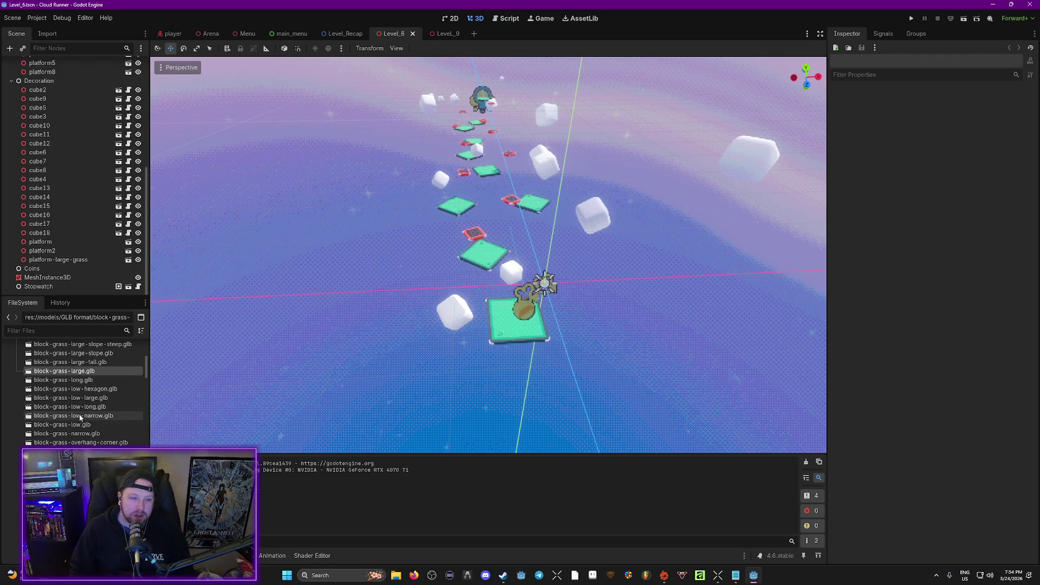
scroll(81, 401, down, 5)
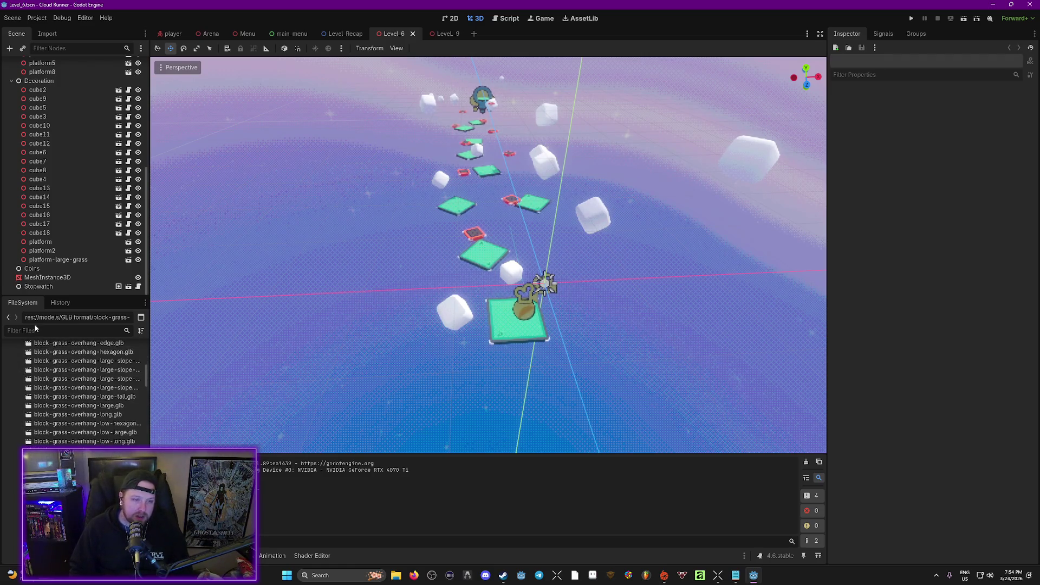
Filter the FileSystem by 'level' and open Level_7.tscn.
text(level)
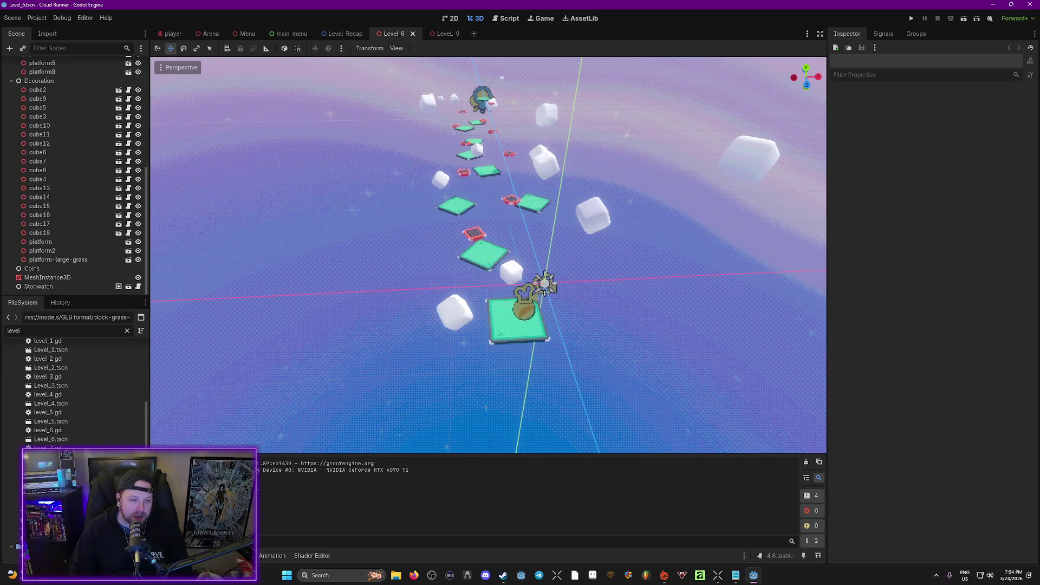
double_click(51, 457)
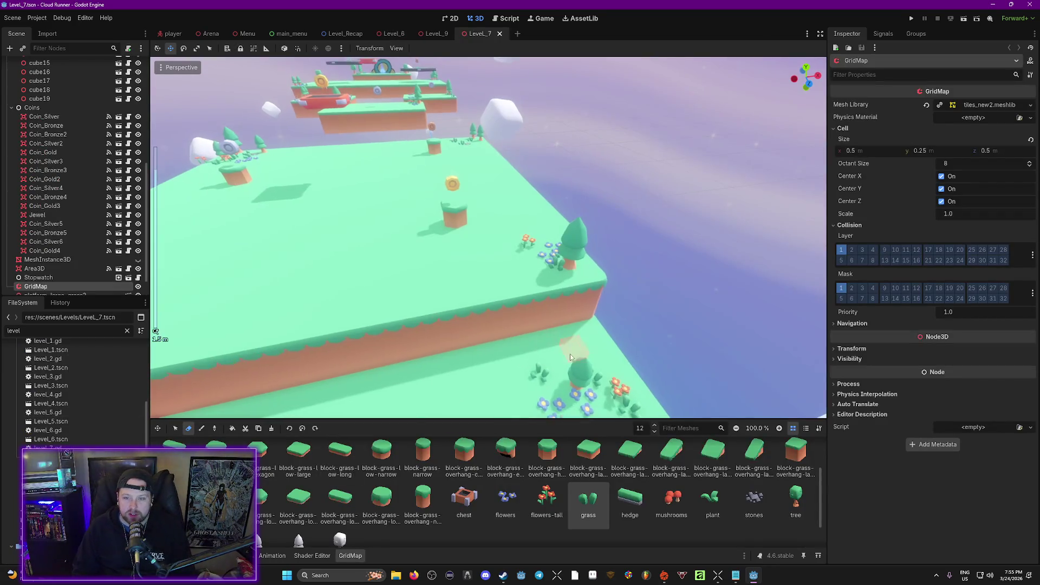
scroll(613, 318, up, 3)
Delete Level_7's GridMap node and its tiles, keeping the grass platforms and coins.
scroll(615, 332, down, 10)
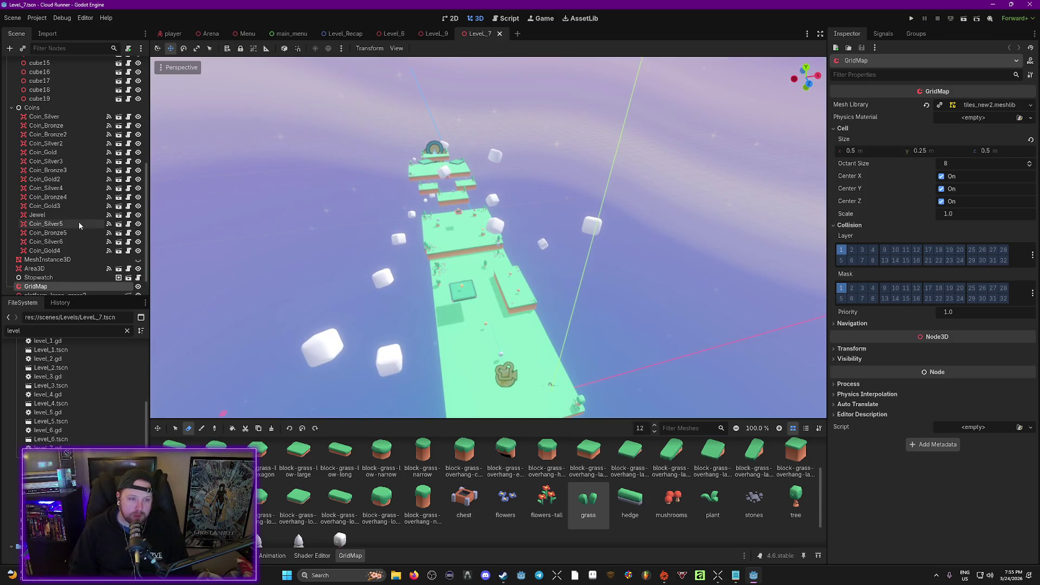
scroll(79, 225, down, 2)
right_click(61, 262)
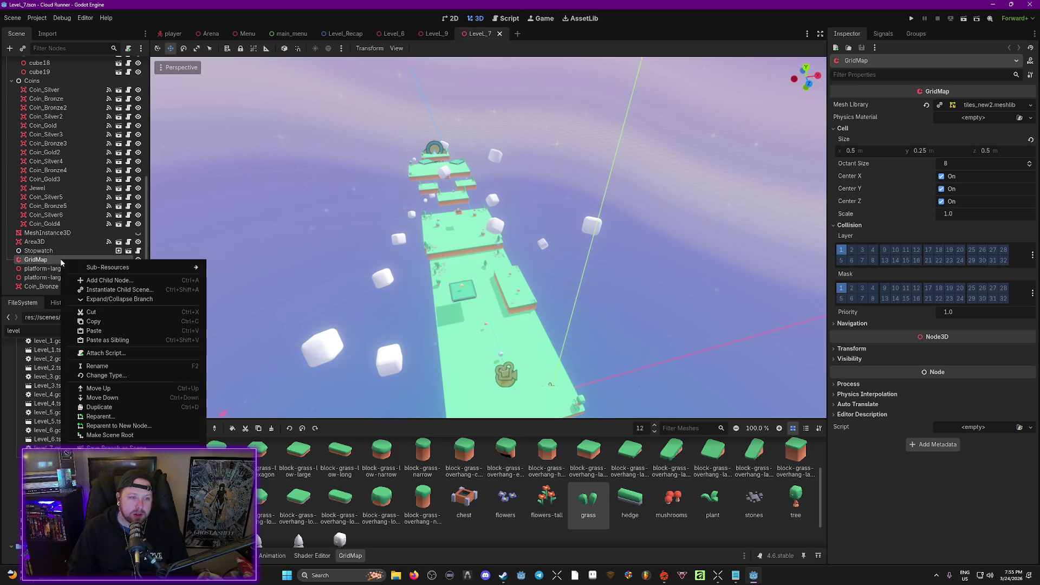
key(Delete)
key(Return)
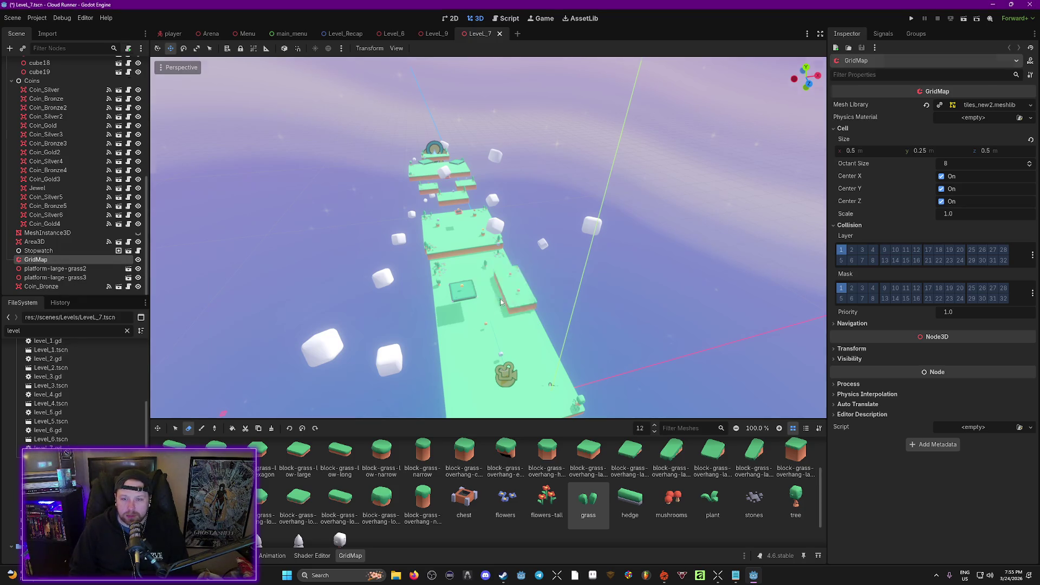
mouse_move(553, 379)
mouse_down()
mouse_move(553, 444)
mouse_move(573, 415)
mouse_up()
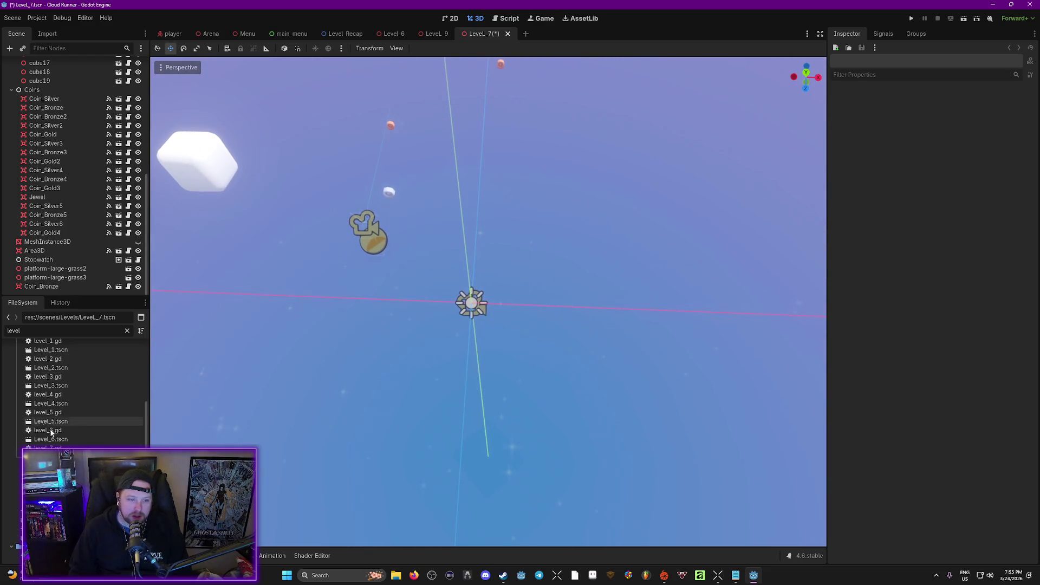
scroll(52, 432, up, 3)
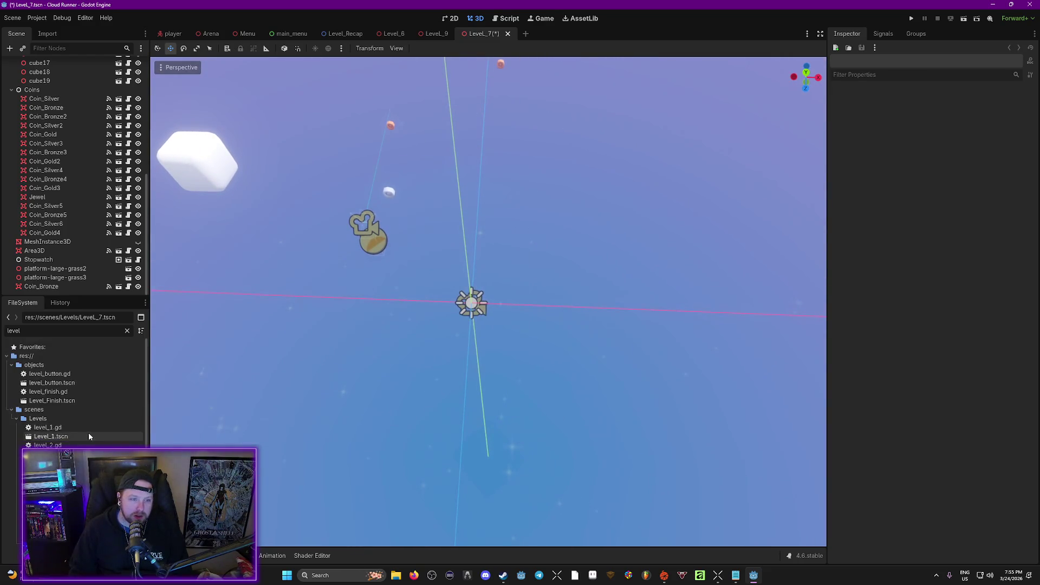
Clear the file filter and place block-grass-large.glb into Level_7, lowering it.
click(15, 419)
key(BackSpace)
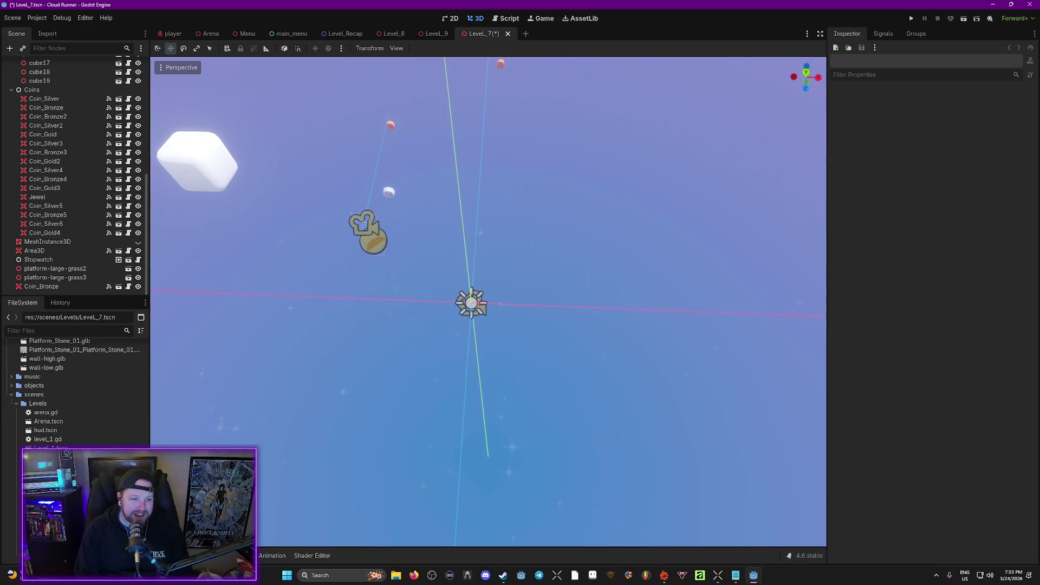
scroll(75, 390, up, 10)
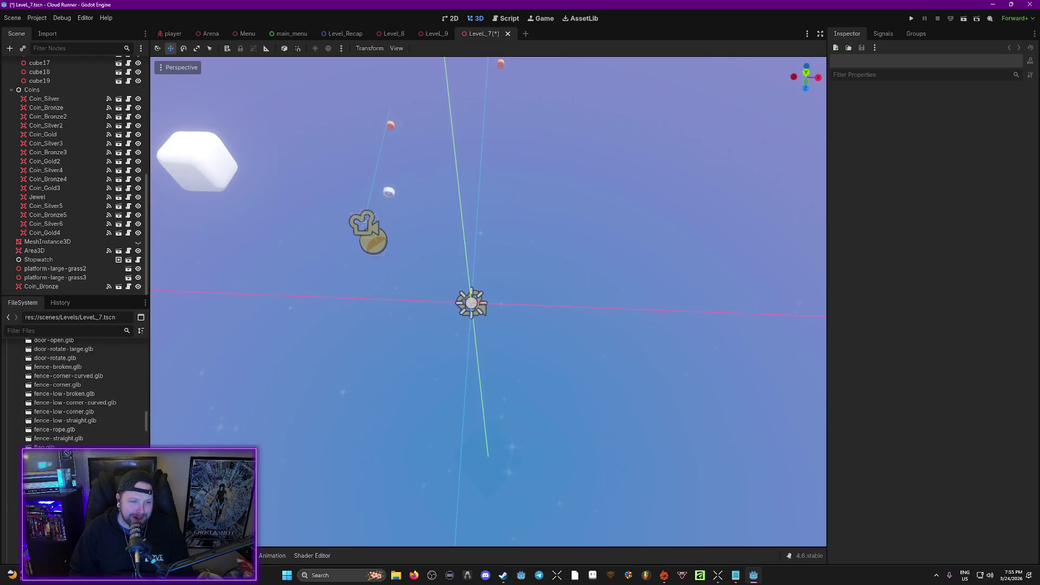
scroll(76, 390, up, 4)
scroll(76, 390, up, 10)
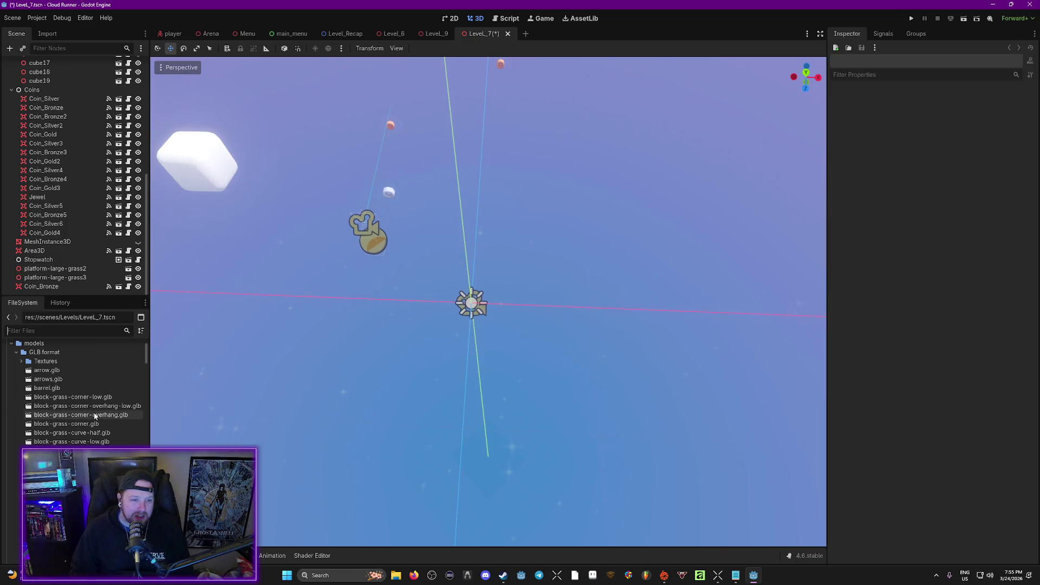
scroll(83, 390, down, 1)
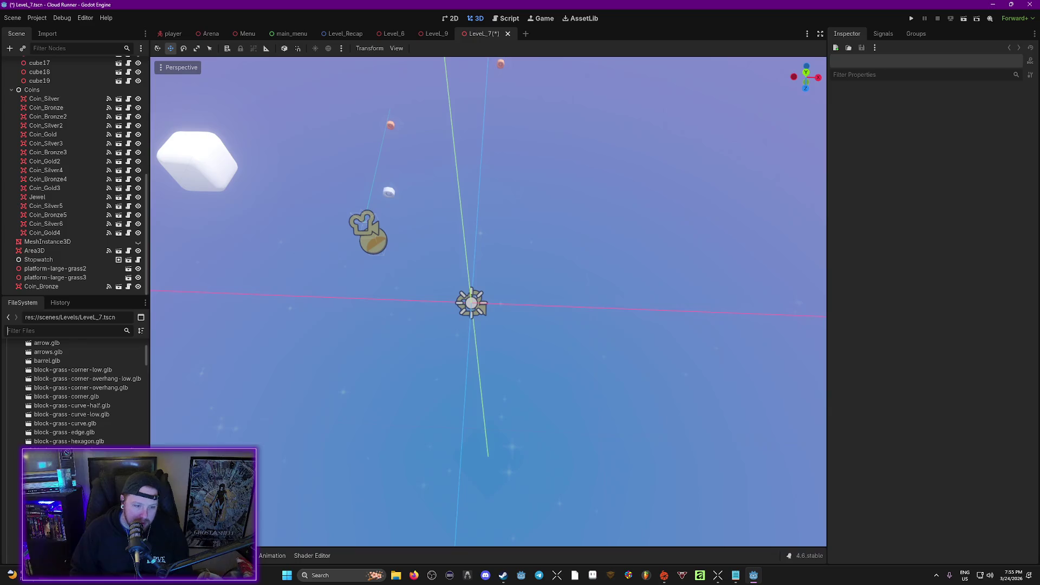
mouse_move(71, 450)
mouse_down()
mouse_move(476, 348)
mouse_move(464, 310)
mouse_up()
scroll(428, 293, up, 6)
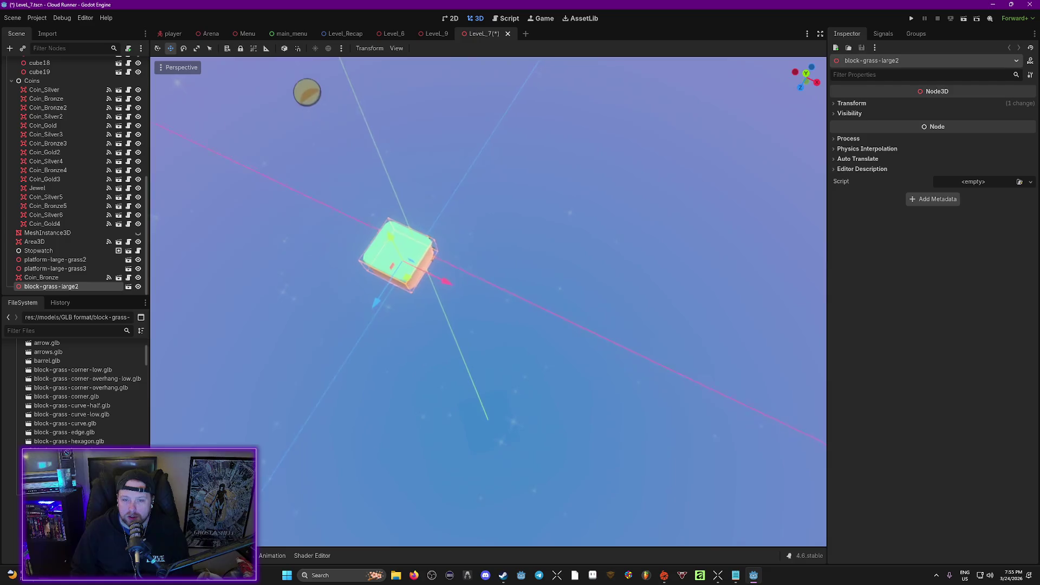
scroll(574, 352, down, 3)
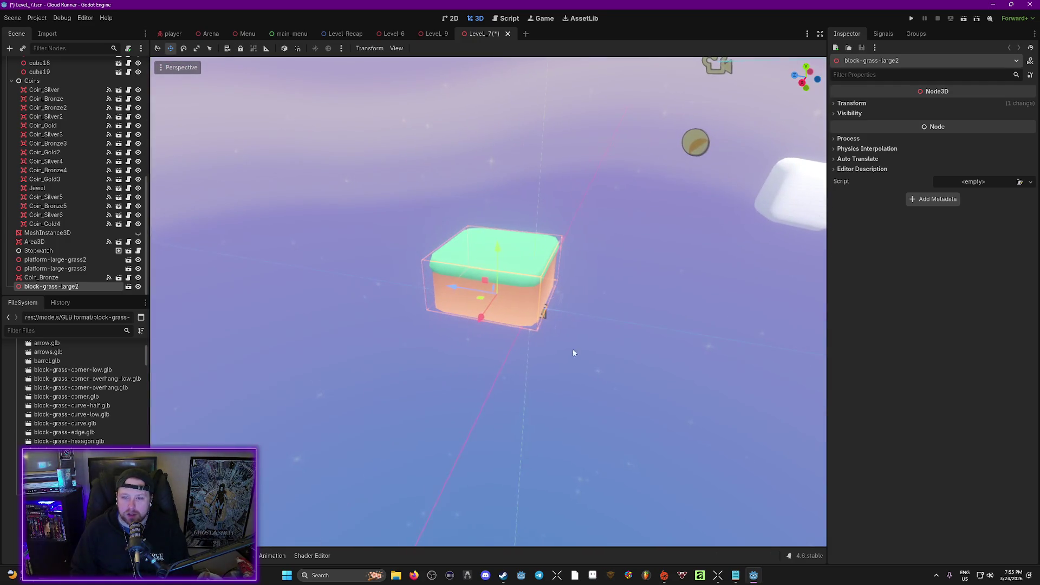
mouse_move(503, 251)
mouse_down()
mouse_move(502, 382)
mouse_move(823, 361)
mouse_up()
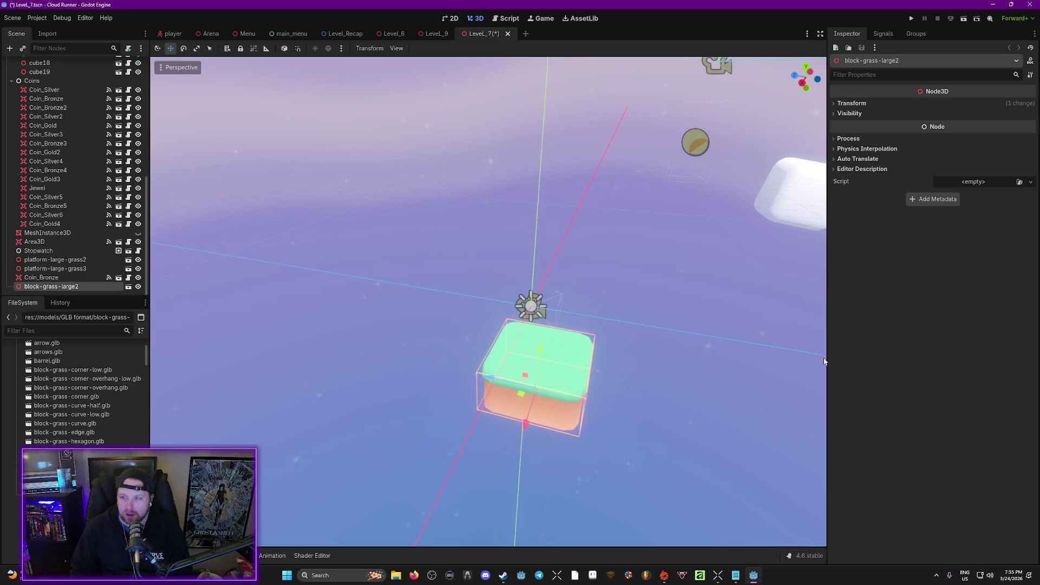
Scale the grass block to 4 and slide it along X to -6.94, -2.227, -3.398.
click(834, 104)
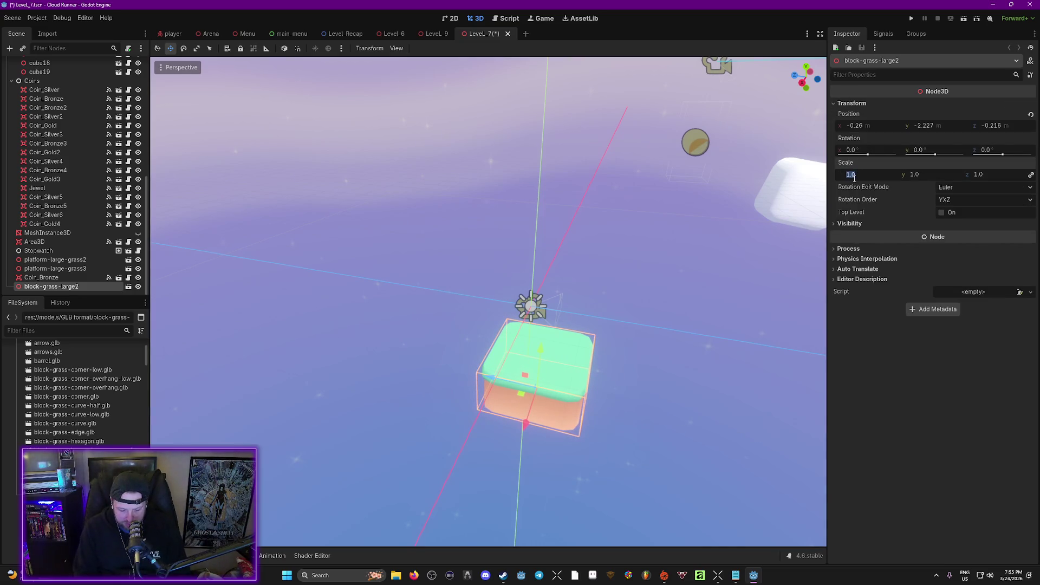
text(4)
key(Return)
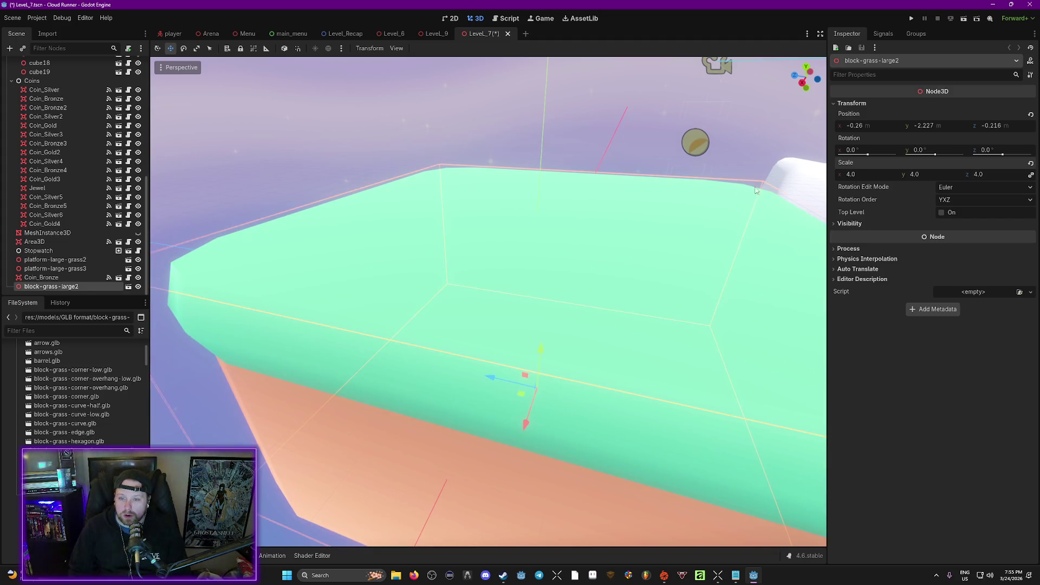
scroll(757, 191, down, 5)
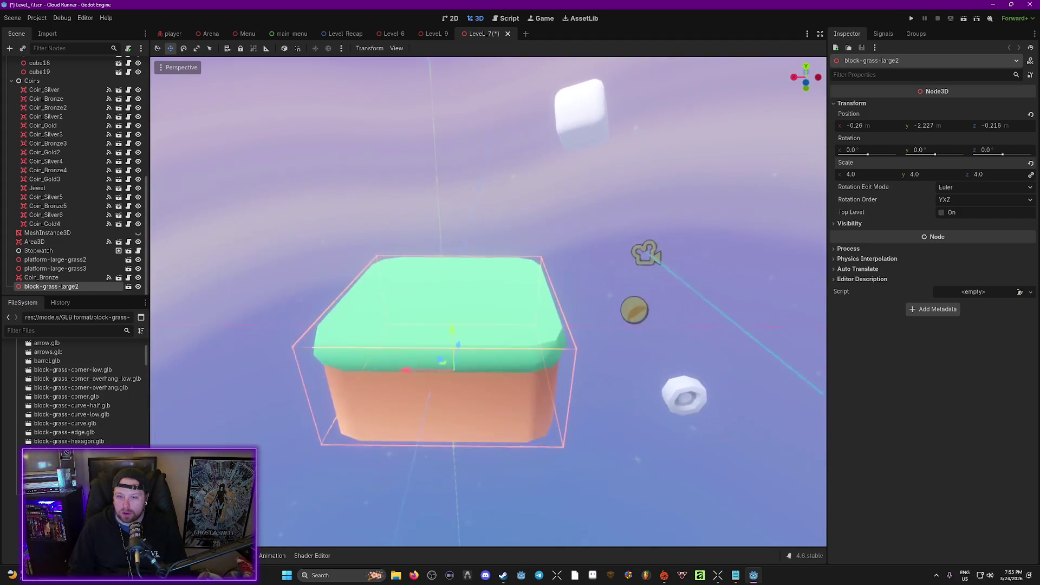
mouse_move(420, 346)
mouse_down()
mouse_move(562, 363)
mouse_move(562, 352)
mouse_move(566, 376)
mouse_up()
scroll(564, 360, up, 5)
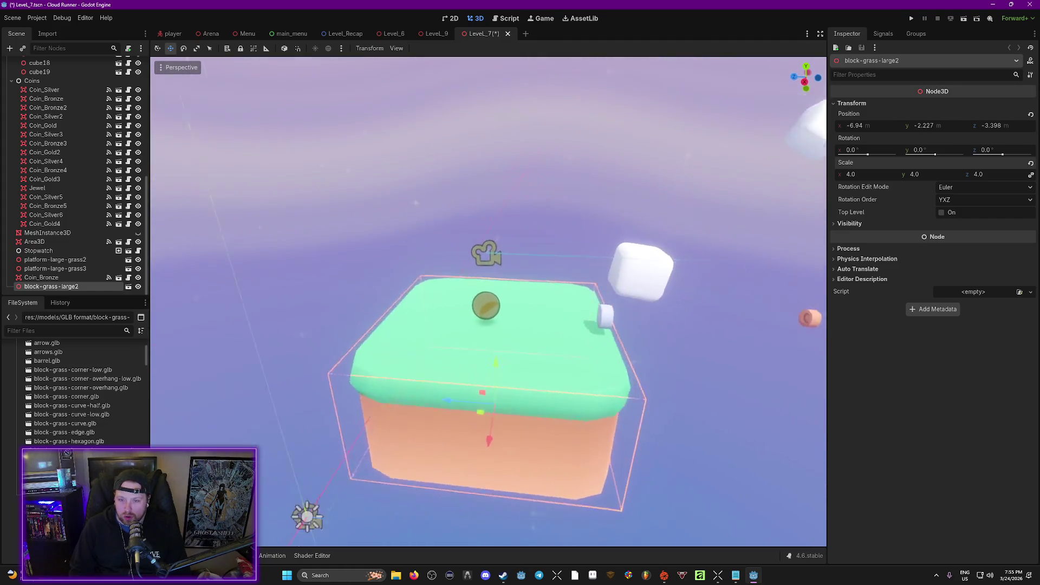
Lower the grass block slightly and move it, platform and platform2 under the Level node.
drag(547, 378, 547, 394)
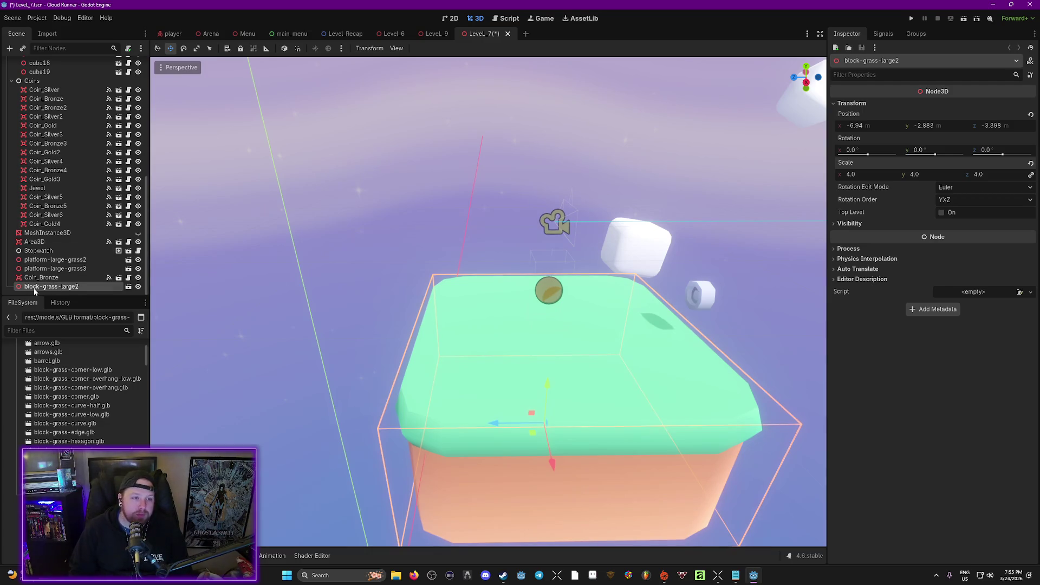
mouse_move(34, 292)
mouse_down()
mouse_move(44, 90)
mouse_move(70, 103)
mouse_up()
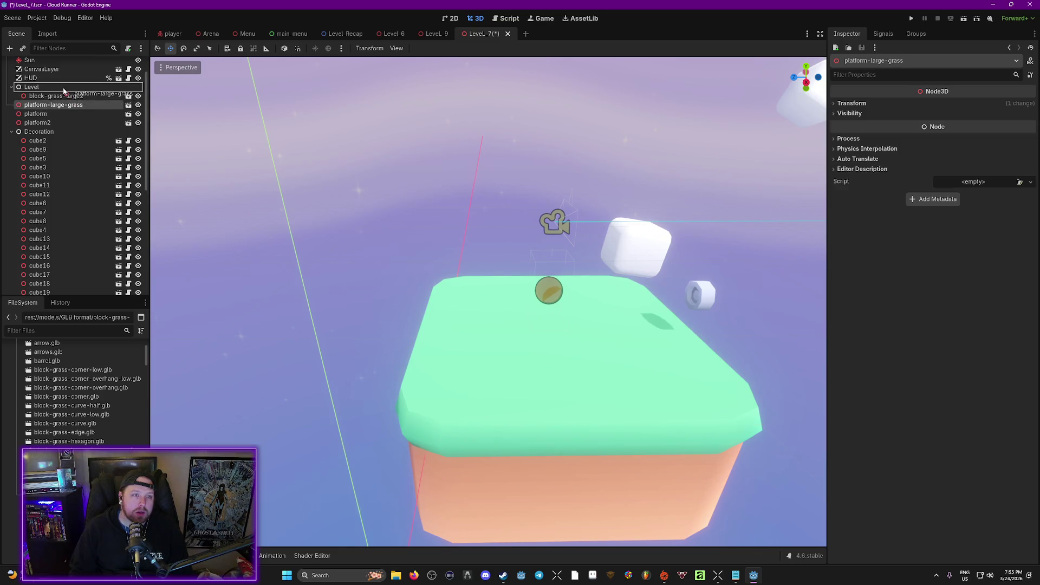
click(45, 123)
shift+click(45, 115)
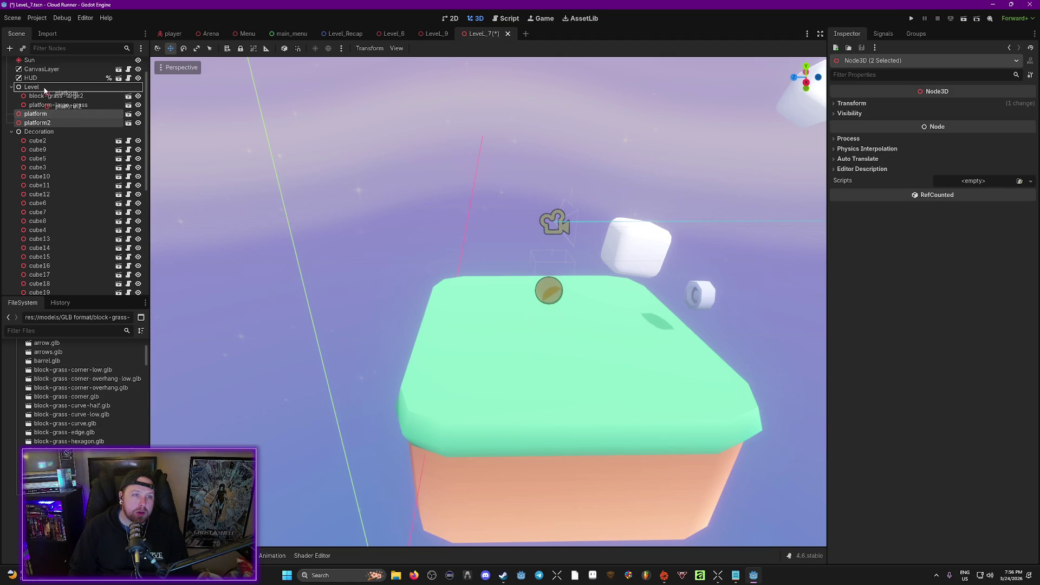
drag(45, 91, 45, 92)
Enable Editable Children on block-grass-large2 and create a collision shape from its inner mesh.
right_click(54, 96)
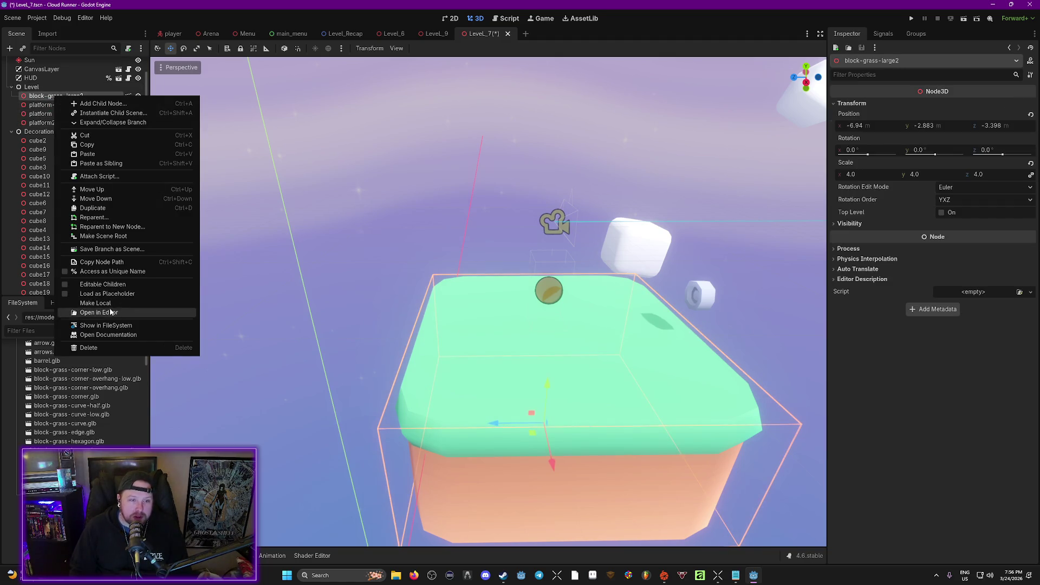
click(96, 303)
click(44, 104)
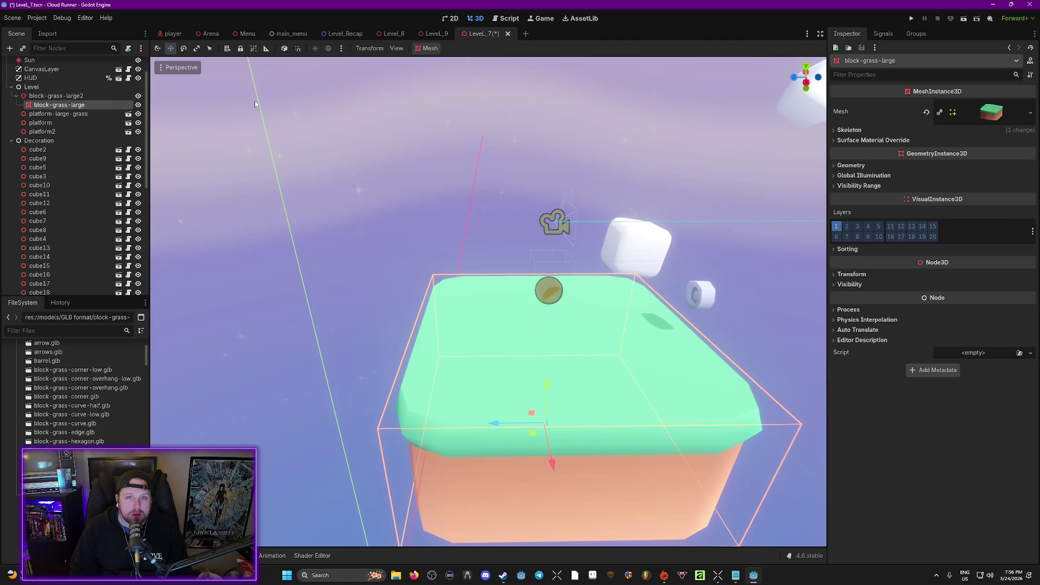
click(430, 48)
click(446, 63)
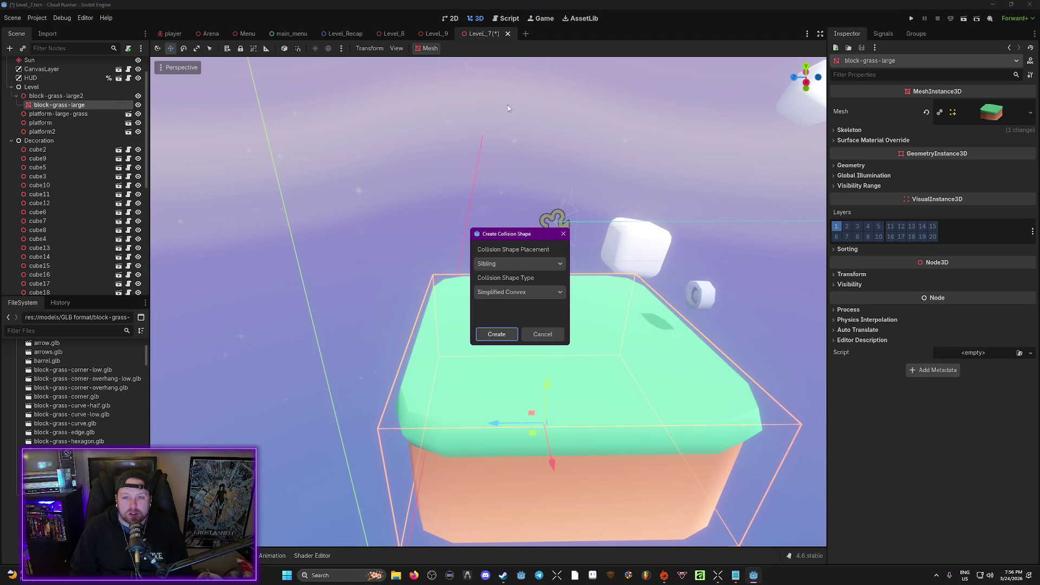
click(507, 334)
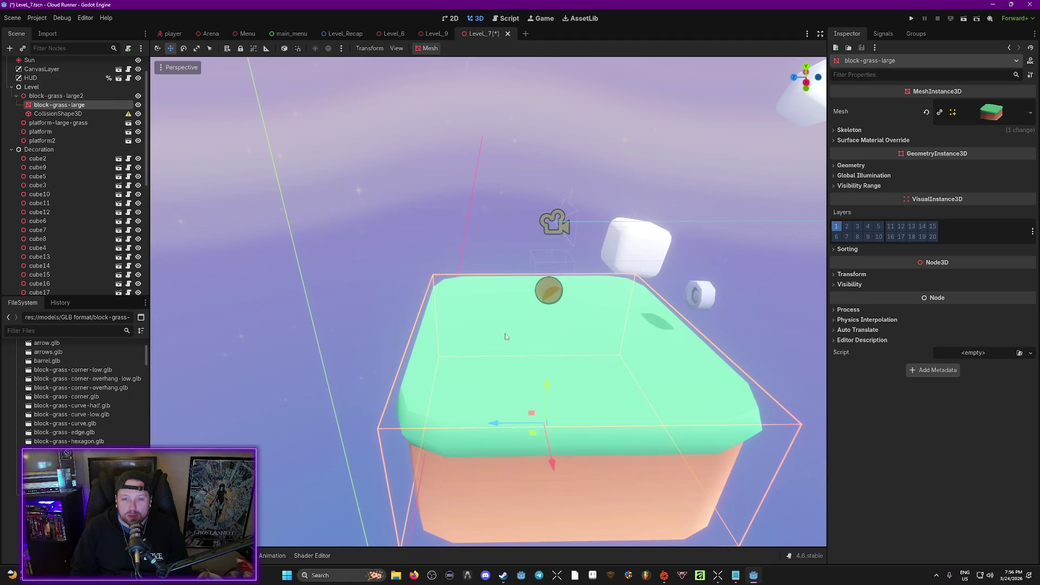
Add a StaticBody3D to the grass block and move the CollisionShape3D into it.
right_click(30, 97)
click(54, 105)
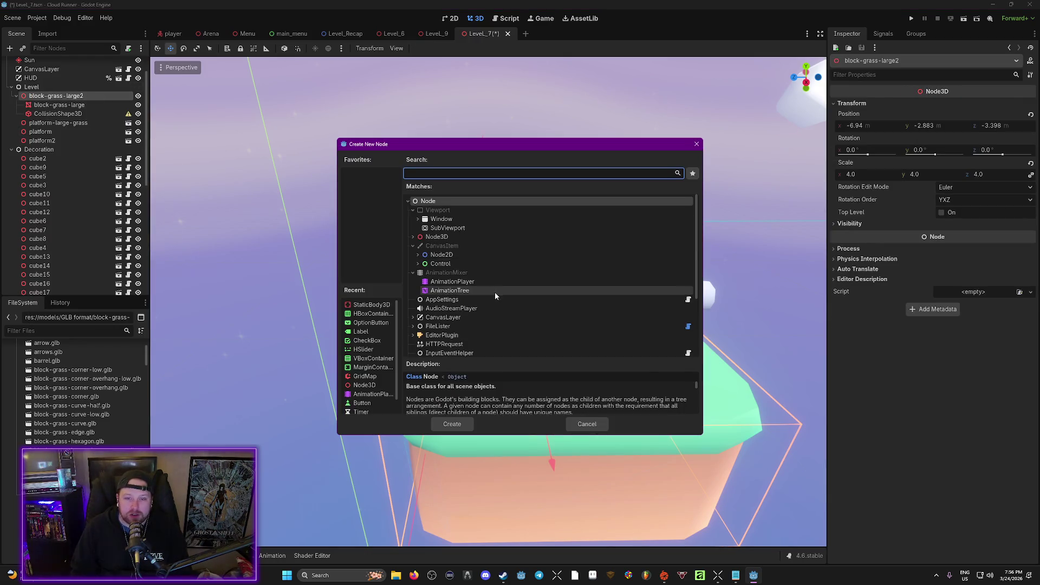
text(sta)
double_click(488, 314)
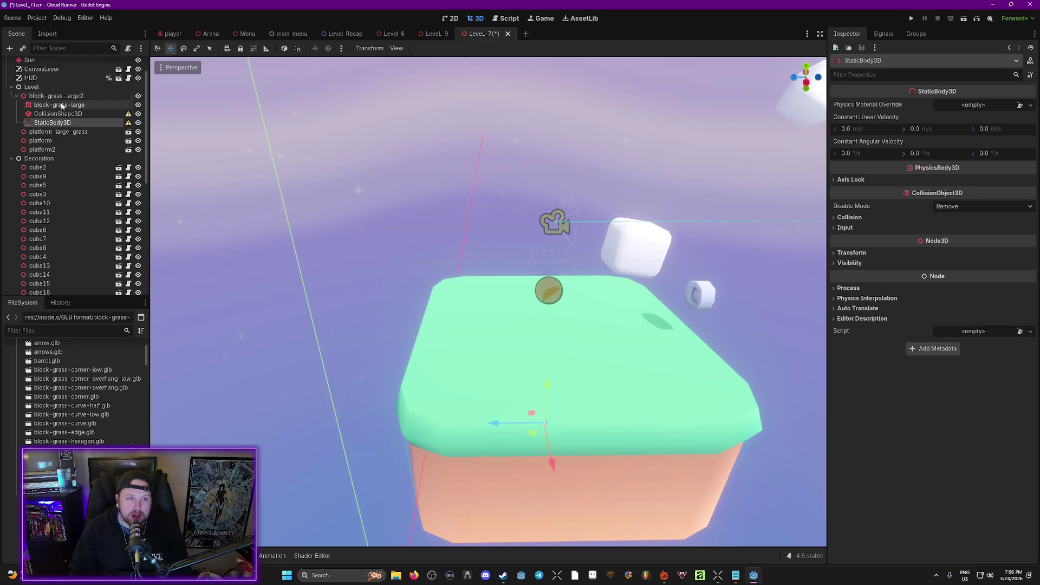
drag(58, 124, 63, 108)
key(ctrl+s)
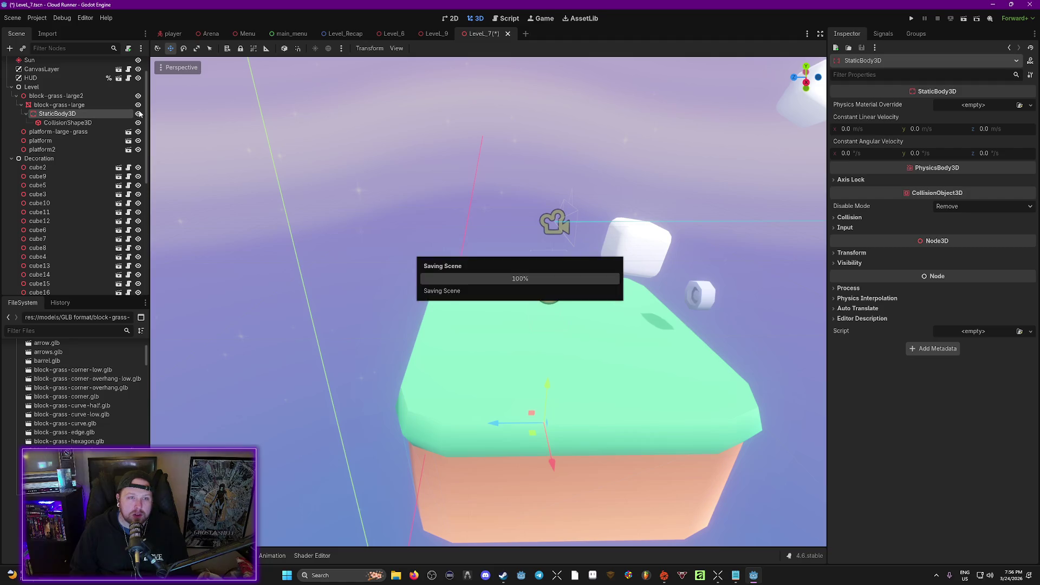
scroll(488, 303, down, 5)
scroll(563, 325, up, 5)
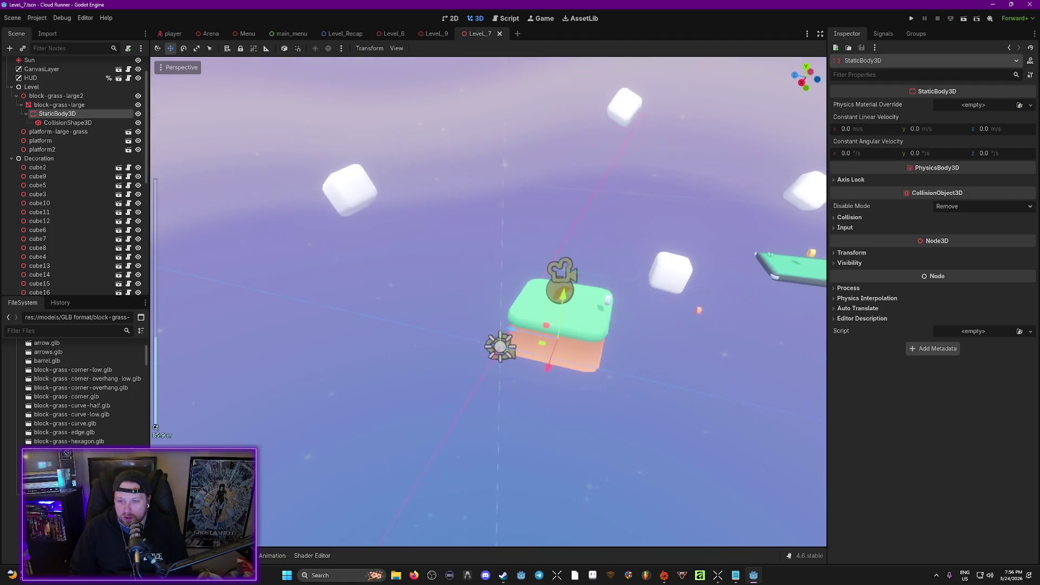
scroll(487, 304, down, 3)
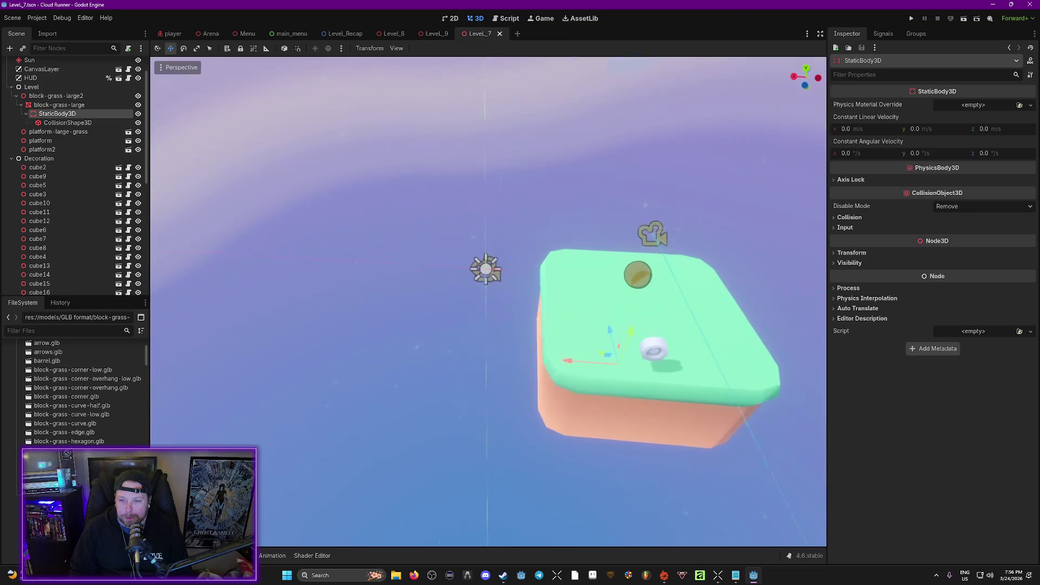
scroll(614, 361, down, 2)
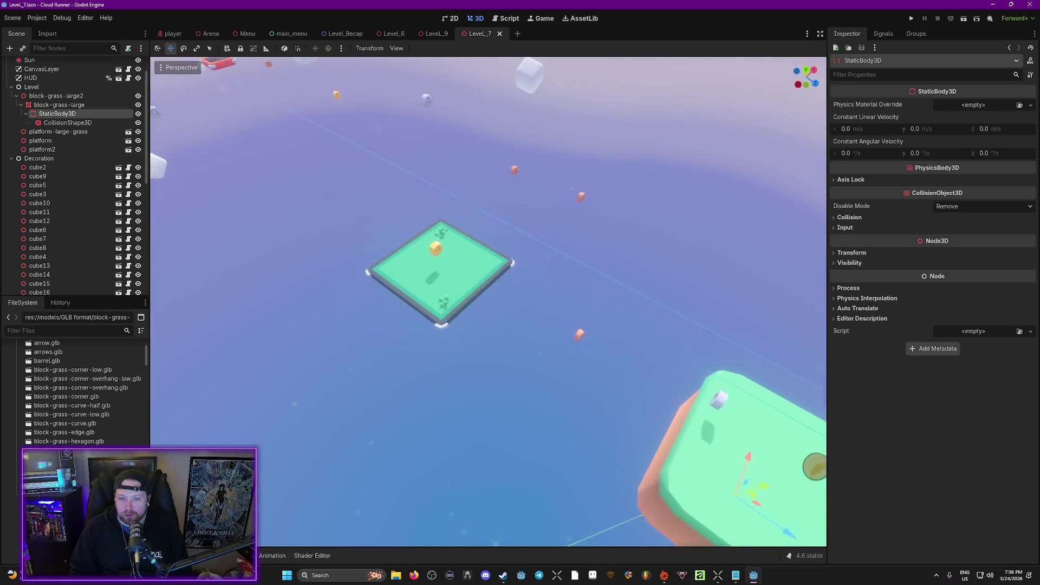
scroll(623, 366, down, 3)
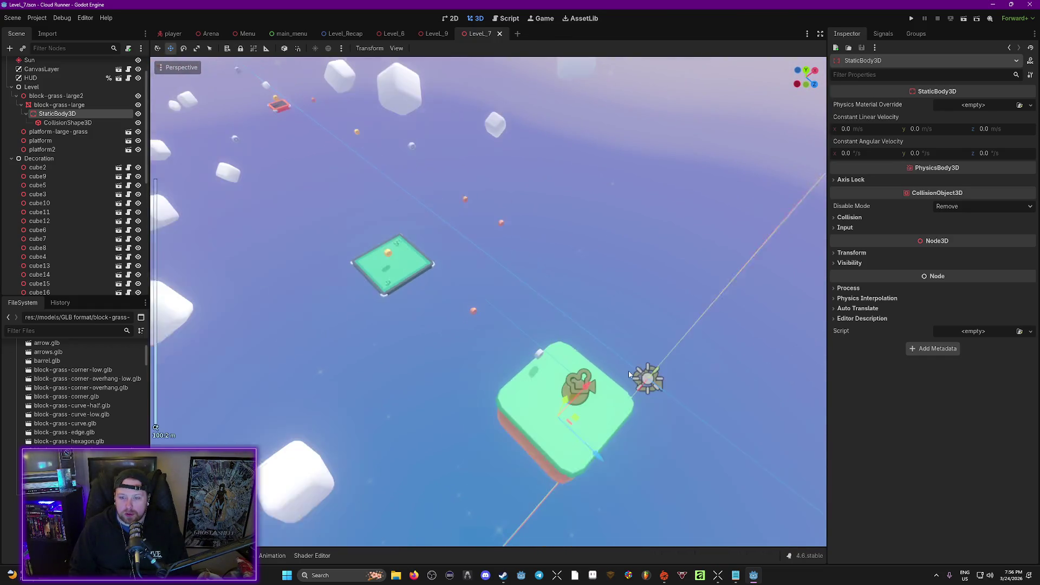
scroll(625, 365, up, 3)
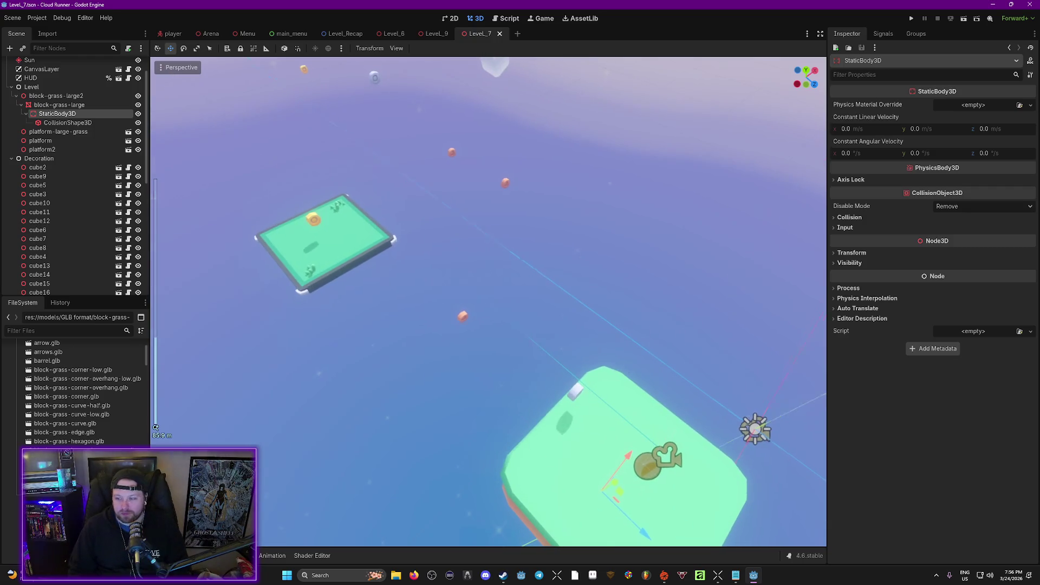
key(w)
key(w)
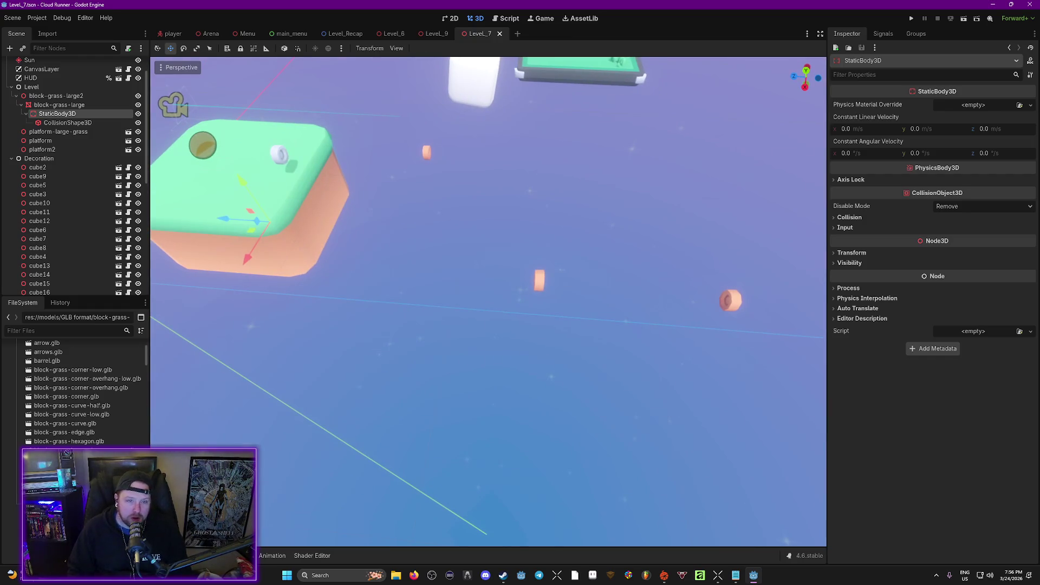
Place block-grass-long.glb under Level and set its scale to 4, 4, 4.
mouse_move(528, 387)
mouse_down()
mouse_move(591, 320)
mouse_move(617, 322)
mouse_move(607, 321)
mouse_up()
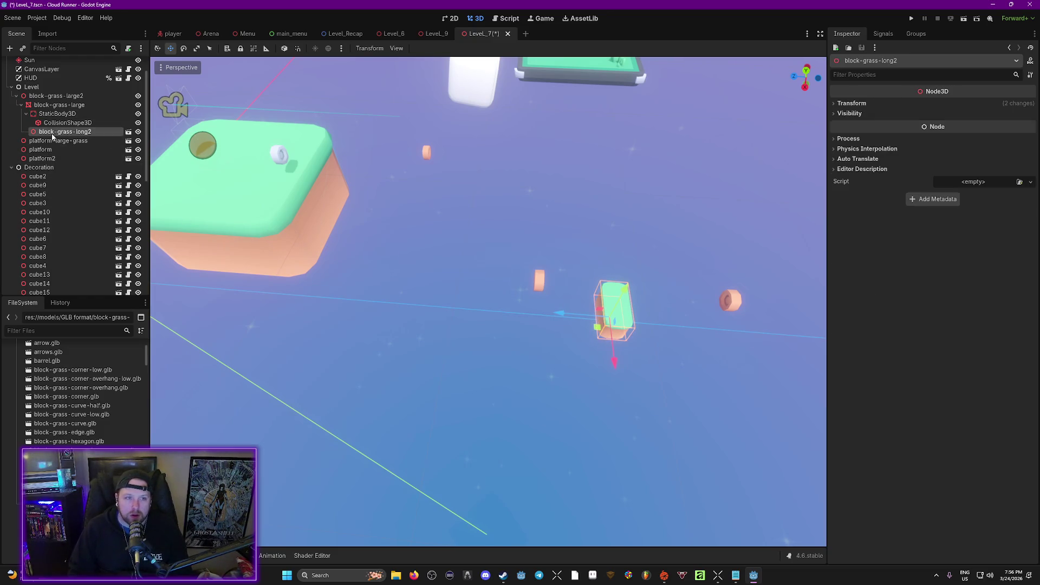
drag(43, 95, 46, 96)
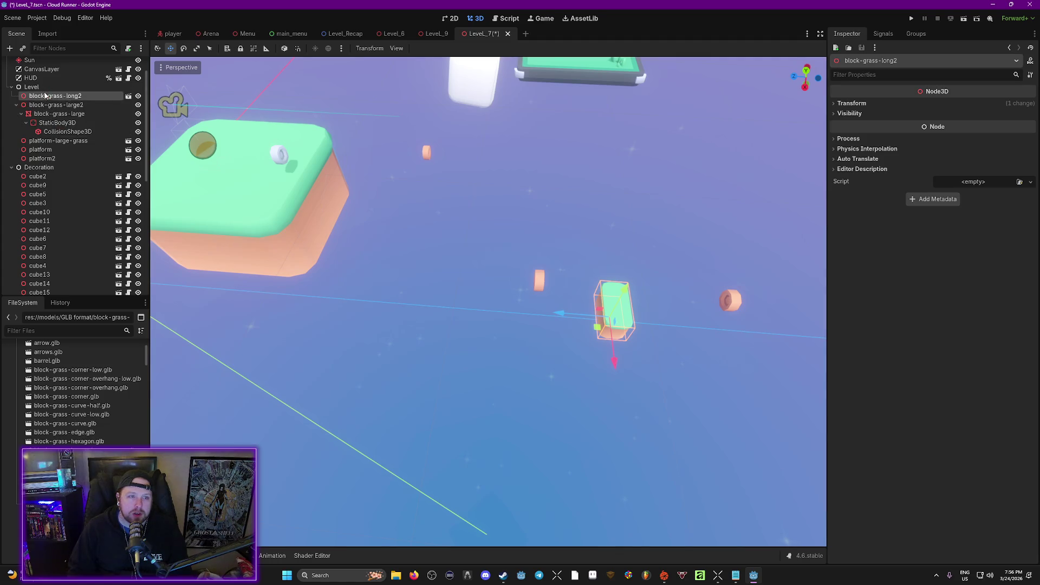
click(833, 104)
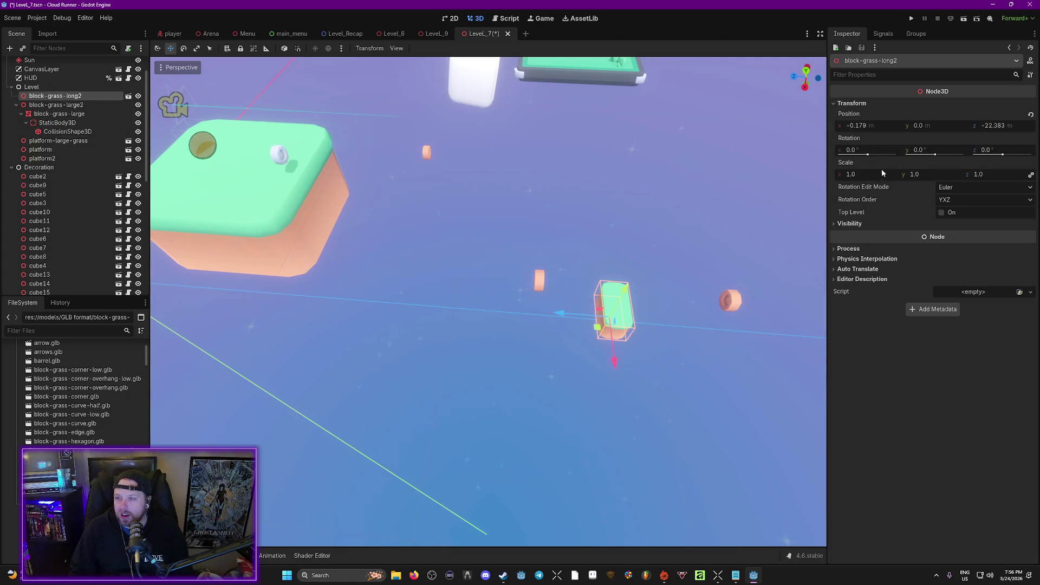
click(854, 175)
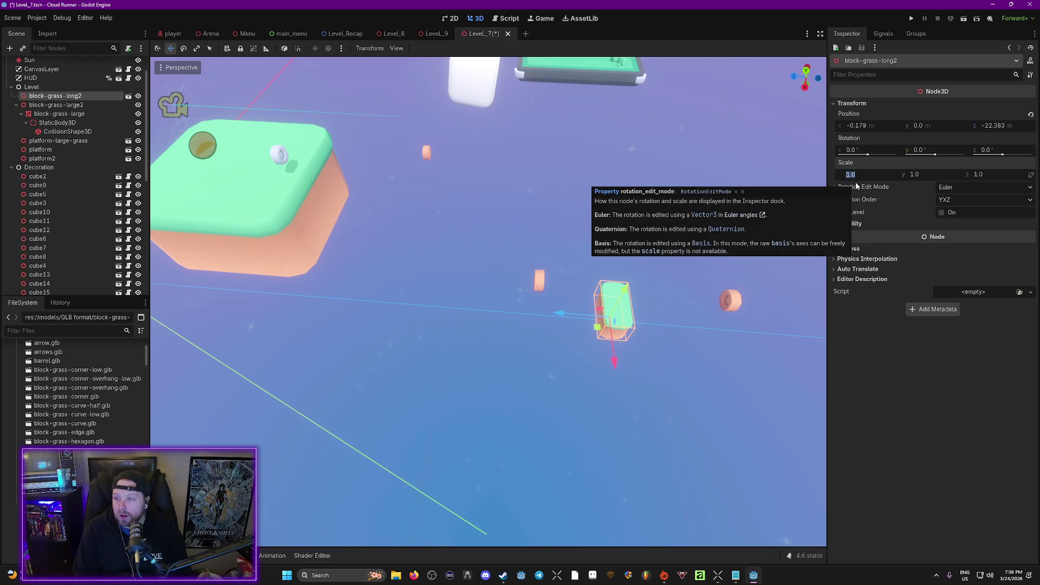
text(4)
key(Return)
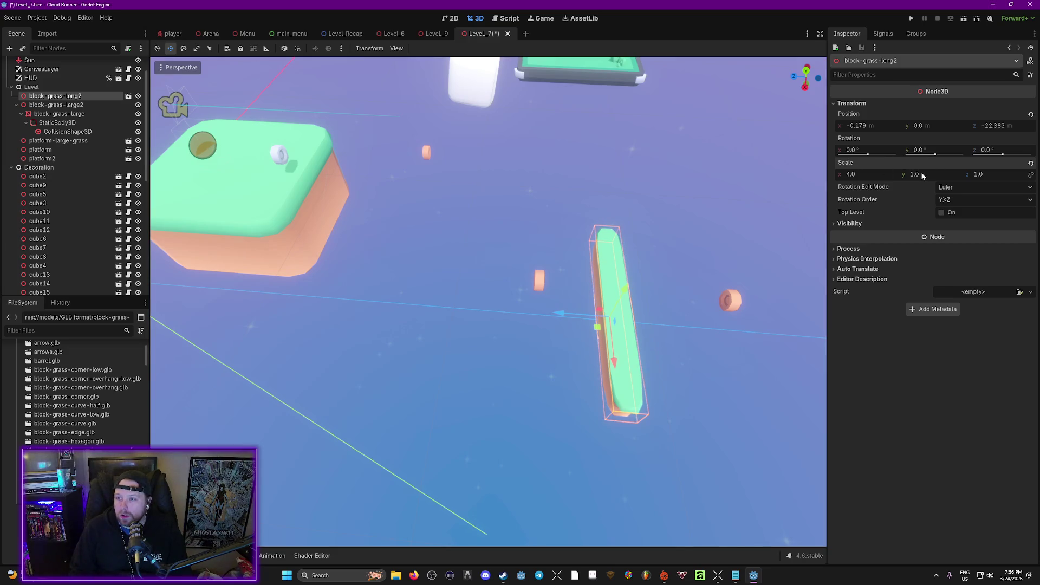
click(1030, 164)
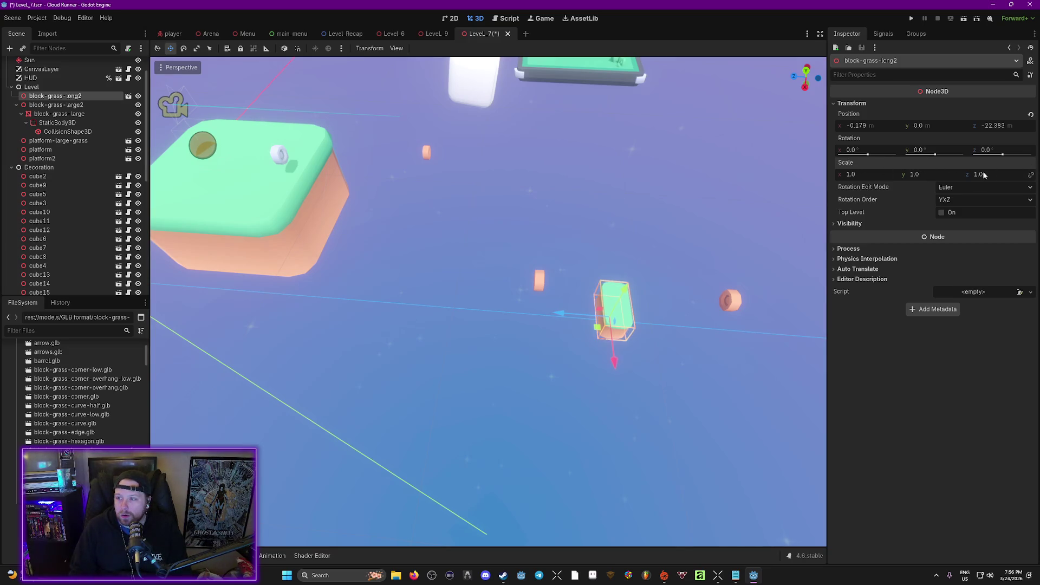
text(4)
key(Return)
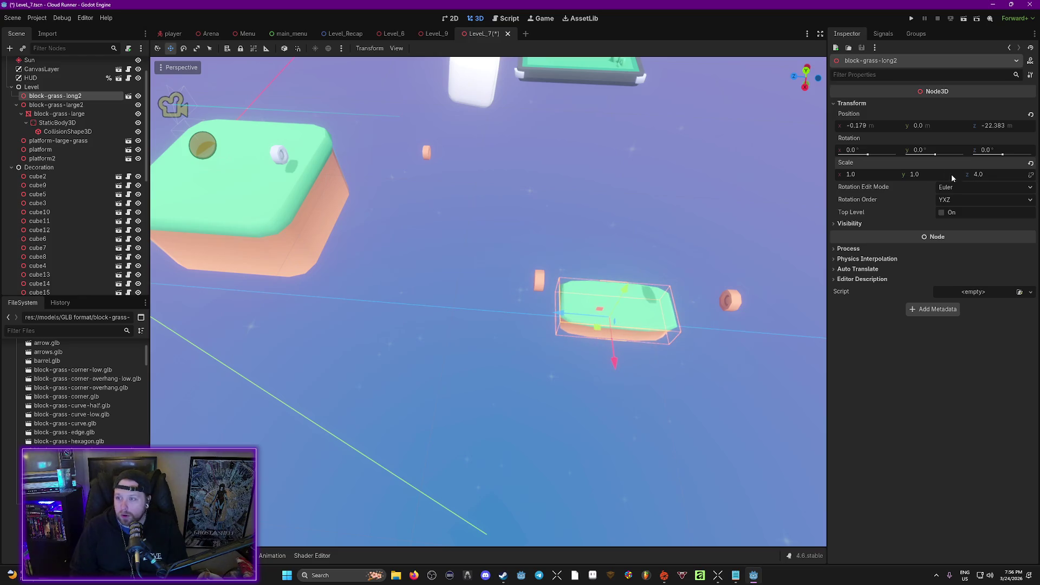
text(4)
key(Return)
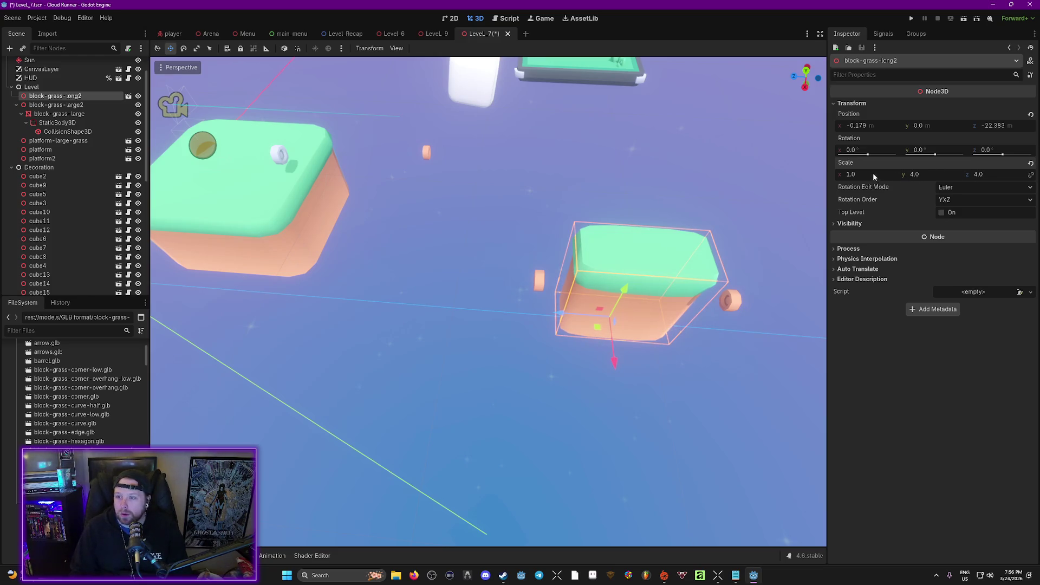
text(4)
key(Return)
Rotate the long block -90° on Y and move it to 0.958, -2.085, -22.295.
drag(812, 217, 542, 271)
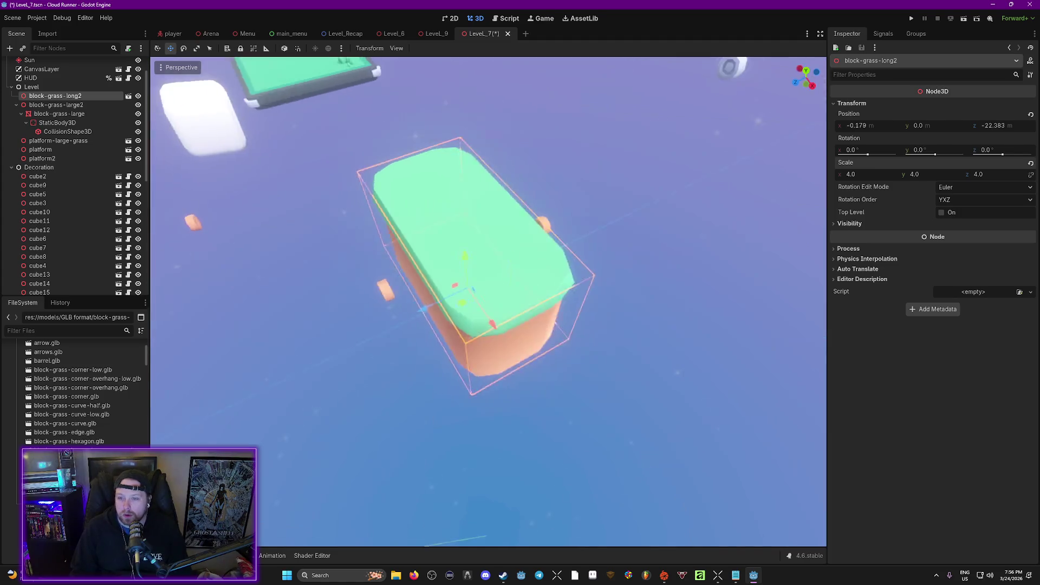
scroll(488, 298, down, 5)
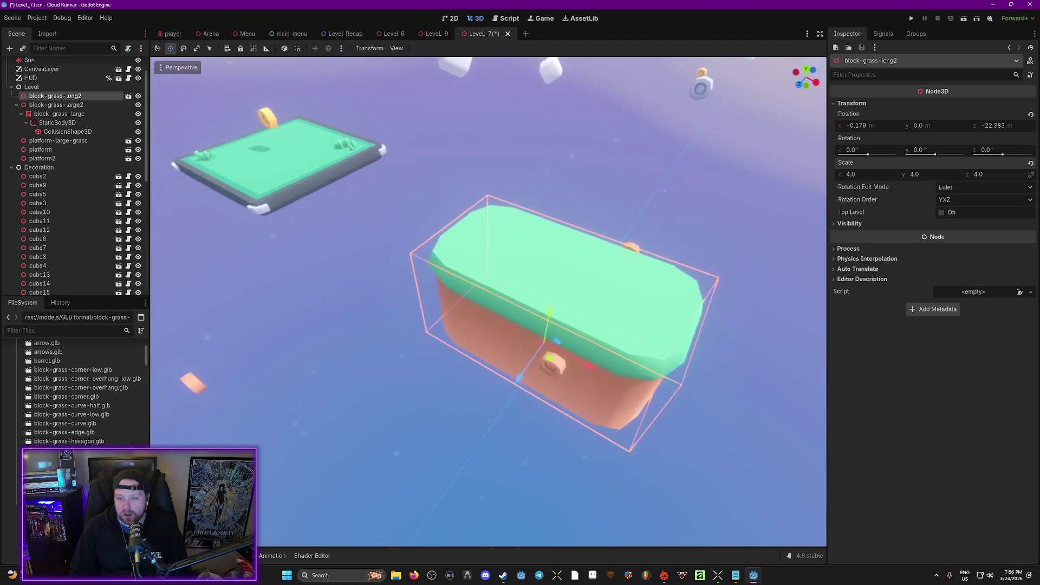
drag(930, 159, 929, 157)
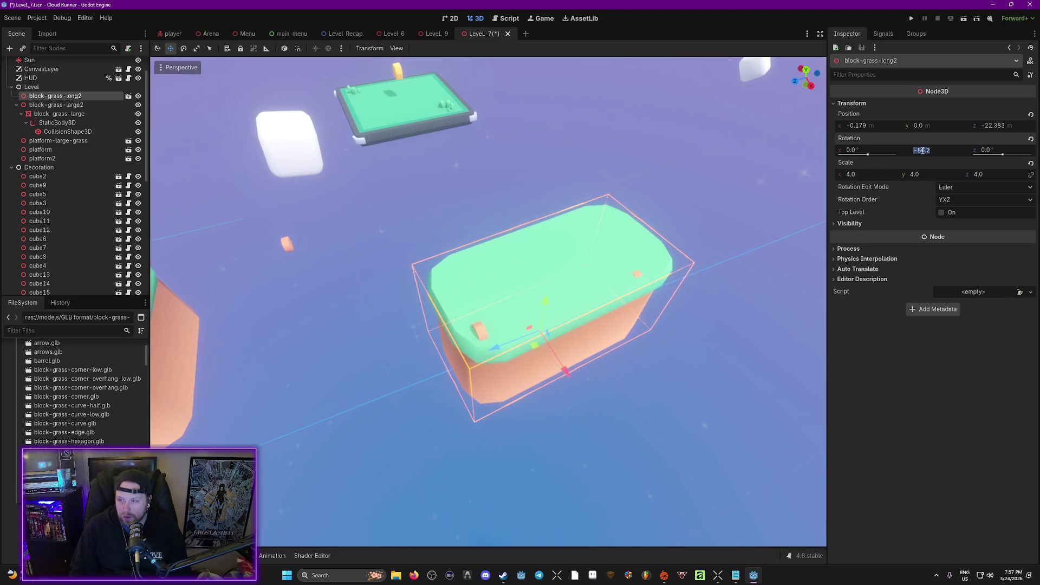
text(-90)
key(Return)
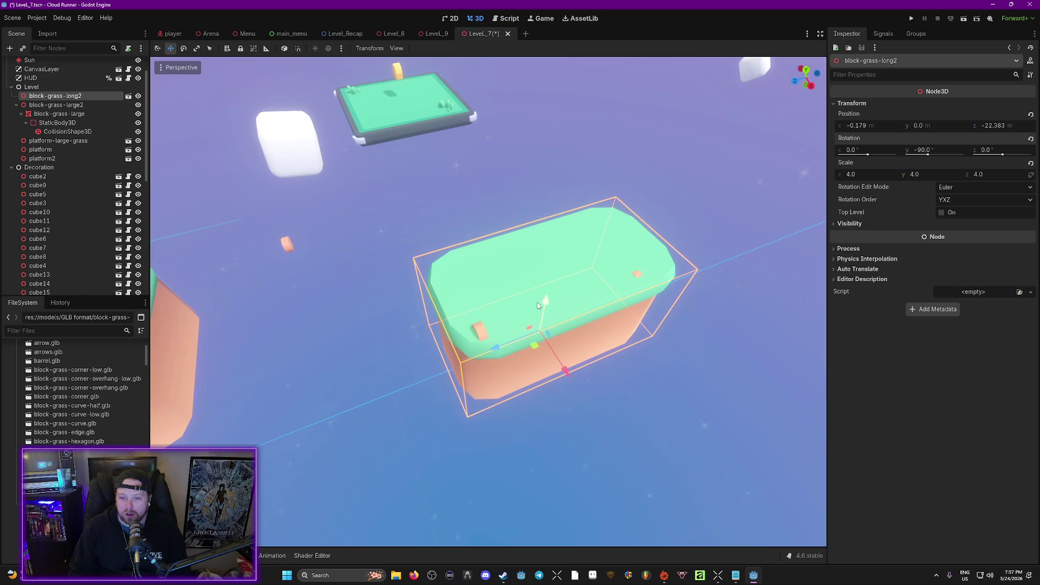
mouse_move(537, 306)
mouse_down()
mouse_move(574, 430)
mouse_move(603, 371)
mouse_up()
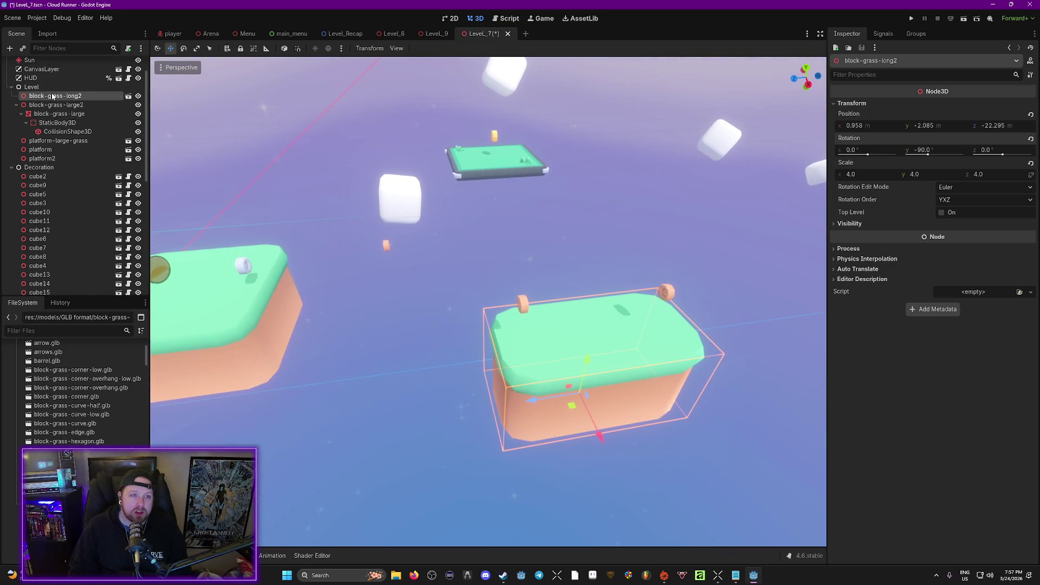
Enable Editable Children on the long block and add a StaticBody3D under its block-grass-long mesh.
right_click(47, 102)
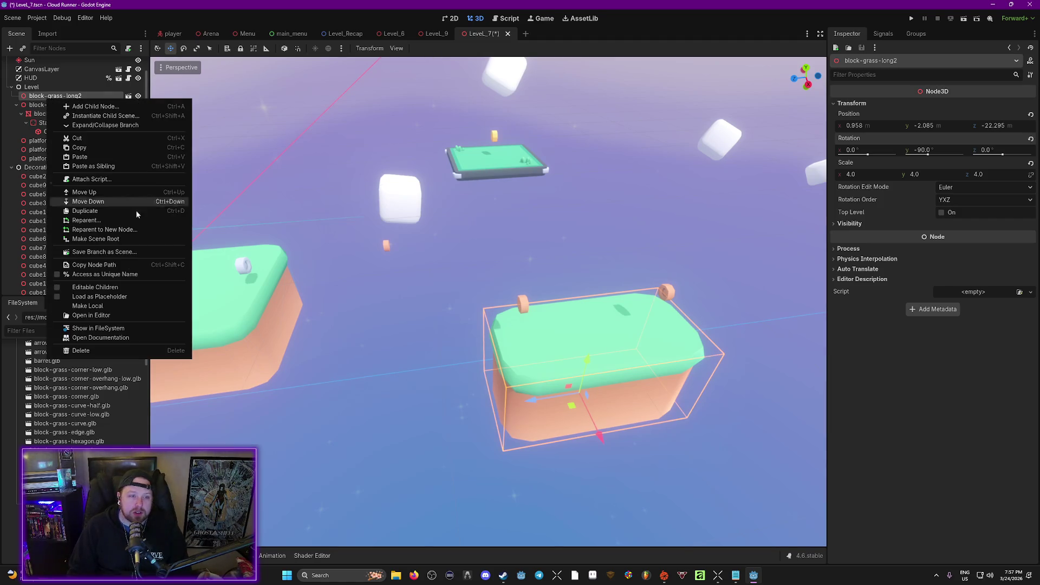
click(106, 309)
right_click(58, 105)
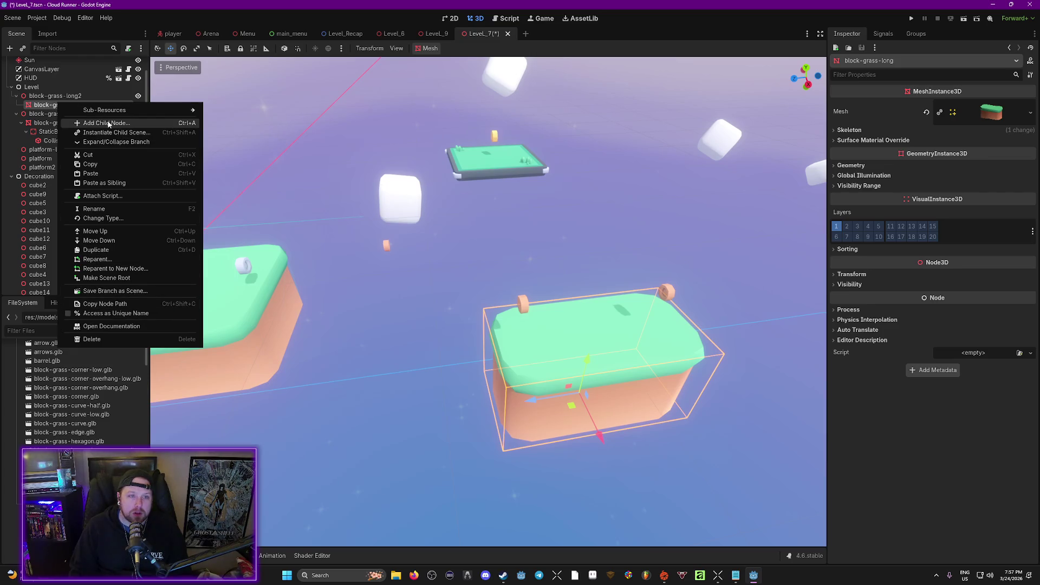
click(108, 125)
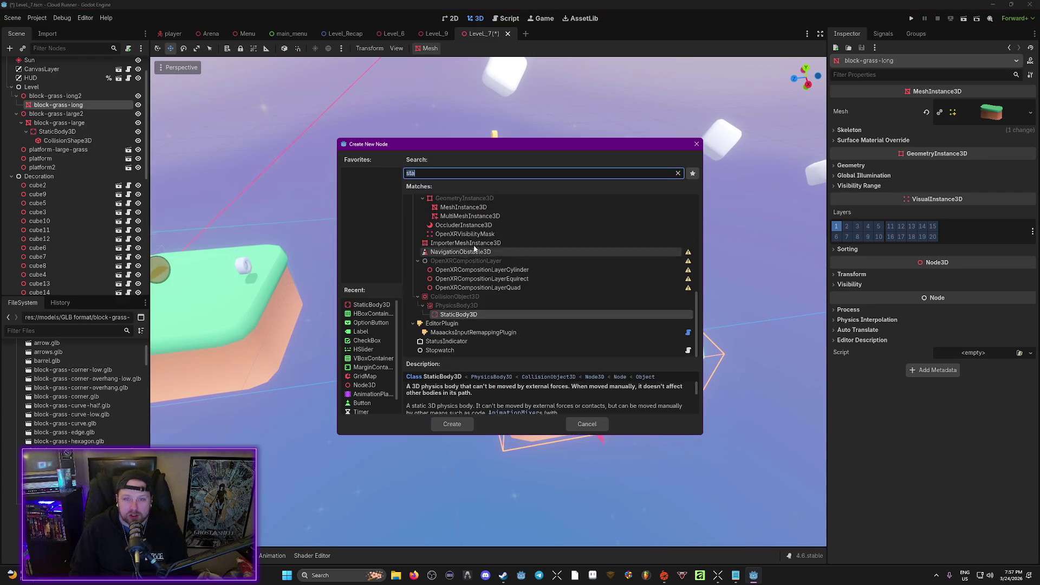
double_click(458, 317)
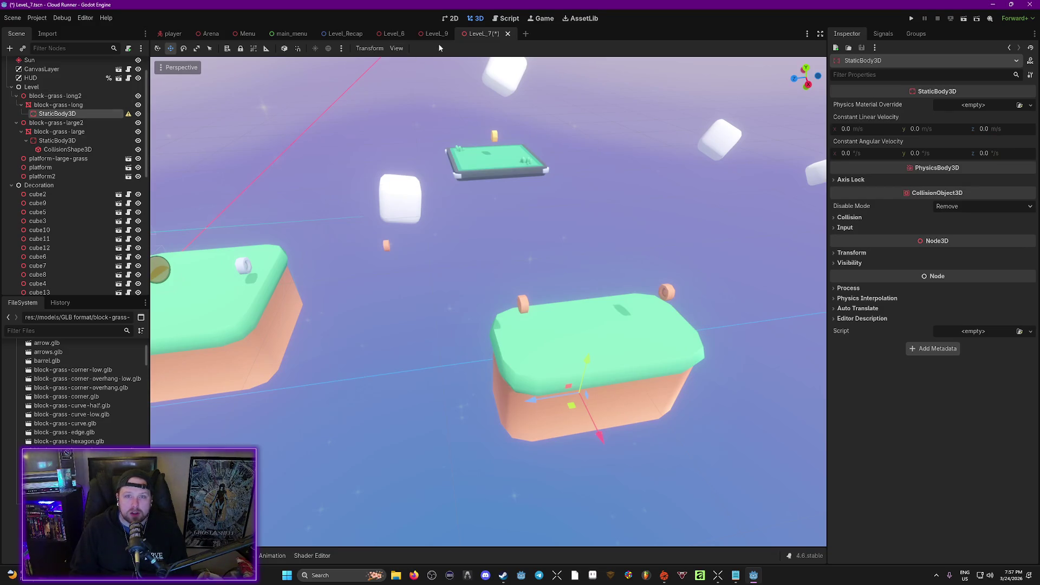
Create a collision shape from the block-grass-long mesh, put it under the StaticBody3D, and save Level_7.
click(43, 105)
click(428, 48)
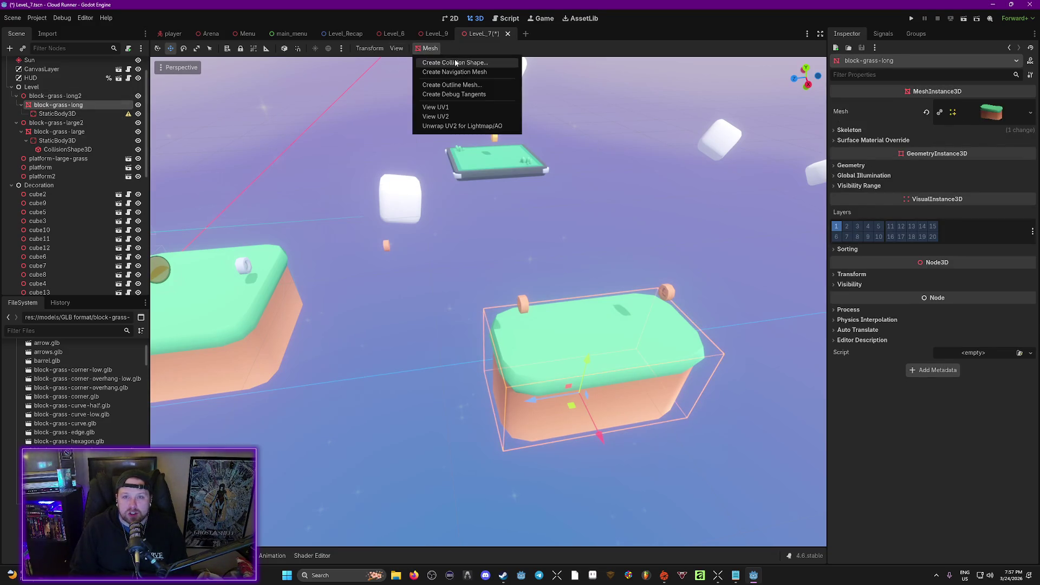
click(450, 62)
click(495, 334)
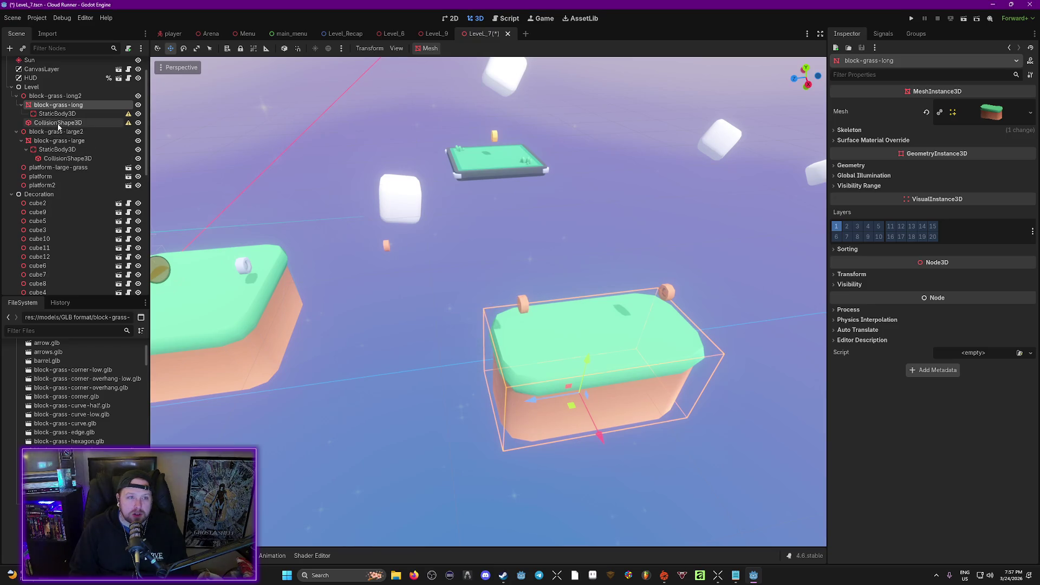
drag(58, 123, 71, 115)
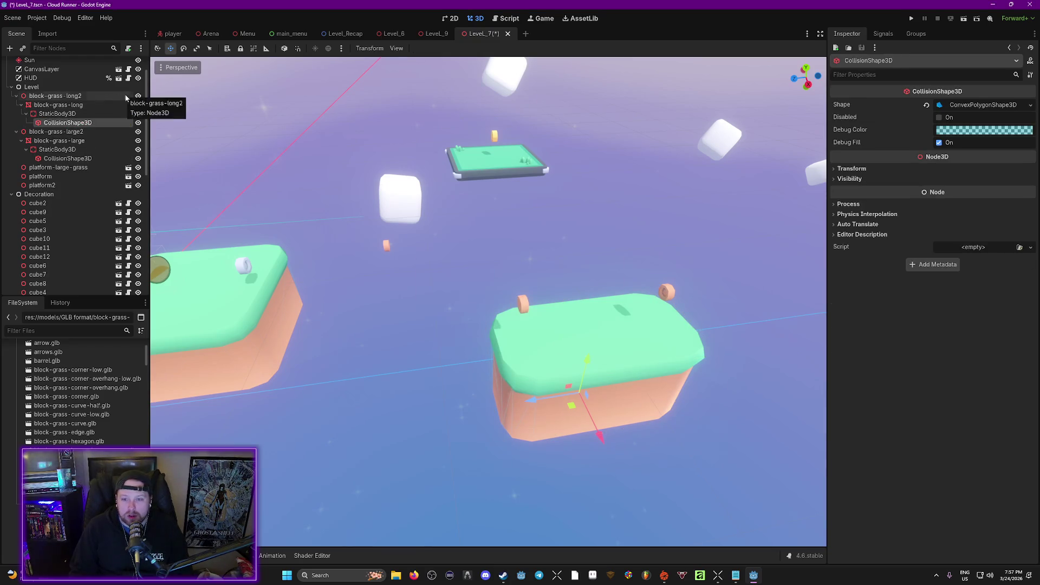
key(ctrl+s)
Run Level_7 with F6 and jump the character across onto the new grass blocks.
key(F6)
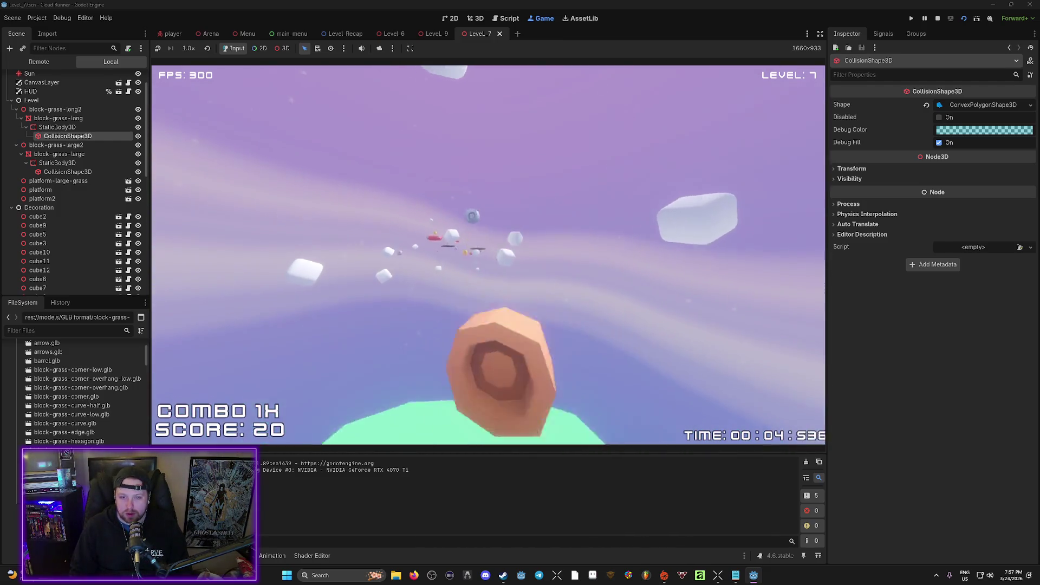
key(space)
key(w)
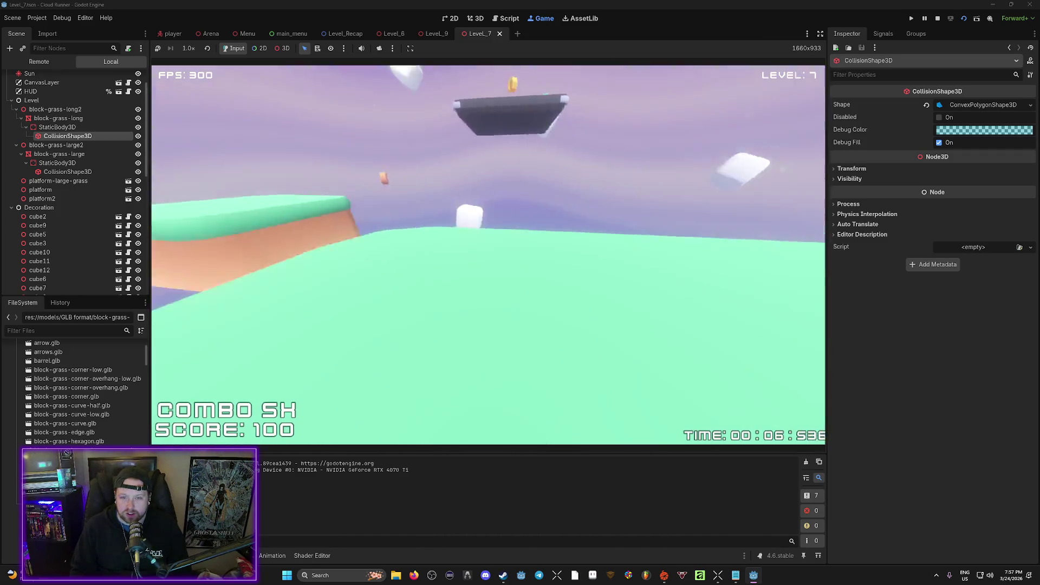
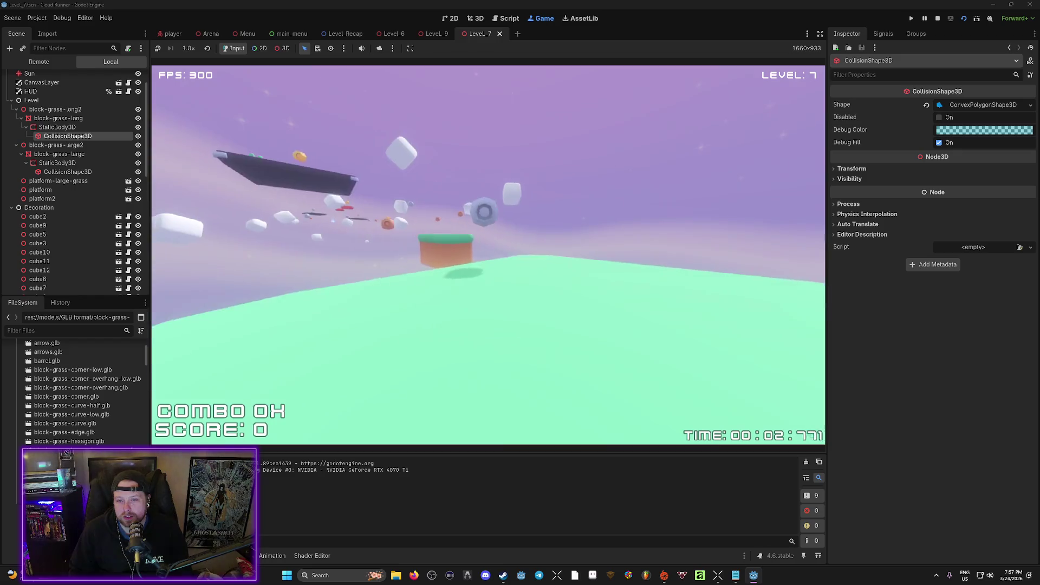
Quit the Level 7 playtest, expand Transform, and select the block-grass-long2 island.
key(Escape)
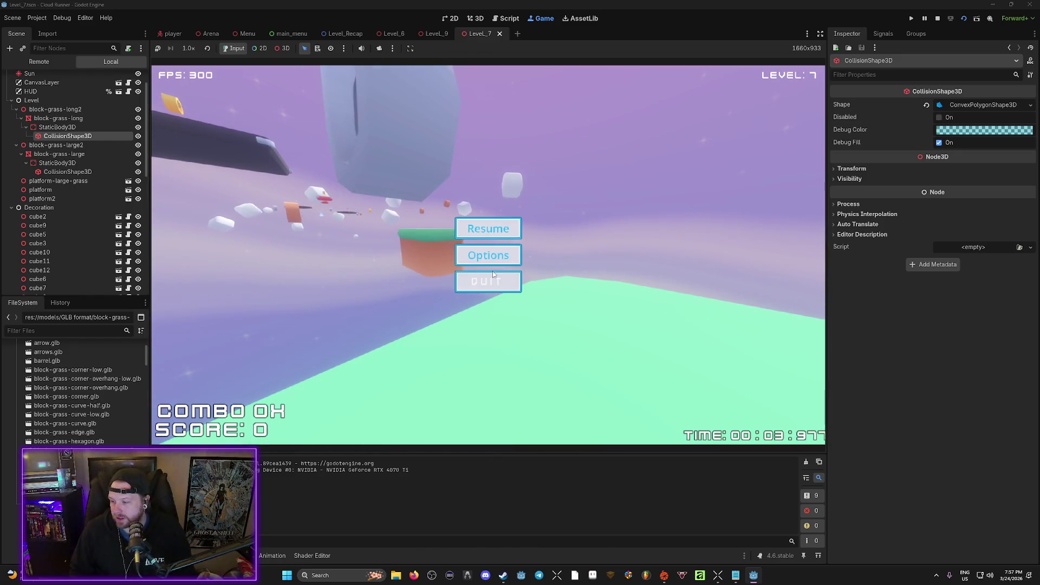
click(503, 288)
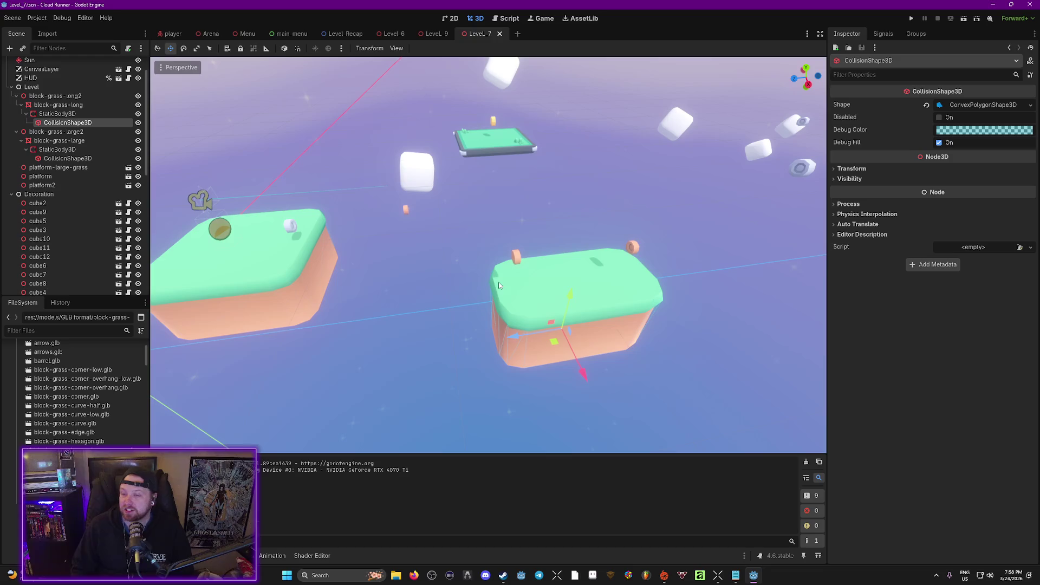
click(853, 168)
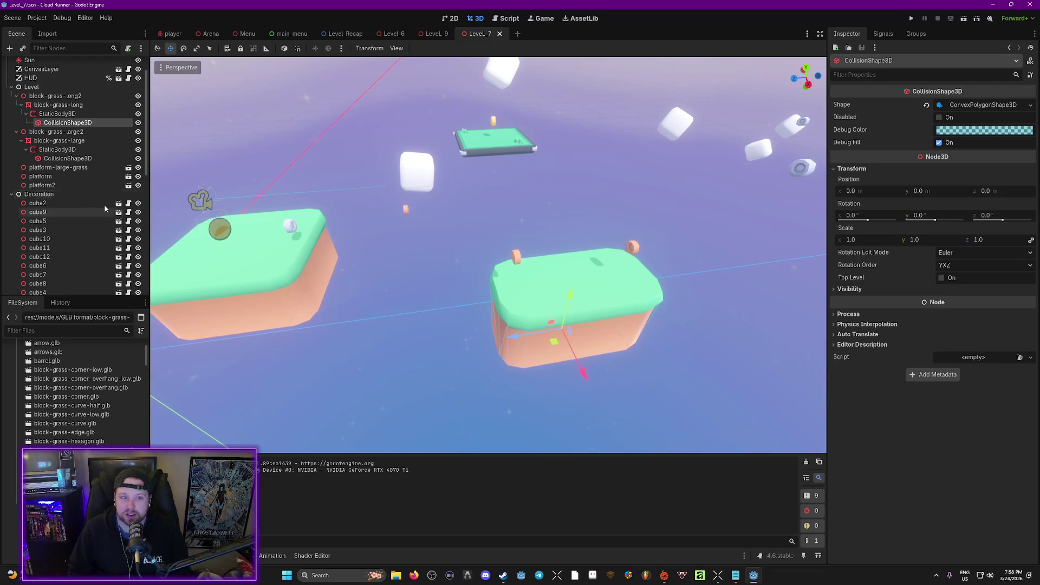
click(58, 105)
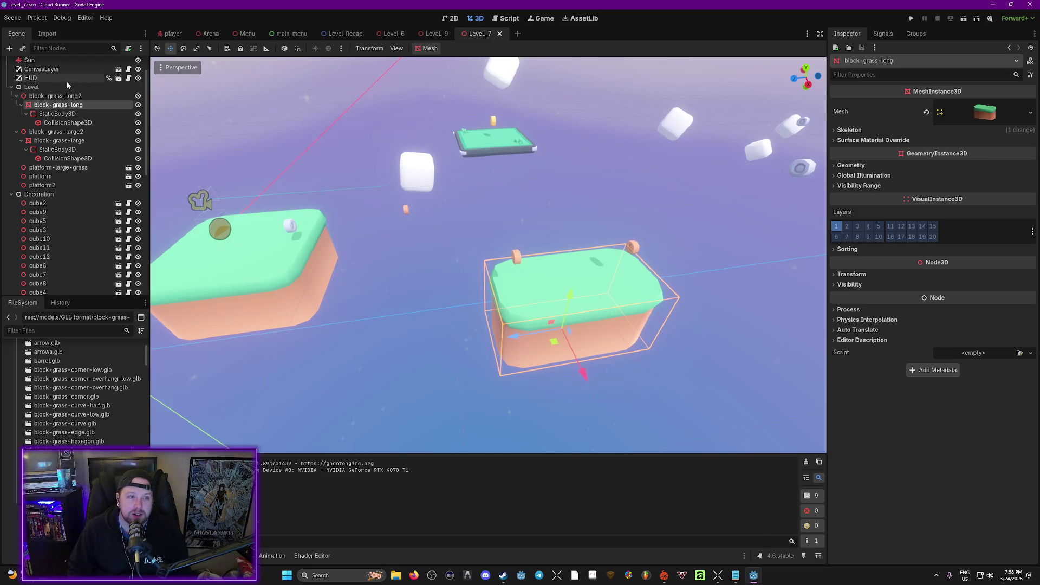
click(54, 96)
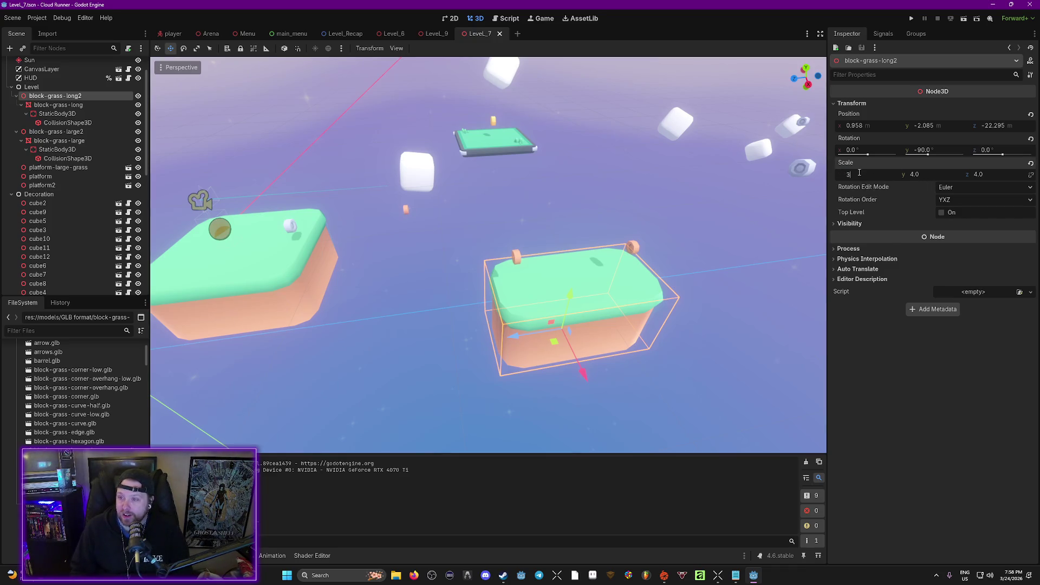
Set block-grass-long2's X and Z scale to 4, flatten its Y scale, and save.
key(BackSpace)
text(4)
key(Return)
text(2)
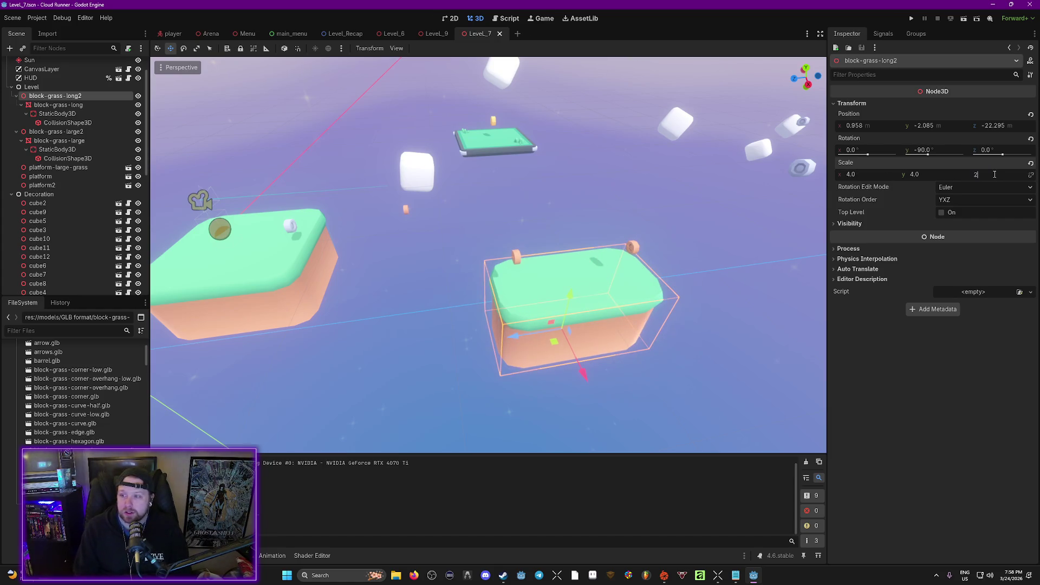
key(BackSpace)
text(4)
key(Return)
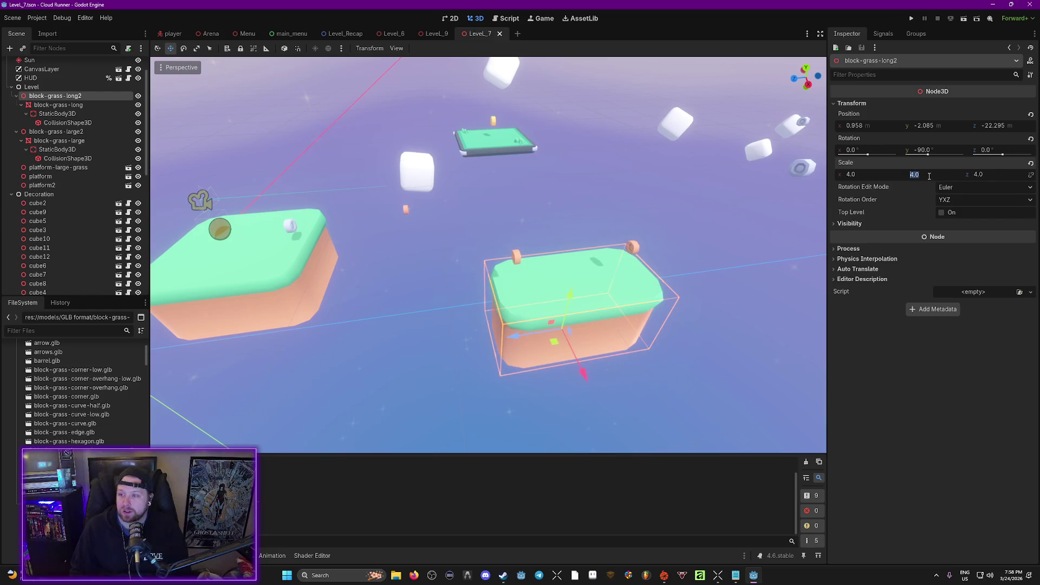
text(2)
key(Return)
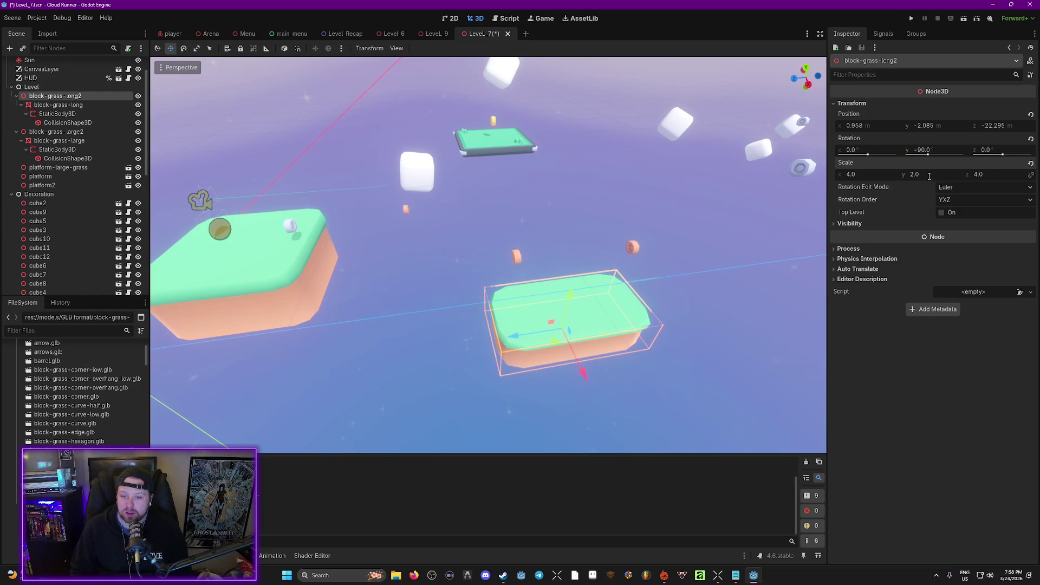
key(ctrl+s)
Raise block-grass-long2, shift it along X, set Y scale to 1, and save.
key(f)
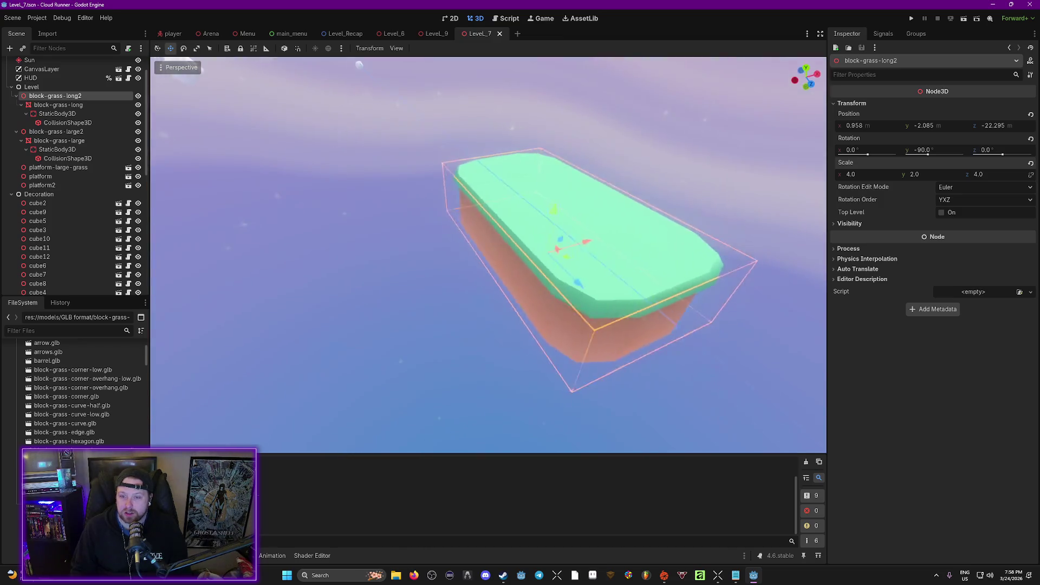
drag(487, 292, 394, 283)
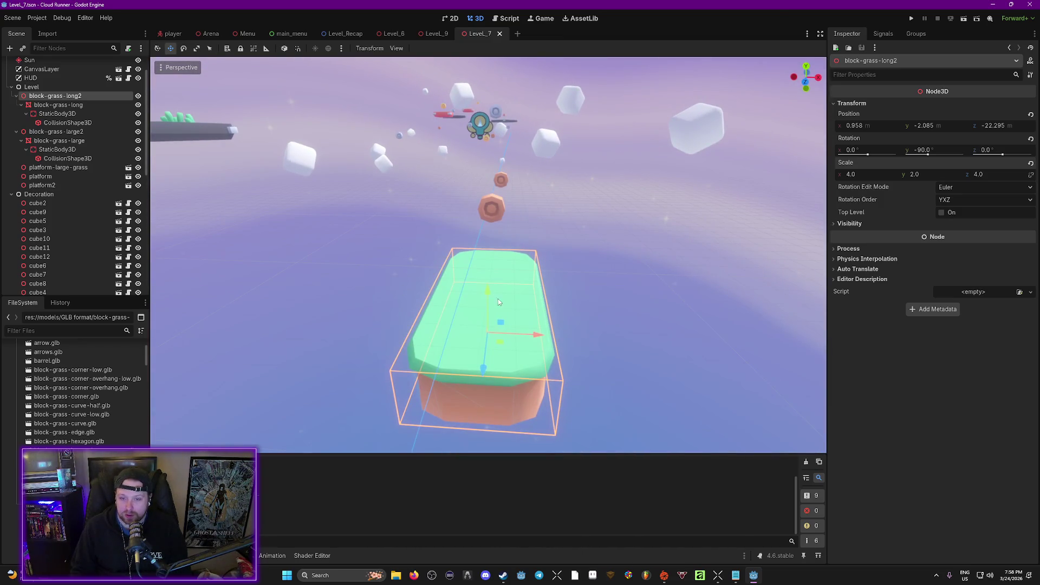
drag(498, 302, 496, 219)
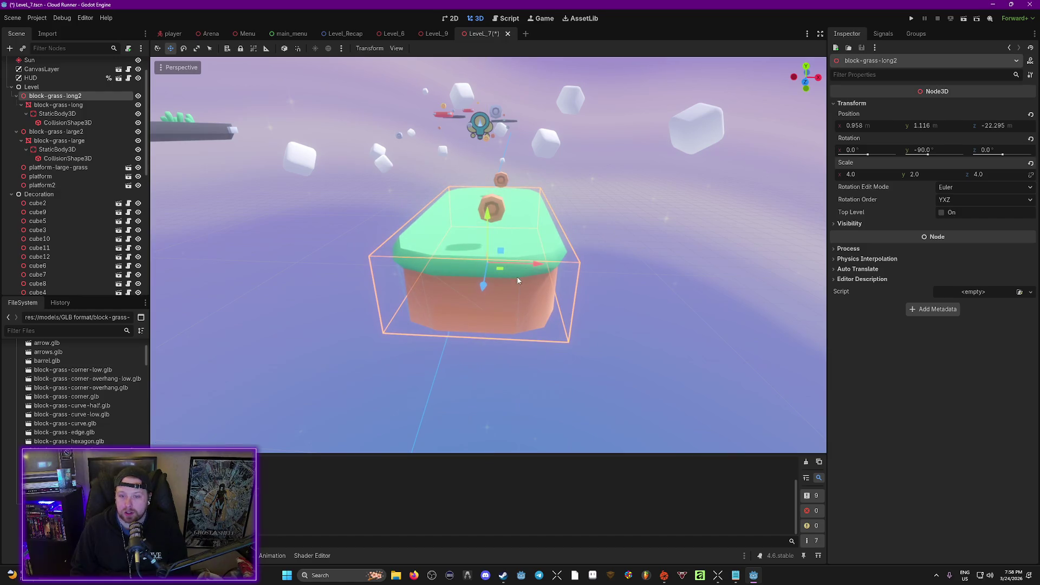
drag(535, 264, 548, 264)
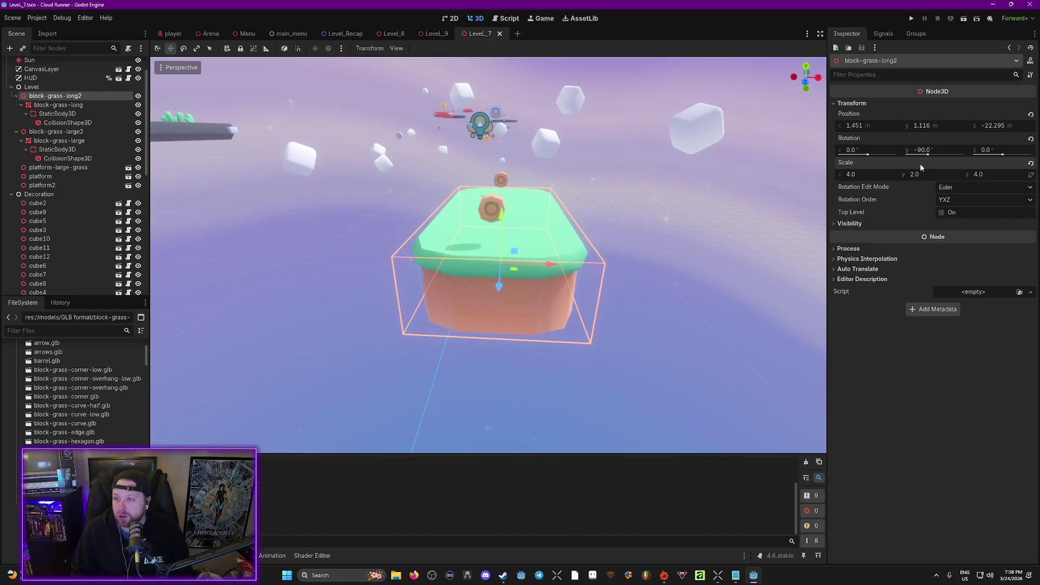
text(1)
key(Return)
key(ctrl+s)
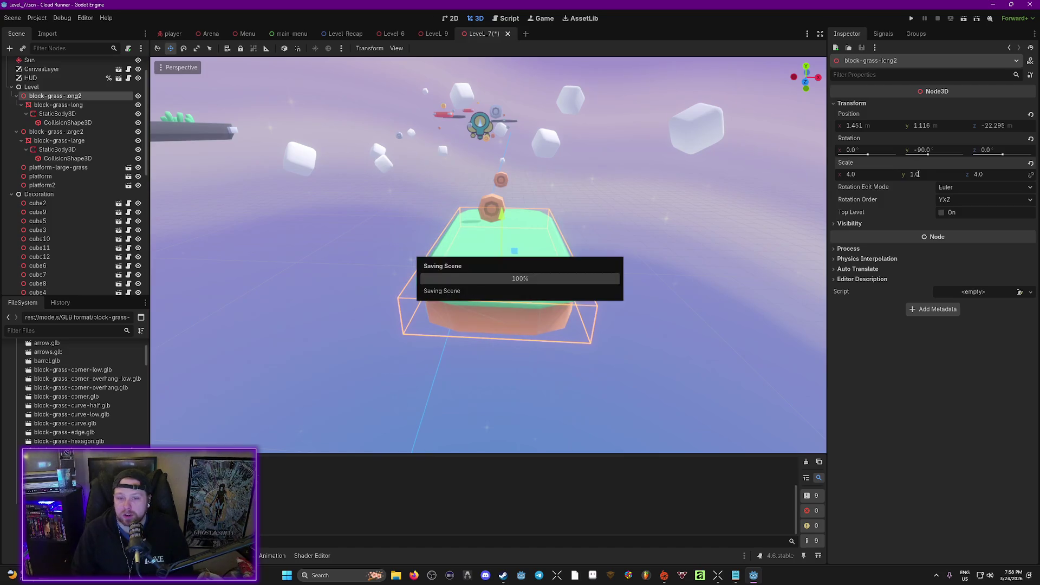
Move block-grass-long2 up and slightly back, save, and launch the game.
drag(507, 219, 543, 249)
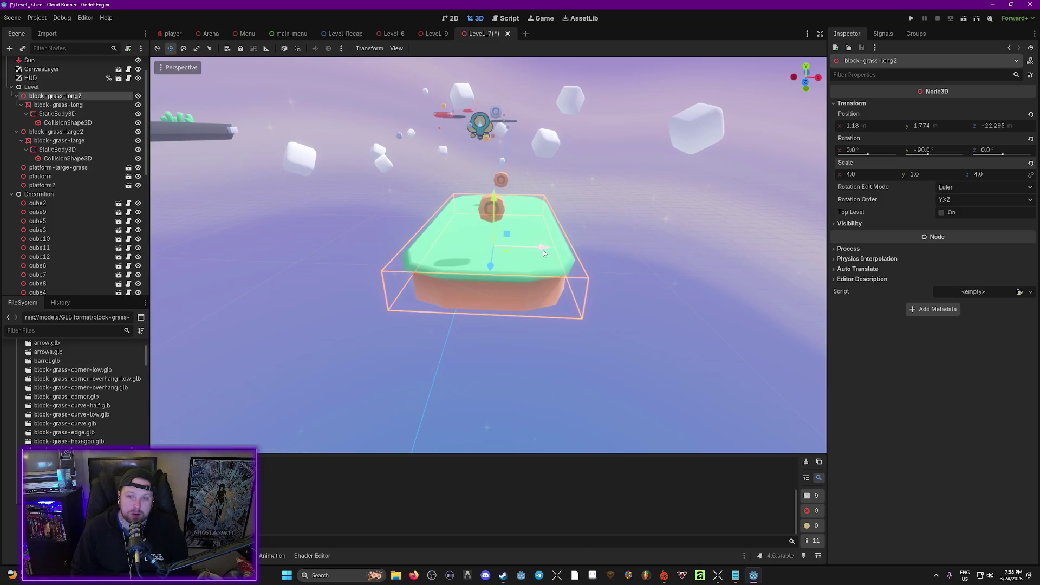
key(ctrl+s)
key(F6)
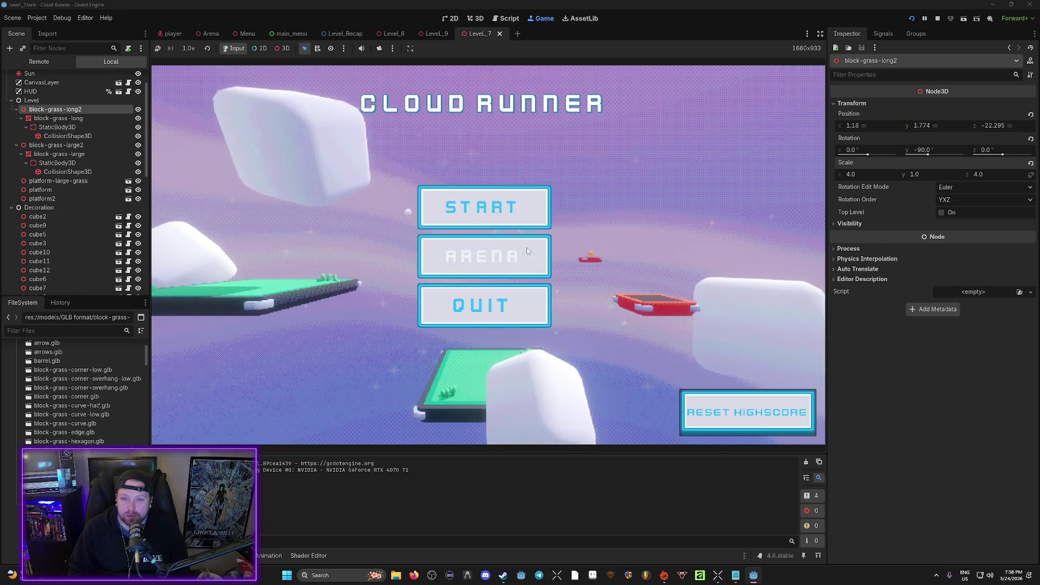
Start from the title menu, quit, replay Level 7 with F5, then return to the editor.
click(527, 248)
key(Escape)
click(497, 277)
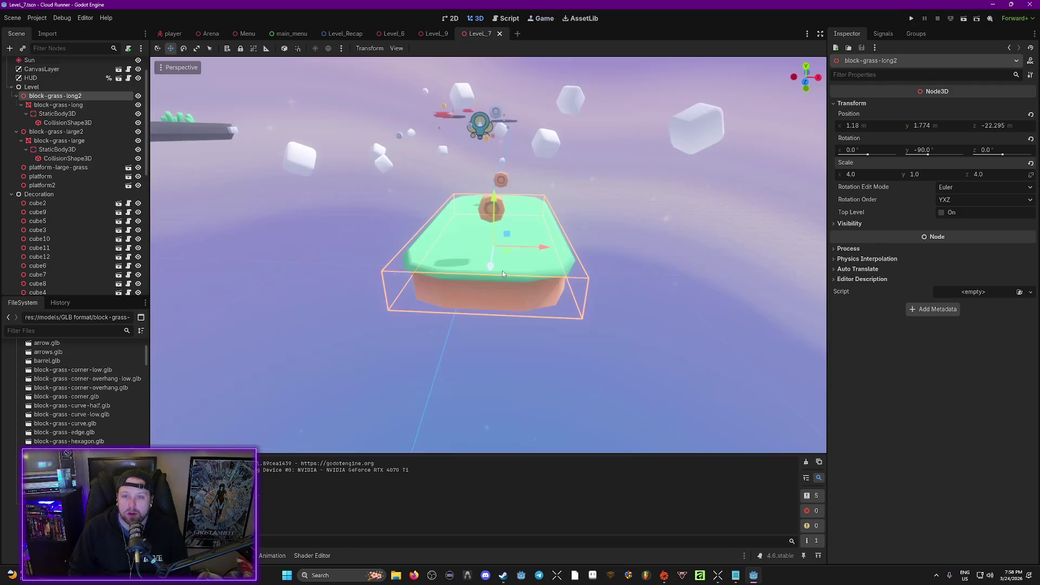
key(F5)
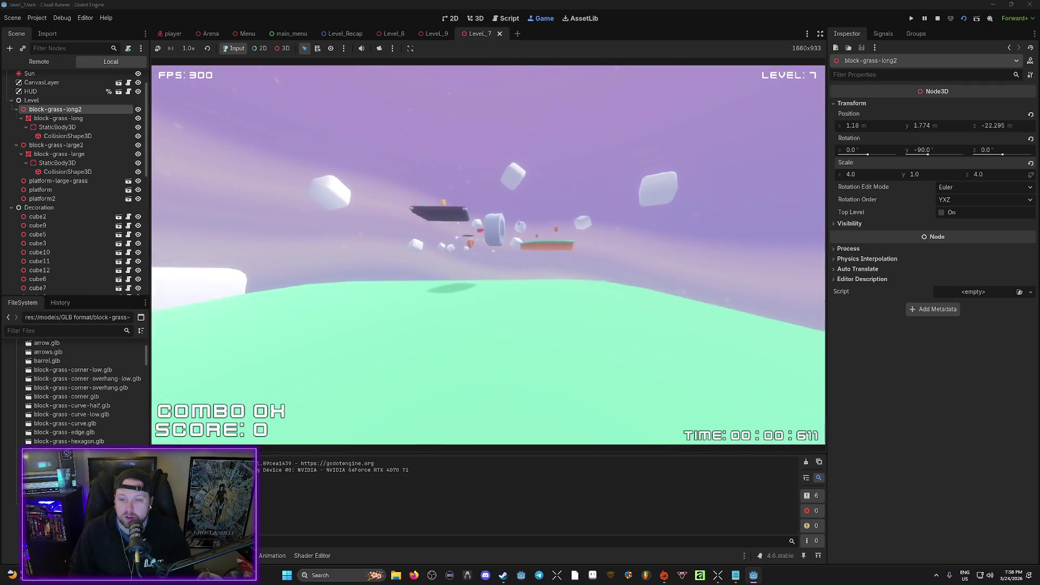
key(Escape)
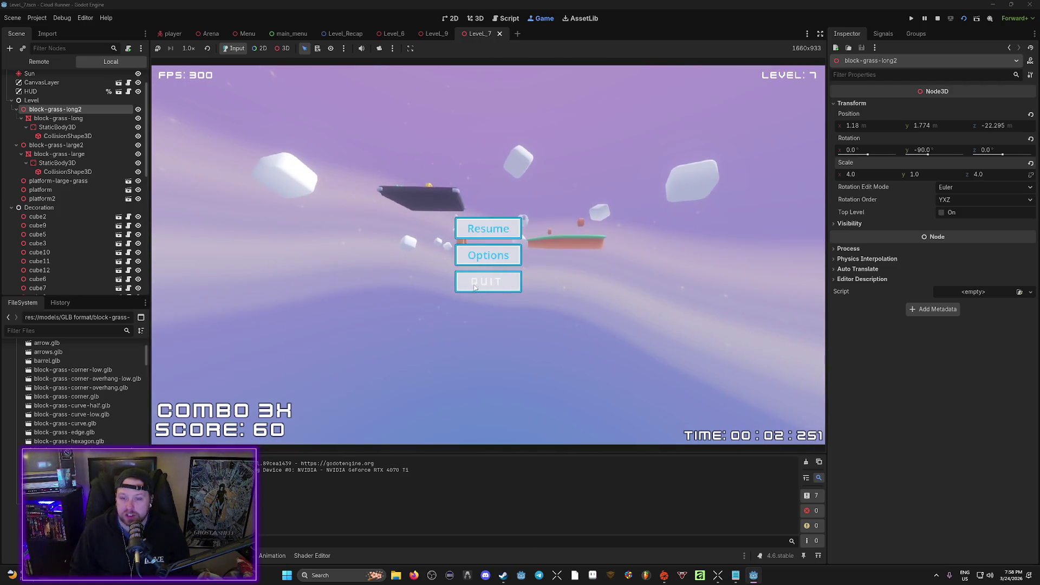
click(476, 284)
key(w)
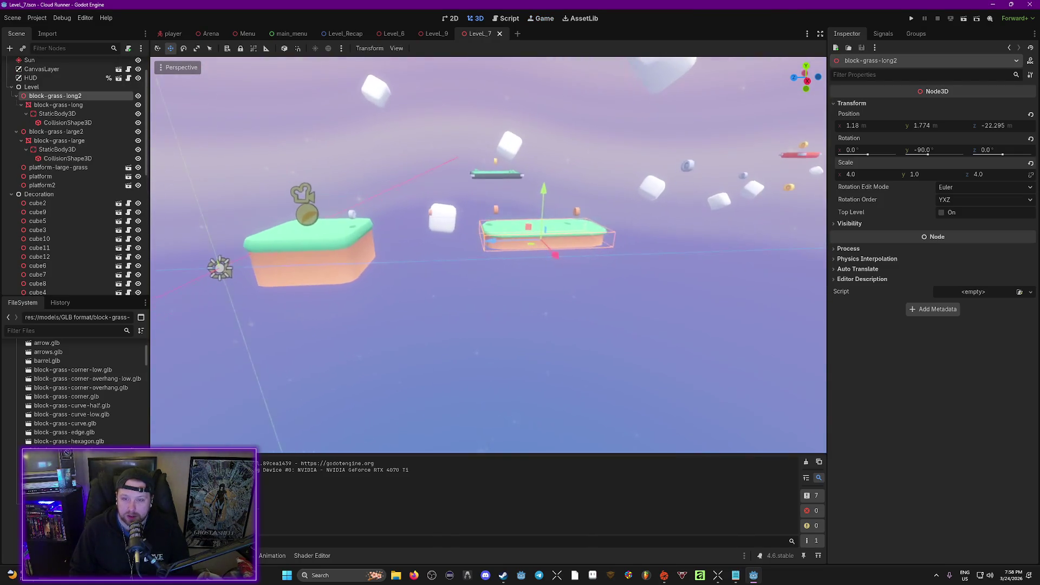
Lower block-grass-long2 to about y -2 and shift it along X to about -1.7.
mouse_move(539, 255)
mouse_down()
mouse_move(548, 324)
mouse_move(542, 295)
mouse_up()
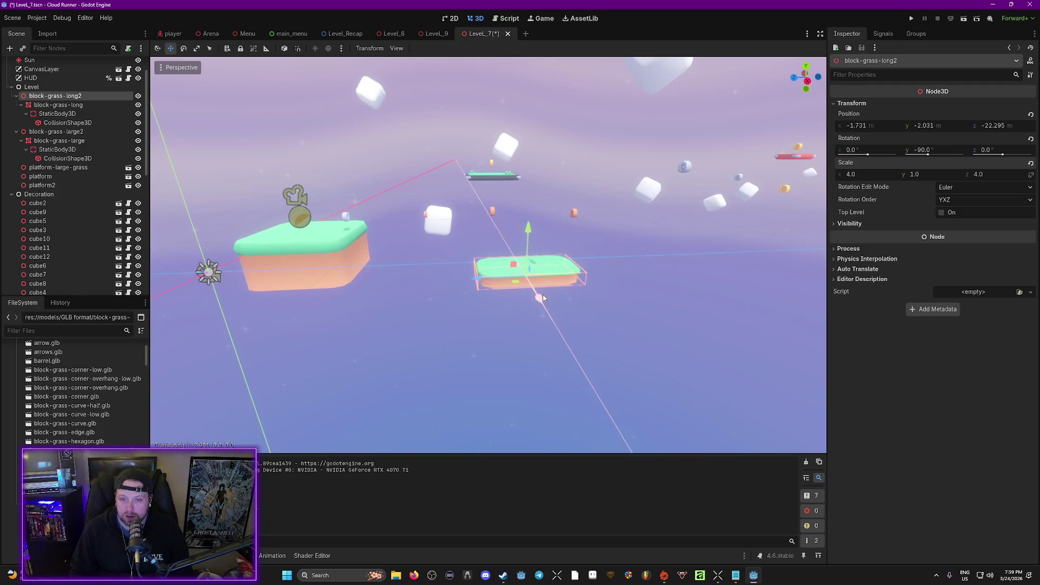
key(w)
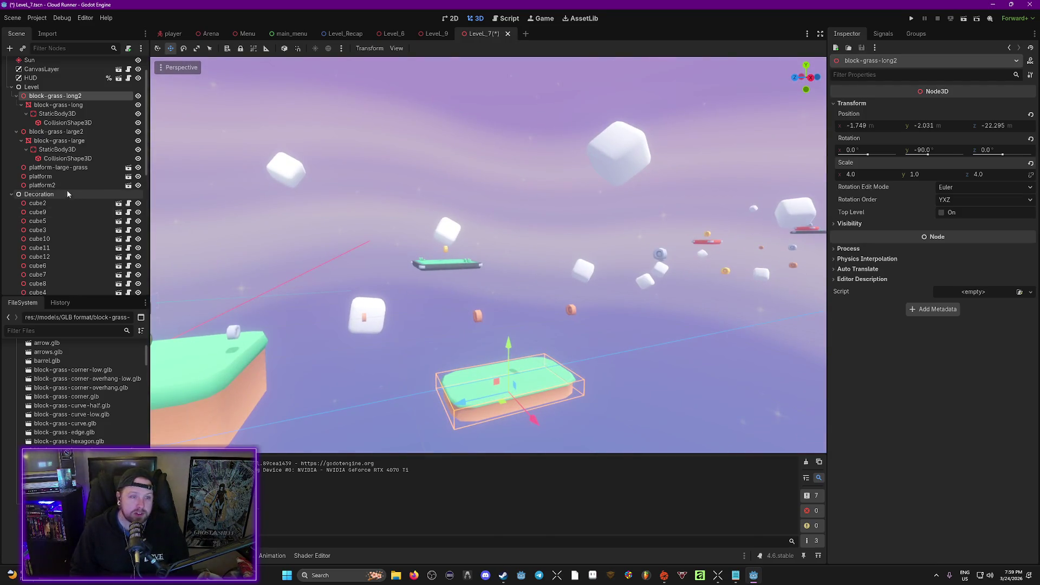
scroll(46, 206, down, 10)
Delete the 16 coins from Coin_Silver to Coin_Gold4, then delete Coin_Bronze.
click(44, 114)
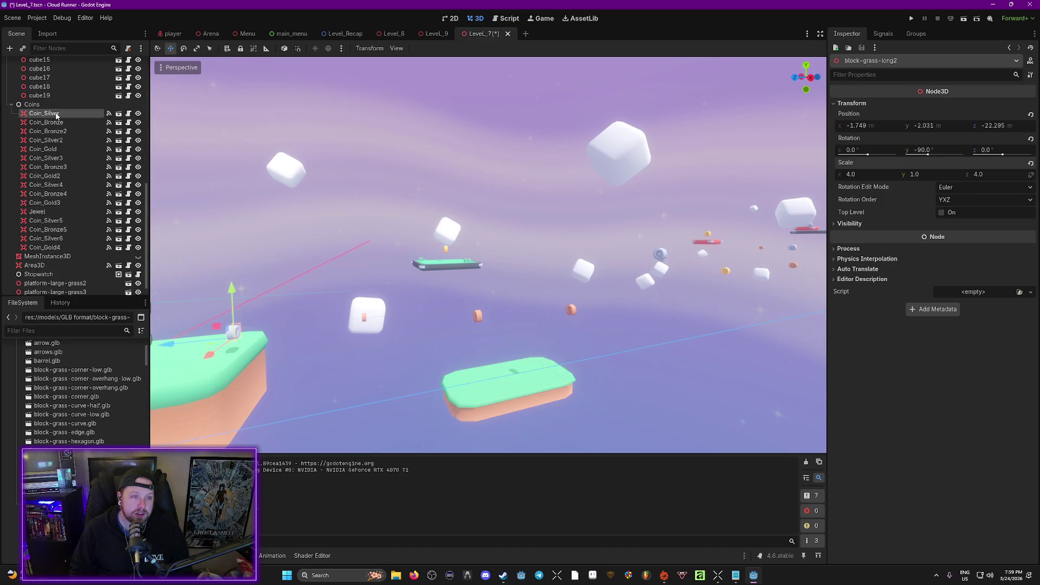
shift+click(44, 248)
key(Delete)
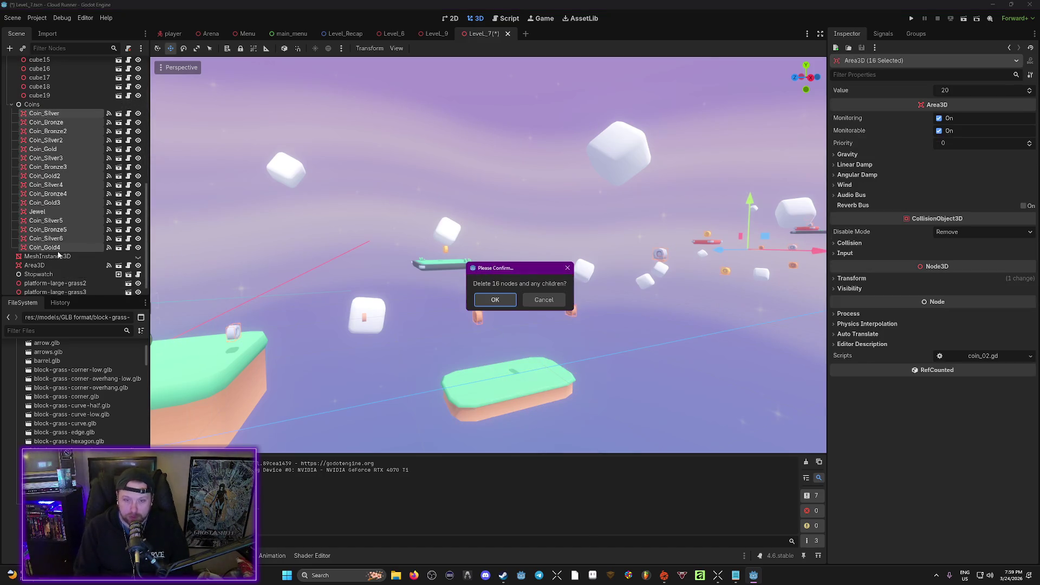
click(505, 300)
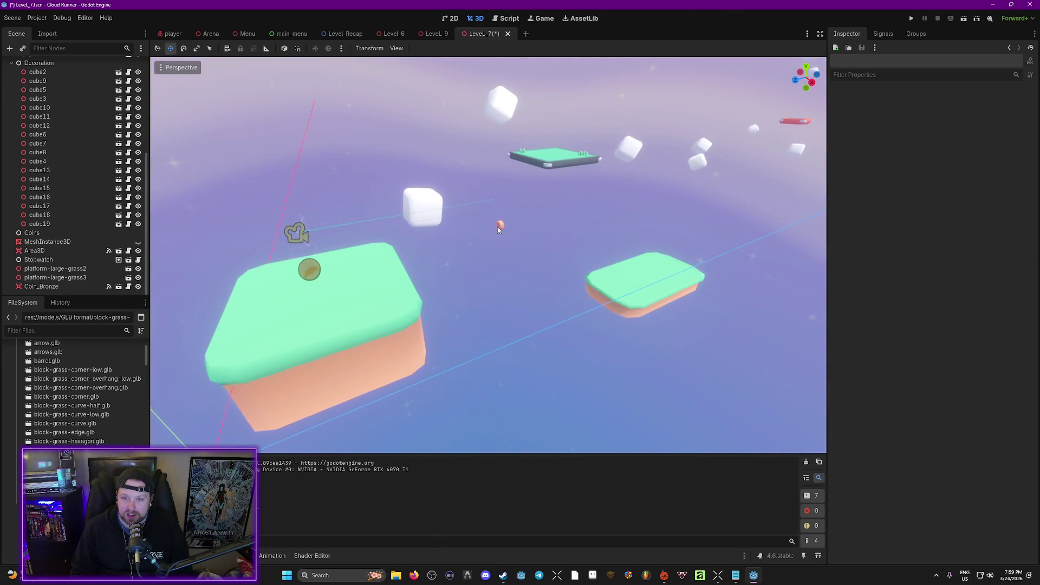
click(499, 228)
key(Delete)
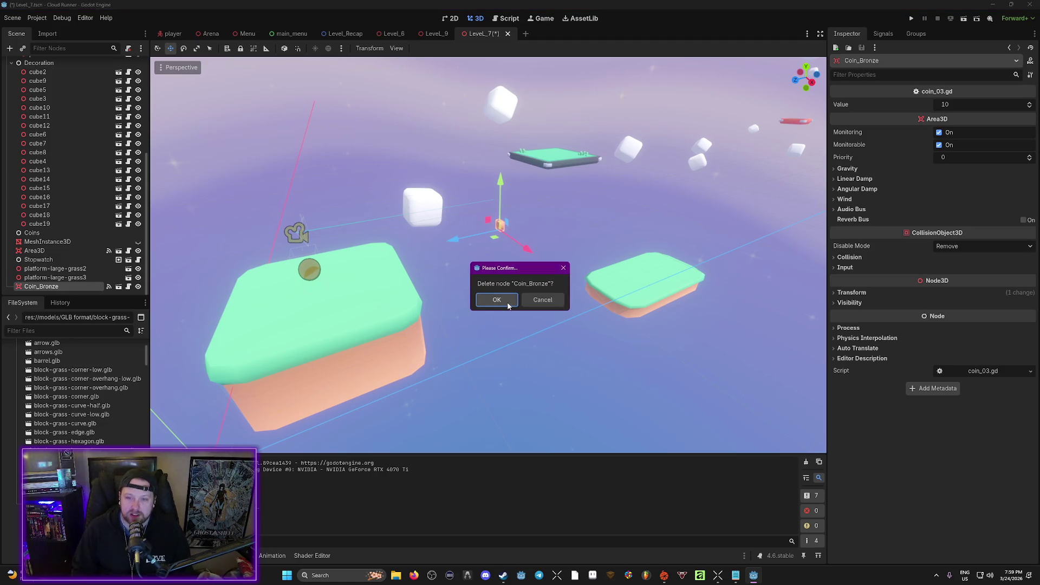
click(507, 303)
click(323, 307)
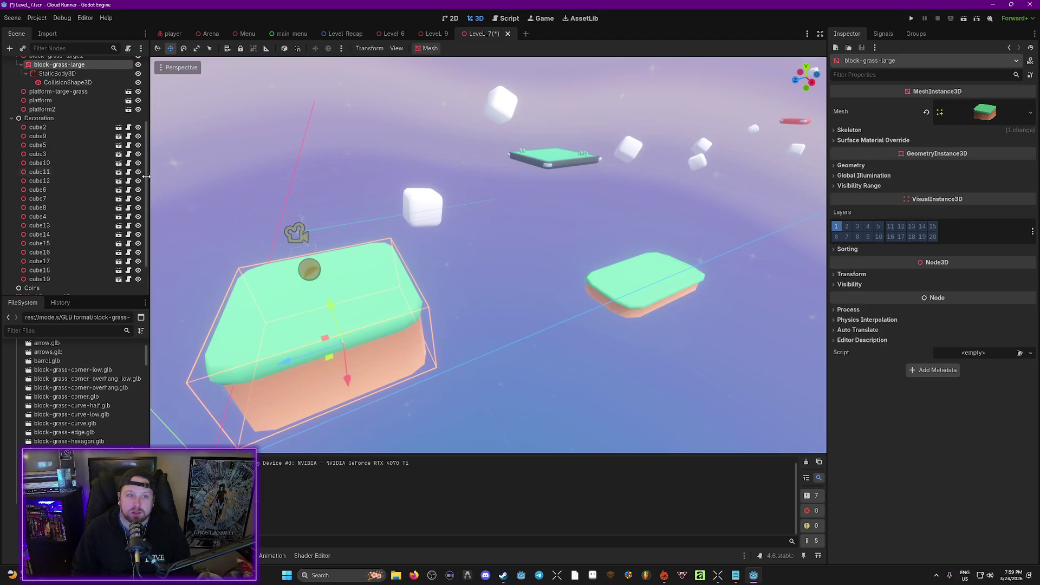
Flatten block-grass-large2 to Y scale 1, raise it to about y -0.4, and save.
scroll(65, 135, up, 2)
click(55, 113)
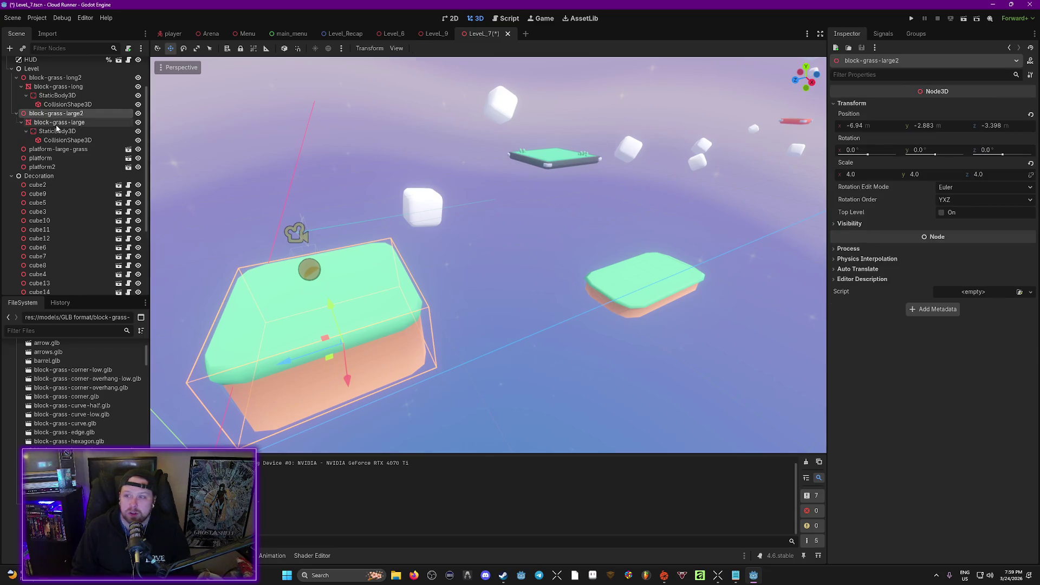
drag(922, 175, 926, 175)
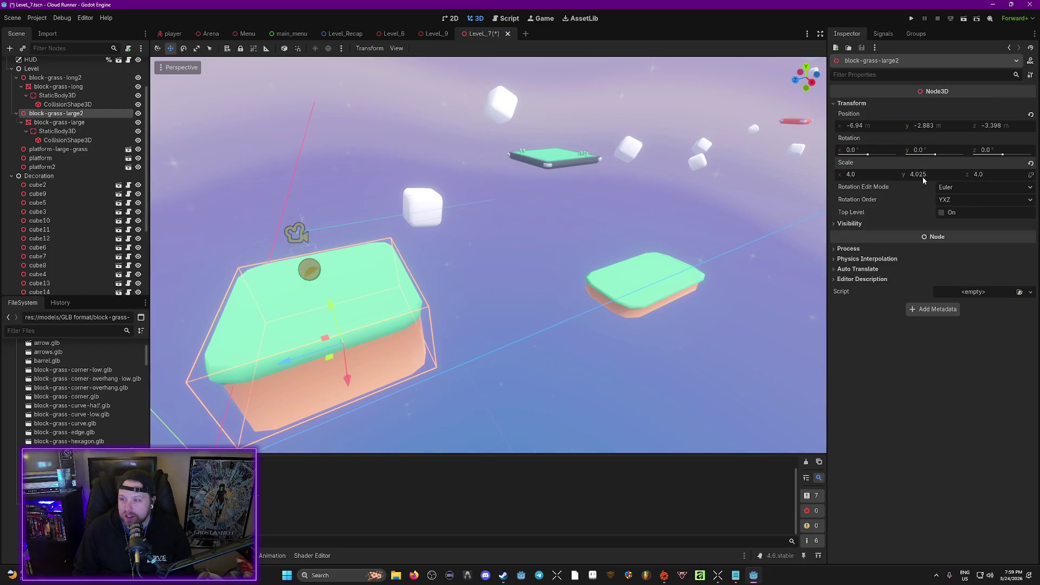
text(1)
key(Return)
key(ctrl+s)
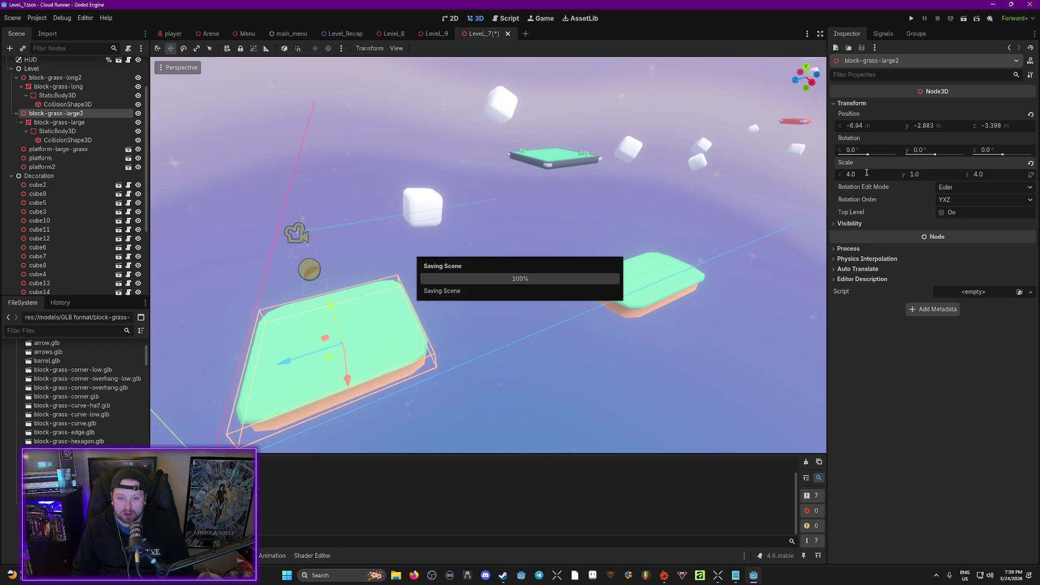
drag(403, 293, 395, 235)
key(ctrl+s)
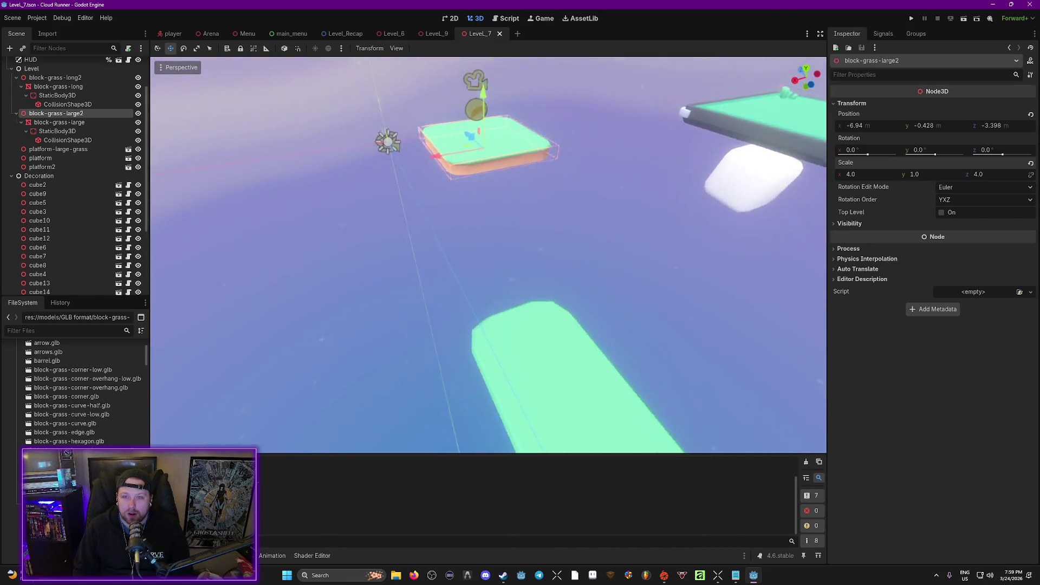
Move block-grass-long farther along the track, raise it, save, and run with F6.
click(538, 282)
mouse_move(454, 326)
mouse_down()
mouse_move(512, 331)
mouse_move(571, 301)
mouse_move(573, 198)
mouse_up()
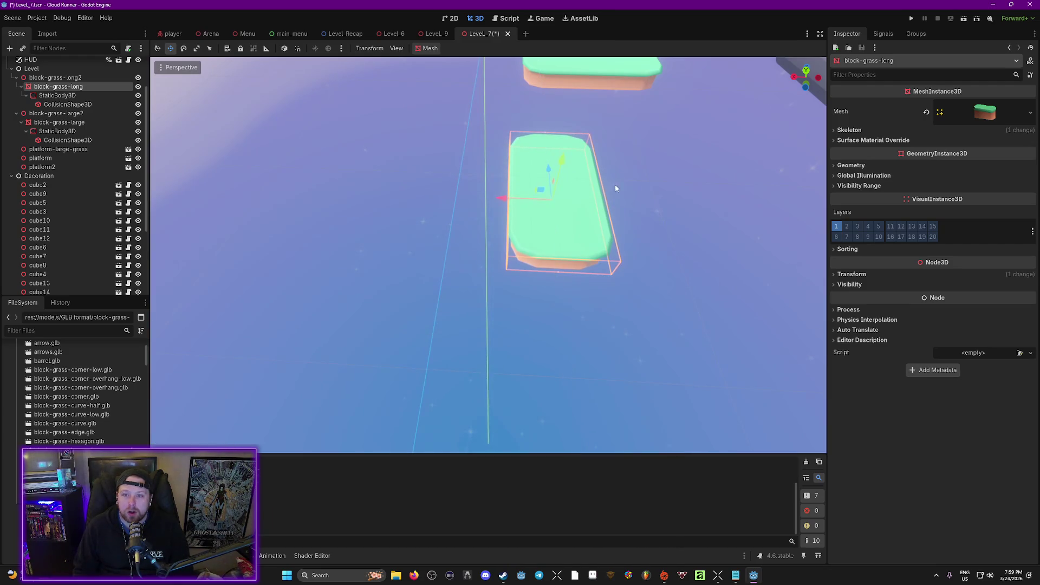
key(ctrl+s)
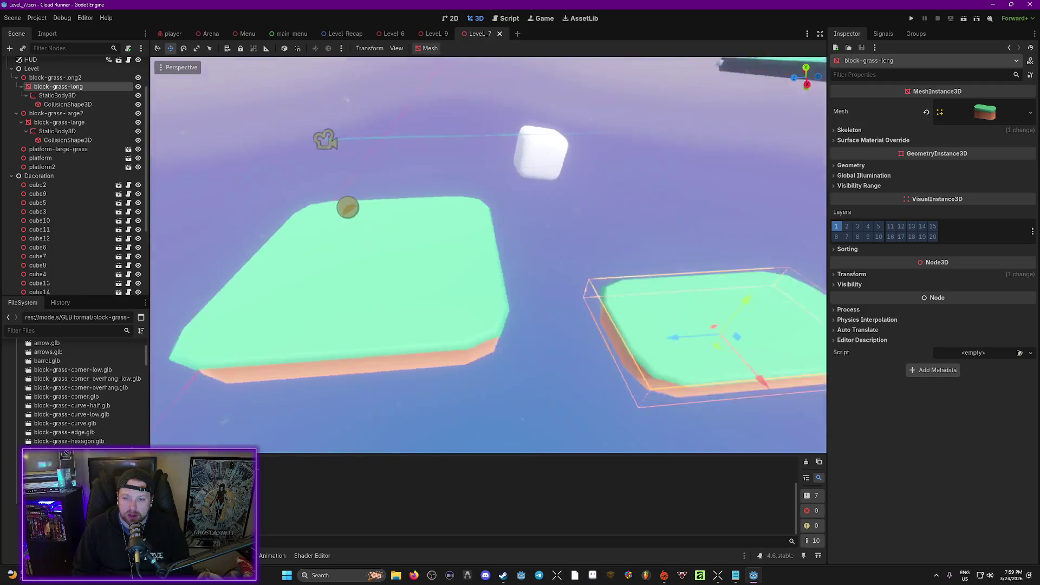
drag(758, 344, 759, 319)
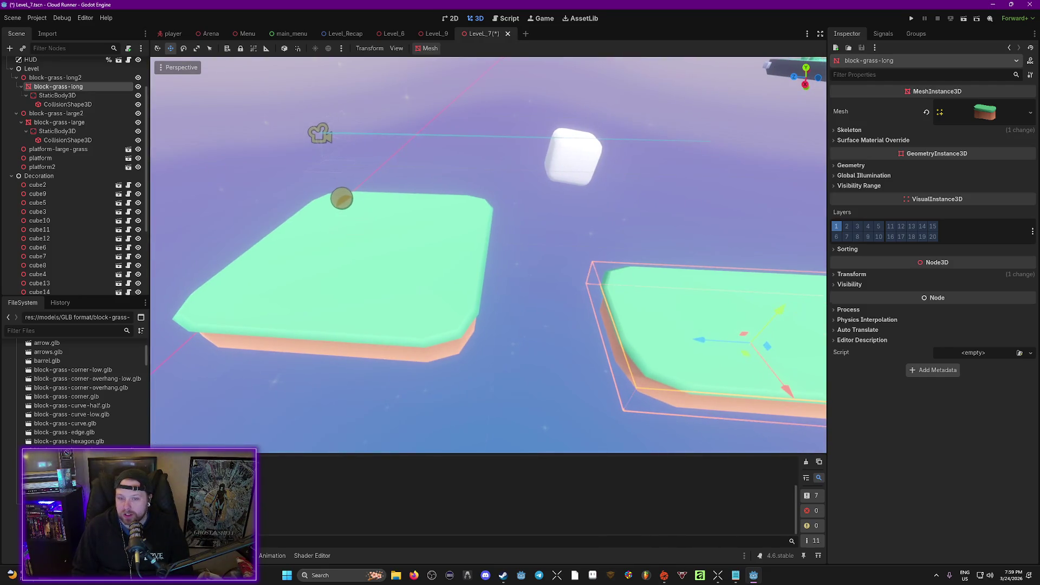
key(ctrl+s)
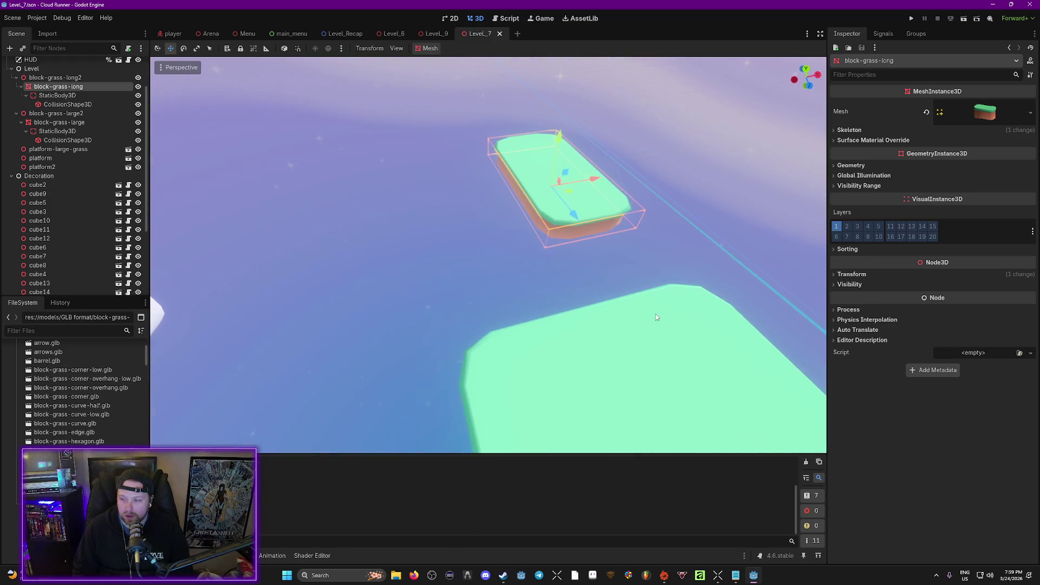
key(F6)
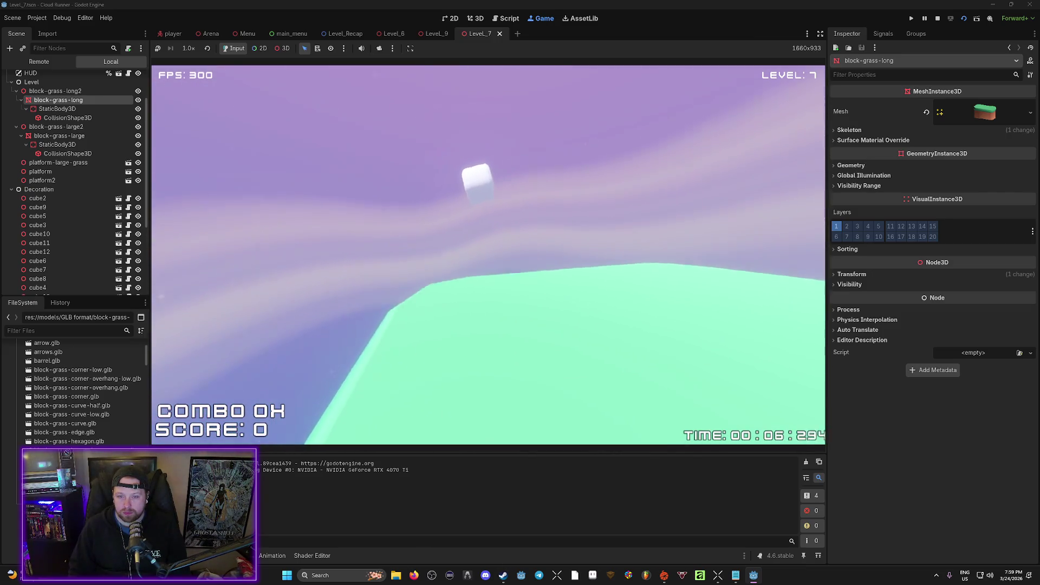
Exit the running level from the pause menu and orbit the 3D view over the platforms.
key(Escape)
click(501, 284)
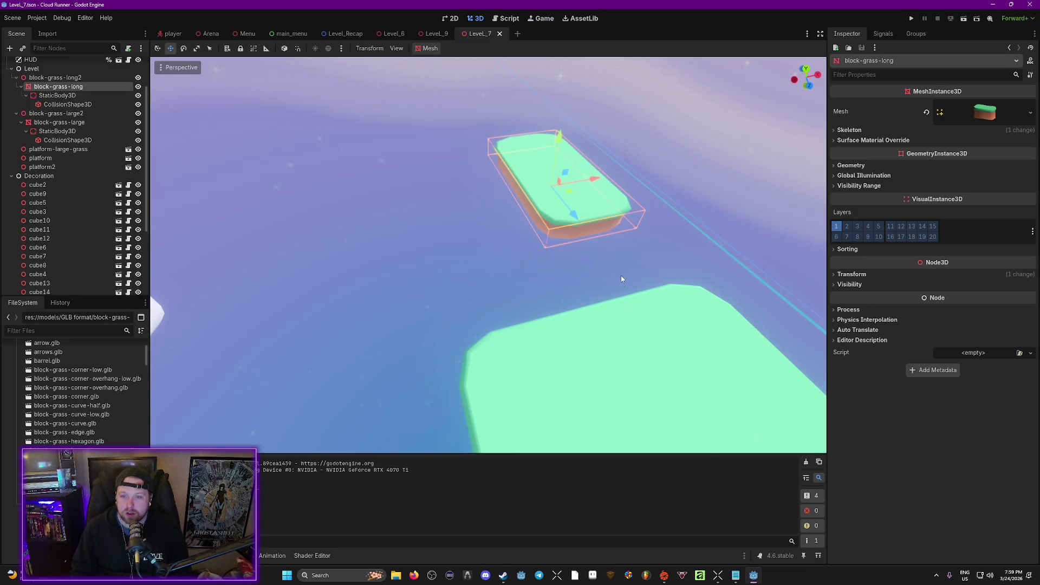
drag(621, 275, 200, 274)
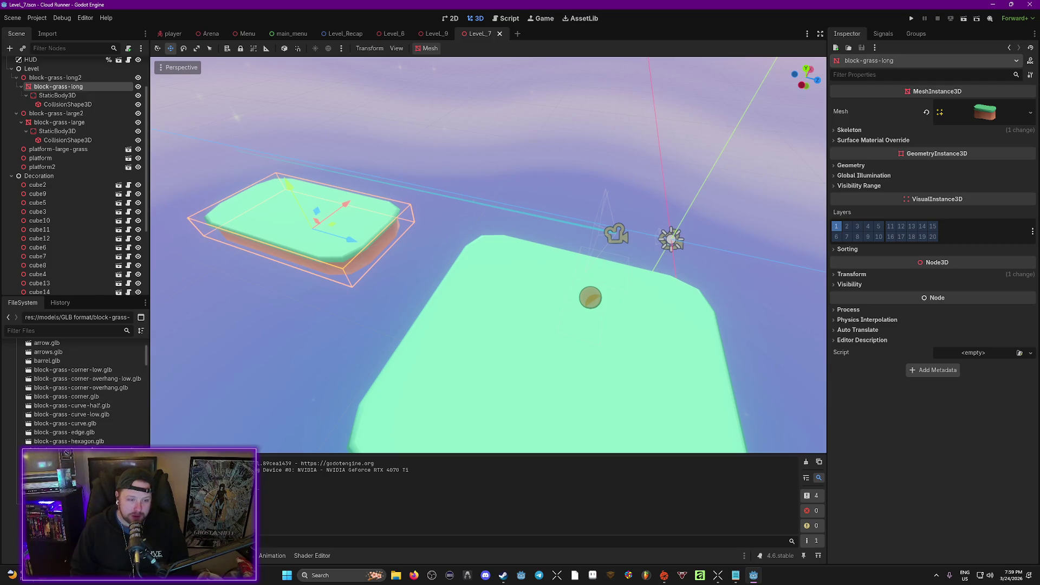
scroll(93, 443, down, 3)
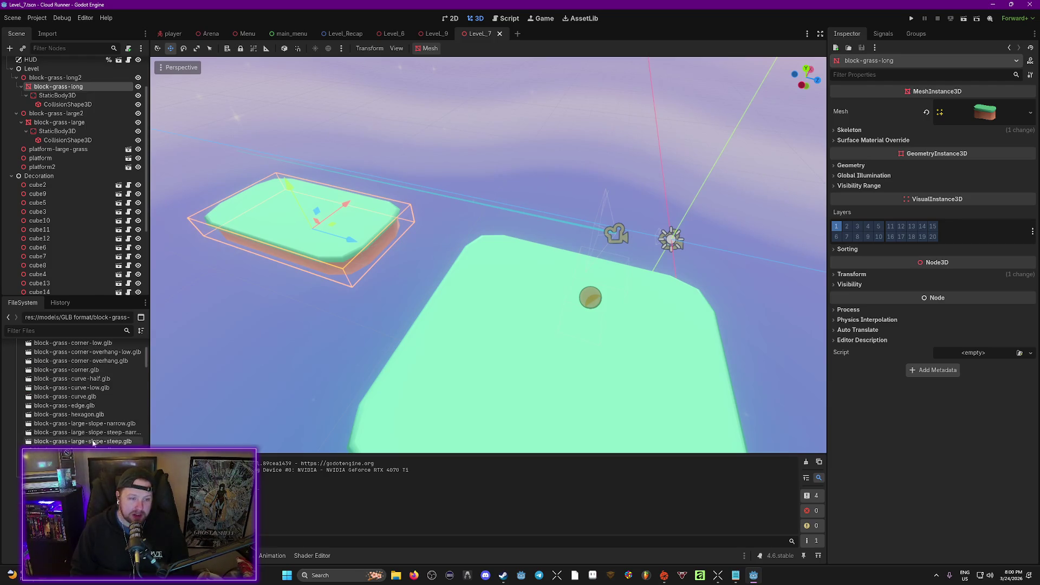
scroll(94, 443, down, 8)
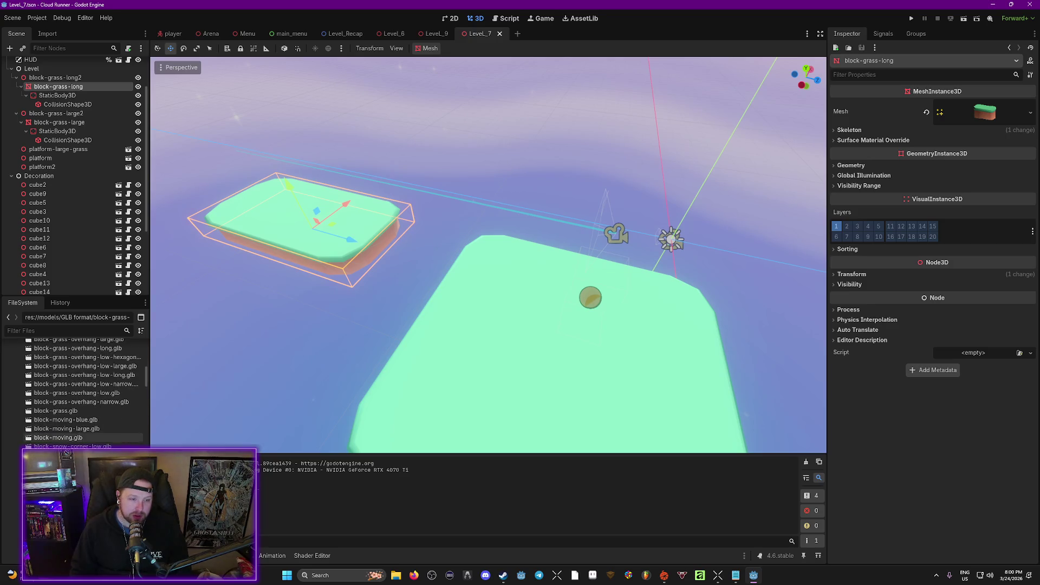
scroll(86, 401, down, 3)
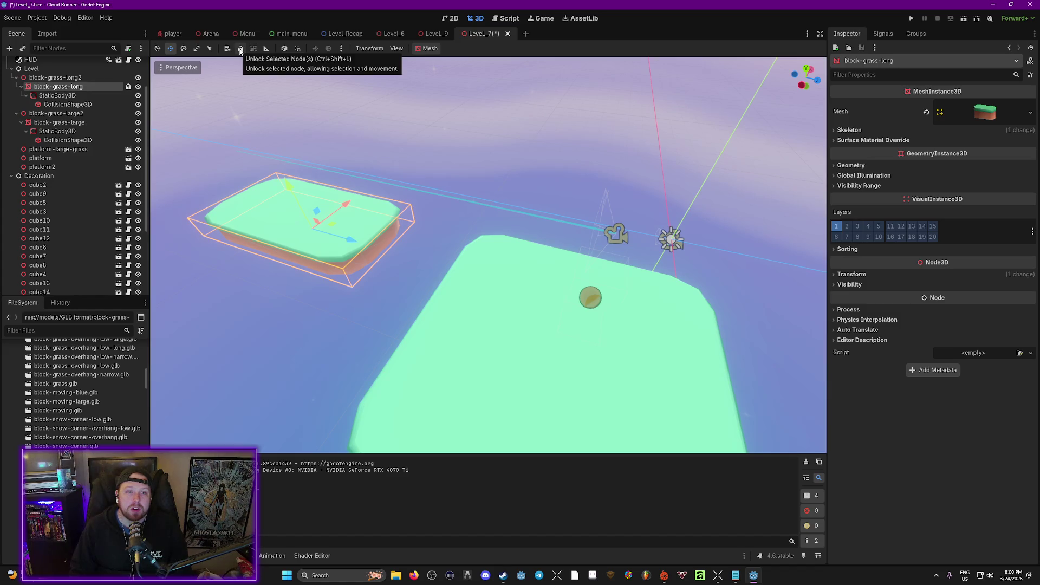
Unlock the block-grass-long node so it can be selected and moved again.
click(241, 51)
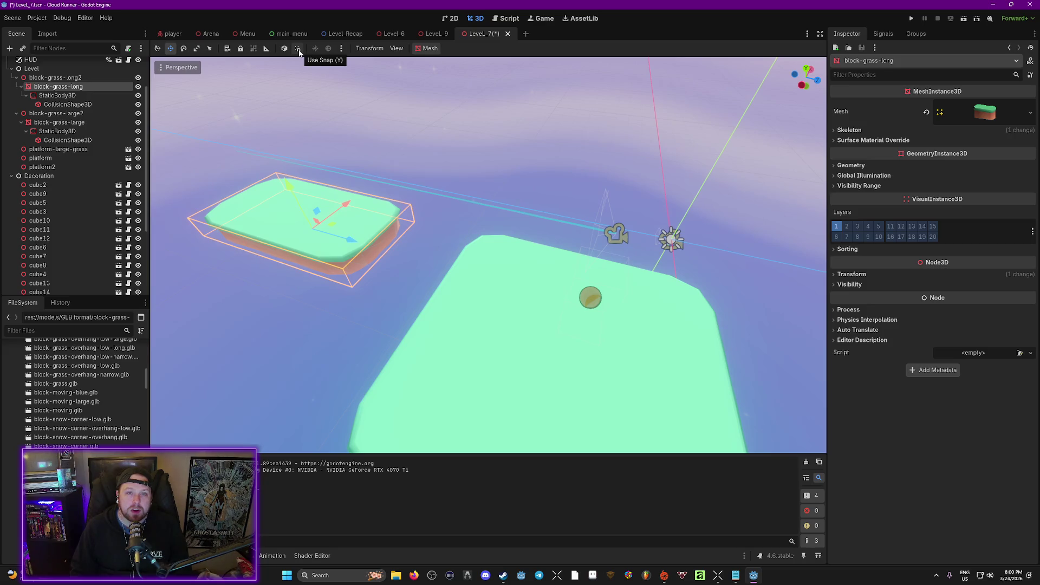
scroll(98, 415, down, 6)
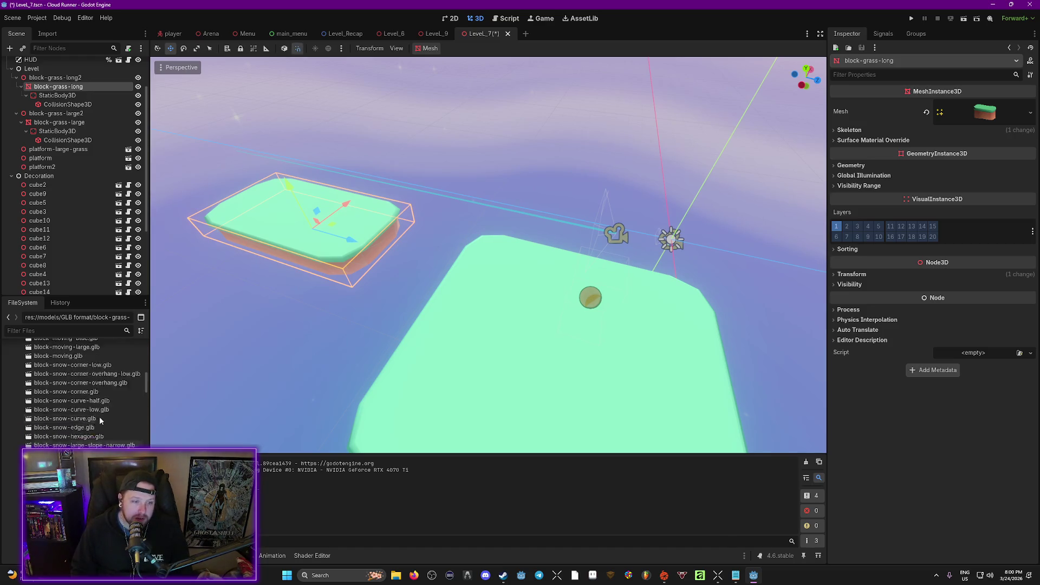
scroll(92, 431, down, 8)
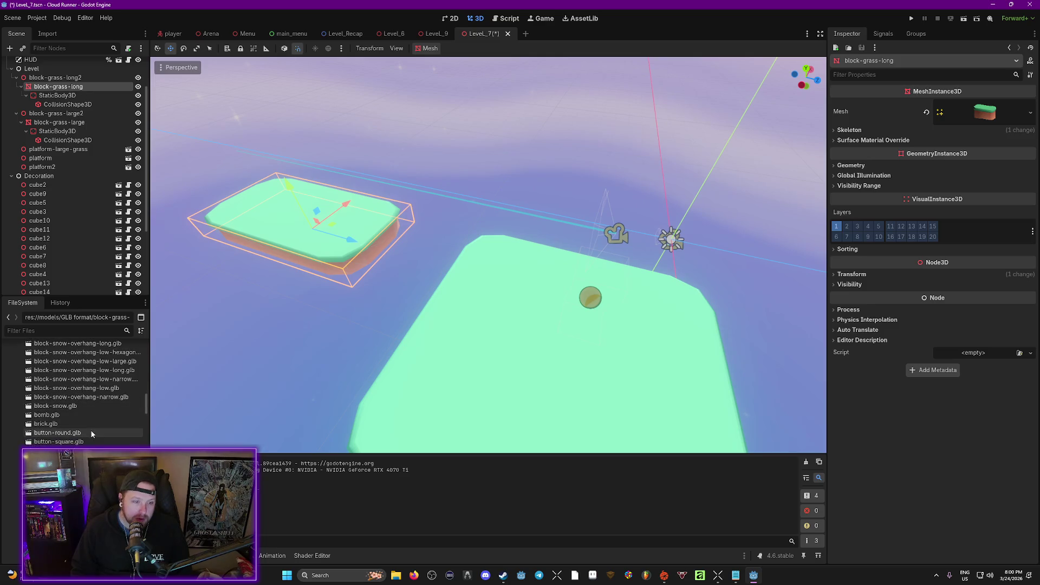
scroll(74, 436, down, 8)
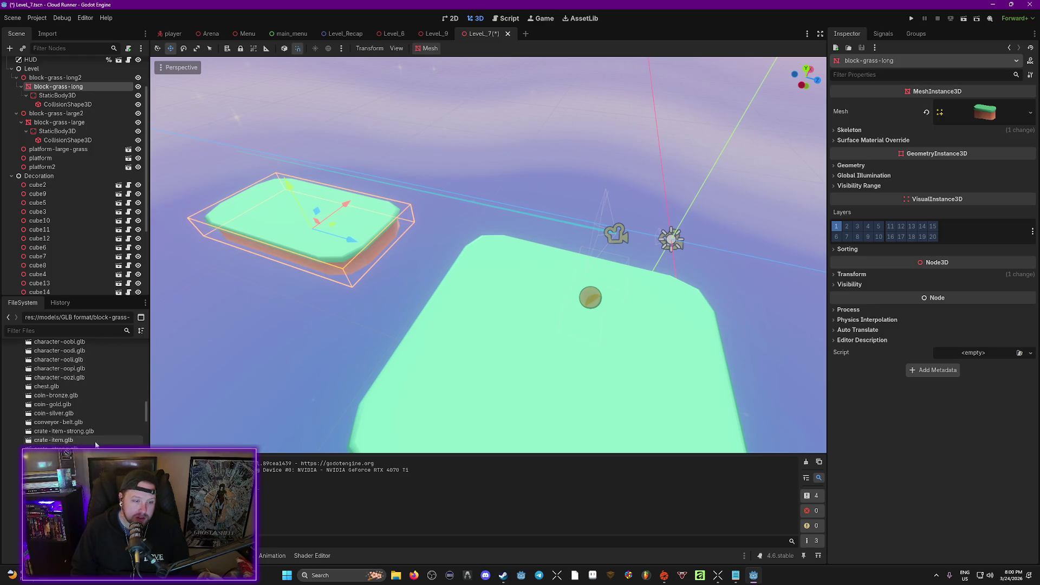
scroll(75, 433, down, 10)
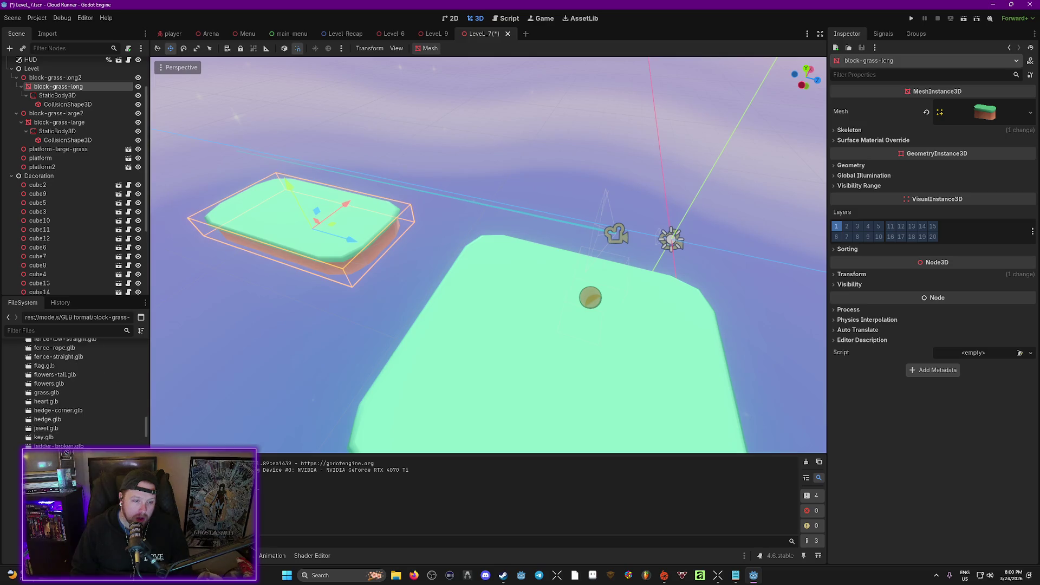
scroll(76, 434, up, 3)
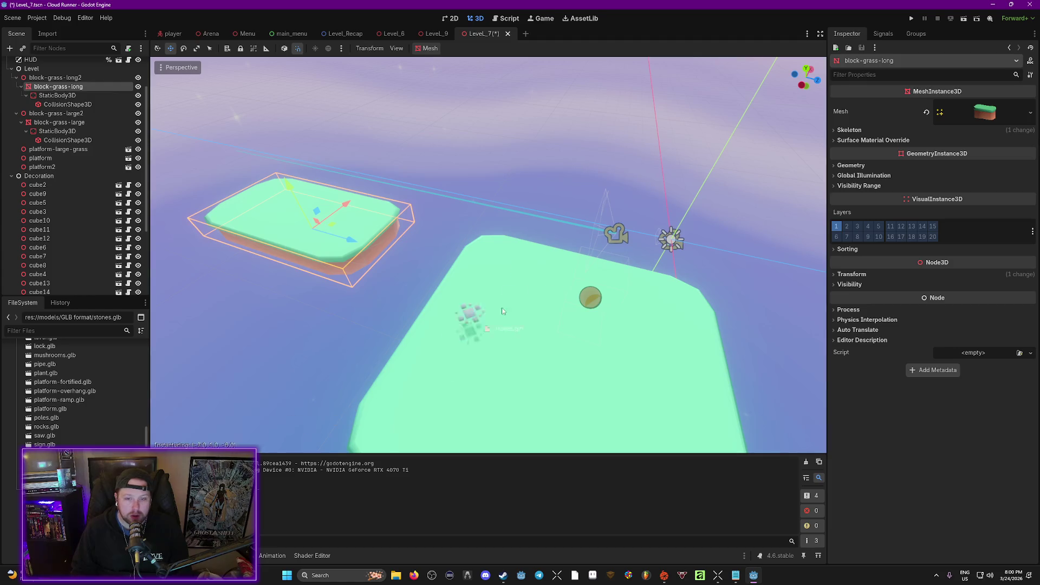
Drop stones.glb onto the grass platform and move it left toward the edge.
drag(505, 269, 505, 268)
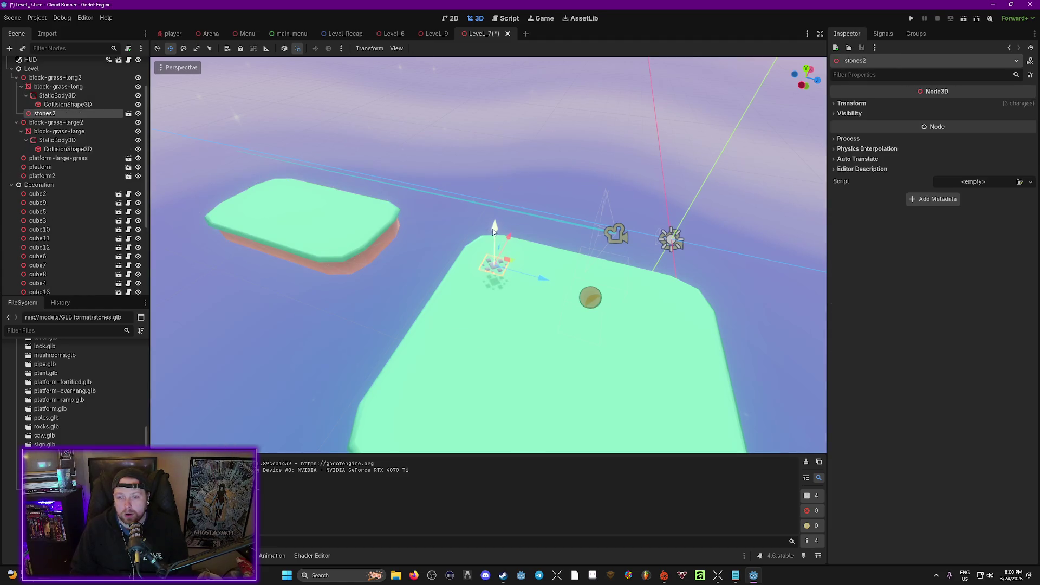
key(Escape)
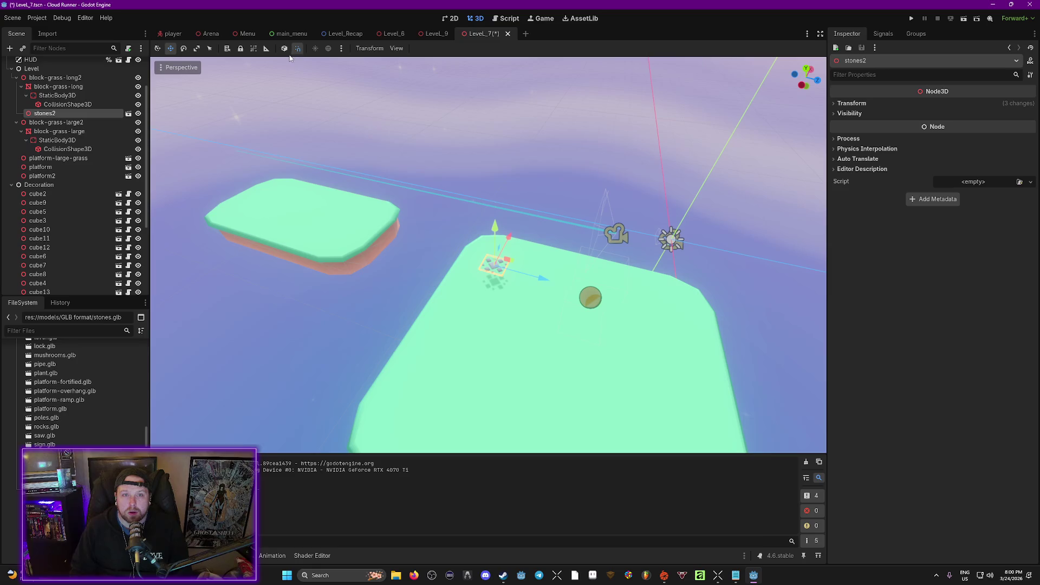
click(490, 237)
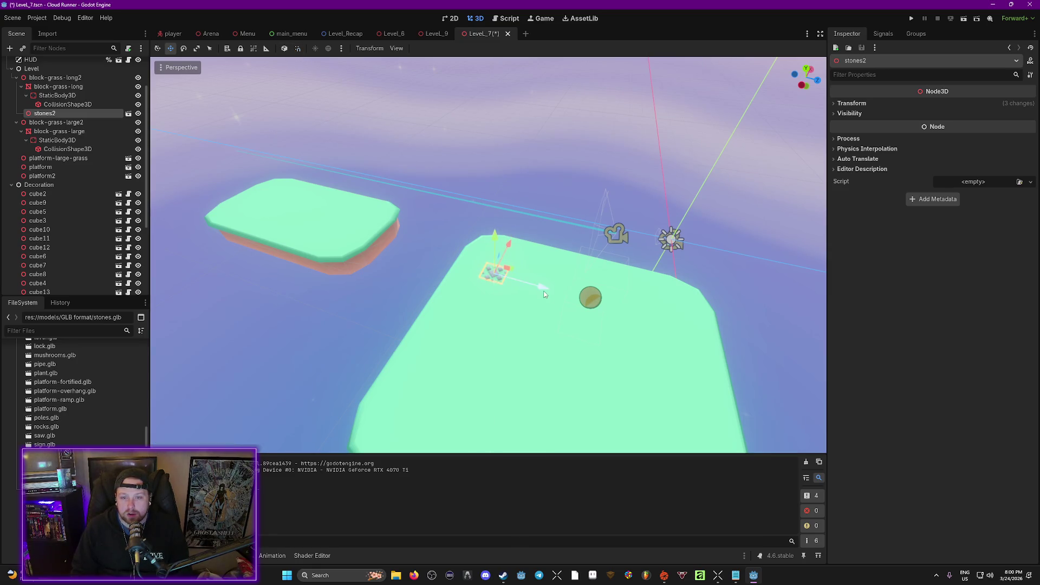
scroll(426, 256, up, 2)
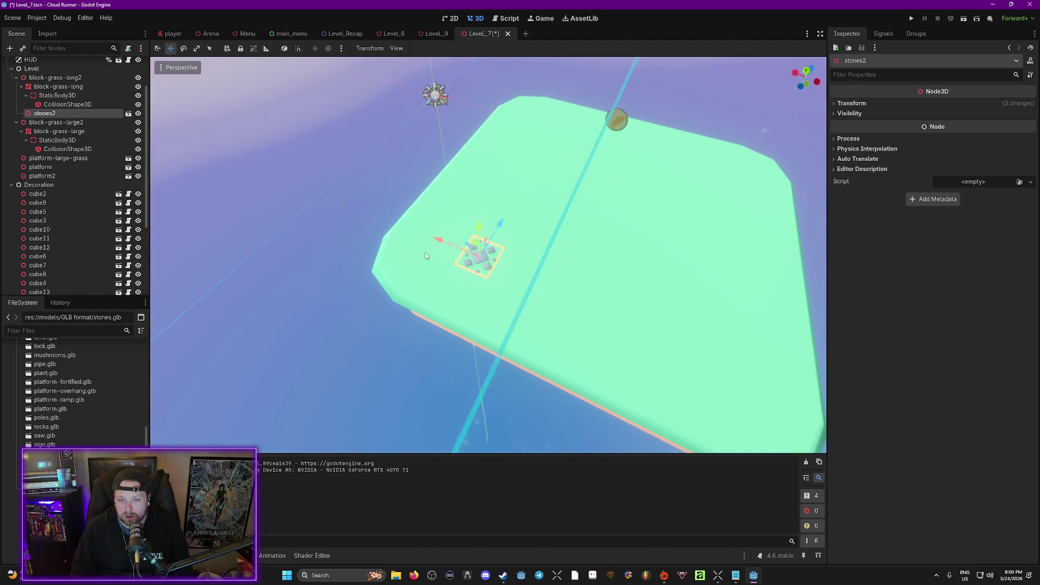
click(449, 234)
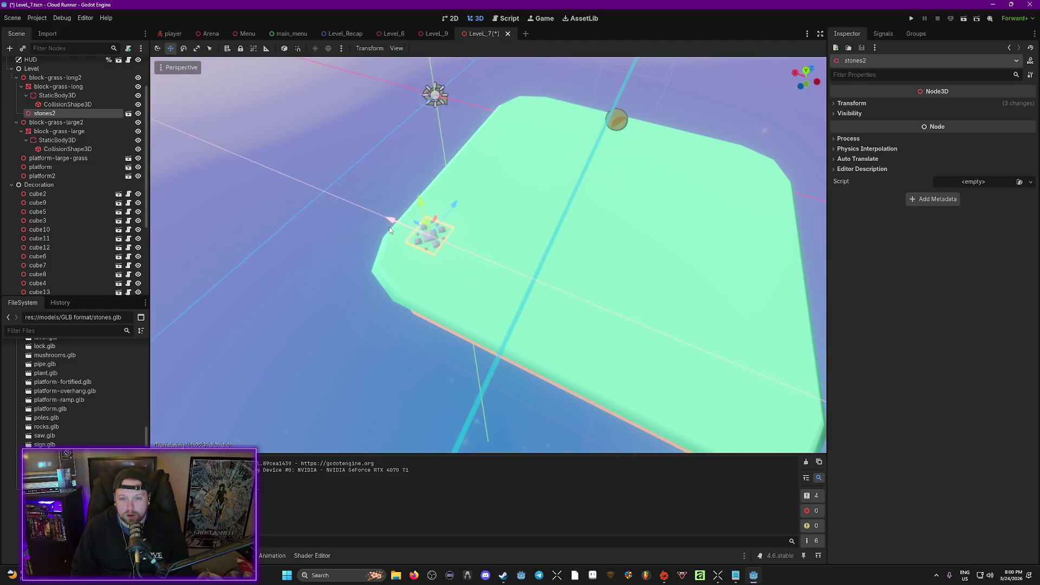
click(456, 207)
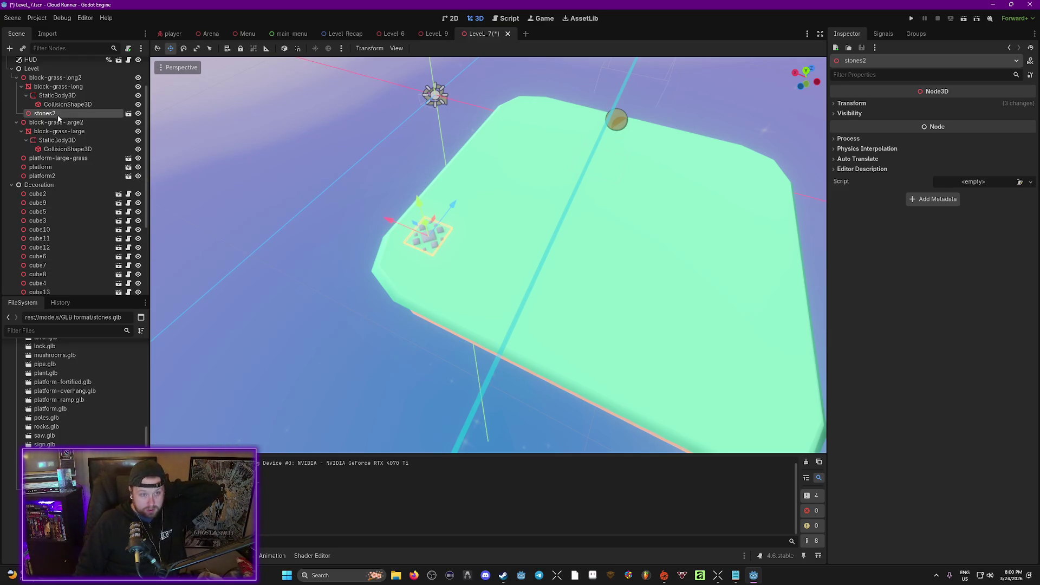
drag(57, 81, 57, 81)
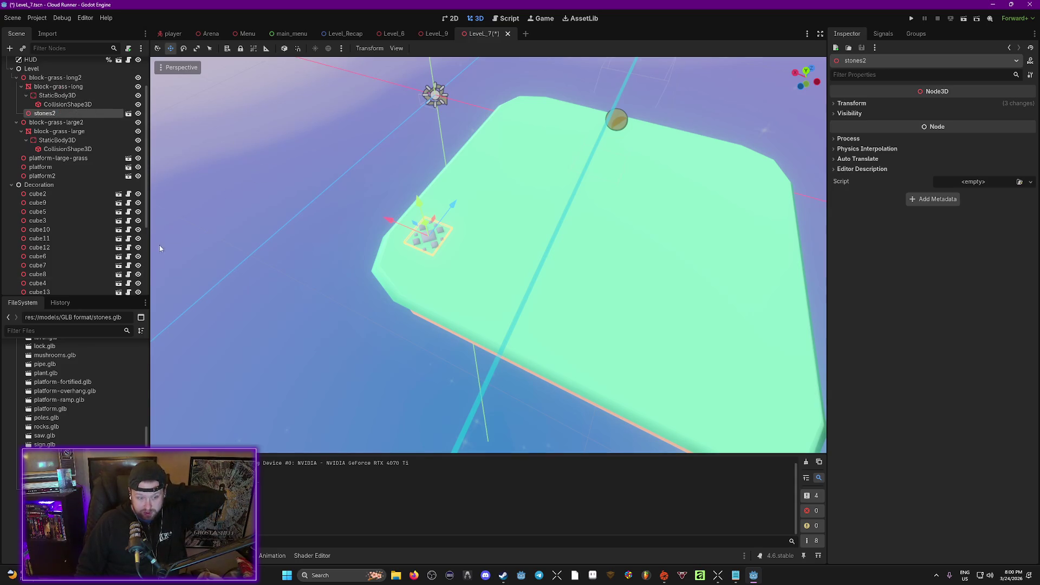
scroll(75, 390, down, 2)
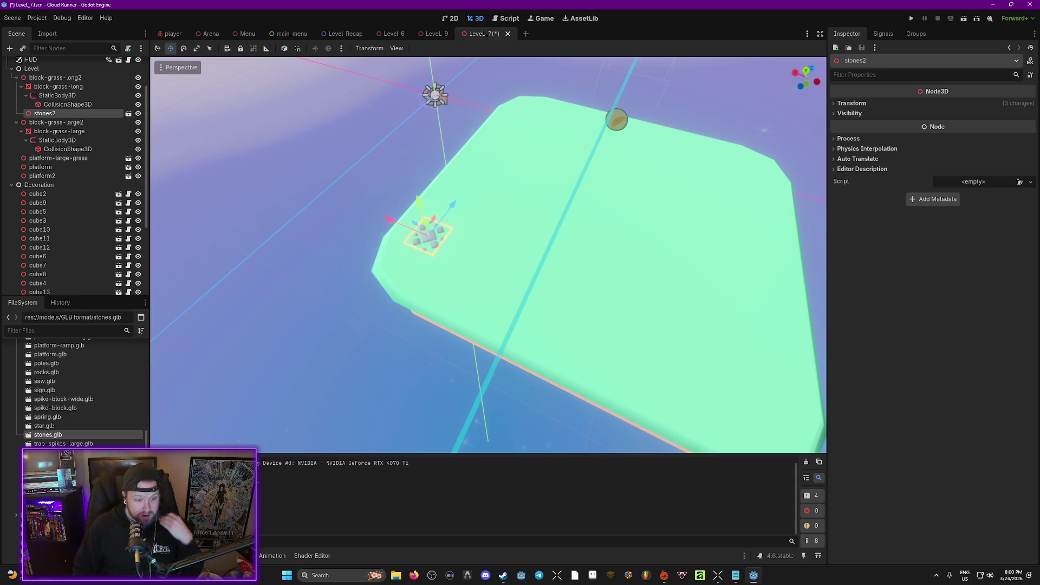
Place a tree model on the grass platform and view it from above.
mouse_move(46, 453)
mouse_down()
mouse_move(490, 242)
mouse_move(496, 174)
mouse_move(528, 126)
mouse_move(525, 109)
mouse_up()
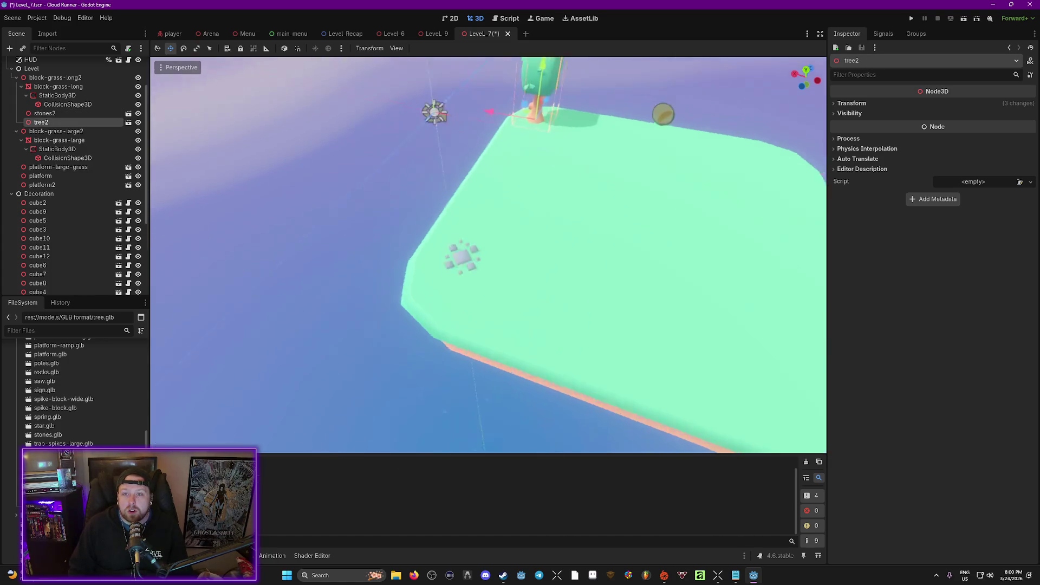
drag(487, 255, 488, 201)
drag(201, 140, 201, 126)
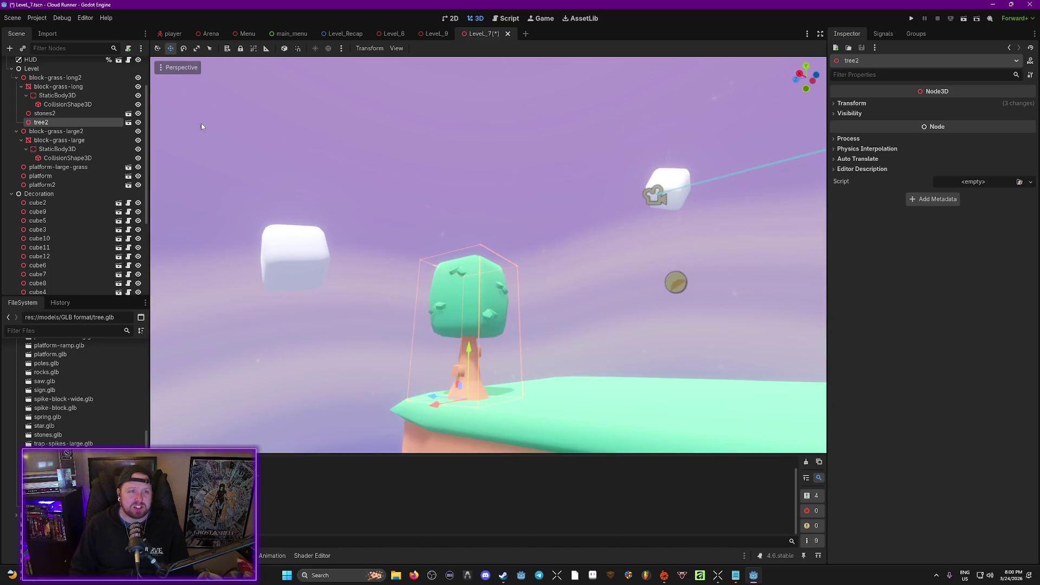
click(58, 86)
drag(464, 274, 469, 330)
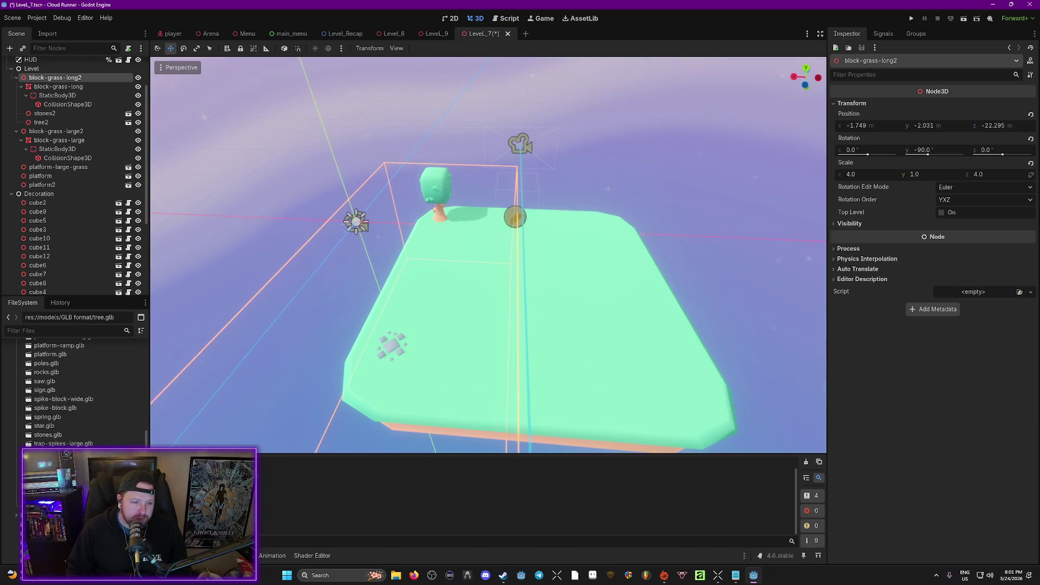
Add four grass tufts around the stones and the tree.
scroll(80, 417, up, 3)
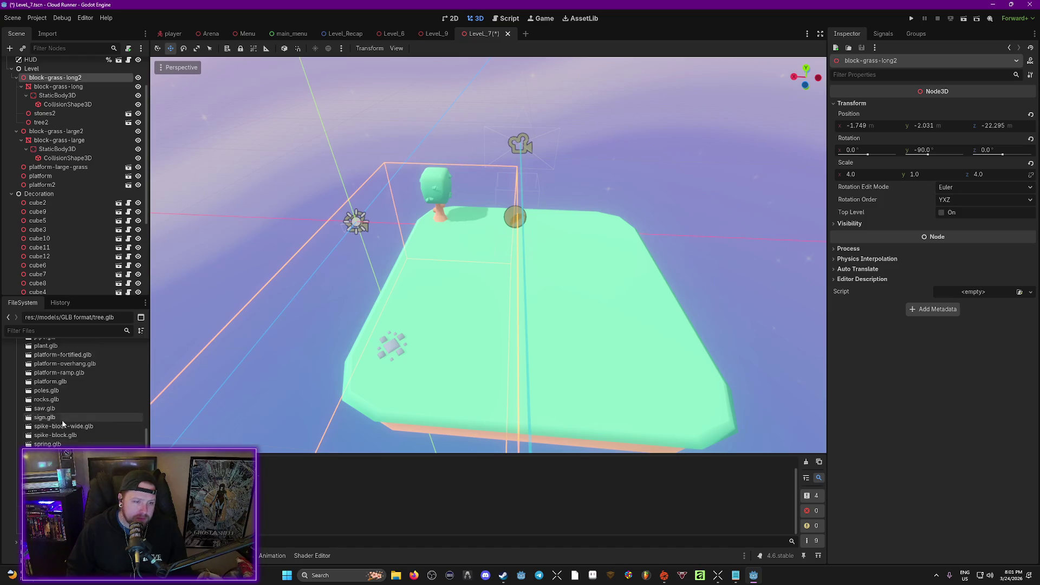
scroll(75, 425, up, 5)
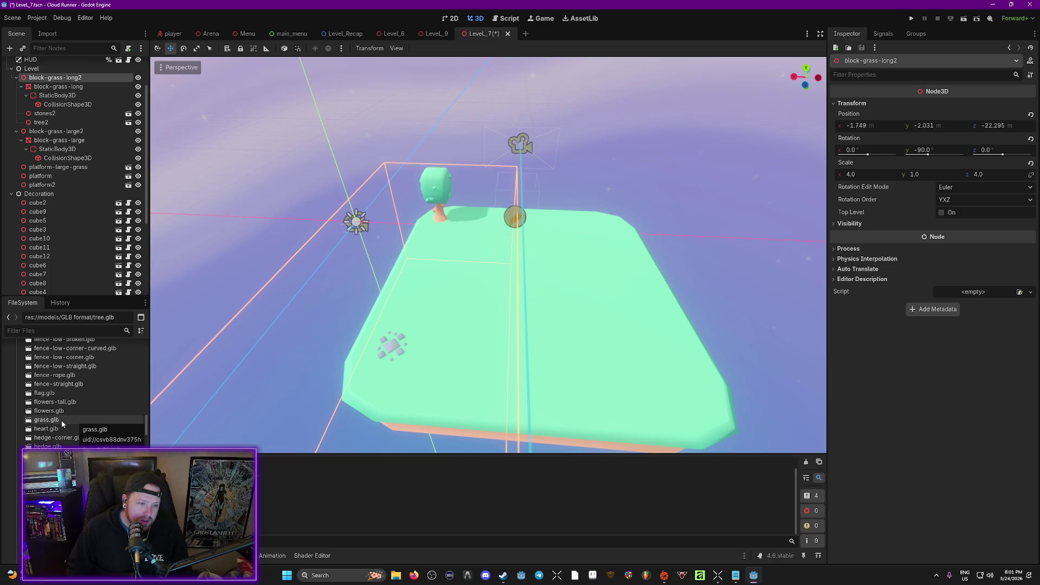
scroll(57, 421, up, 2)
click(53, 420)
mouse_move(46, 422)
mouse_down()
mouse_move(658, 404)
mouse_move(406, 384)
mouse_up()
mouse_move(46, 420)
mouse_down()
mouse_move(353, 372)
mouse_move(390, 337)
mouse_move(386, 328)
mouse_up()
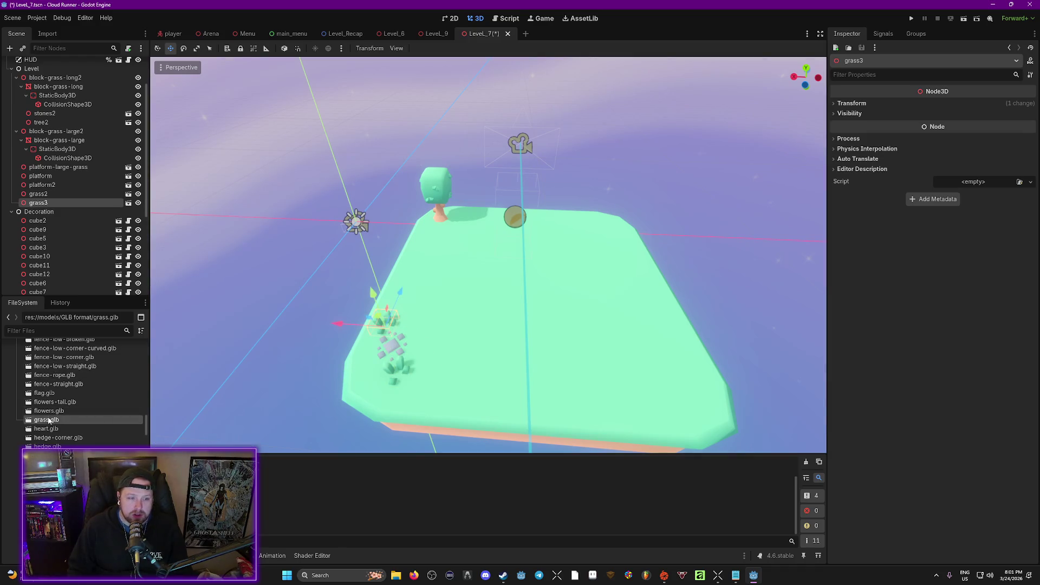
drag(435, 232, 431, 227)
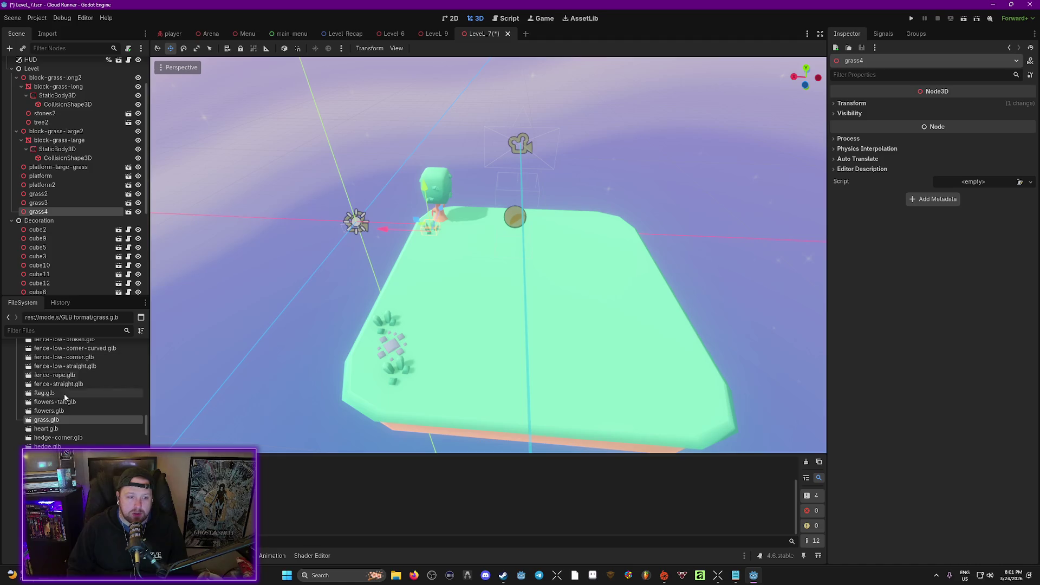
drag(54, 420, 458, 220)
Place tree-pine on the island's right edge with two tree-pine-small beside it.
scroll(67, 433, down, 5)
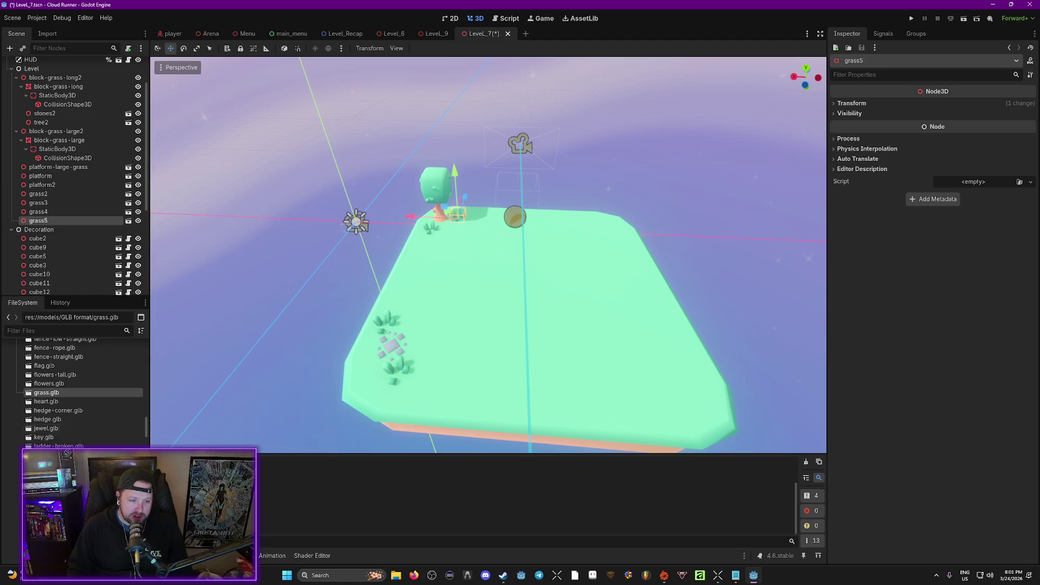
scroll(67, 390, down, 2)
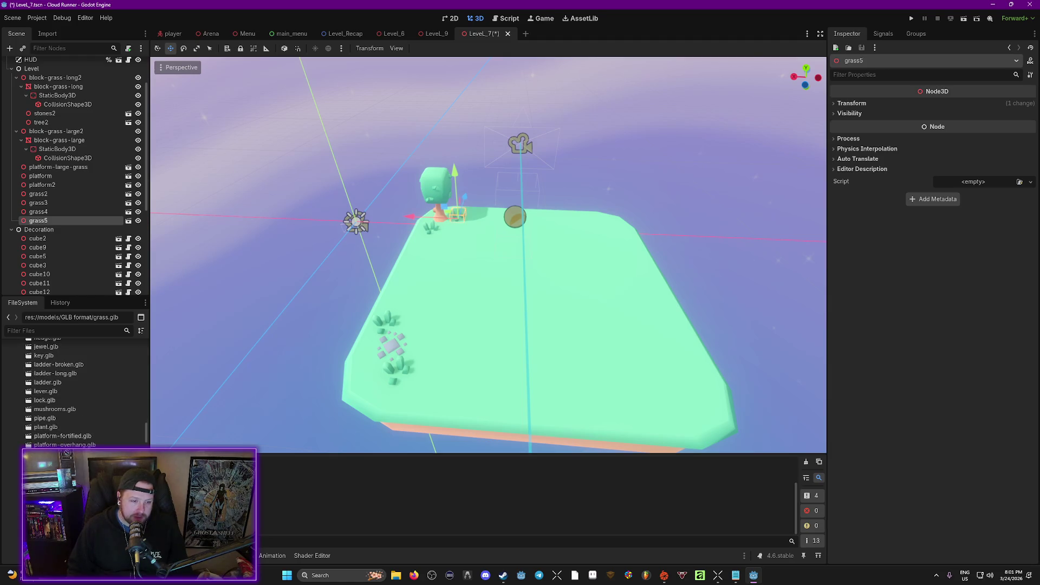
scroll(76, 390, down, 3)
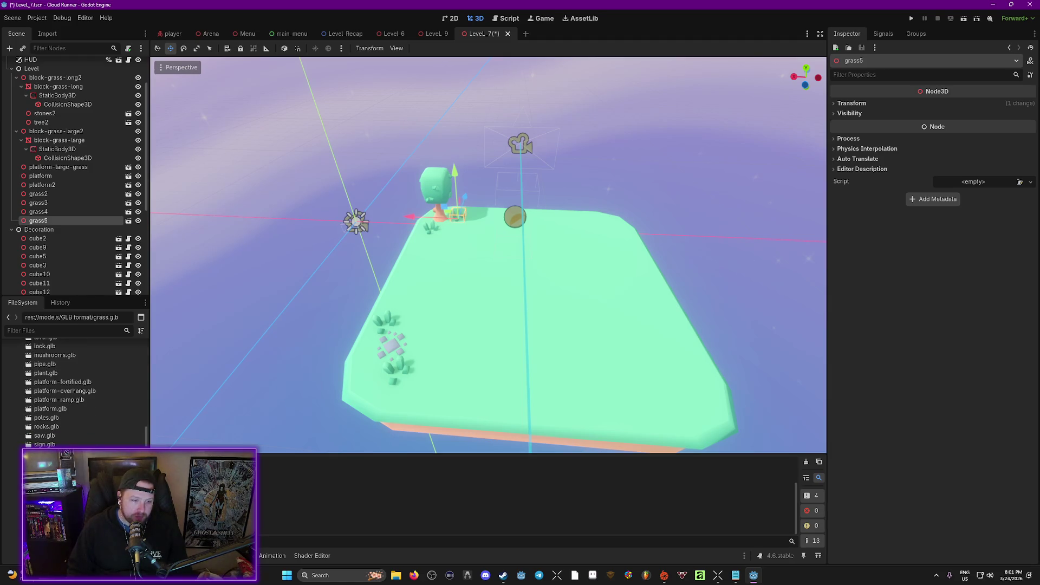
scroll(76, 390, down, 3)
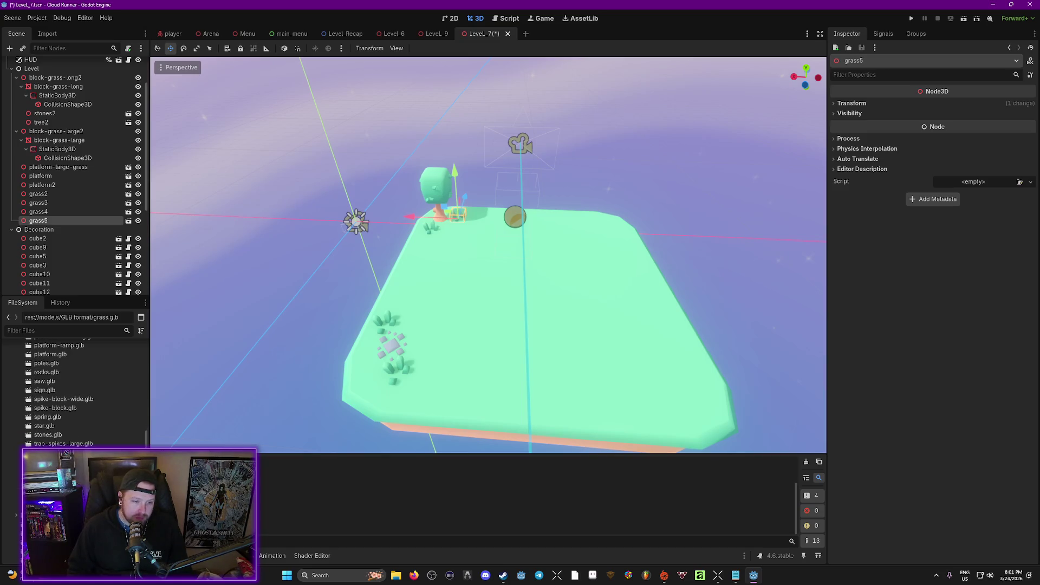
mouse_move(54, 462)
mouse_down()
mouse_move(671, 401)
mouse_move(694, 417)
mouse_up()
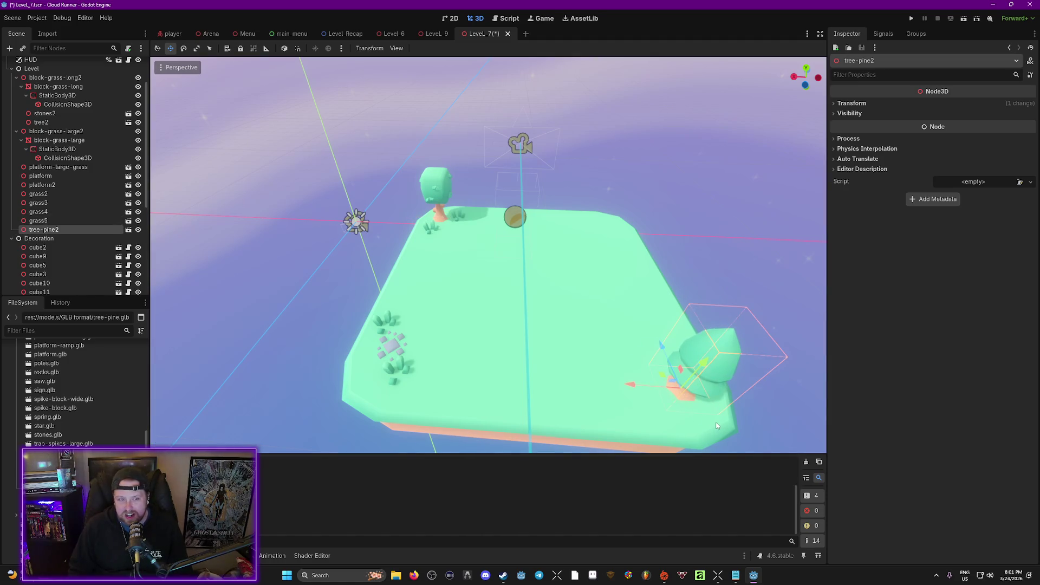
key(f)
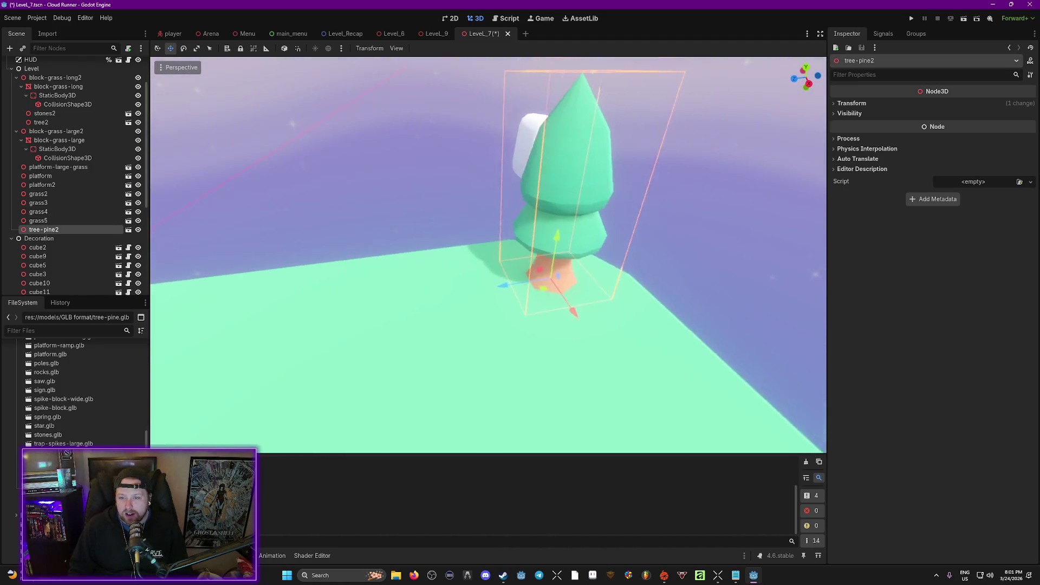
scroll(717, 428, down, 3)
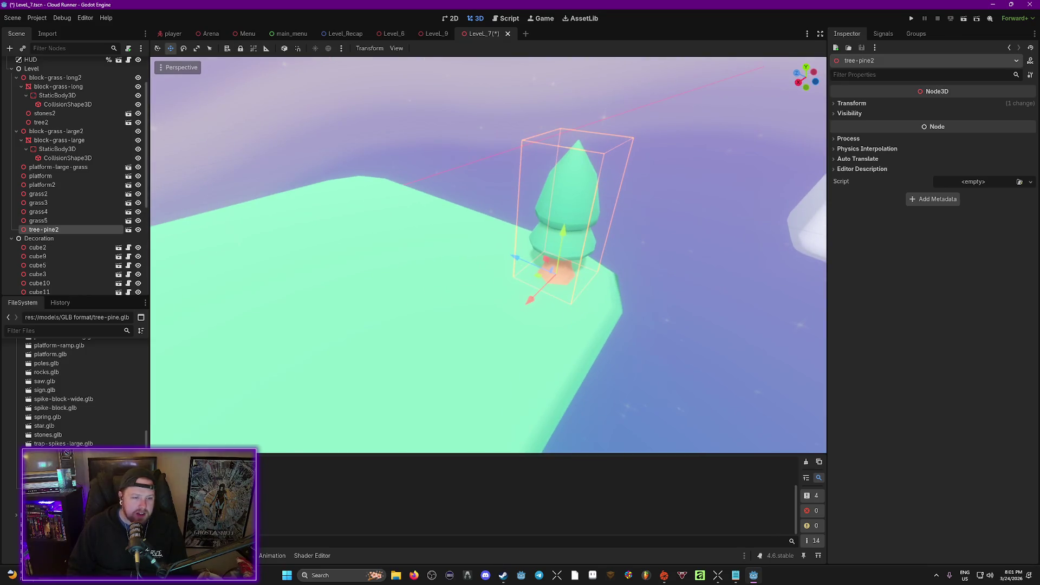
mouse_move(59, 461)
mouse_down()
mouse_move(515, 347)
mouse_move(545, 260)
mouse_move(520, 260)
mouse_up()
mouse_move(60, 460)
mouse_down()
mouse_move(526, 302)
mouse_move(567, 305)
mouse_move(201, 310)
mouse_up()
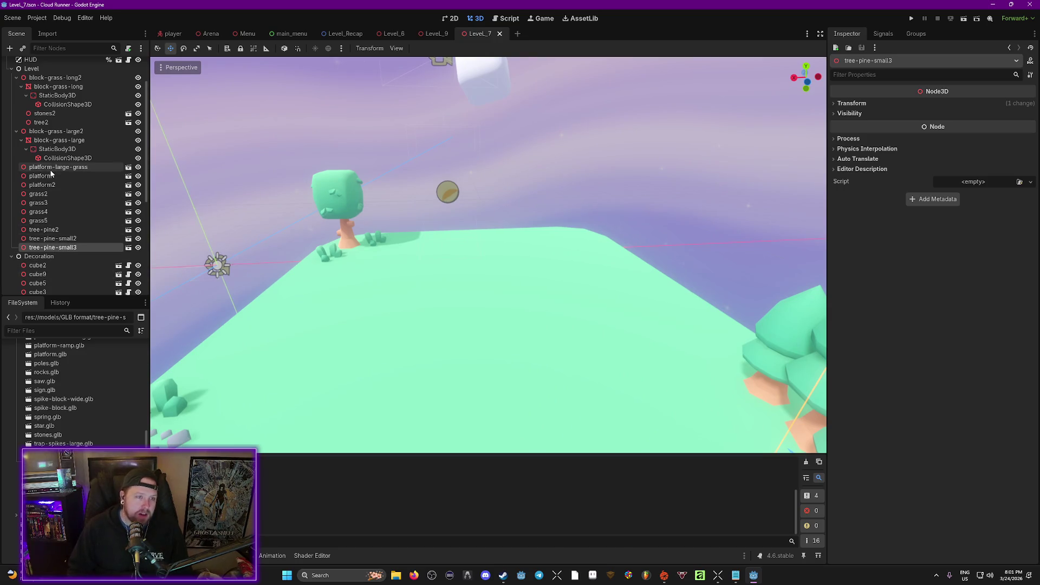
Select the new grass and pine nodes and frame them in the viewport.
shift+click(60, 198)
scroll(96, 195, up, 1)
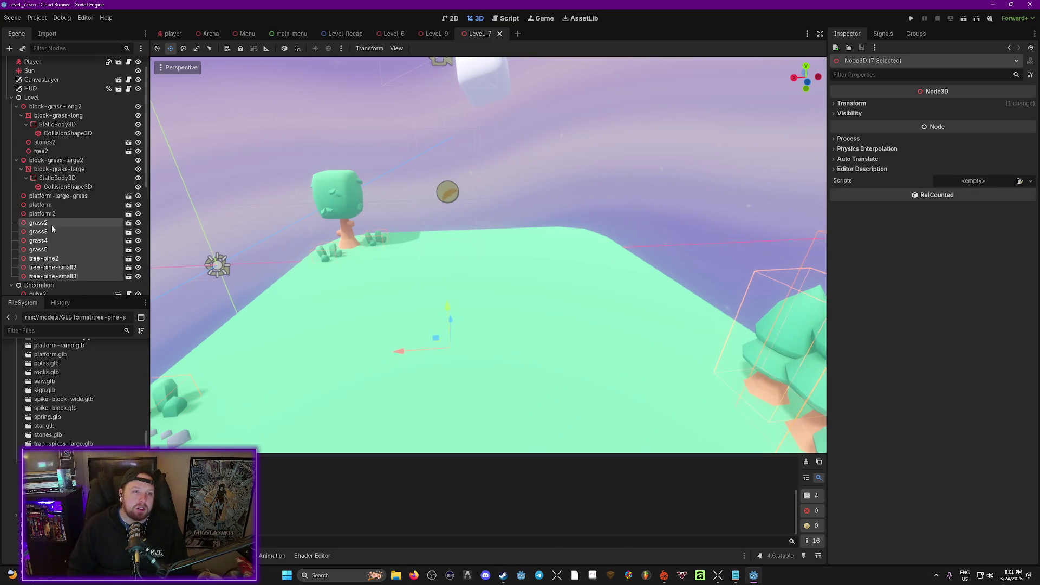
mouse_move(51, 226)
mouse_down()
mouse_move(101, 142)
mouse_move(76, 110)
mouse_up()
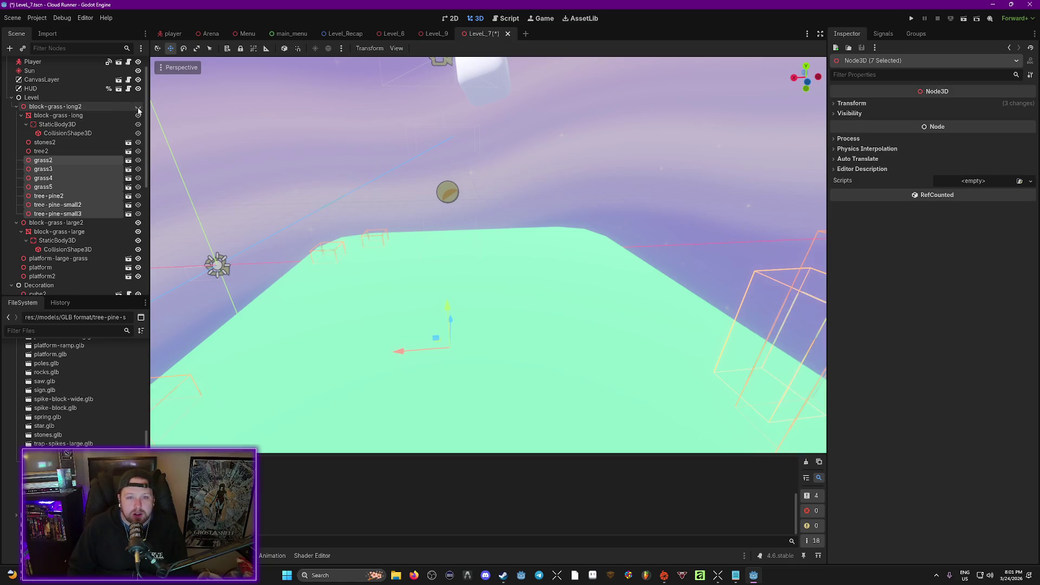
scroll(376, 227, down, 10)
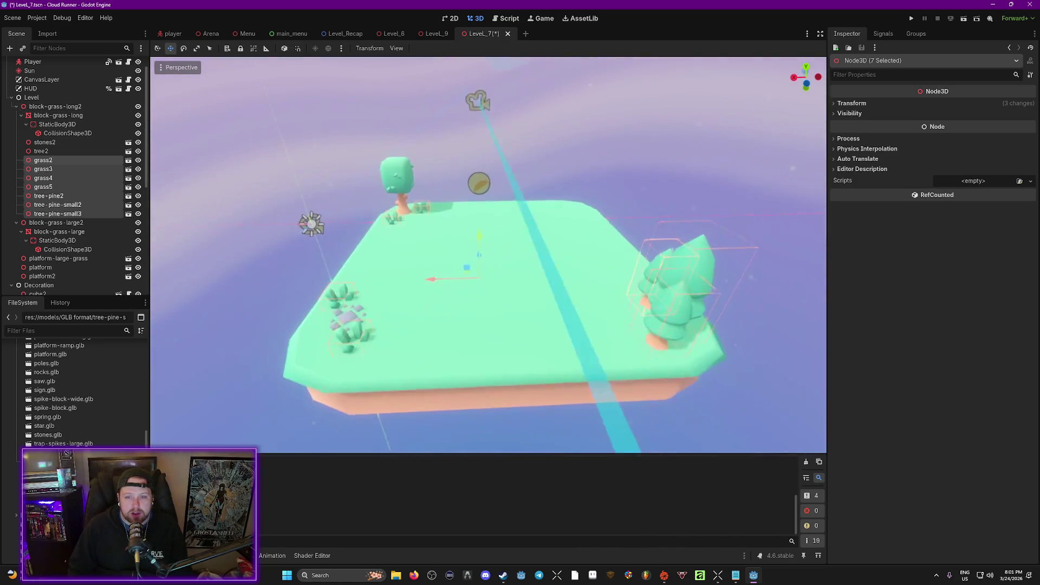
drag(376, 226, 267, 155)
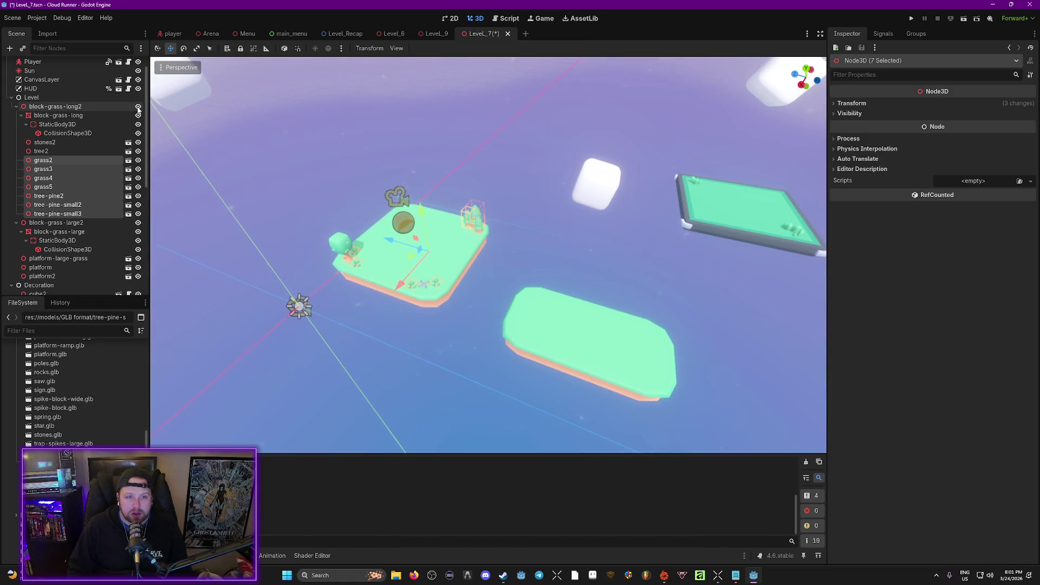
scroll(487, 254, down, 6)
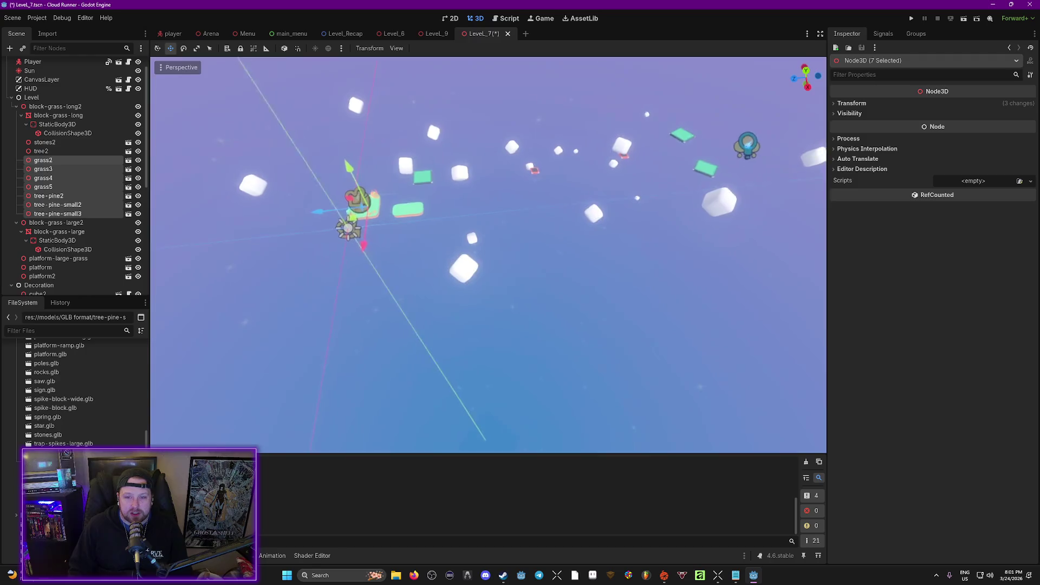
key(f)
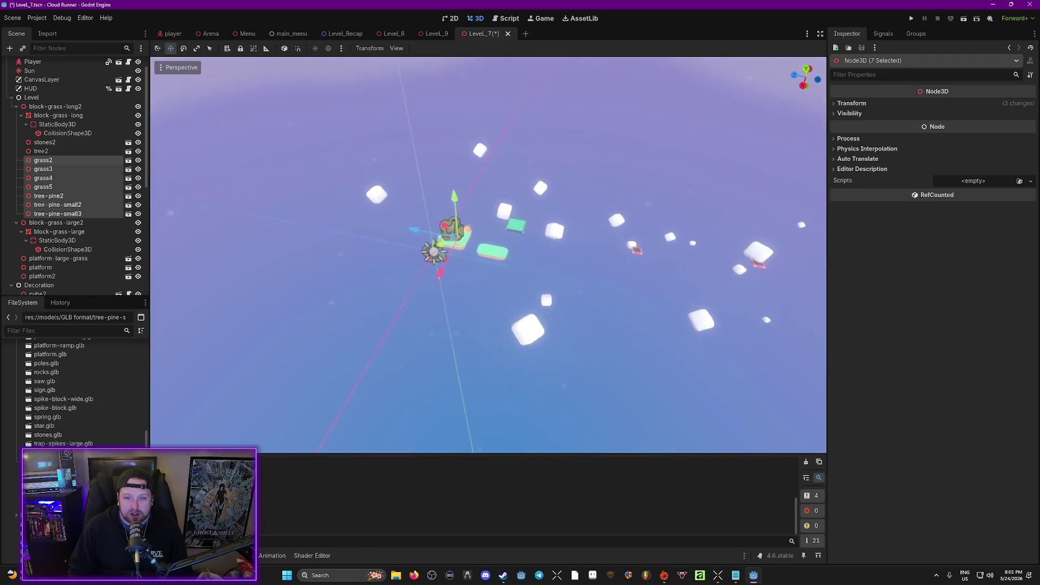
scroll(488, 254, up, 5)
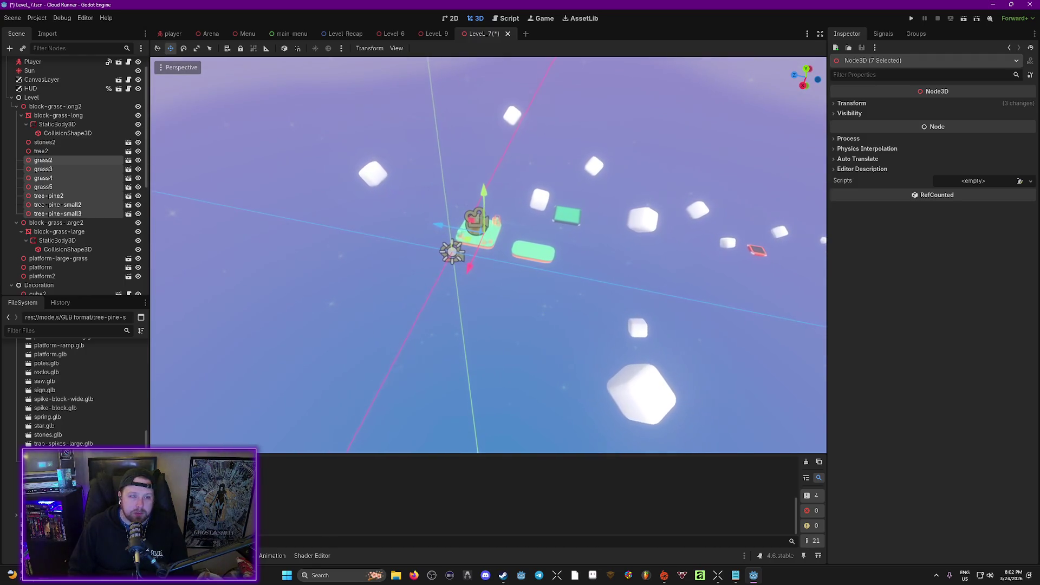
scroll(214, 217, up, 2)
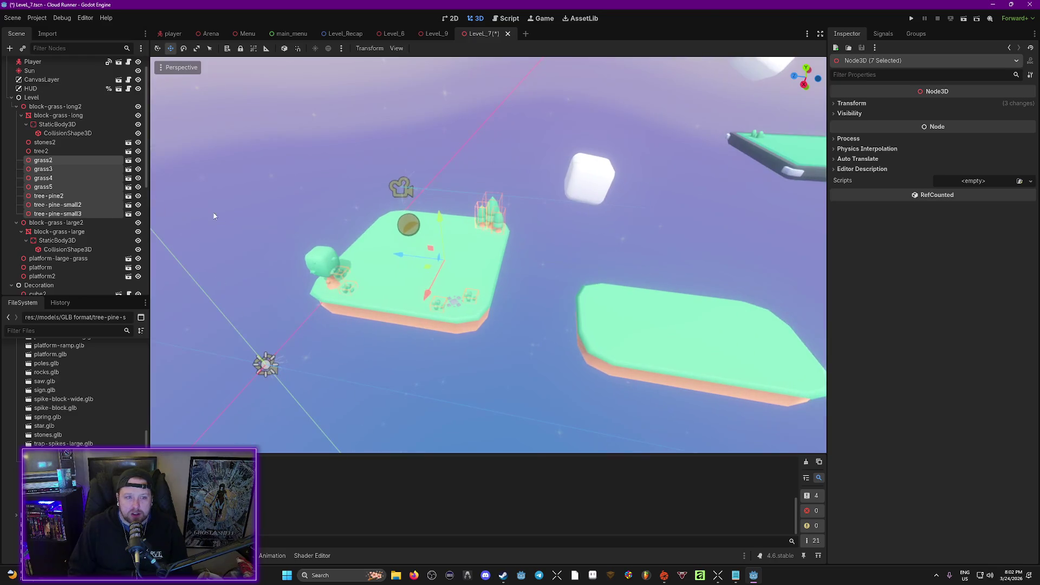
Parent all nine decorations under block-grass-large2, check by toggling its visibility, and save.
click(54, 143)
shift+click(65, 214)
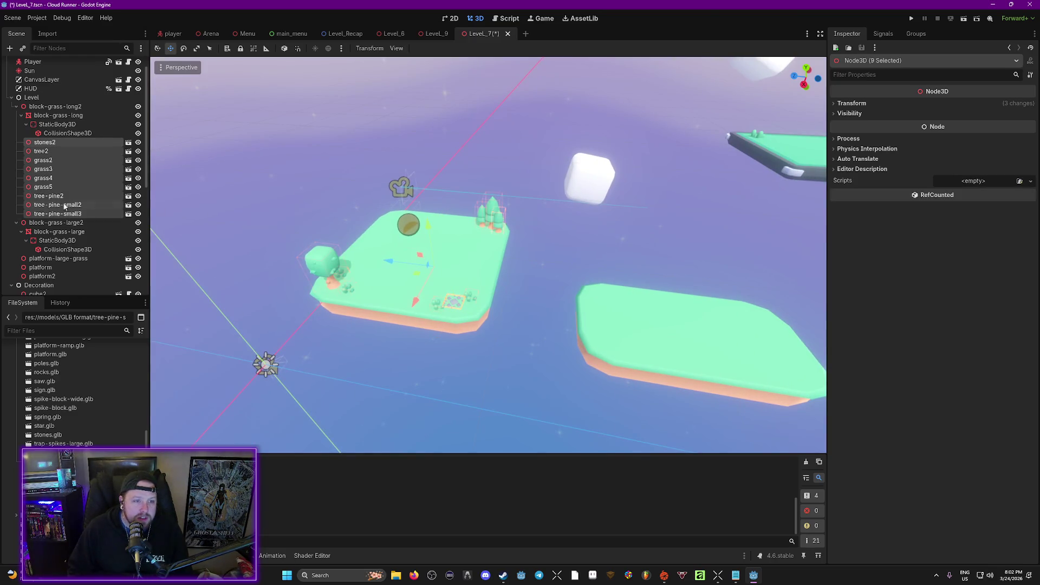
drag(49, 143, 51, 224)
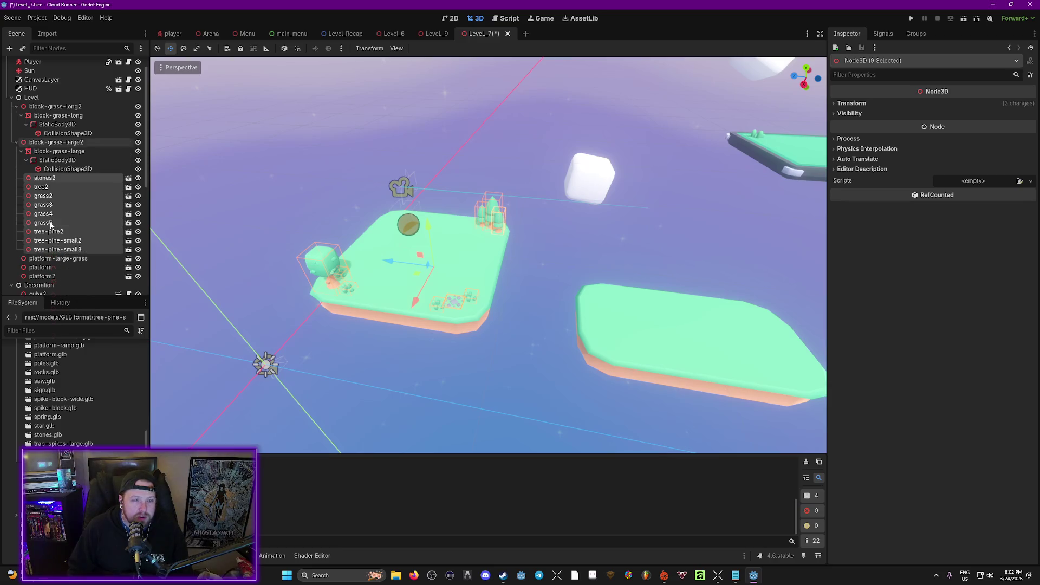
click(139, 143)
click(138, 143)
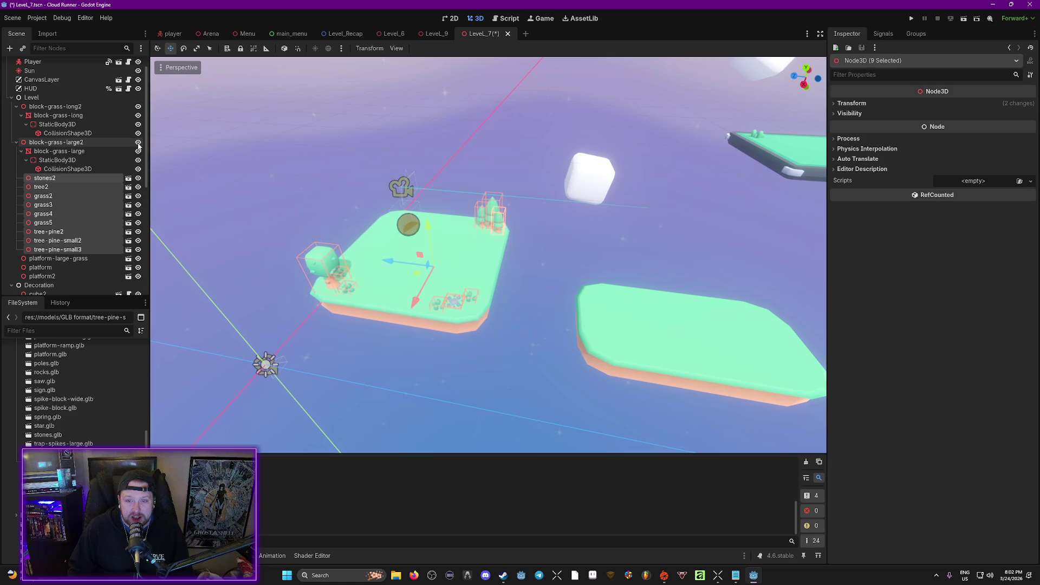
click(138, 143)
key(f)
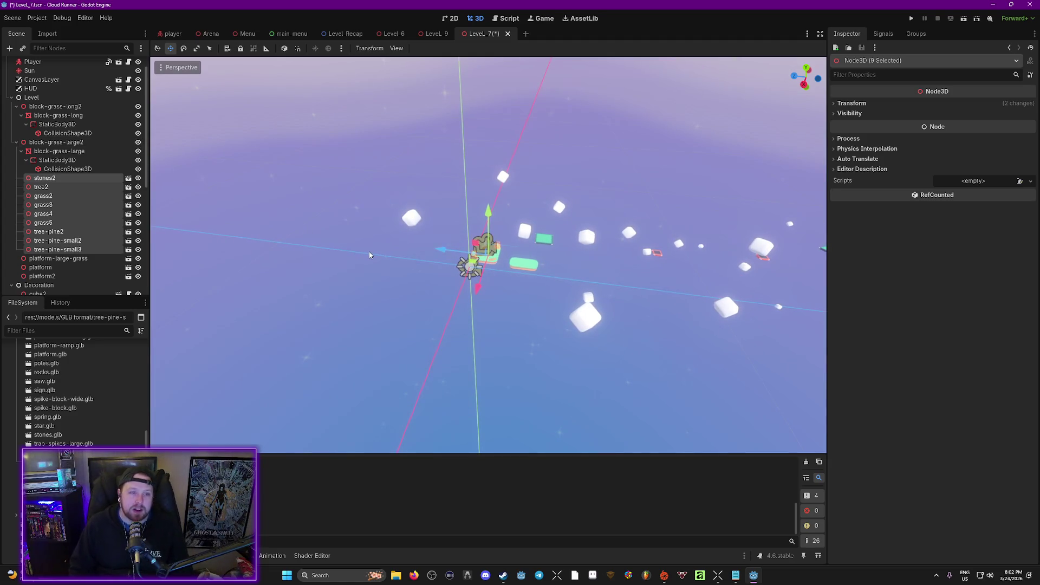
key(ctrl+s)
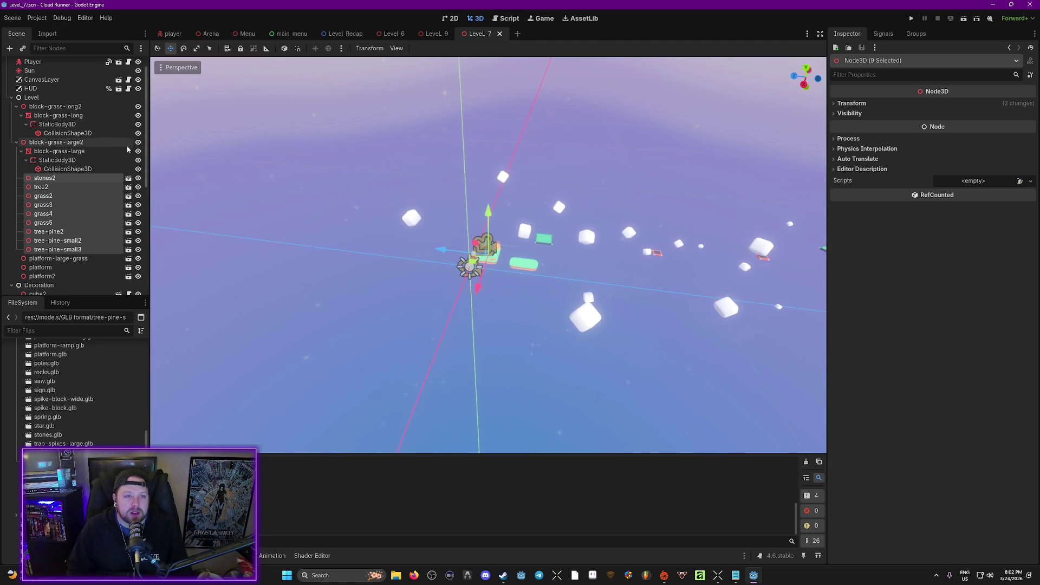
click(16, 142)
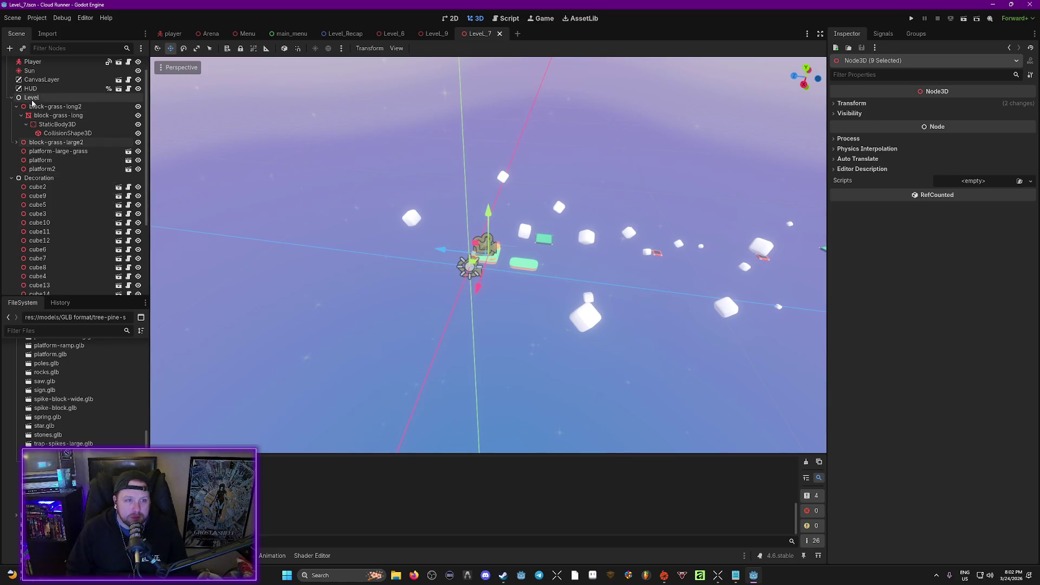
click(31, 99)
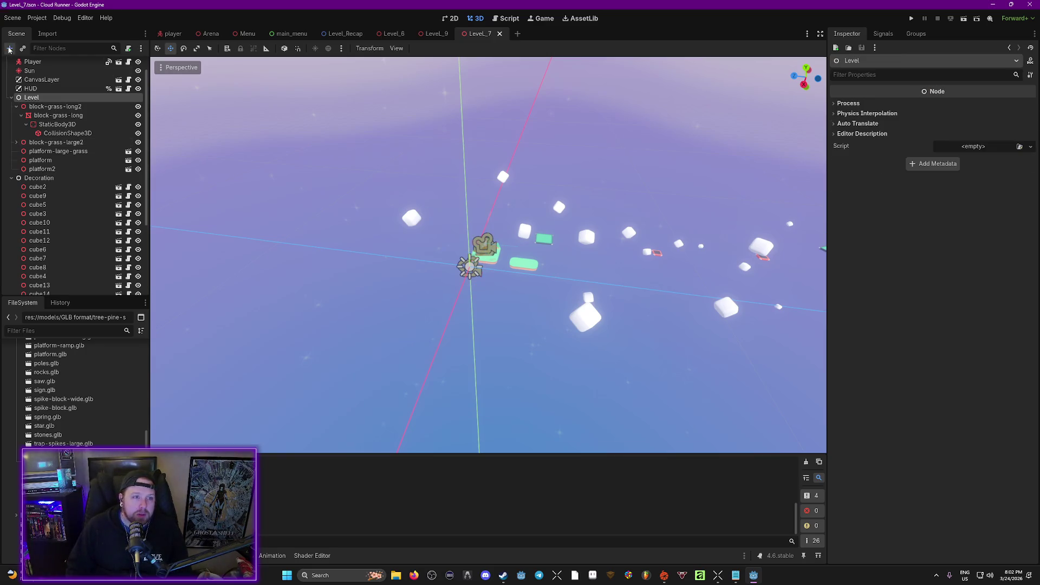
Create a plain Node named Platforms and move it to the top level.
click(10, 48)
text(node)
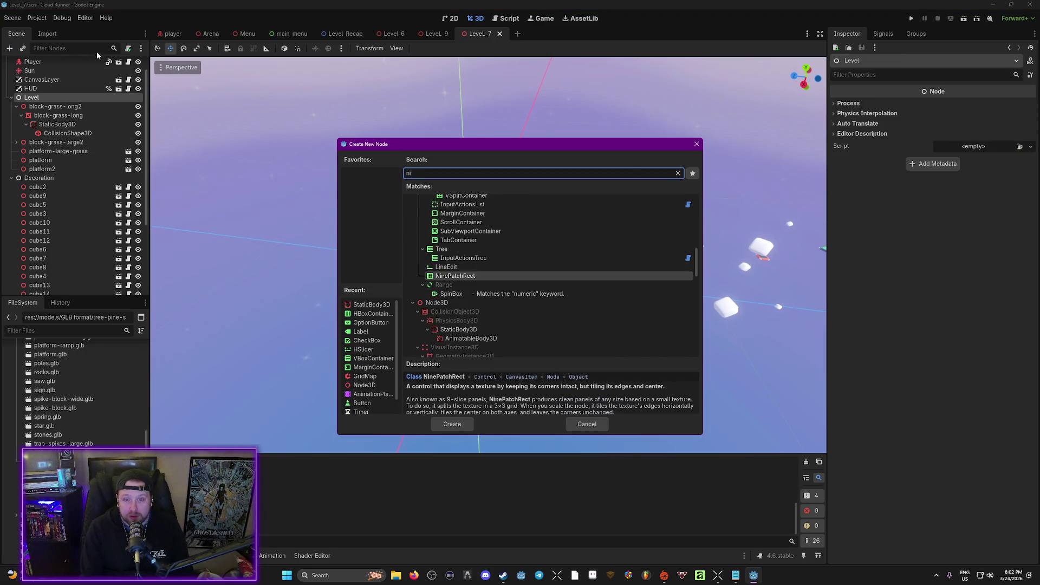
key(Return)
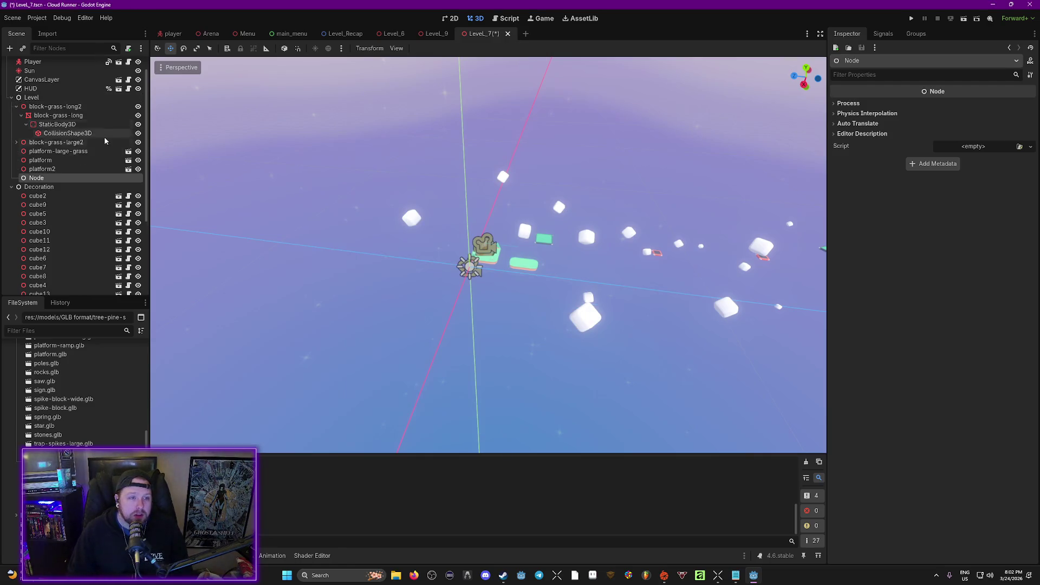
double_click(43, 179)
text(Platforms)
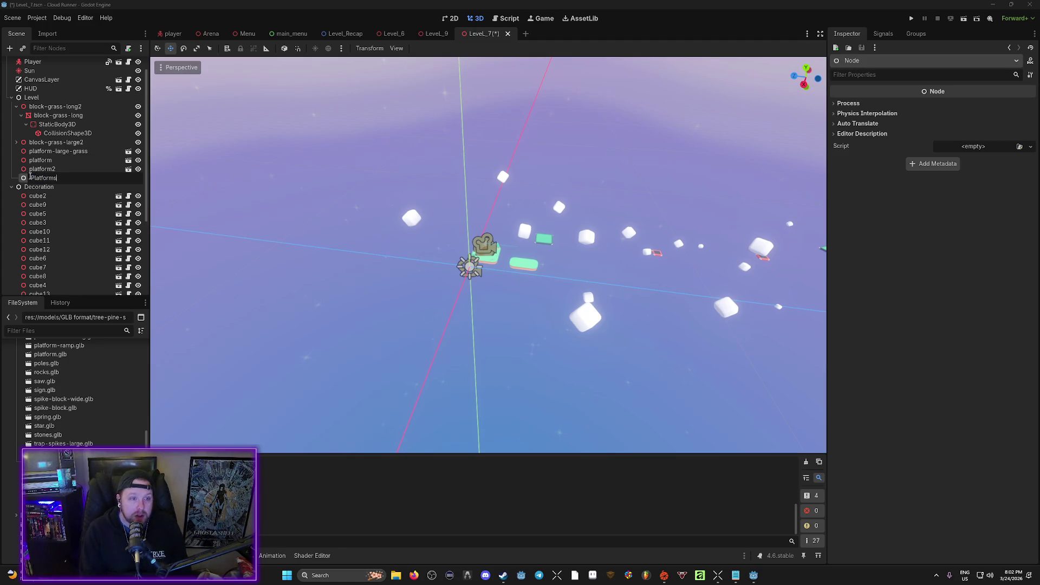
key(Return)
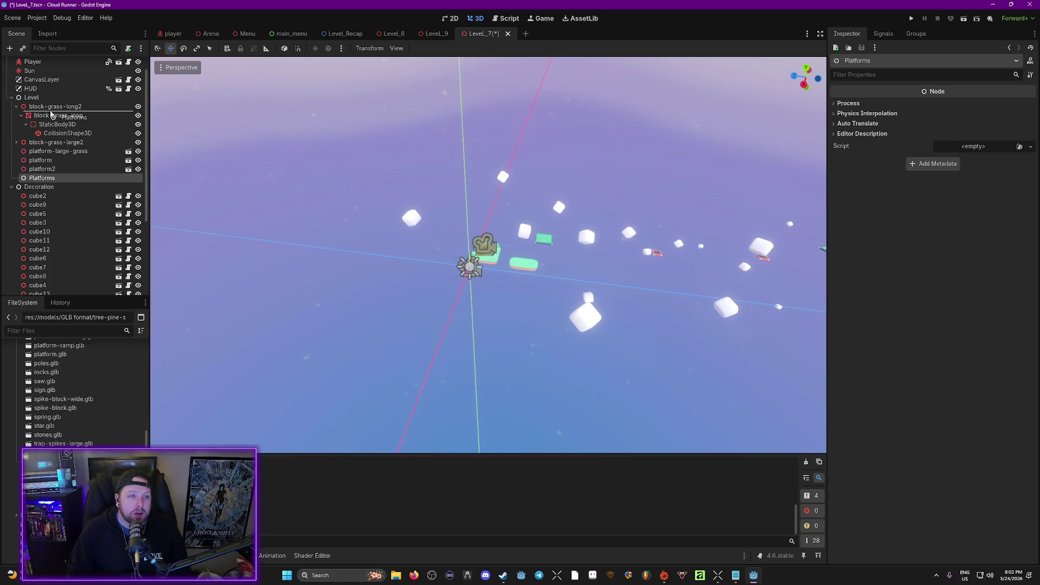
drag(52, 115, 41, 99)
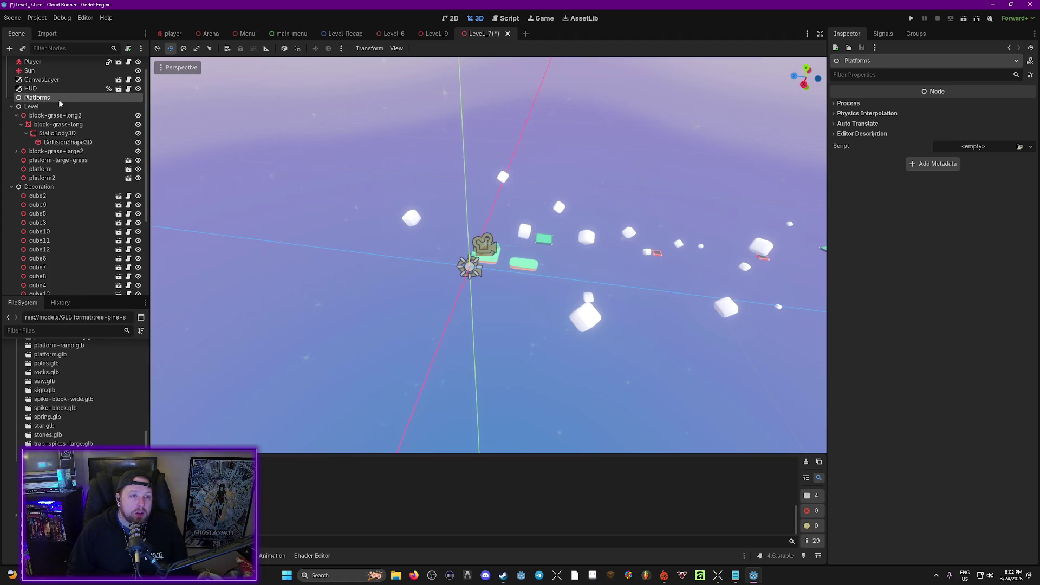
Move platform-large-grass, platform and platform2 into the Platforms node.
click(46, 178)
shift+click(46, 161)
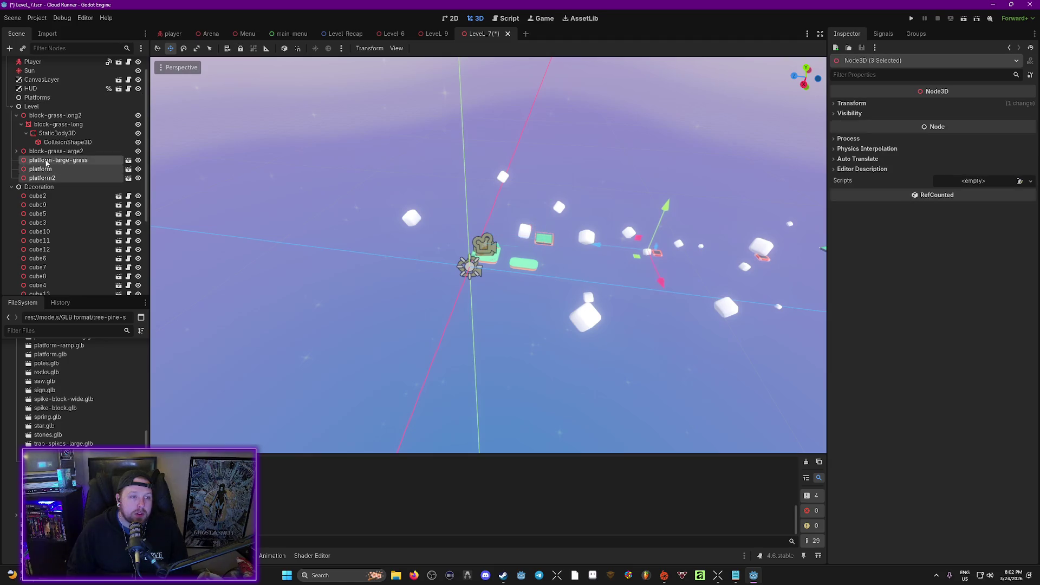
drag(47, 162, 48, 98)
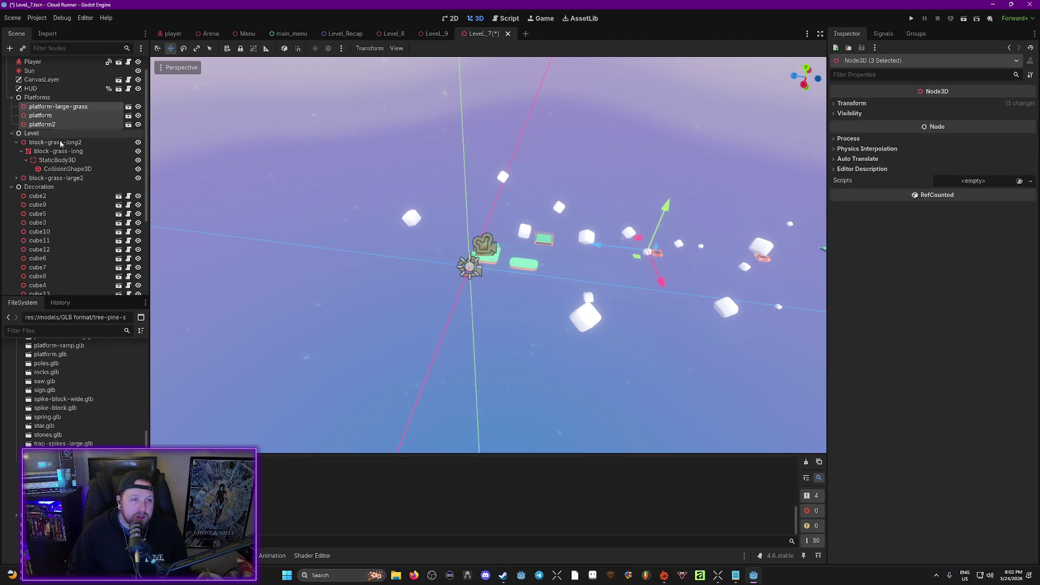
key(w)
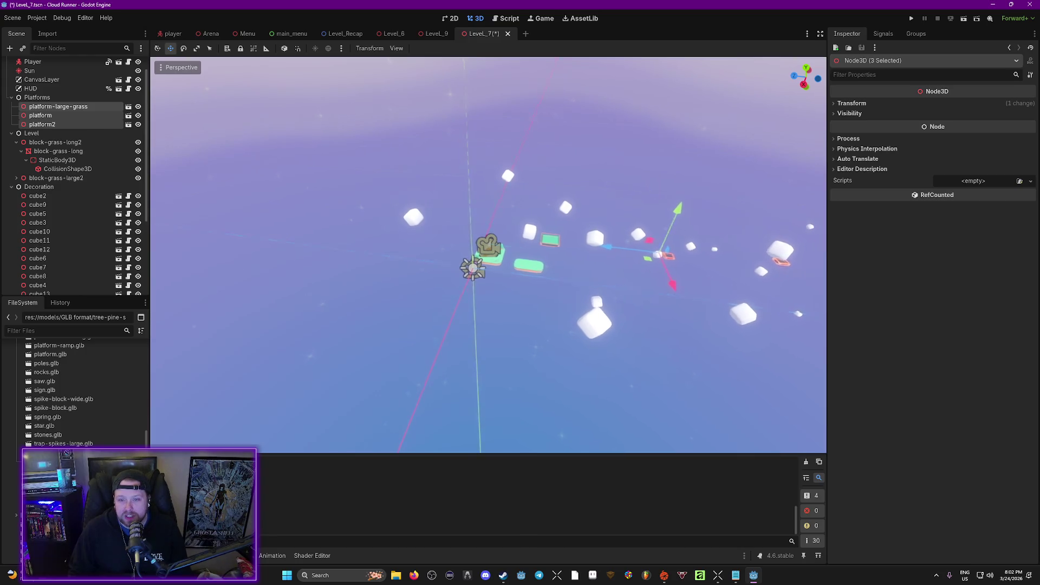
key(w)
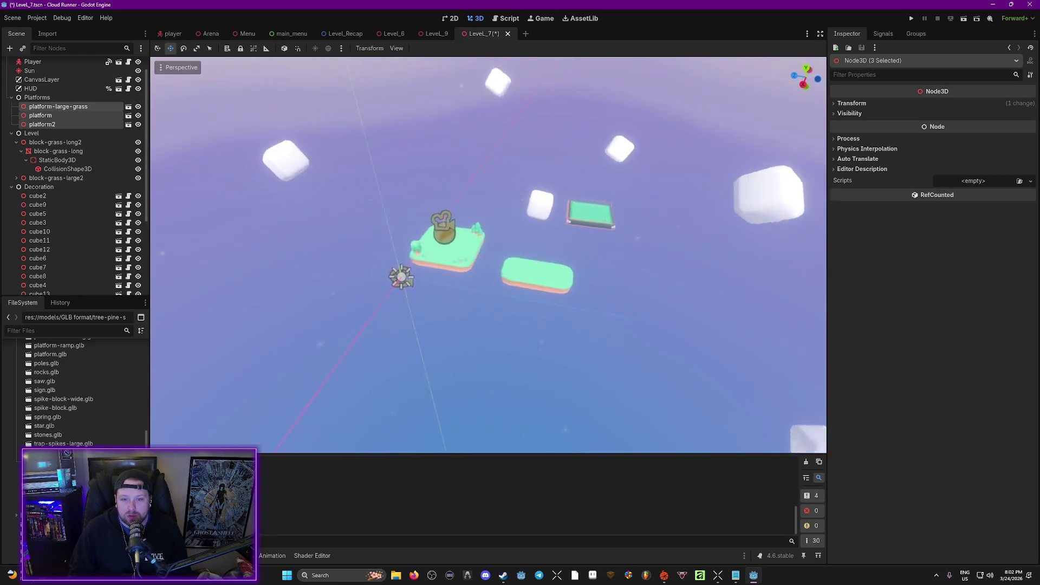
key(s)
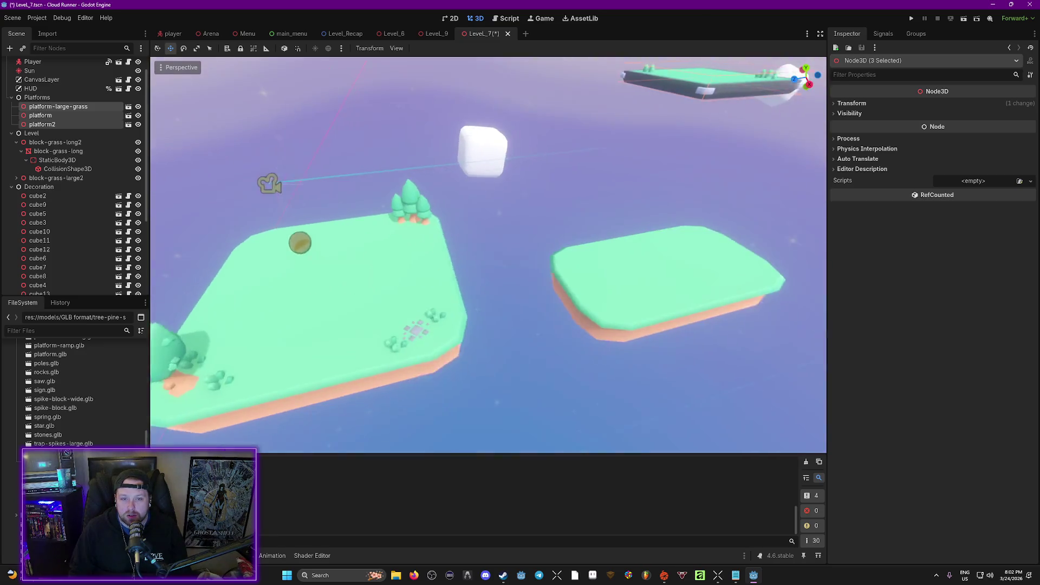
Run the level with F6, stop it, and undo the last platform change.
key(F6)
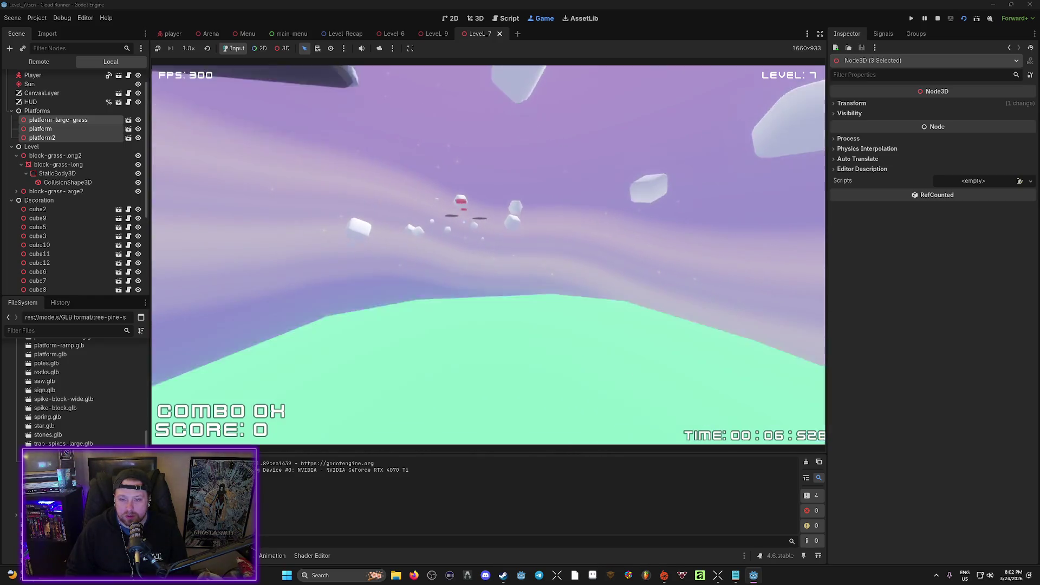
key(Escape)
click(479, 289)
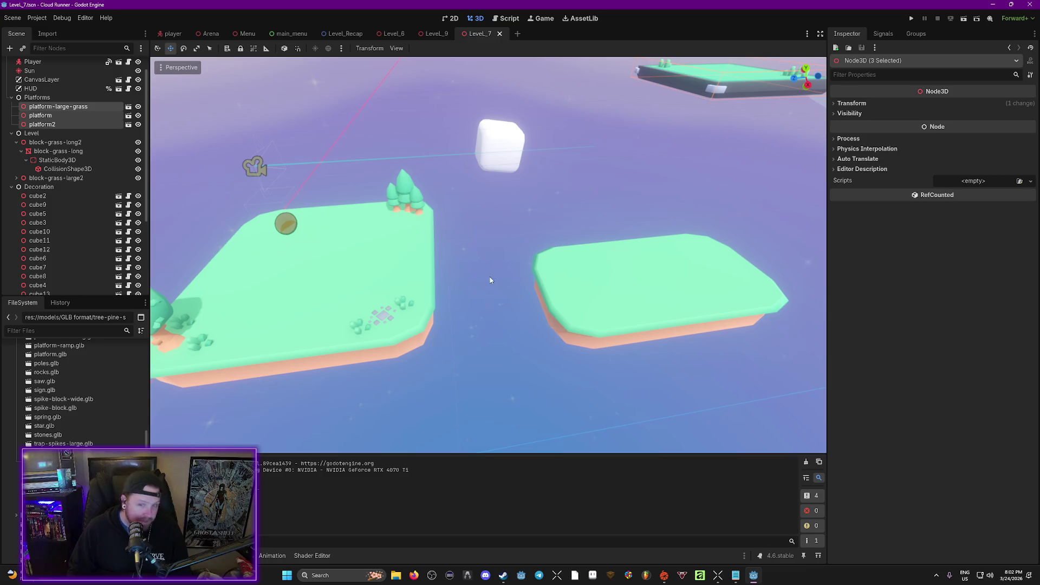
key(ctrl+z)
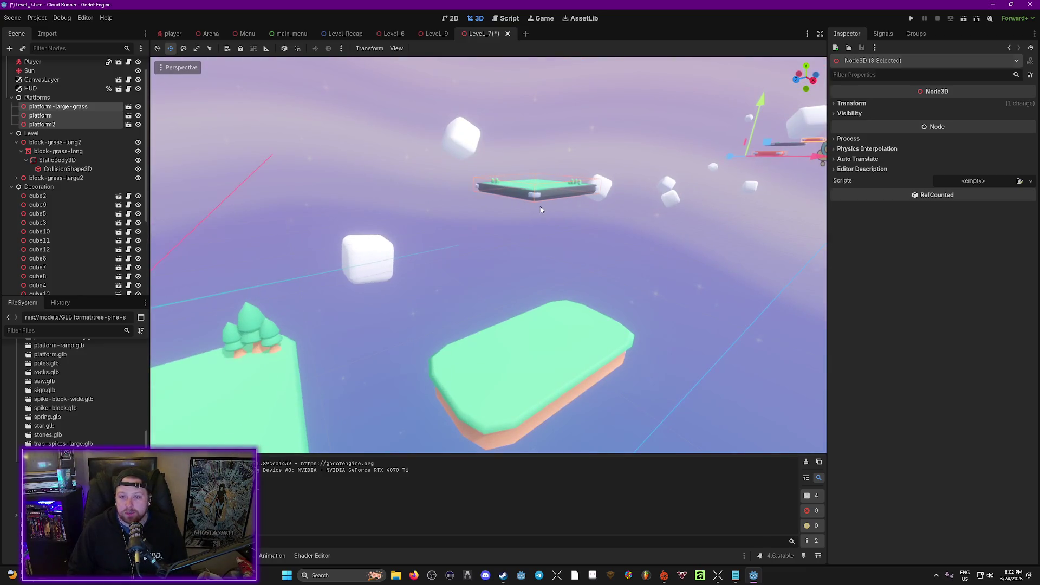
Move the large grass platform lower and left beside the white cube.
click(540, 210)
click(543, 194)
drag(544, 185, 573, 280)
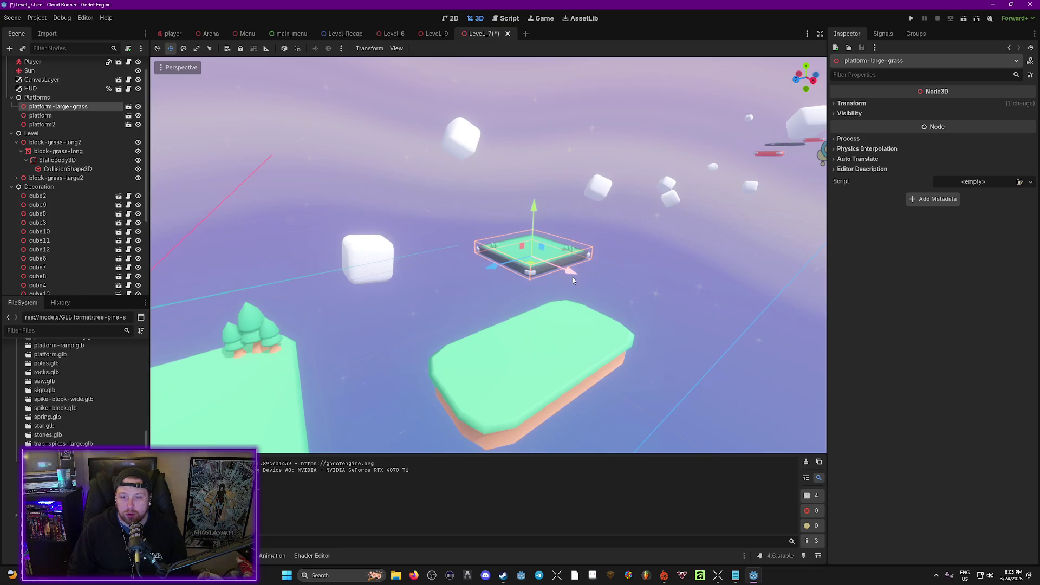
mouse_move(492, 269)
mouse_down()
mouse_move(421, 289)
mouse_move(433, 245)
mouse_up()
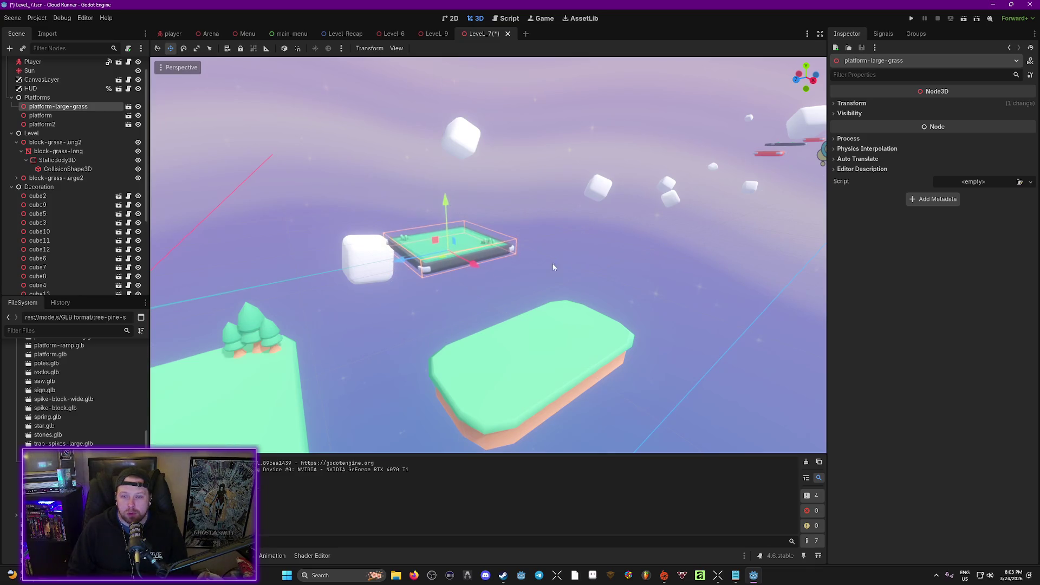
scroll(611, 289, down, 3)
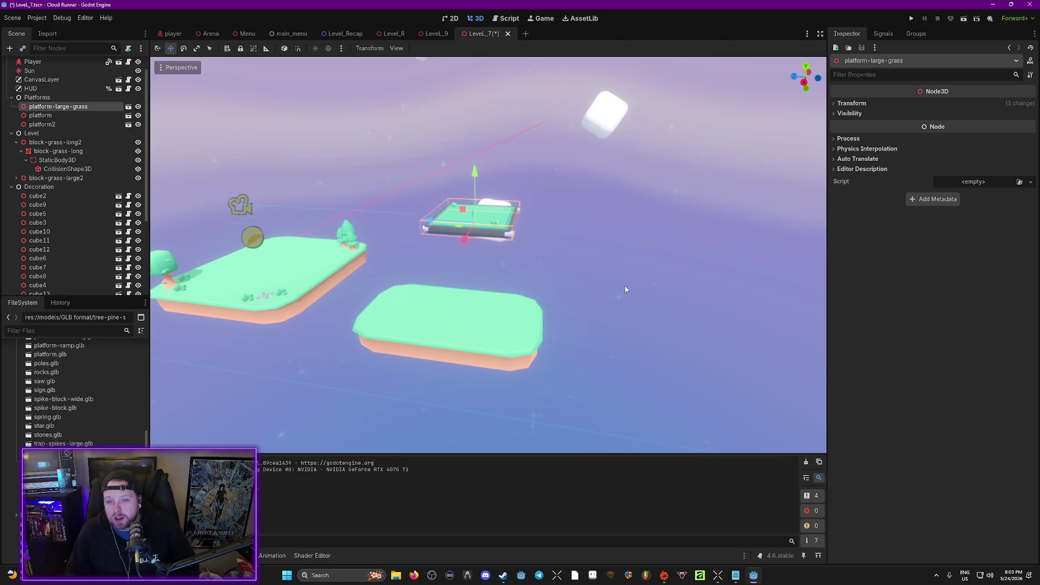
drag(688, 276, 607, 298)
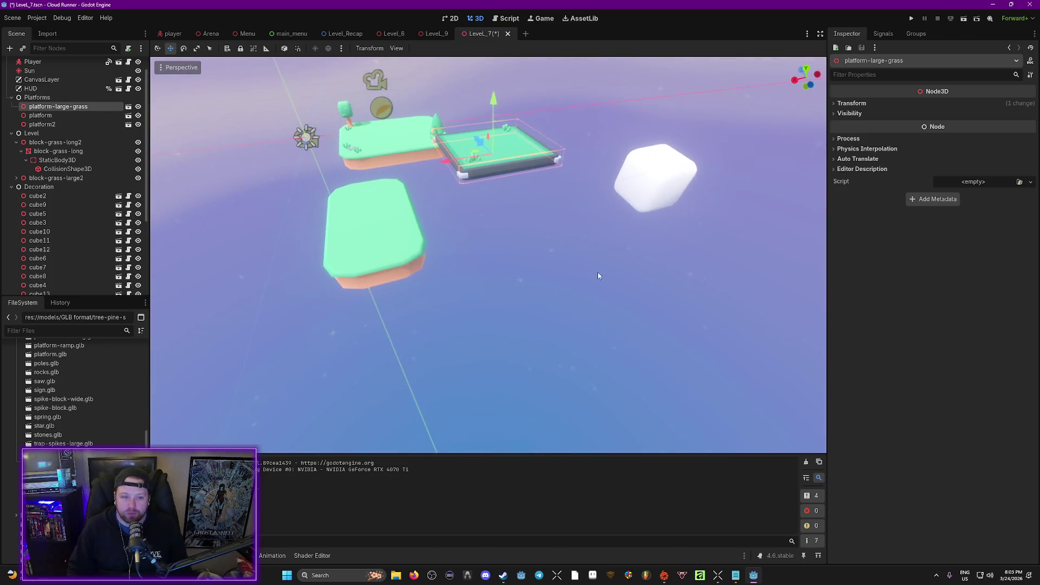
Widen the left dock so full file names are visible.
scroll(63, 426, up, 4)
scroll(72, 432, up, 10)
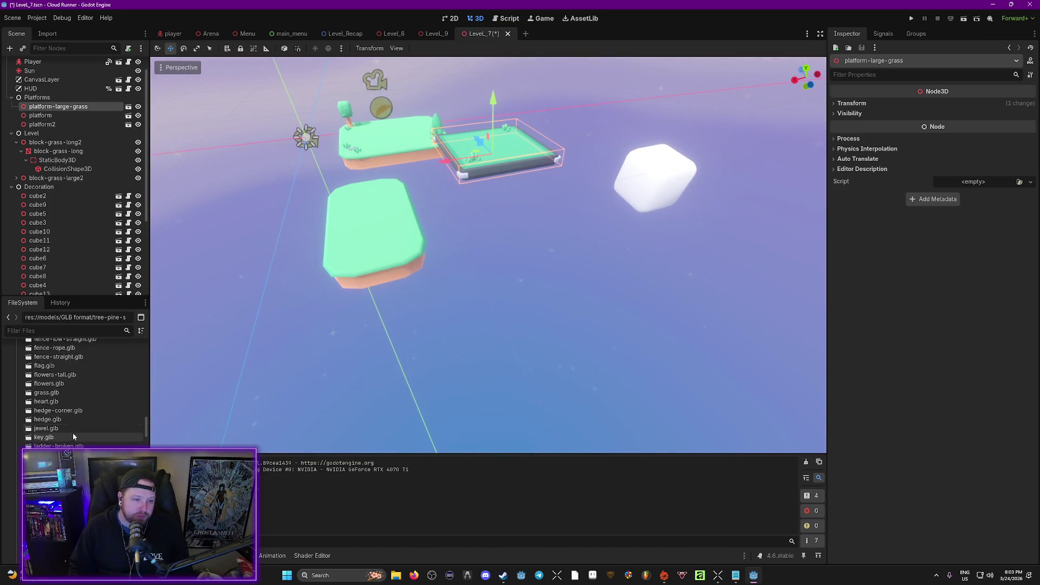
scroll(95, 436, up, 8)
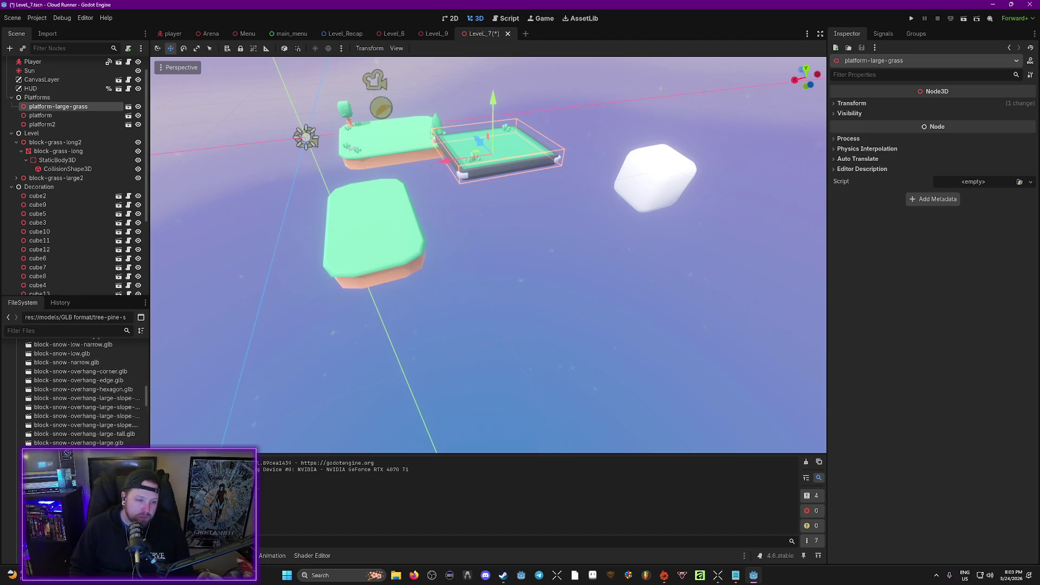
scroll(81, 390, up, 3)
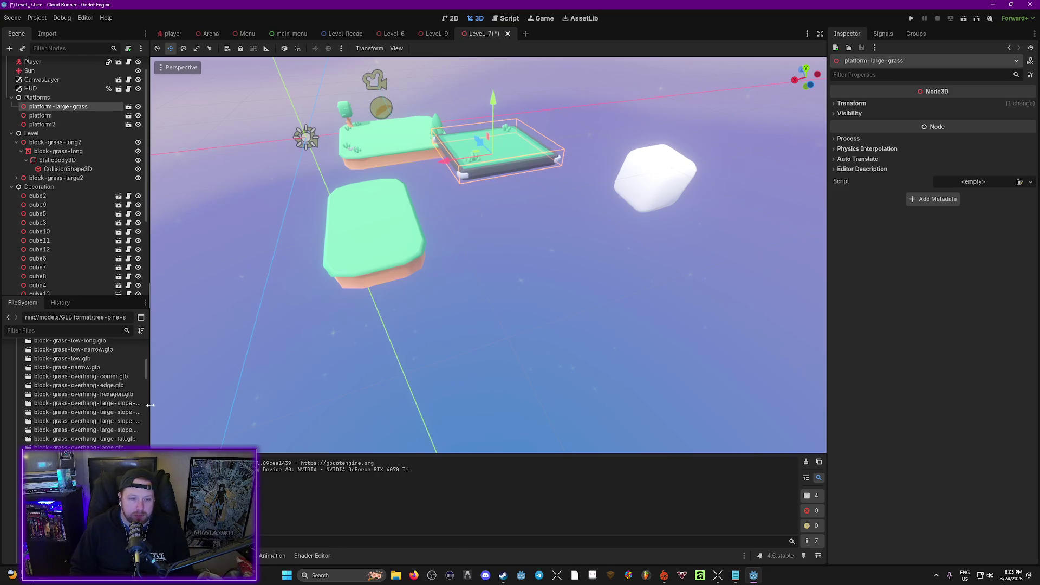
drag(150, 405, 188, 406)
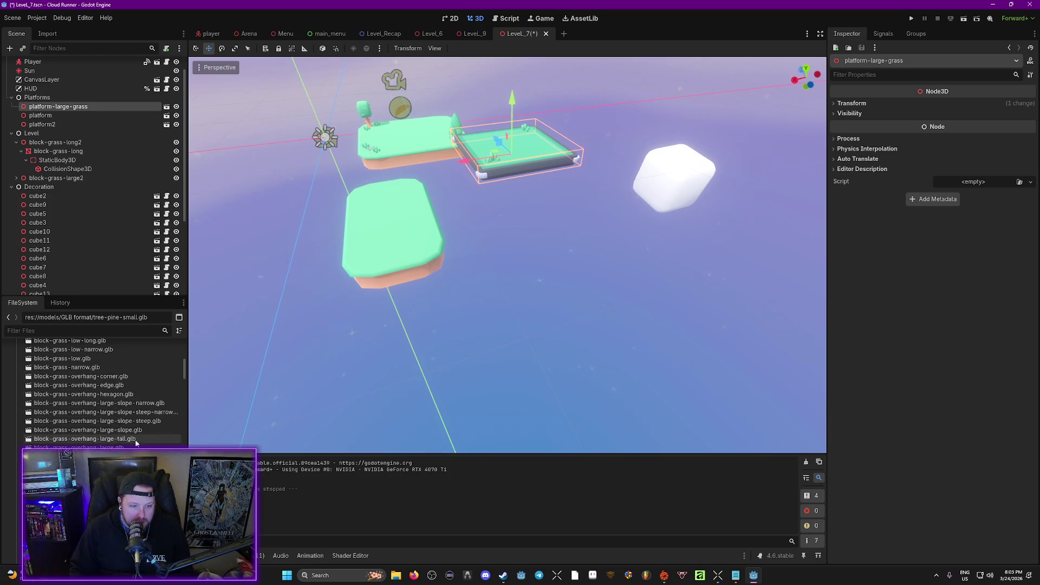
Add block-grass-overhang-large.glb at Y 1.402 as a child of Level.
drag(79, 448, 496, 304)
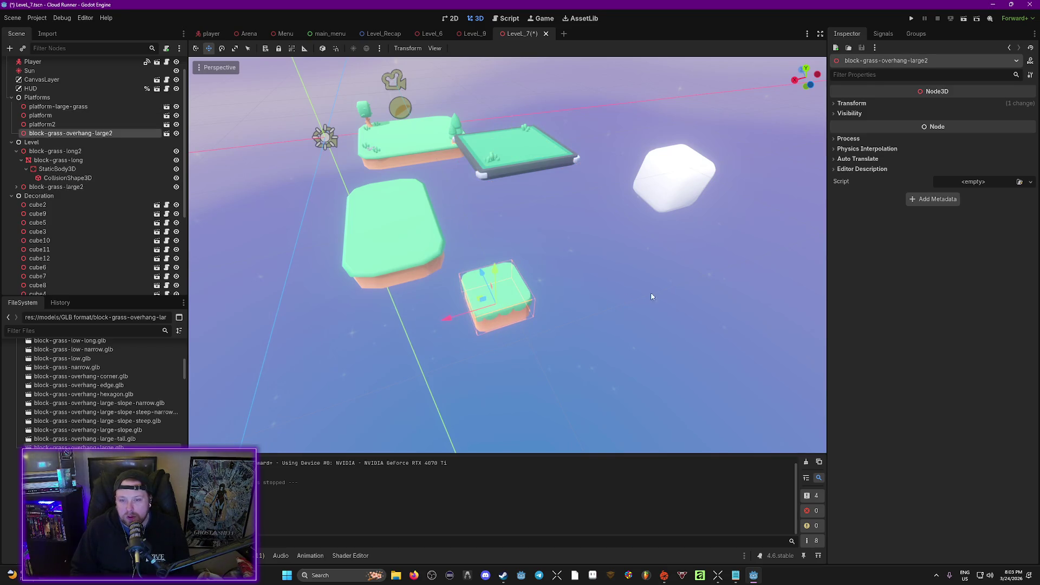
click(850, 103)
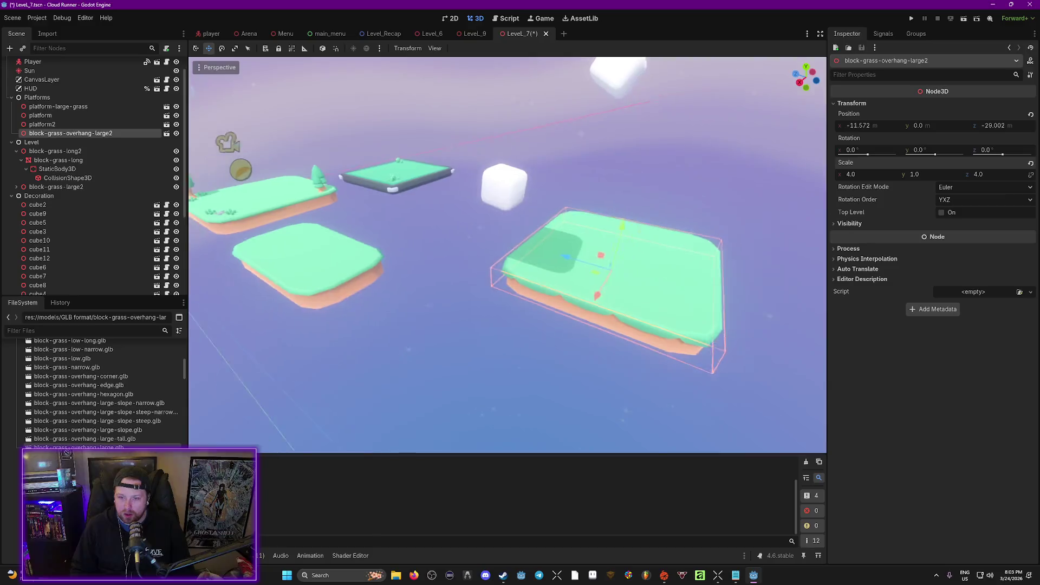
drag(563, 239, 566, 211)
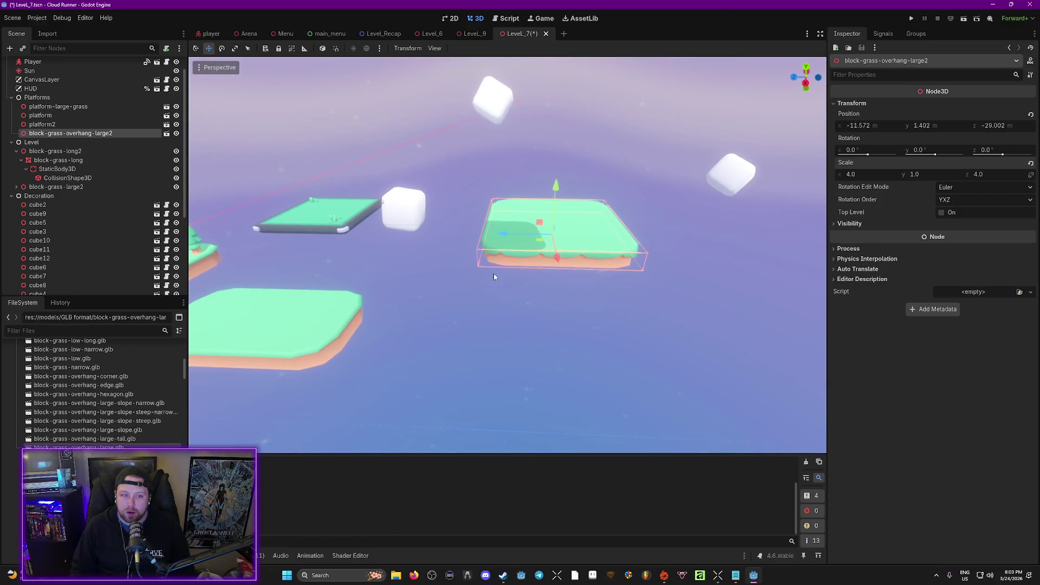
mouse_move(57, 135)
mouse_down()
mouse_move(59, 91)
mouse_move(46, 144)
mouse_up()
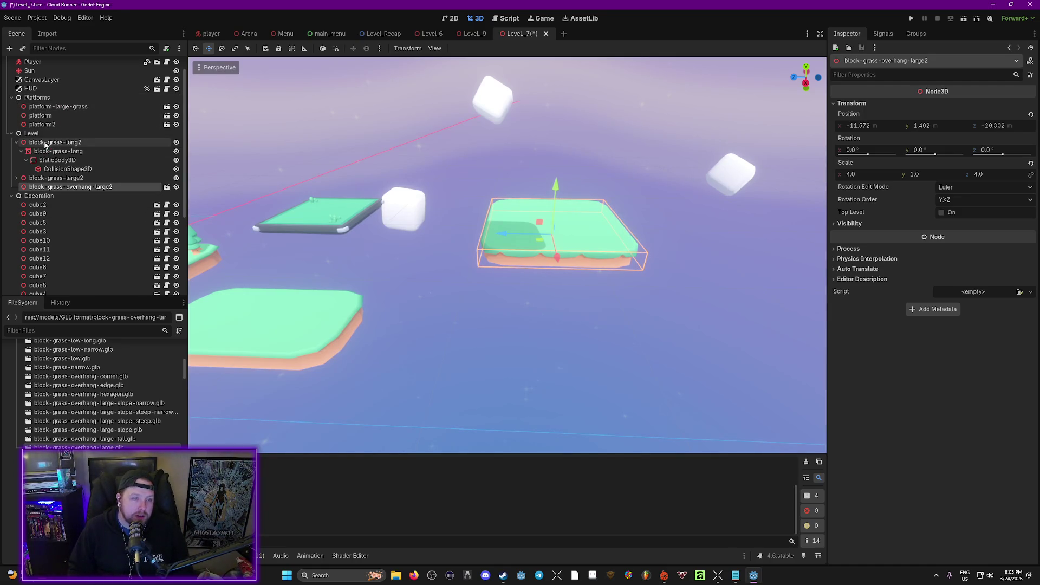
click(16, 142)
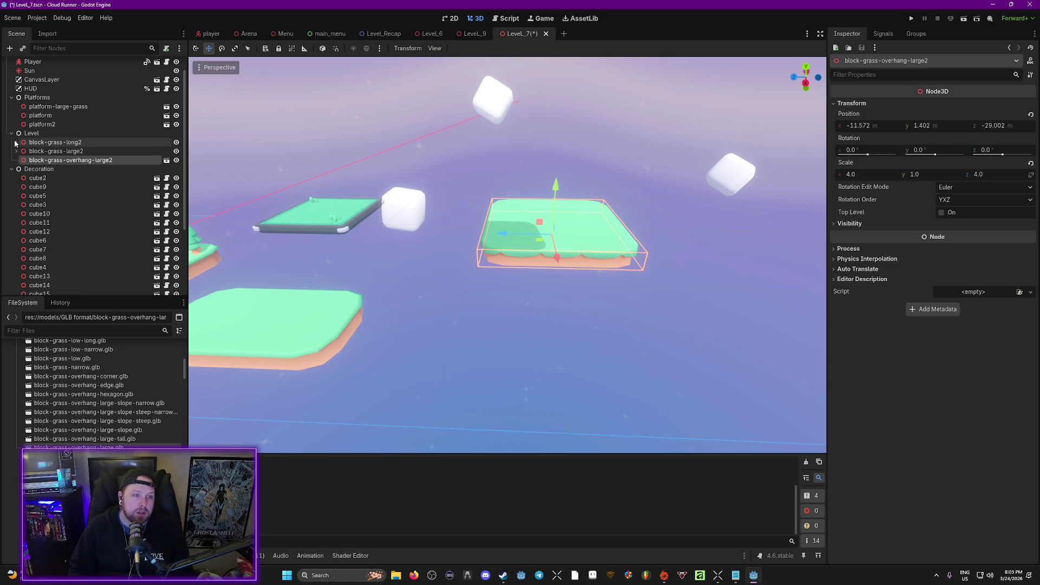
Enable Editable Children and create a collision shape from the block's mesh.
right_click(82, 163)
click(126, 368)
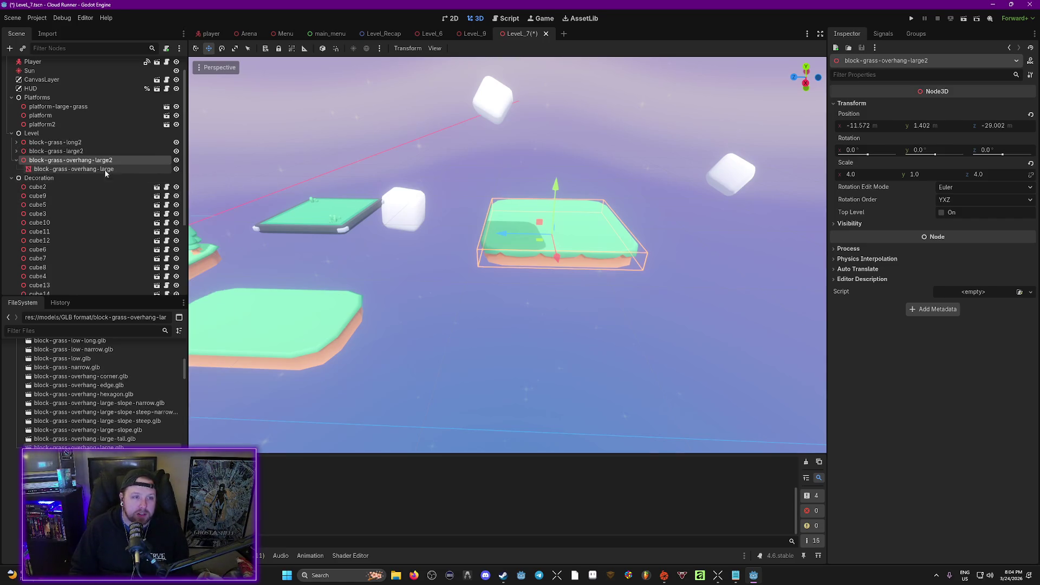
click(67, 171)
click(465, 50)
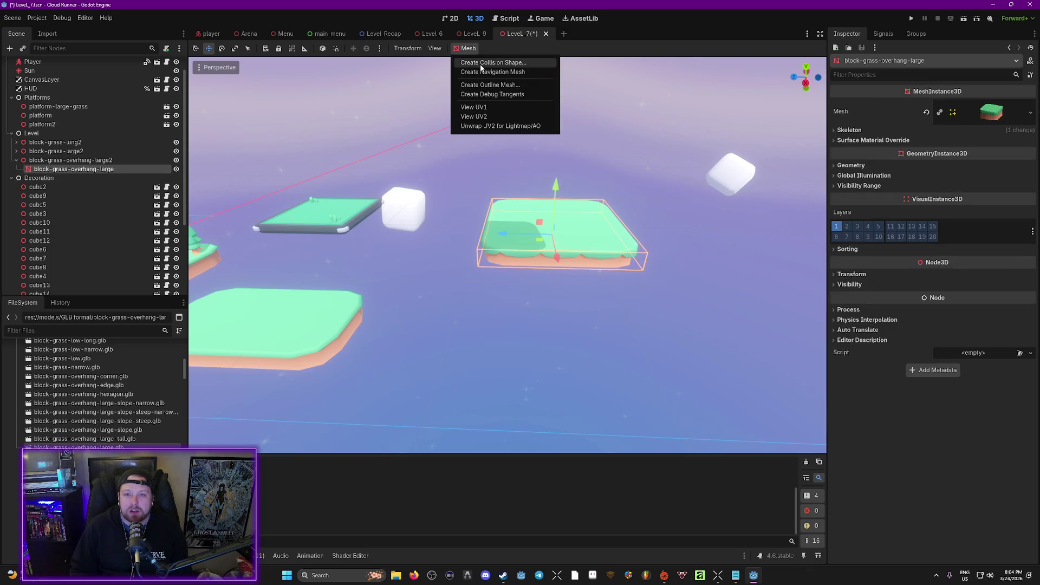
click(480, 64)
click(496, 334)
Add a StaticBody3D to the block and nest the CollisionShape3D inside it.
click(70, 160)
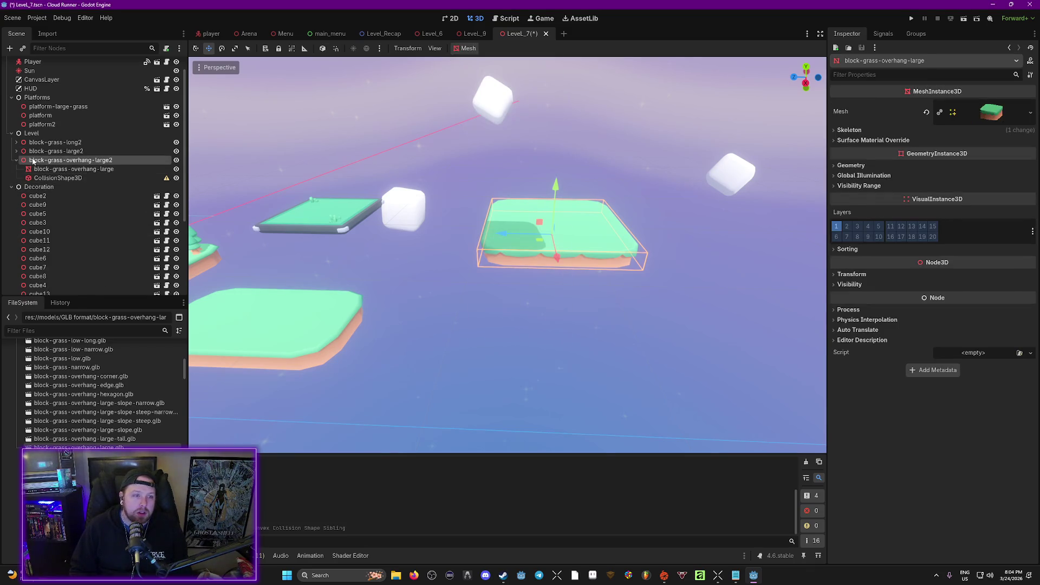
right_click(36, 160)
click(80, 166)
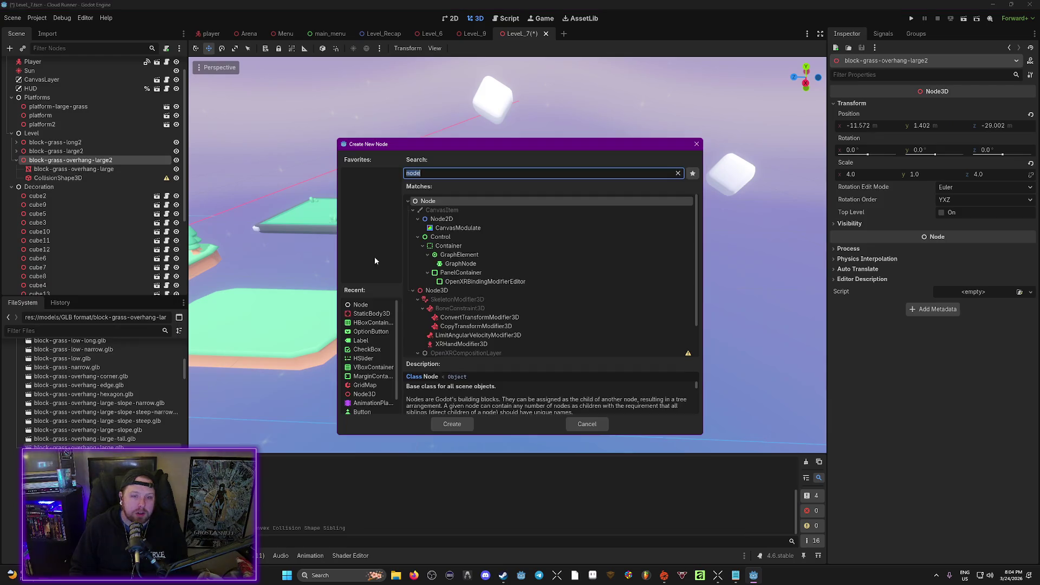
text(sta)
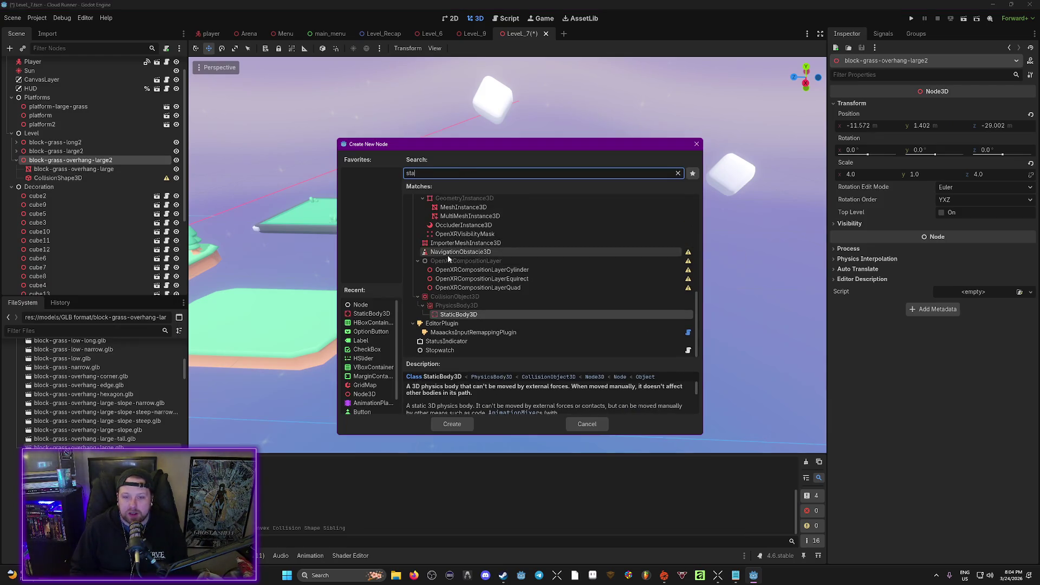
double_click(455, 315)
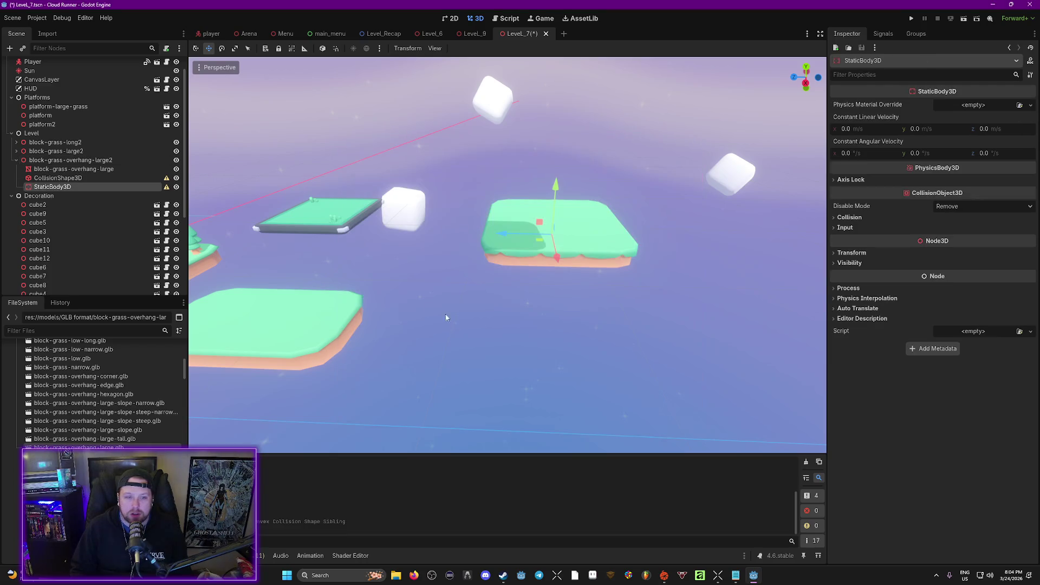
click(60, 180)
mouse_move(61, 191)
mouse_down()
mouse_move(81, 168)
mouse_move(128, 169)
mouse_up()
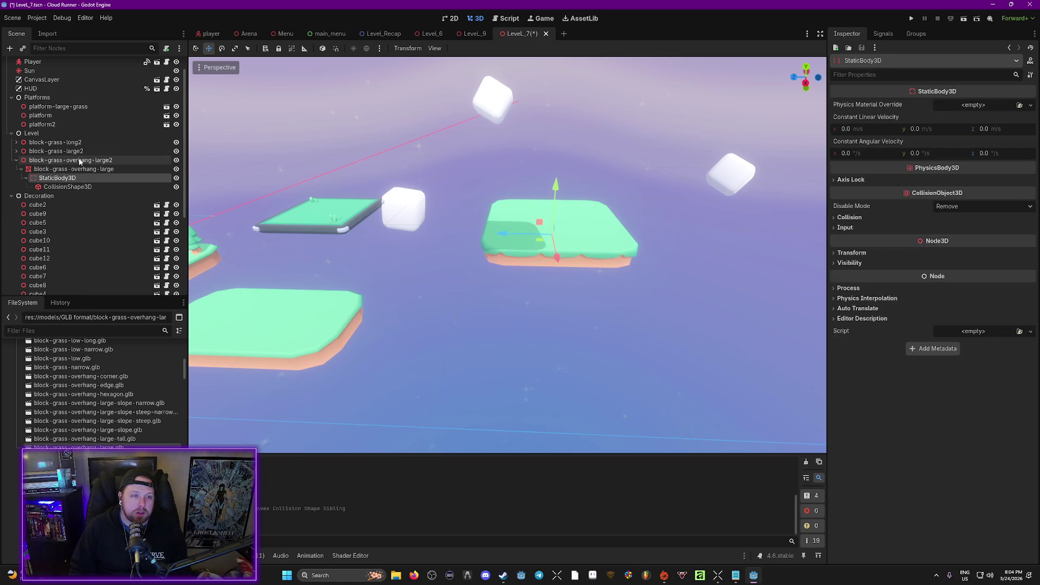
Place a tall flowers model onto the new overhang island.
click(57, 161)
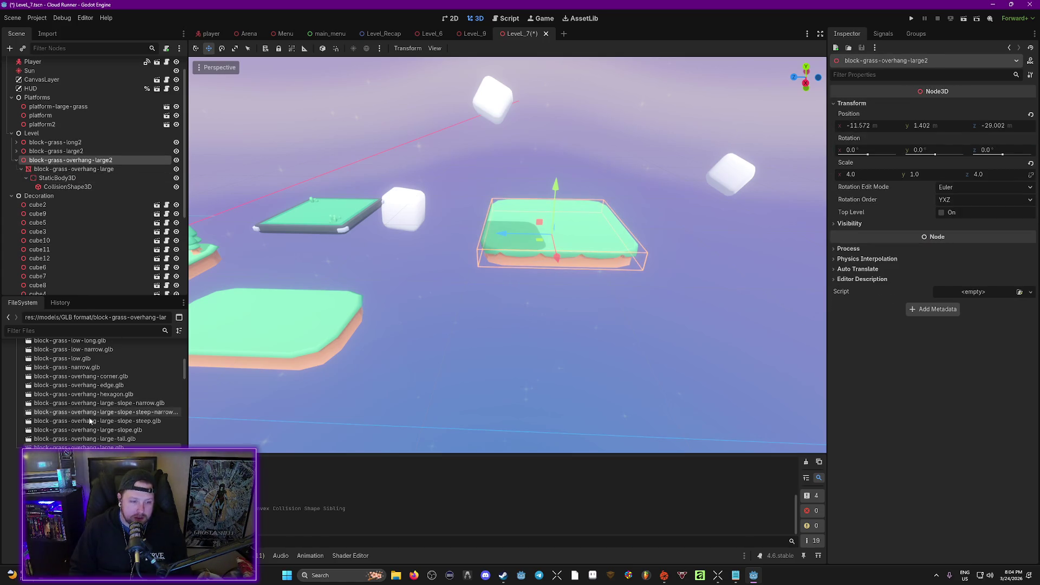
scroll(103, 390, down, 10)
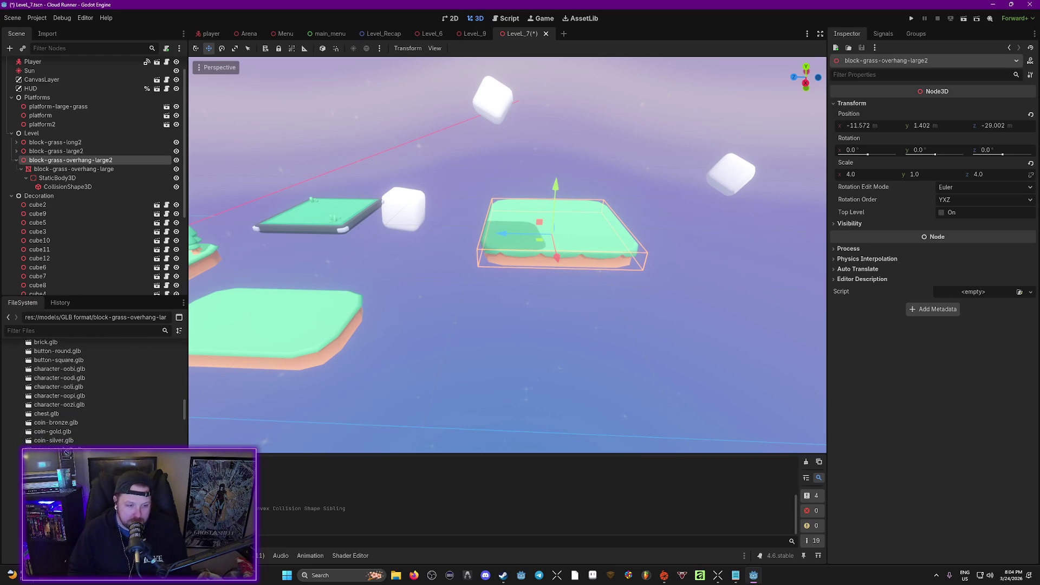
scroll(53, 433, down, 10)
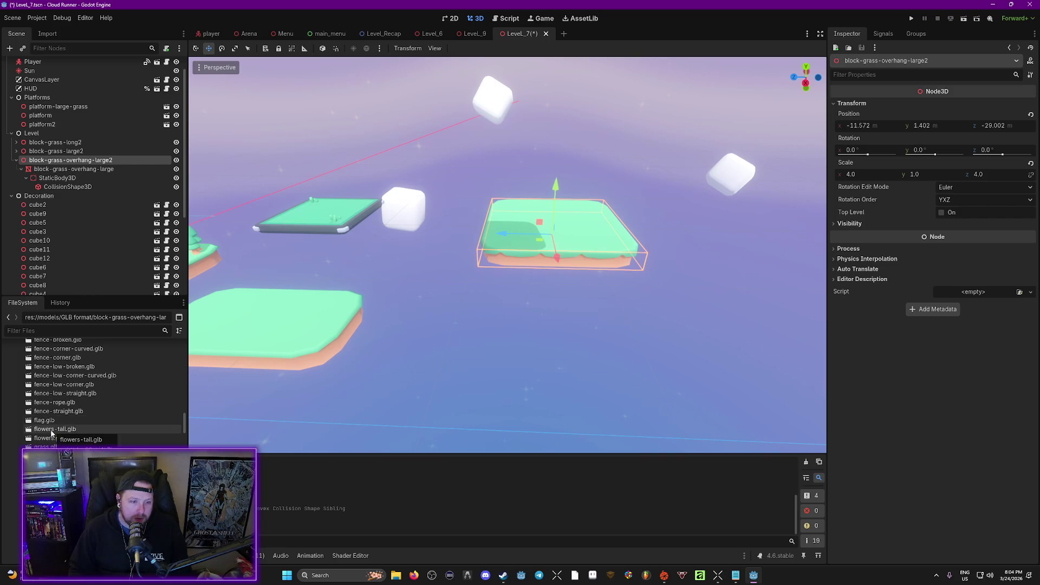
mouse_move(52, 431)
mouse_down()
mouse_move(494, 238)
mouse_move(513, 243)
mouse_up()
Adjust the tall flowers' height so they sit on the grass.
key(f)
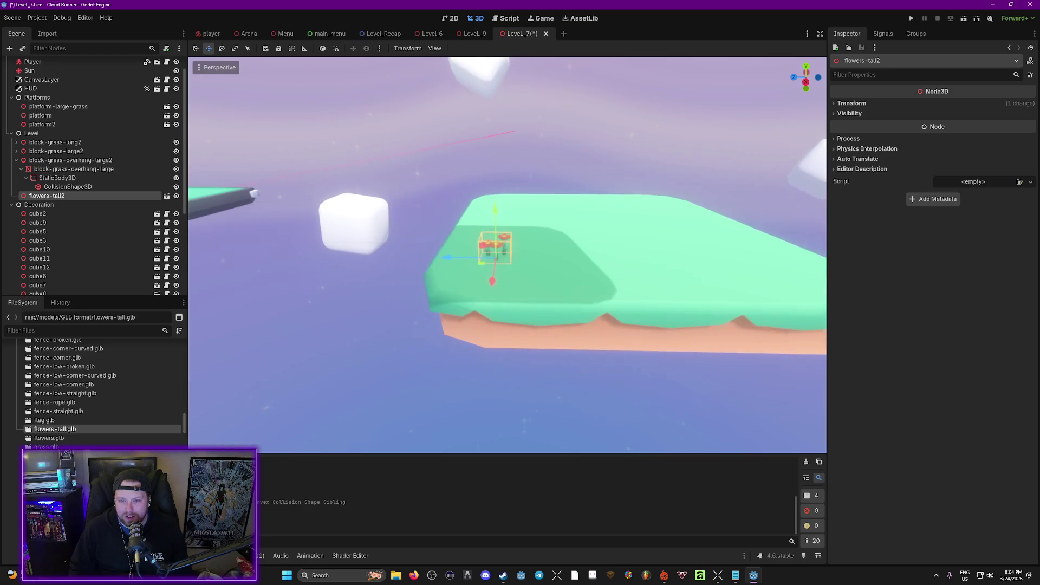
mouse_move(494, 210)
mouse_down()
mouse_move(500, 202)
mouse_move(502, 220)
mouse_move(519, 226)
mouse_move(518, 195)
mouse_up()
scroll(519, 227, up, 5)
drag(598, 268, 598, 268)
drag(518, 240, 518, 245)
scroll(517, 245, down, 5)
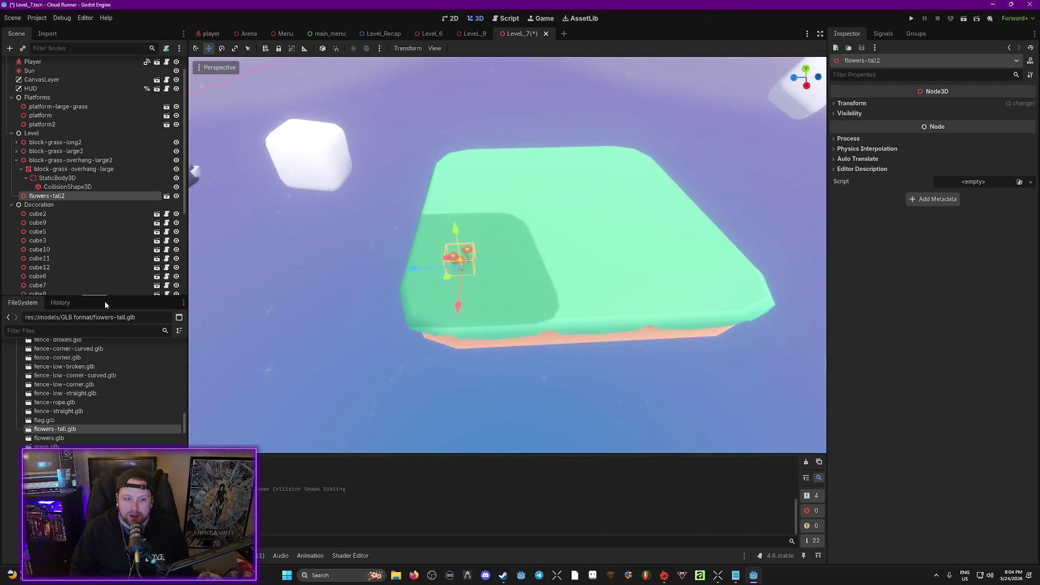
Add a second tall flower clump and short flowers to the island.
drag(493, 285, 492, 284)
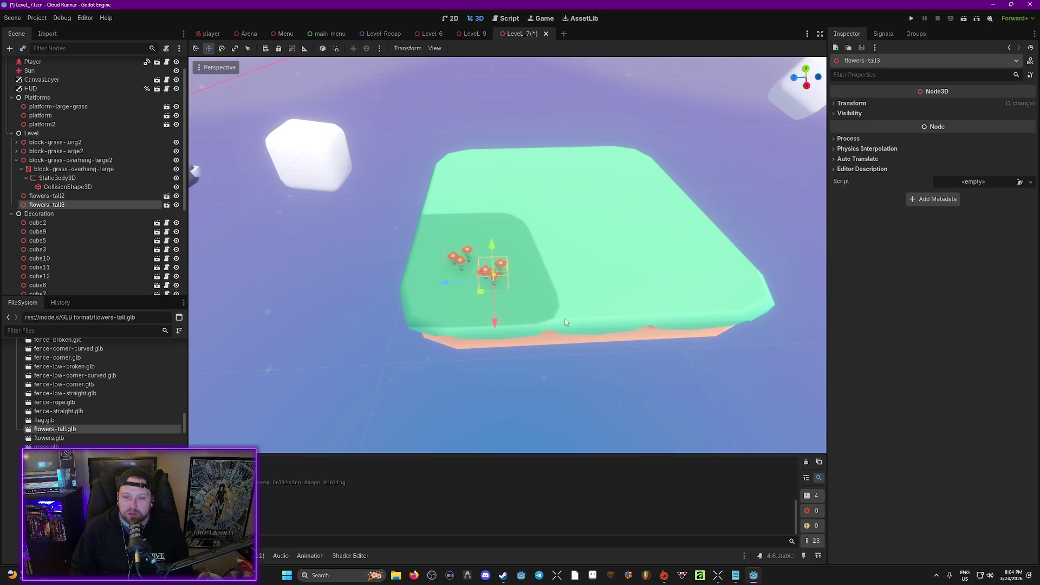
scroll(450, 320, up, 2)
drag(79, 436, 234, 404)
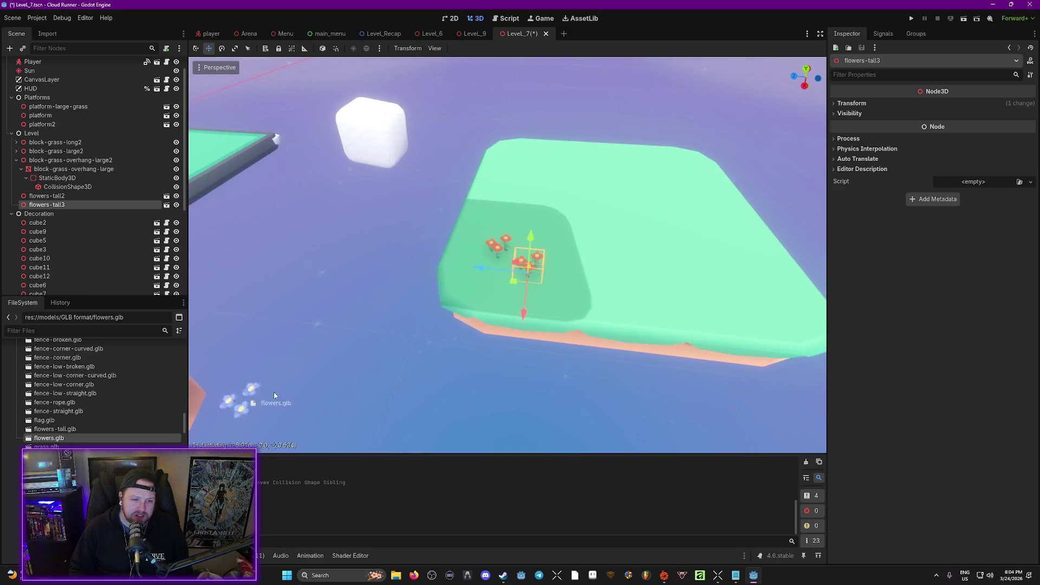
drag(505, 279, 504, 279)
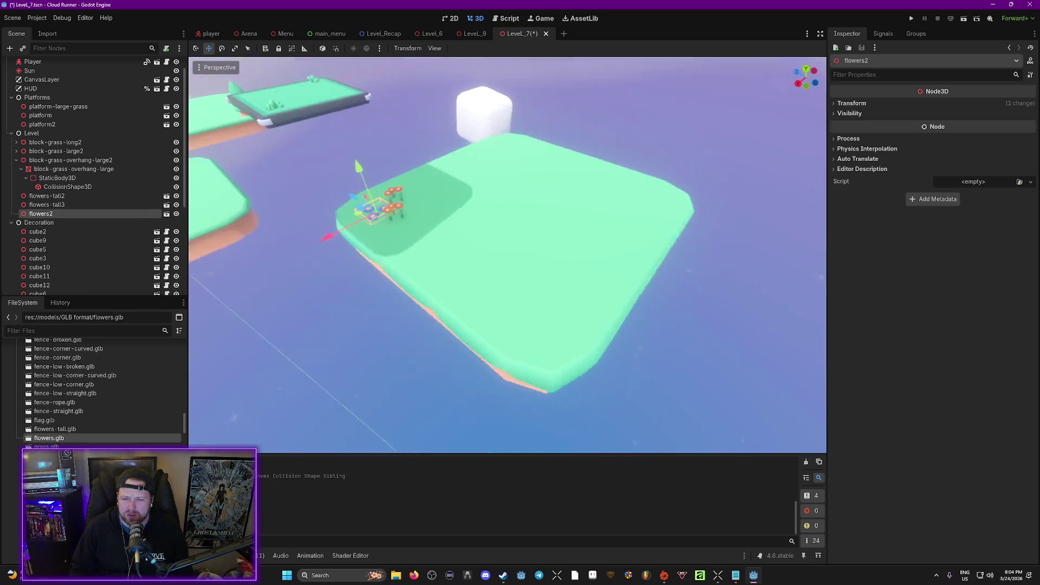
Place a pine tree and a small pine tree on the island.
scroll(95, 390, down, 3)
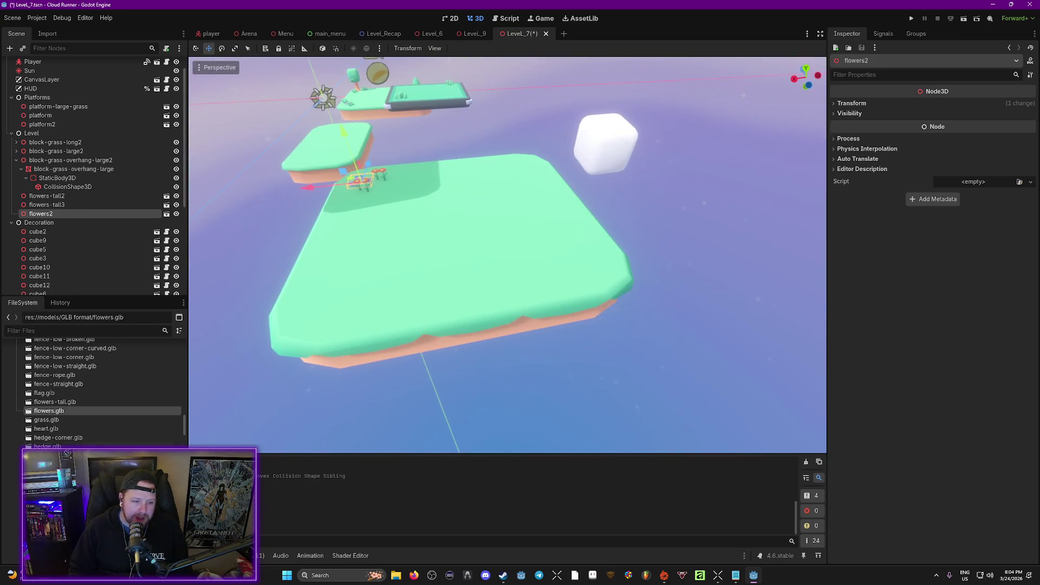
scroll(50, 445, down, 10)
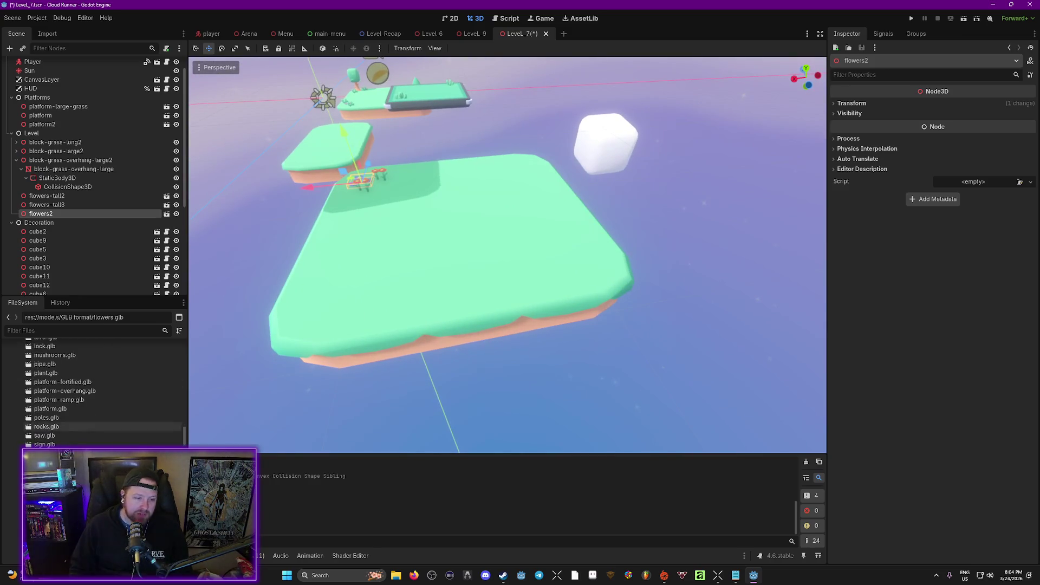
mouse_move(51, 452)
mouse_down()
mouse_move(227, 434)
mouse_move(594, 259)
mouse_up()
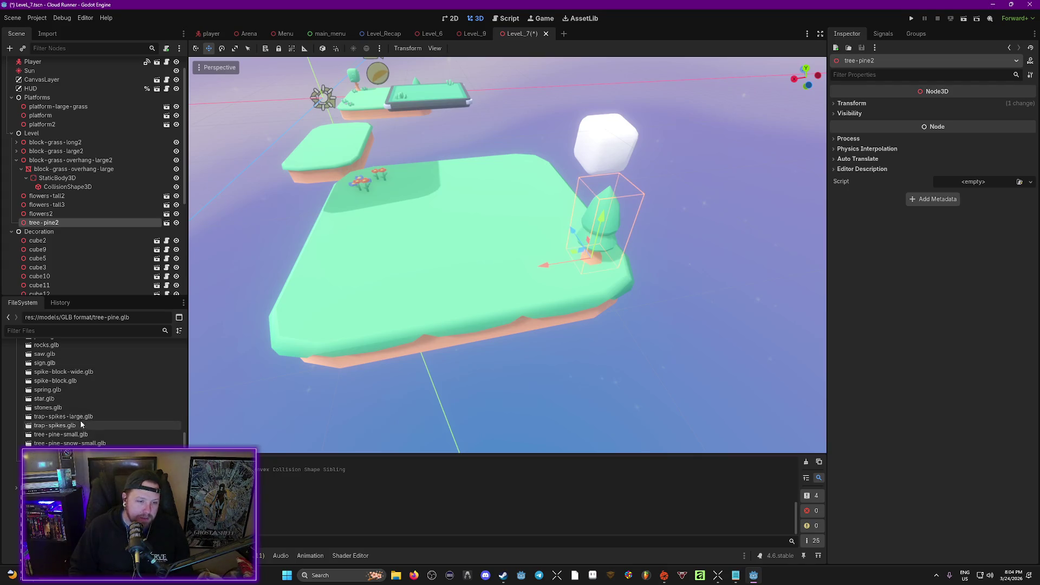
mouse_move(60, 434)
mouse_down()
mouse_move(301, 413)
mouse_move(559, 276)
mouse_up()
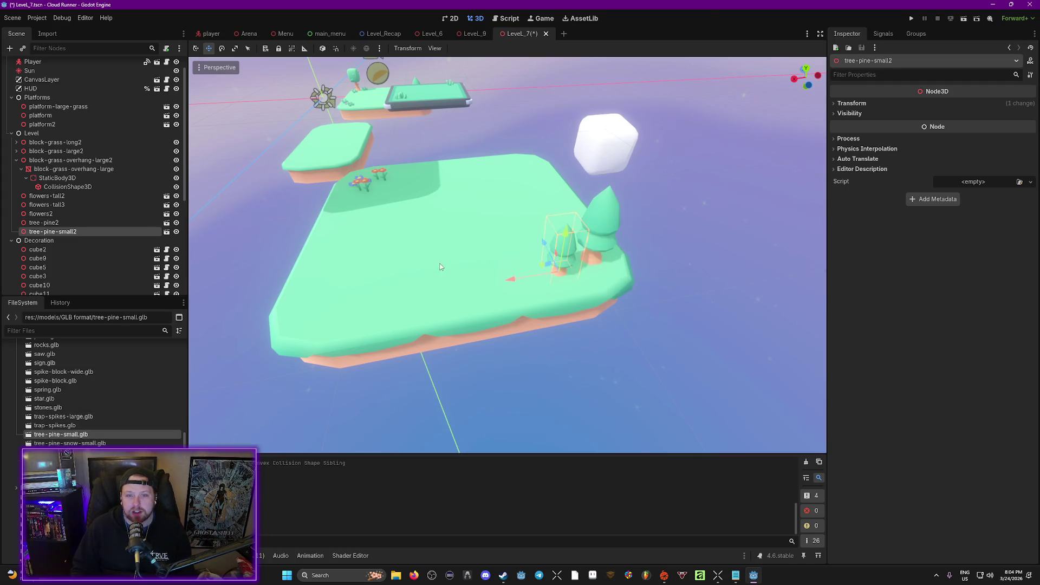
Place two sets of stones beside the pine trees.
scroll(46, 437, up, 2)
mouse_move(46, 436)
mouse_down()
mouse_move(559, 279)
mouse_move(620, 279)
mouse_up()
key(f)
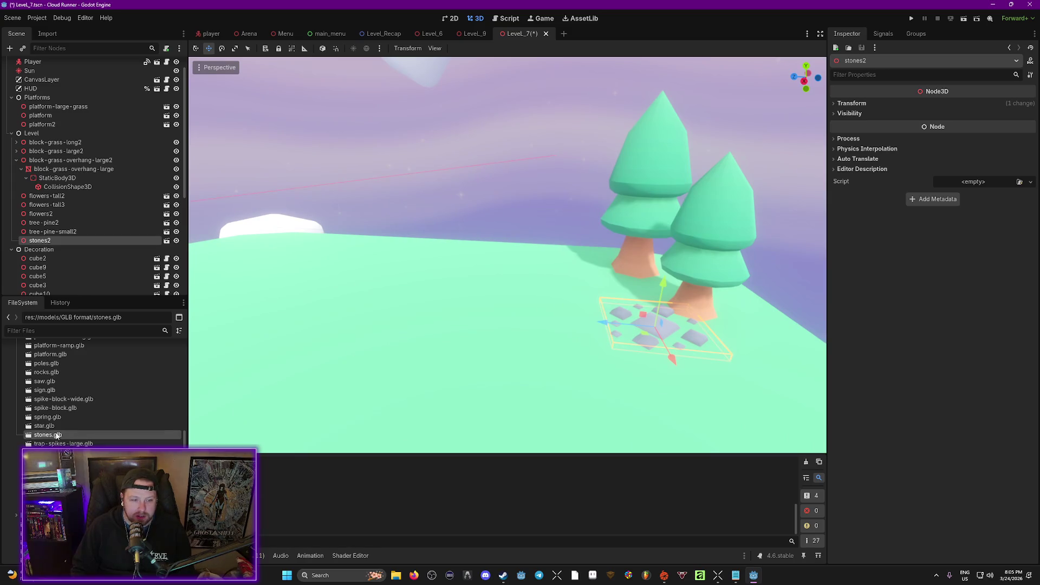
mouse_move(63, 435)
mouse_down()
mouse_move(587, 281)
mouse_move(578, 274)
mouse_up()
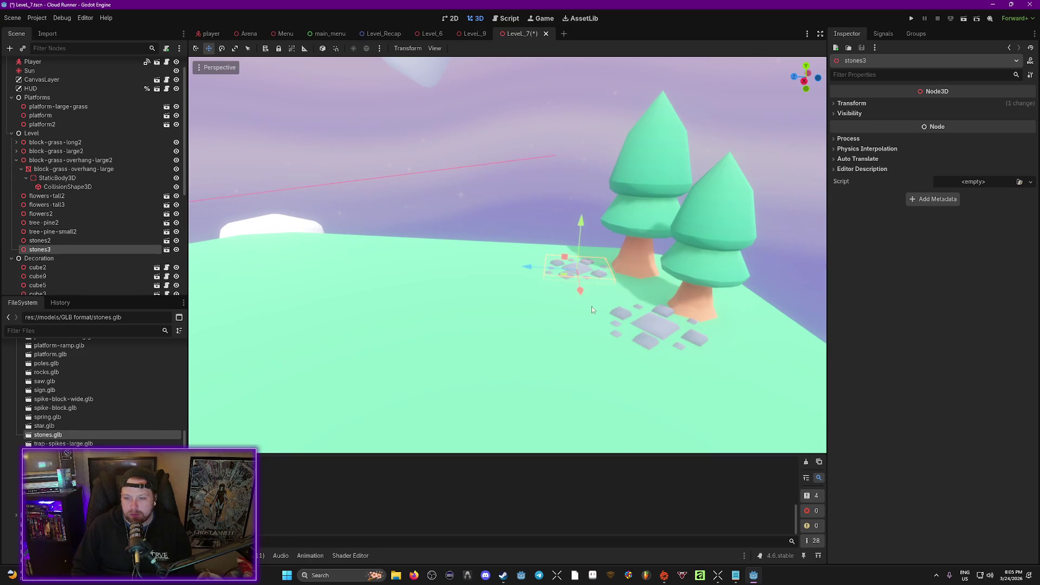
Save the Level_7 scene with Ctrl+S and fly the view across the platforms.
key(w)
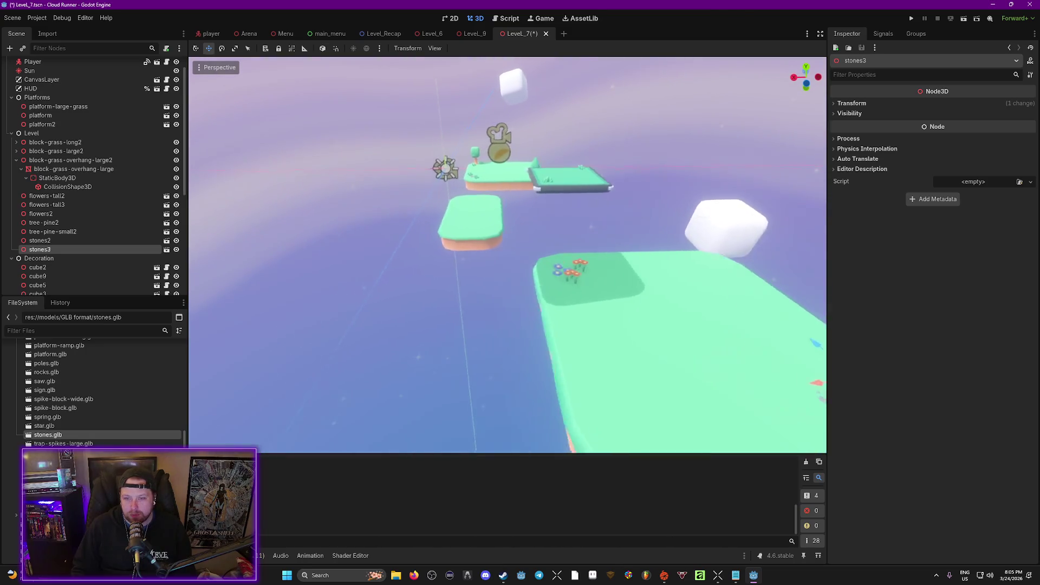
key(ctrl+s)
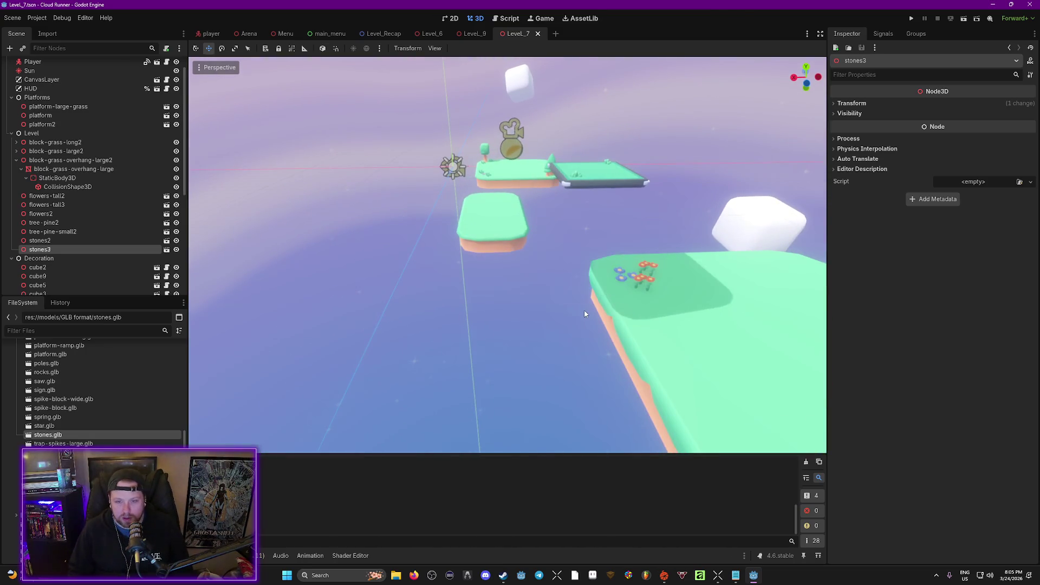
key(w)
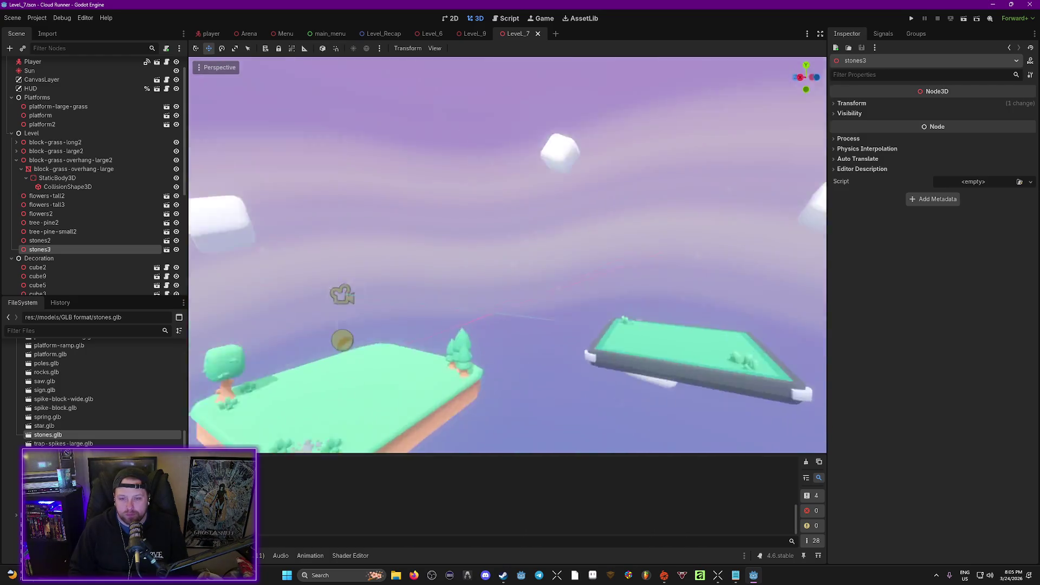
key(w)
scroll(55, 428, up, 10)
scroll(29, 436, up, 15)
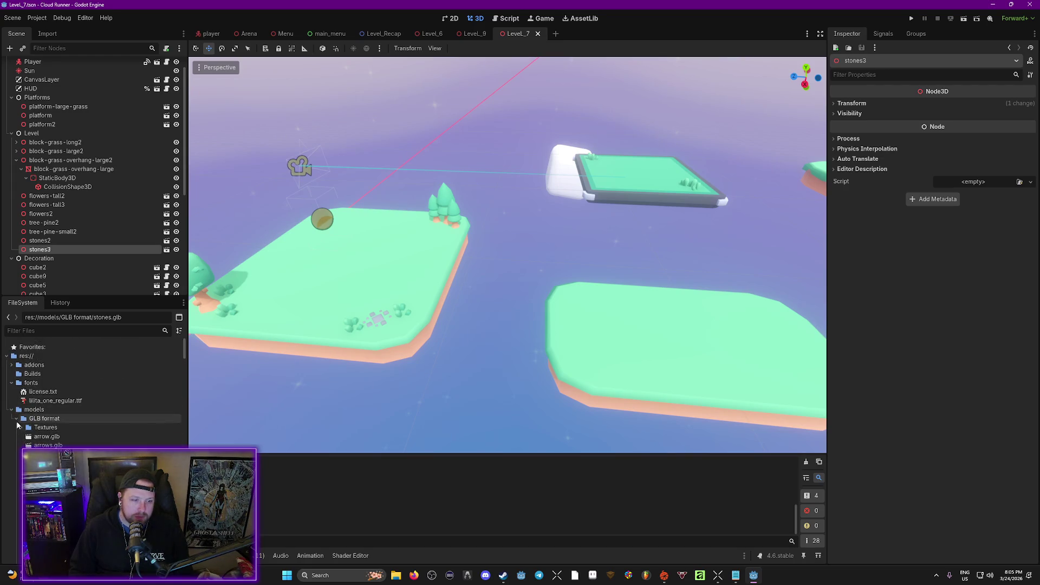
Place a bronze coin (Coin_03) just above the island.
click(12, 411)
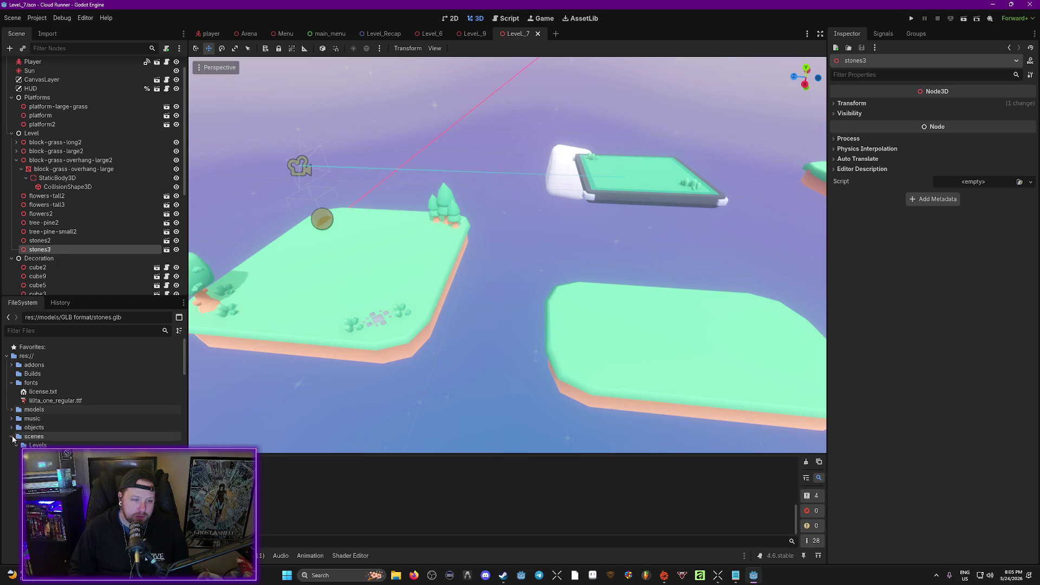
scroll(33, 428, down, 10)
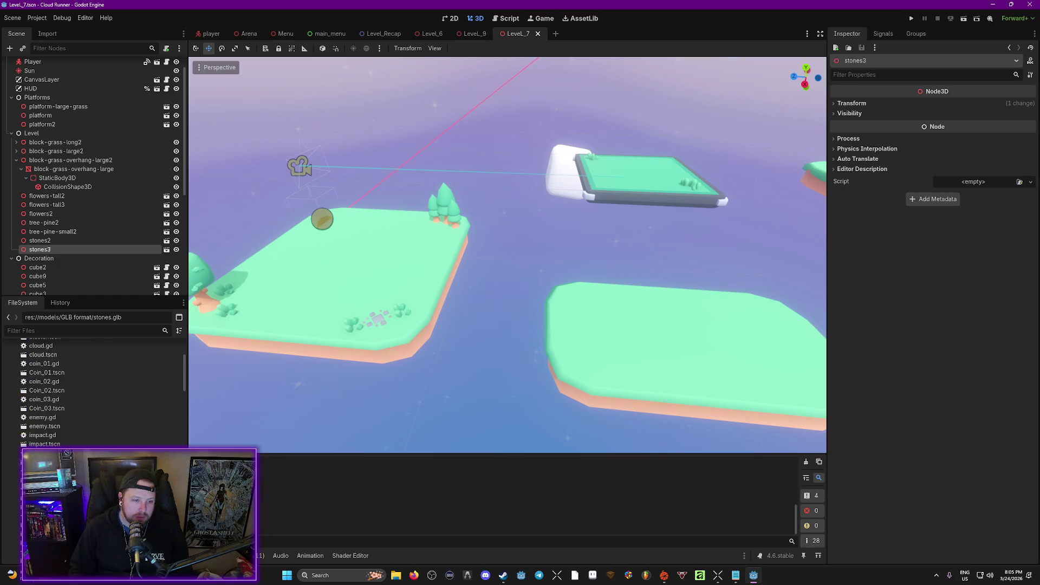
scroll(55, 401, up, 3)
mouse_move(47, 435)
mouse_down()
mouse_move(103, 431)
mouse_move(407, 248)
mouse_move(408, 260)
mouse_up()
drag(400, 210, 401, 207)
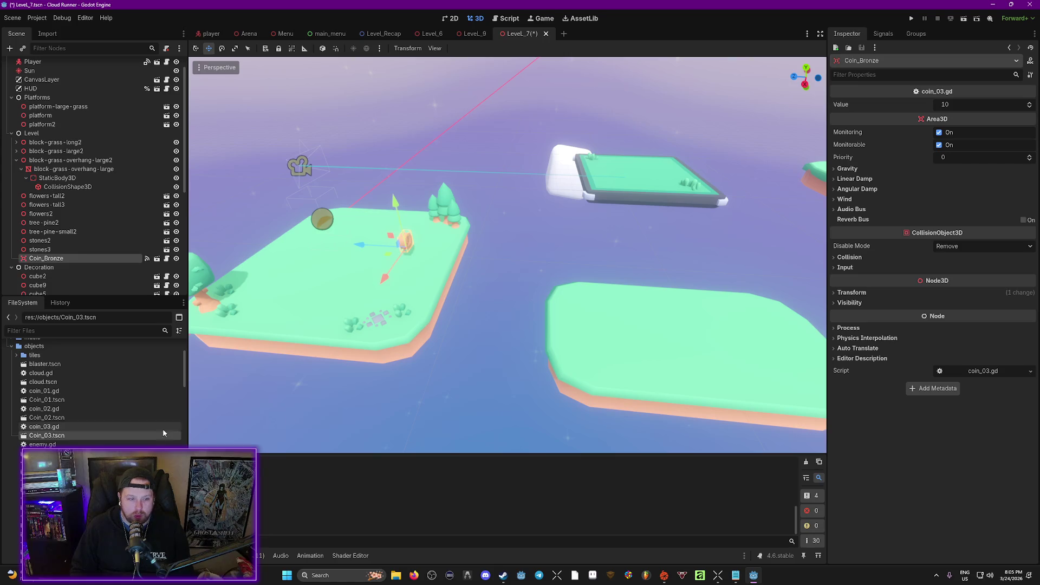
Add silver, gold and a second silver coin to the platforms, then playtest with F6.
mouse_move(157, 418)
mouse_down()
mouse_move(653, 331)
mouse_move(689, 335)
mouse_up()
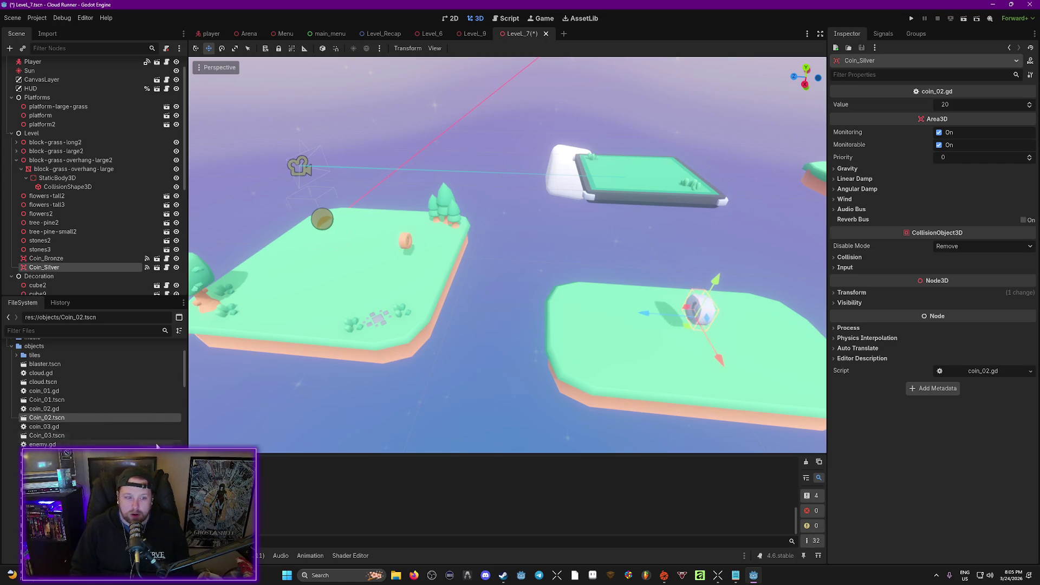
click(45, 401)
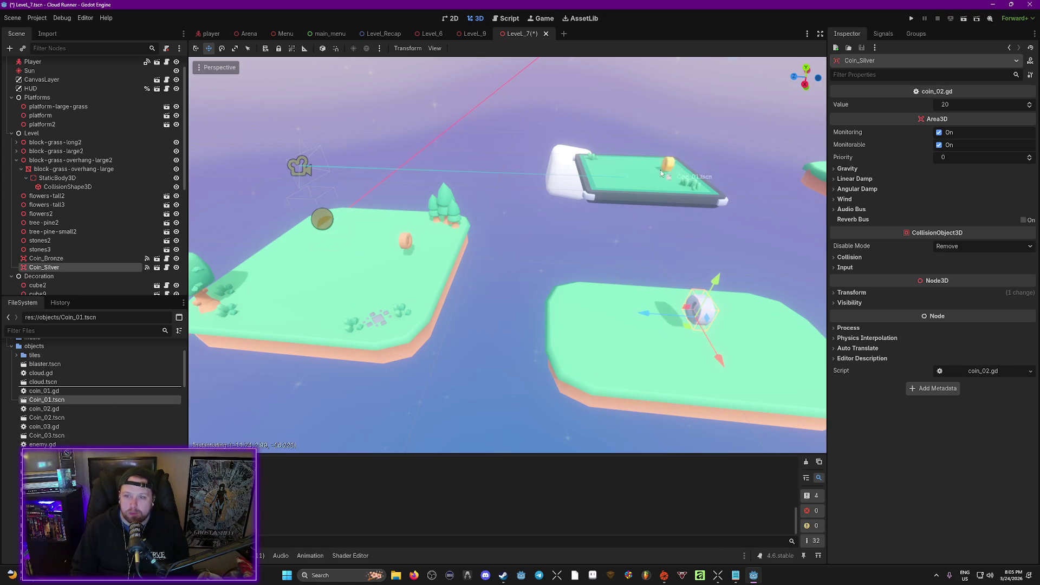
mouse_move(644, 175)
mouse_down()
mouse_move(683, 145)
mouse_move(747, 146)
mouse_up()
mouse_move(46, 417)
mouse_down()
mouse_move(558, 265)
mouse_move(575, 270)
mouse_up()
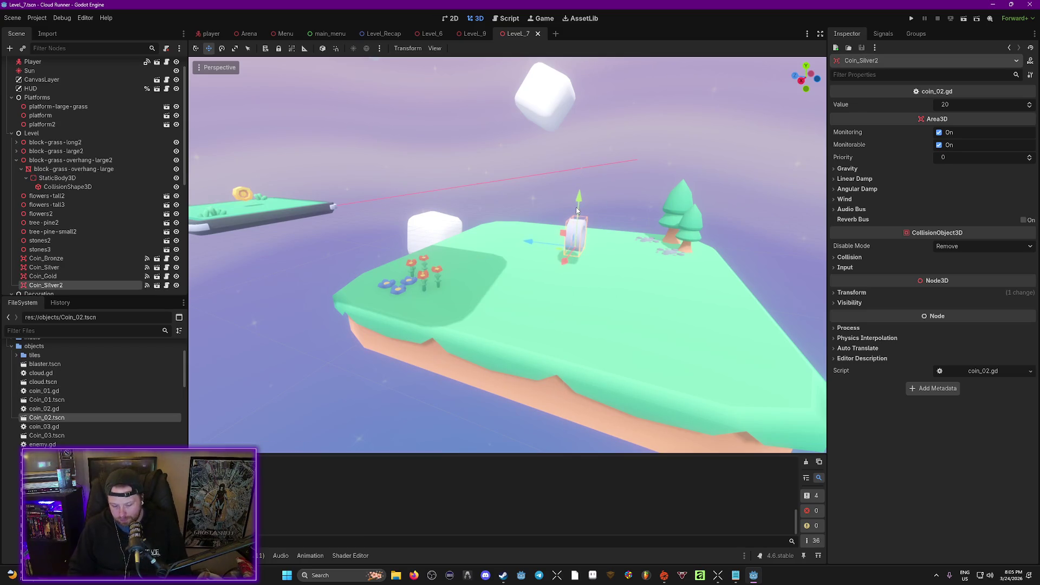
key(F6)
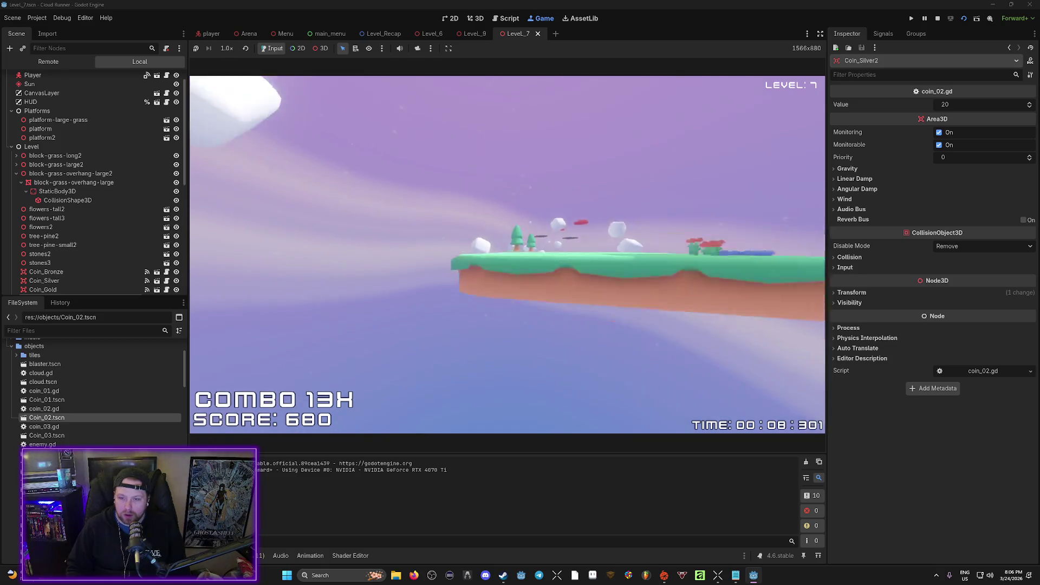
key(Escape)
click(518, 287)
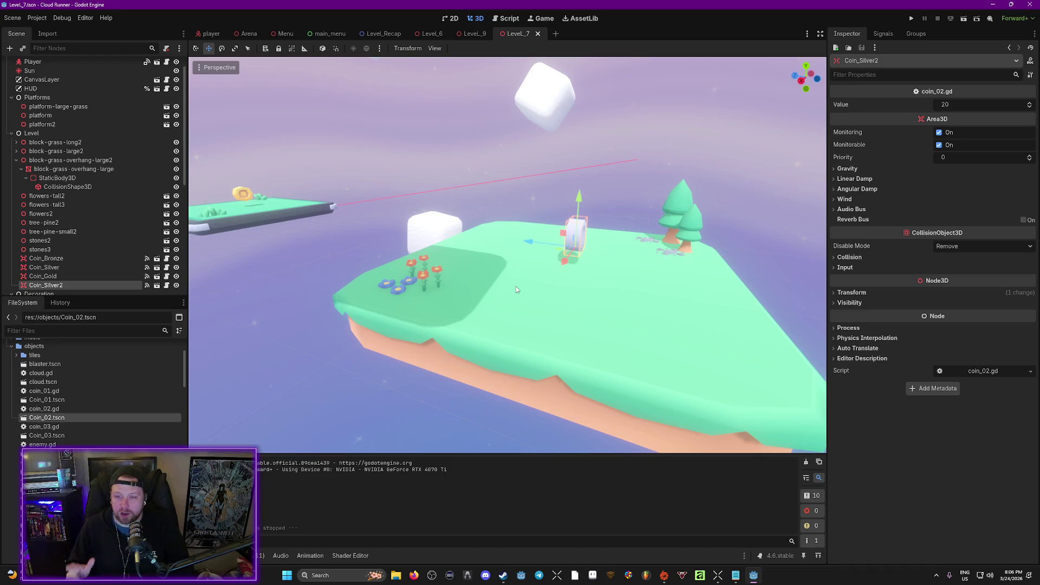
click(17, 160)
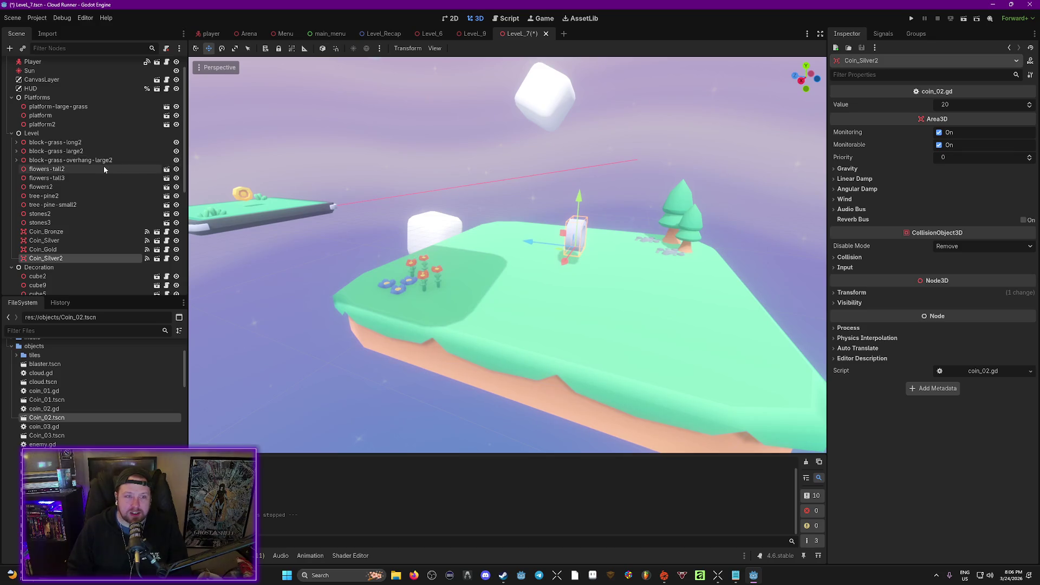
click(103, 160)
click(176, 161)
key(f)
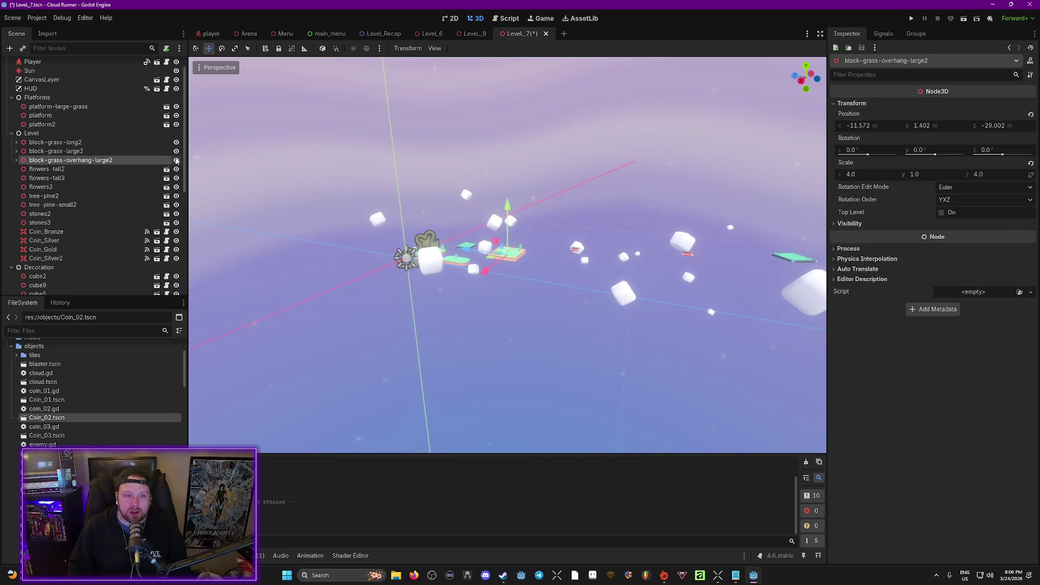
Reparent the seven decorations, flowers-tall2 through stones3, under block-grass-overhang-large2.
click(16, 160)
click(16, 160)
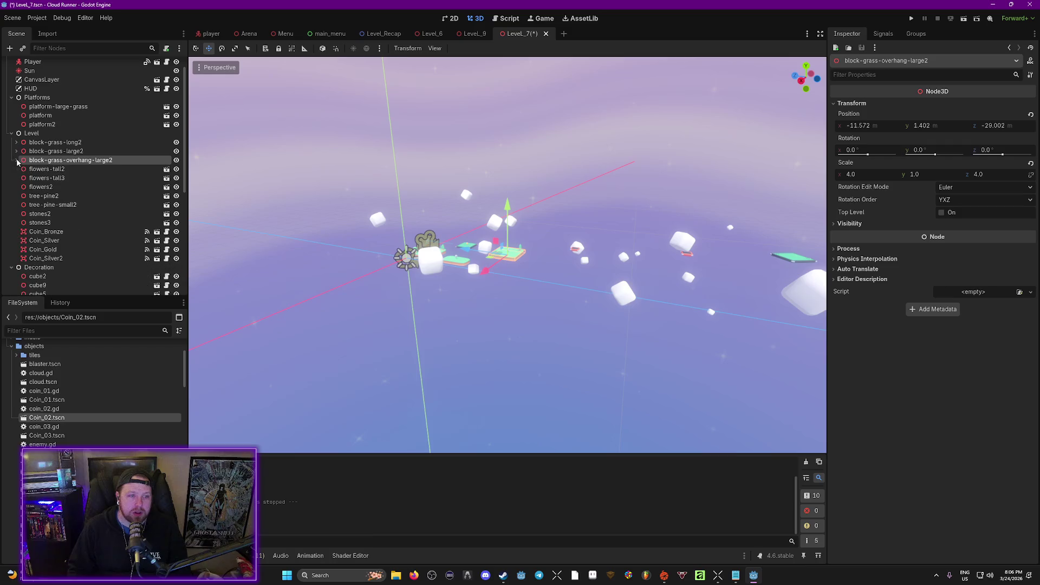
double_click(62, 161)
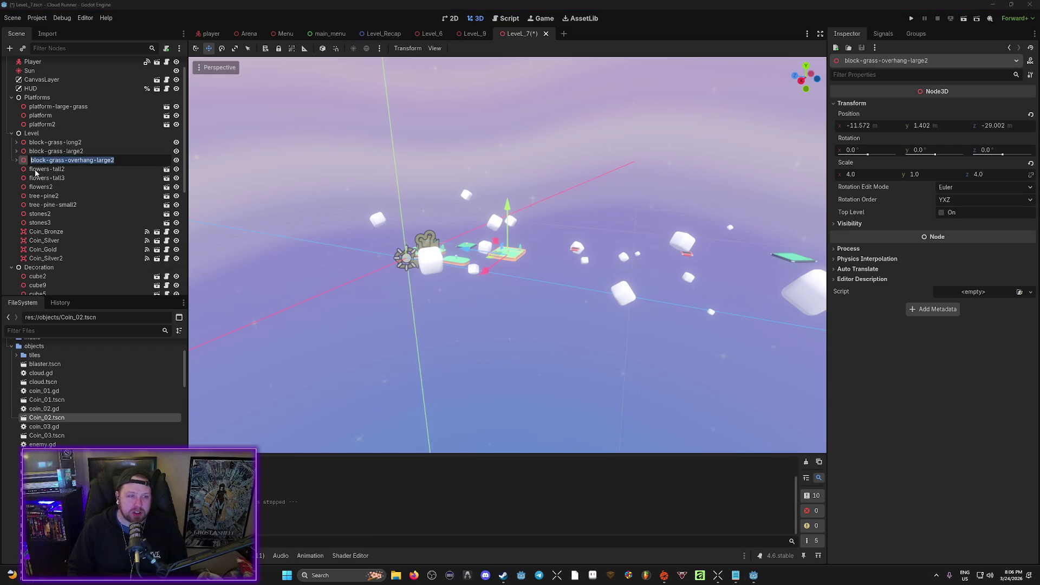
click(35, 170)
shift+click(58, 223)
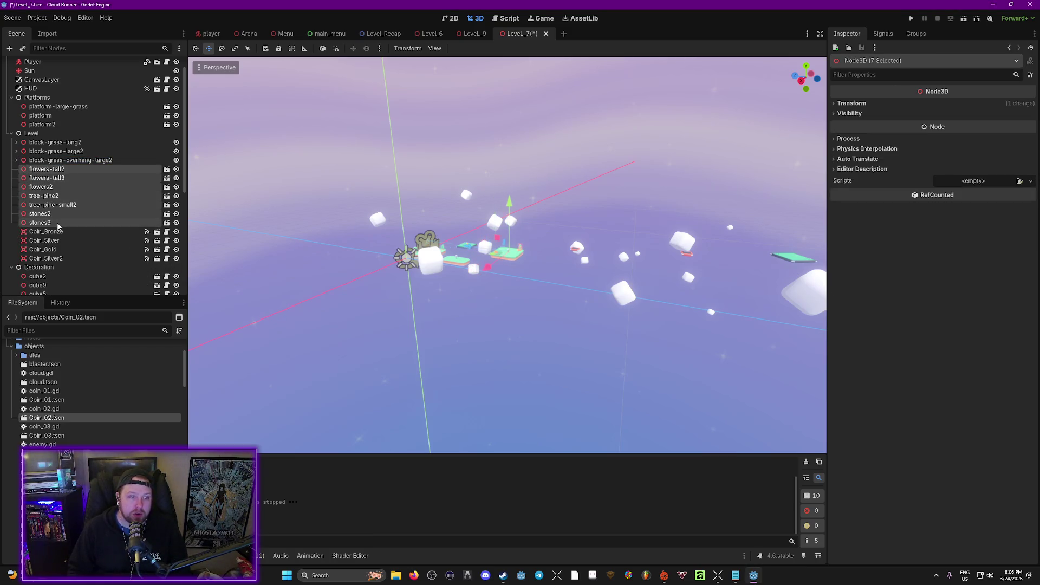
drag(56, 160, 57, 160)
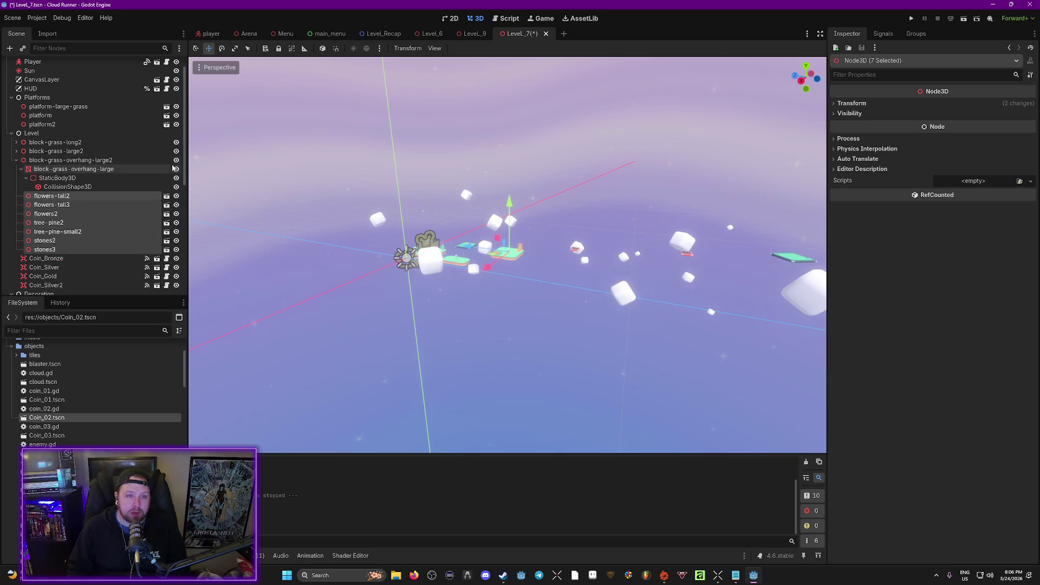
scroll(527, 249, up, 5)
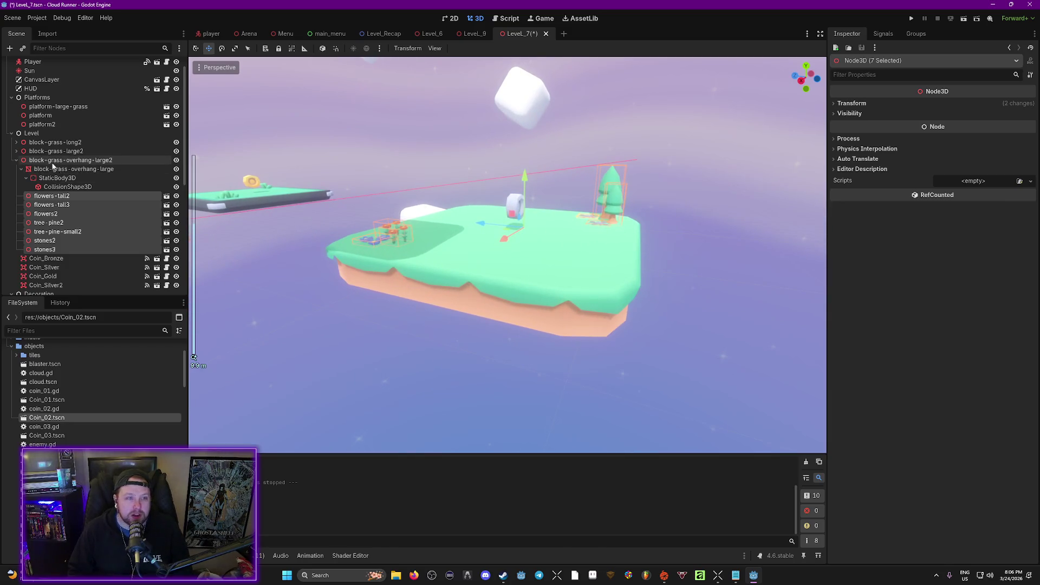
click(16, 161)
click(72, 162)
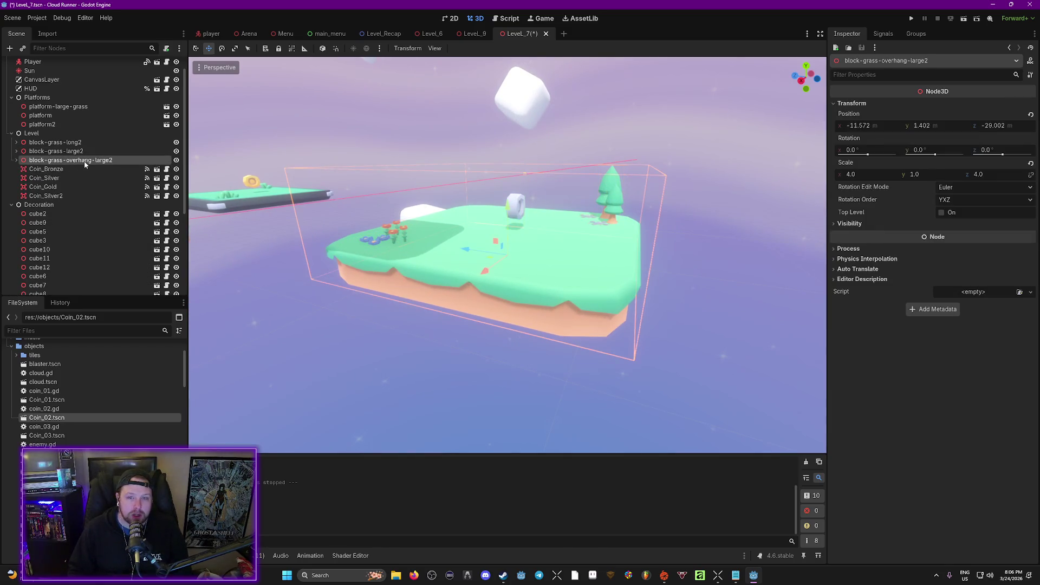
right_click(84, 161)
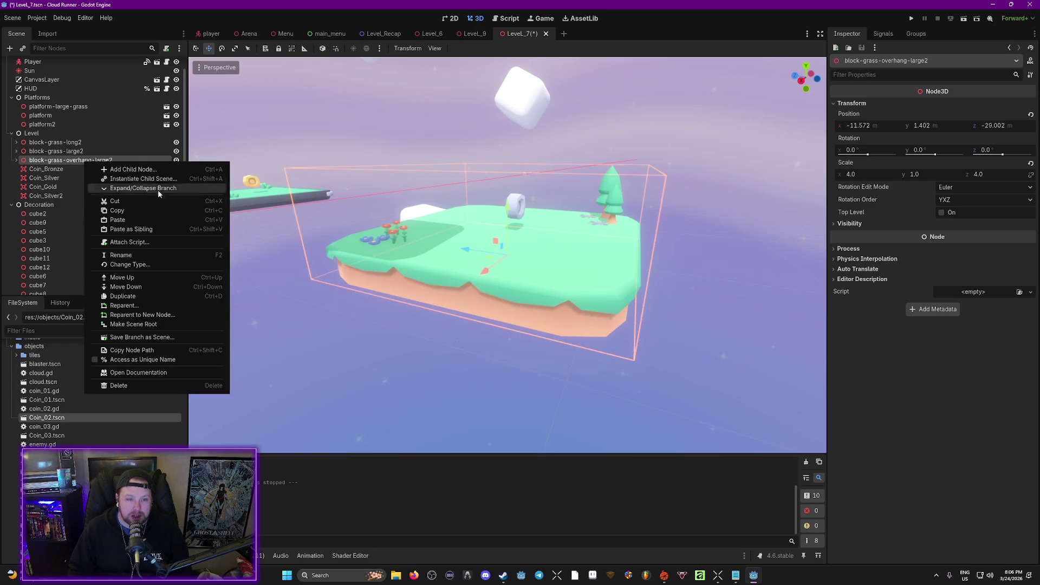
Save the island branch as Floating_Island_01.tscn in a new scenes/Level_Parts folder.
click(156, 337)
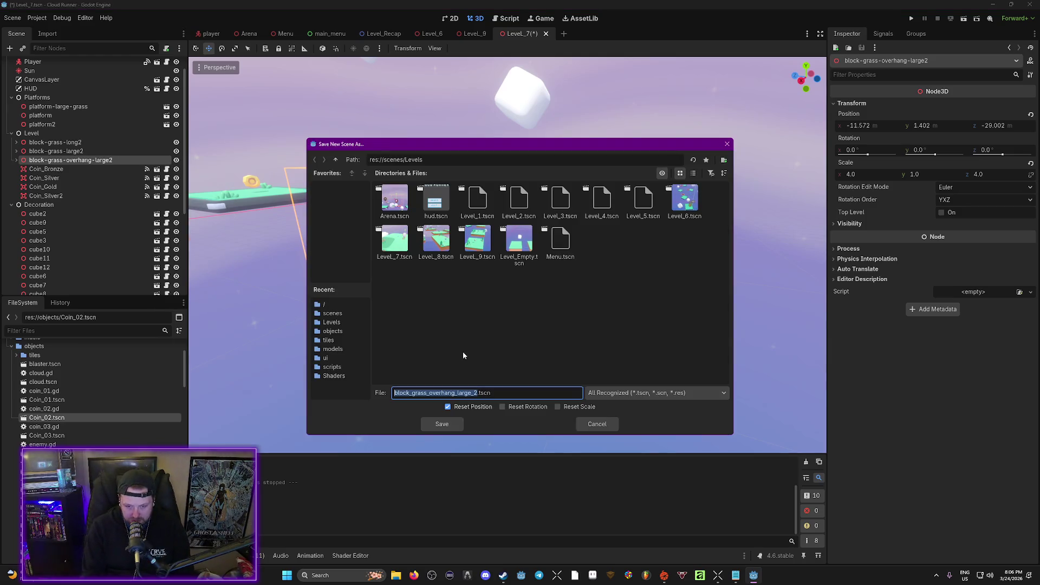
text(Floating_)
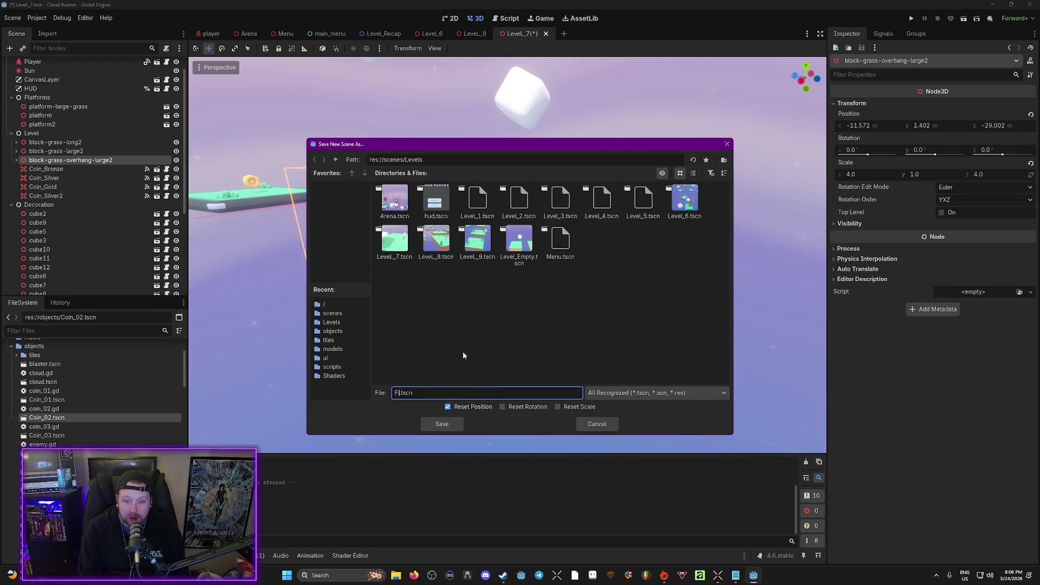
text(Island_01)
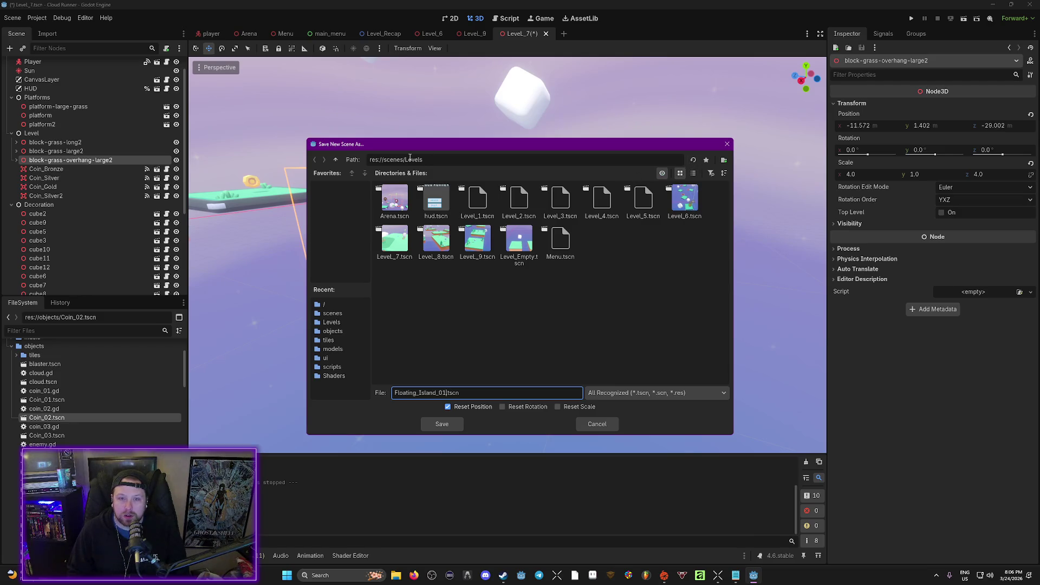
click(337, 159)
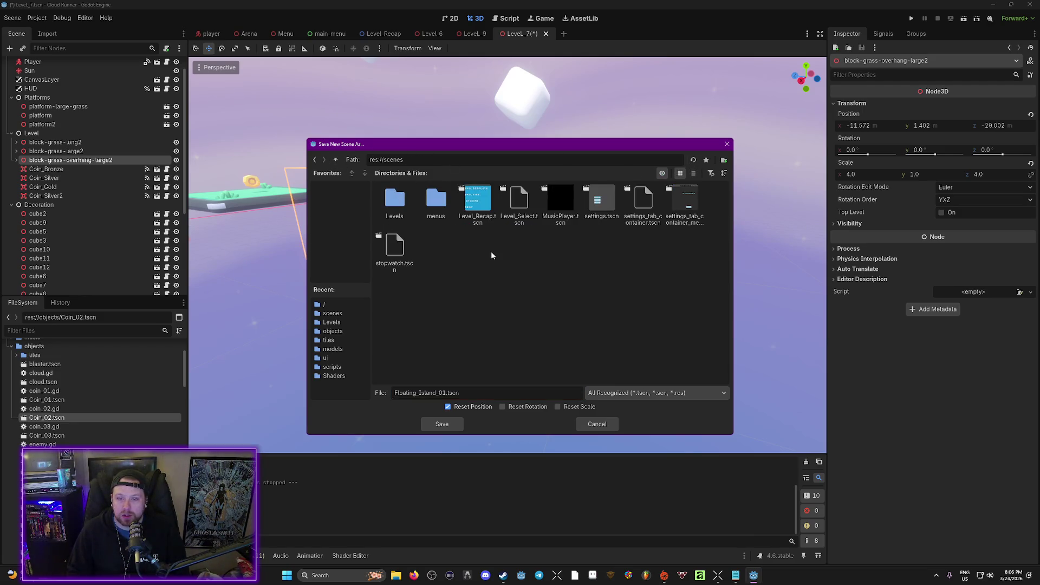
right_click(479, 261)
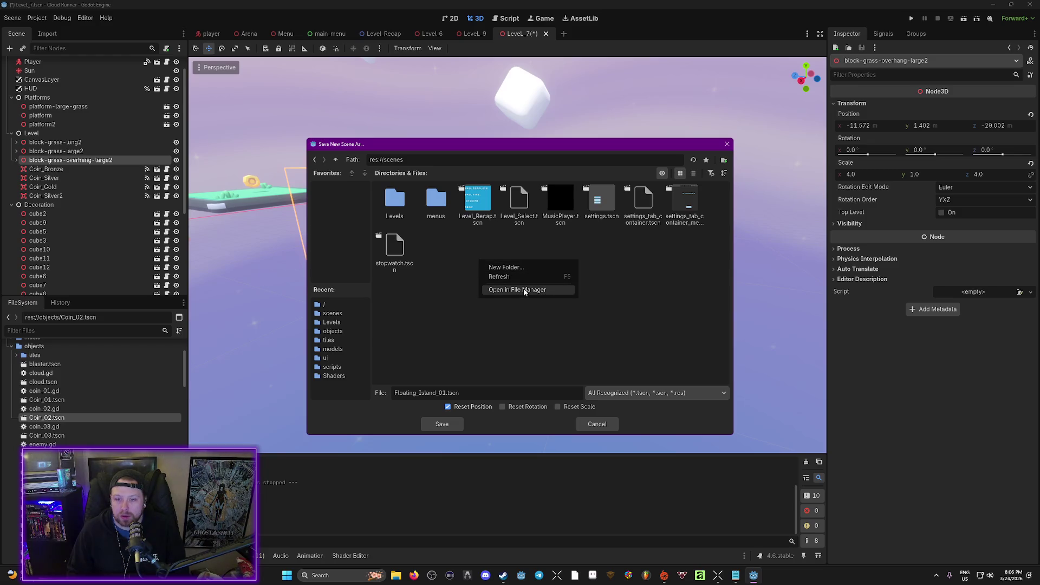
click(533, 268)
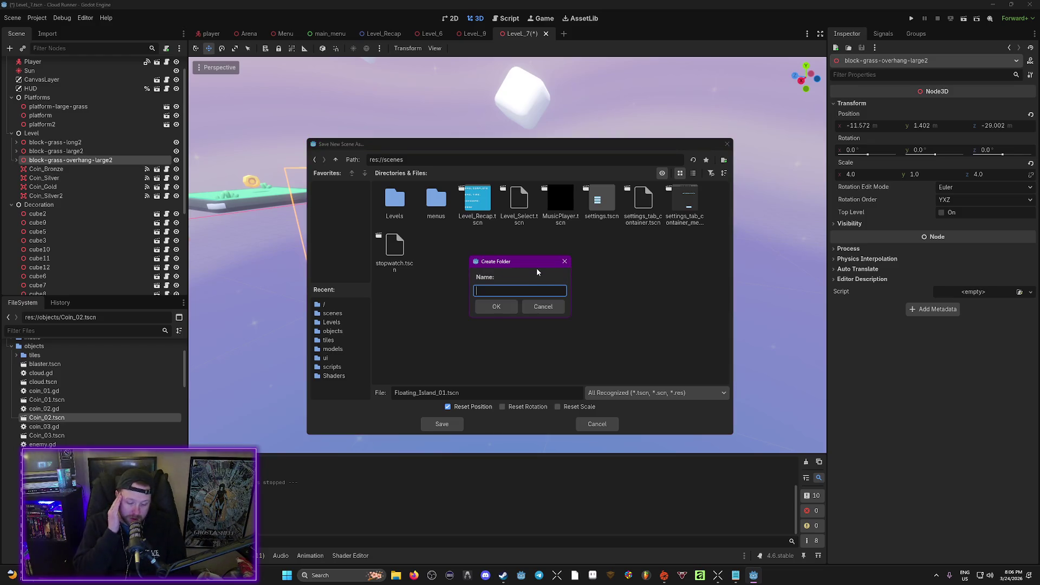
text(Level)
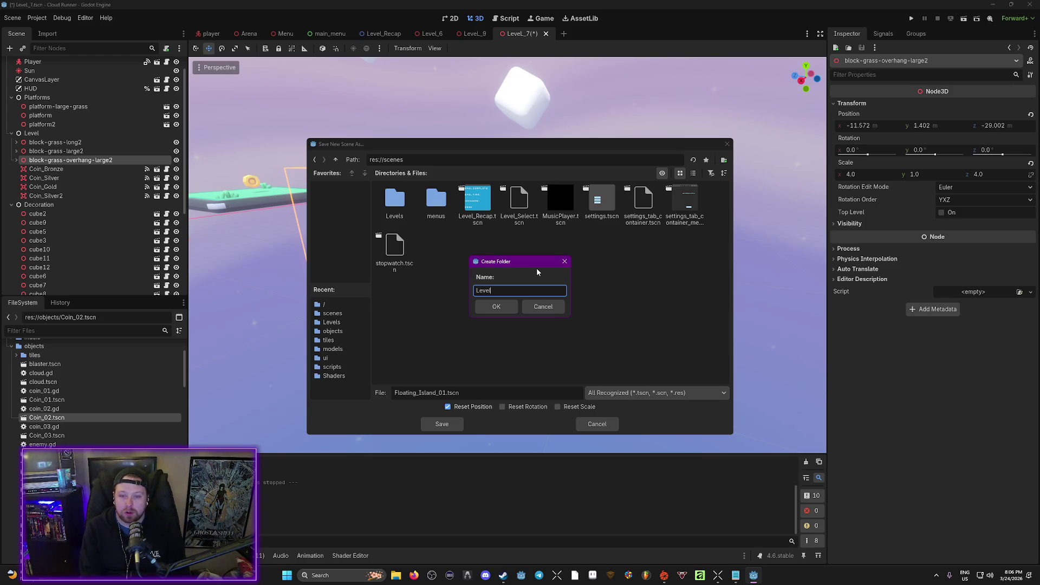
text(_Parts)
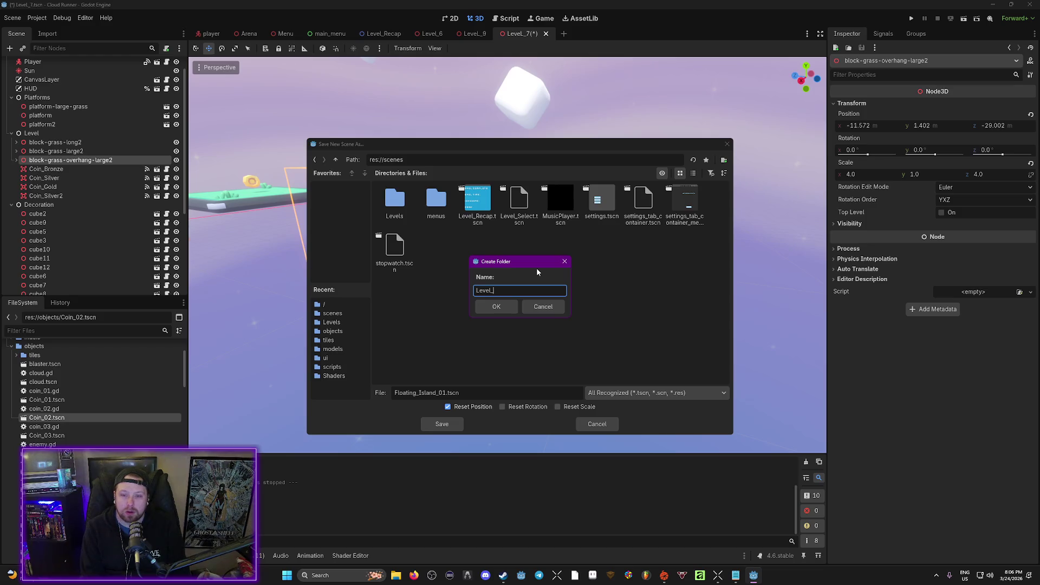
key(Return)
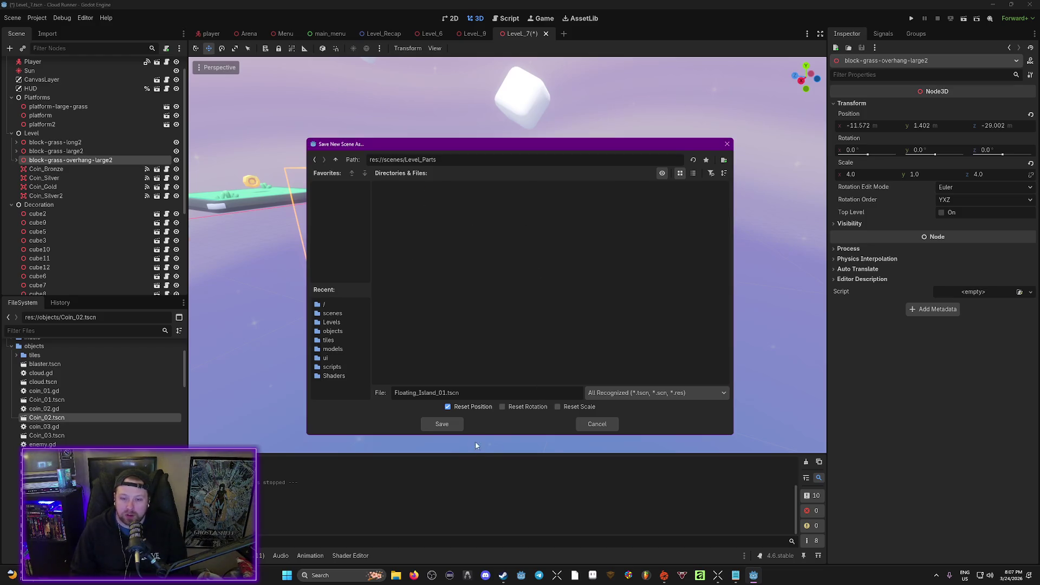
click(442, 424)
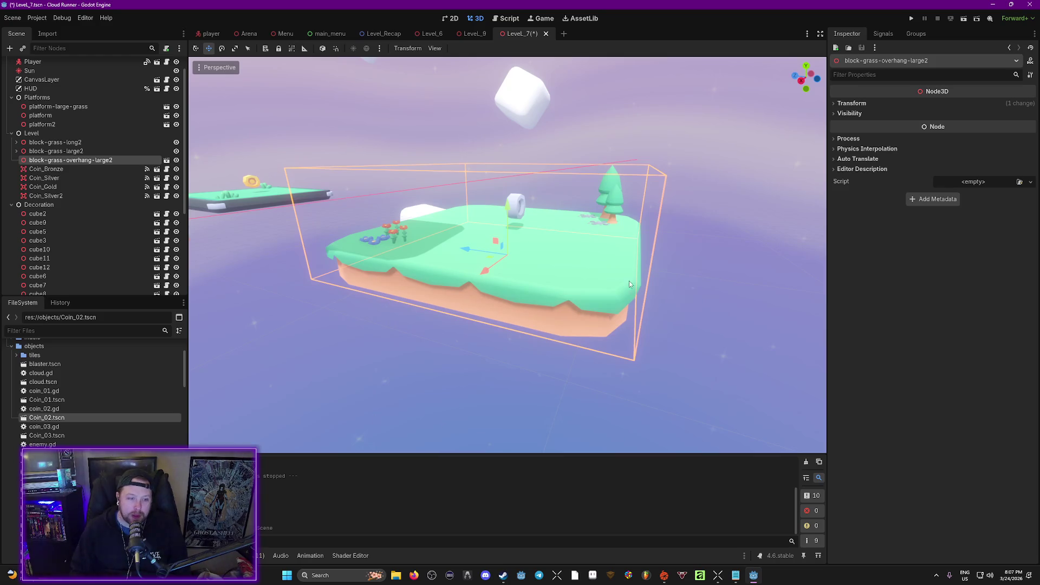
scroll(613, 290, up, 2)
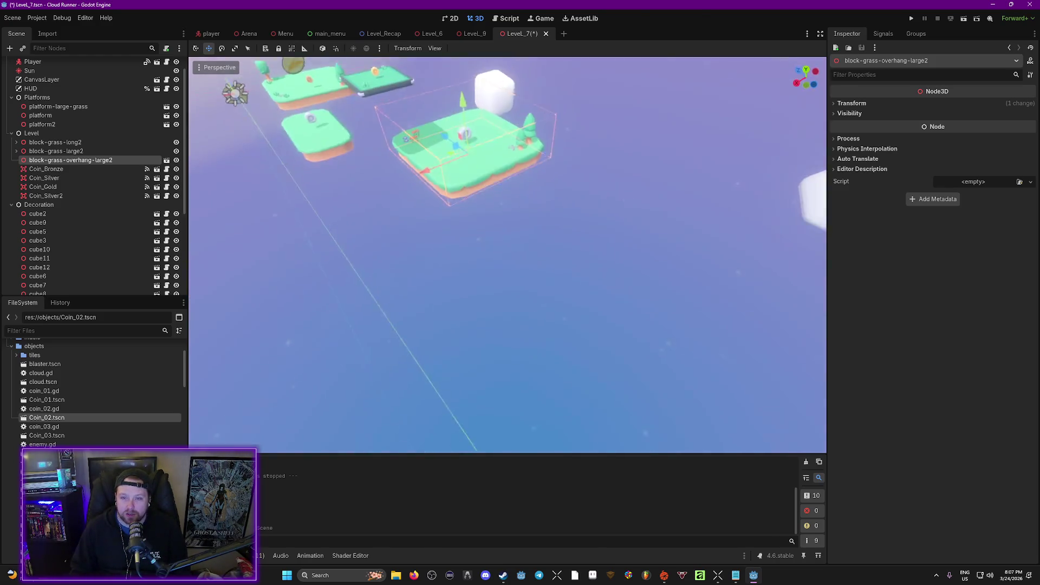
key(f)
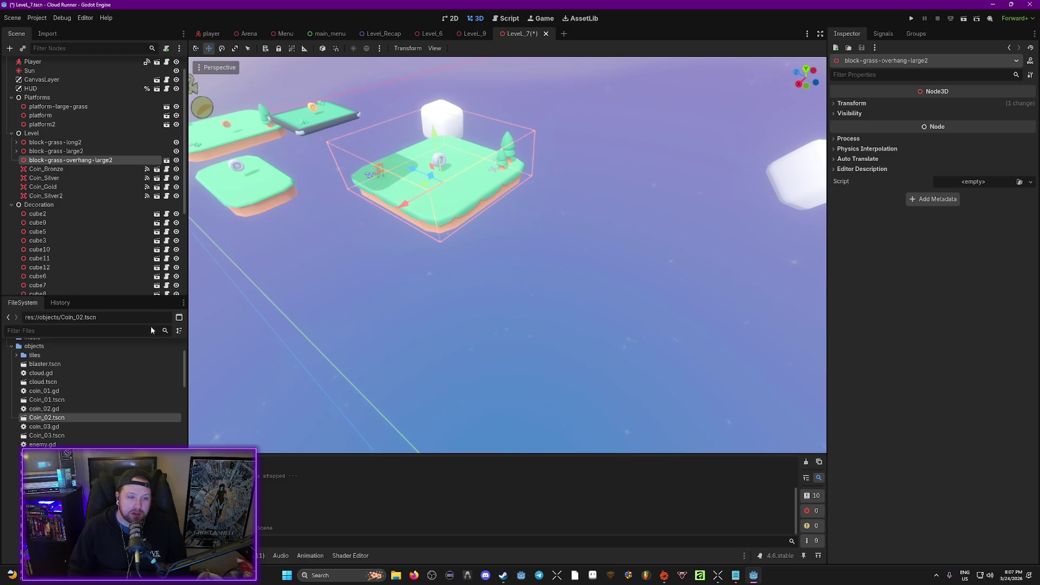
scroll(65, 390, up, 3)
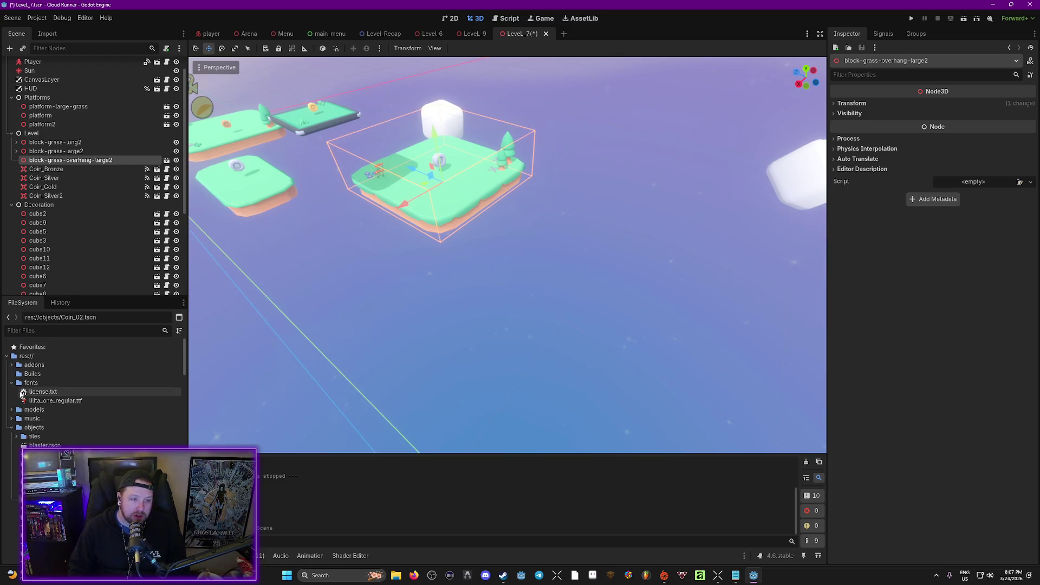
click(16, 428)
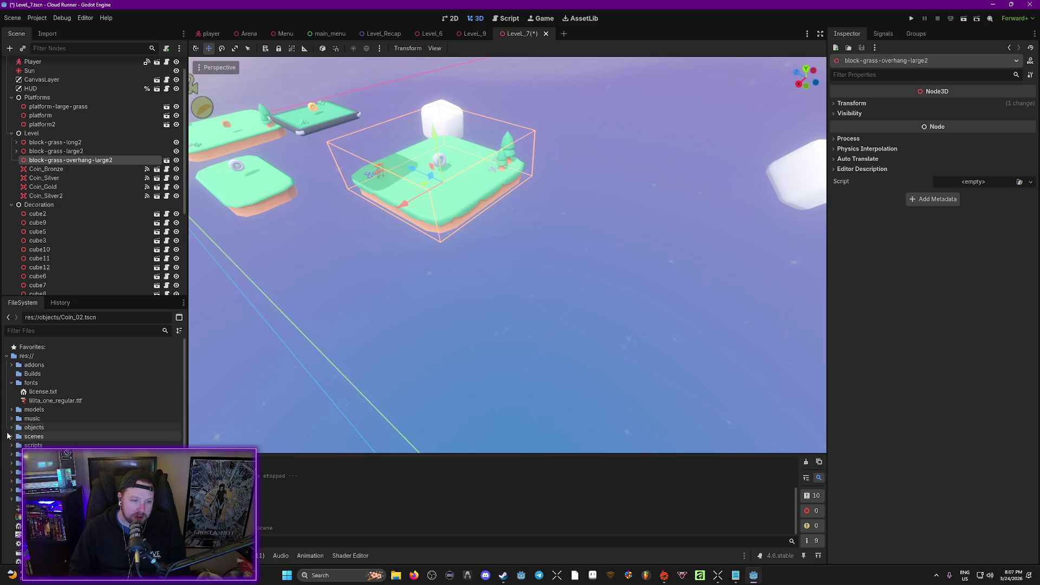
click(11, 436)
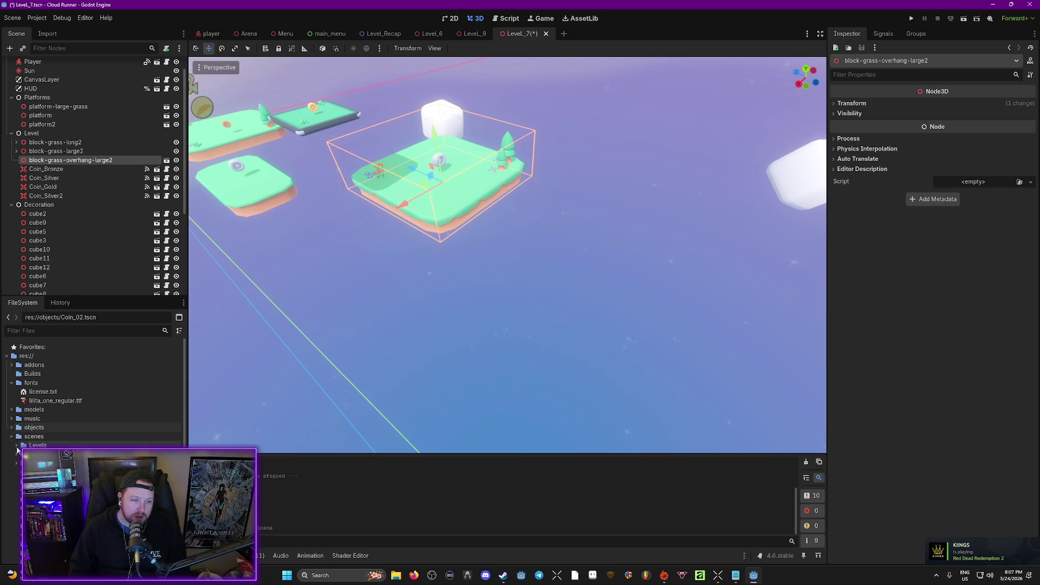
mouse_move(54, 454)
mouse_down()
mouse_move(348, 348)
mouse_move(650, 348)
mouse_move(650, 358)
mouse_up()
key(f)
scroll(508, 255, up, 5)
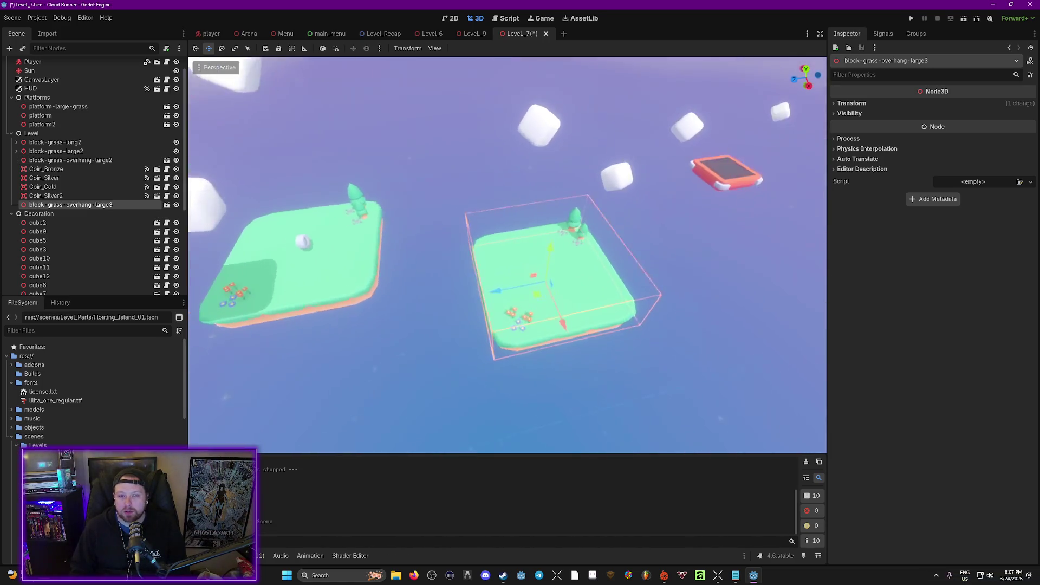
scroll(676, 363, down, 5)
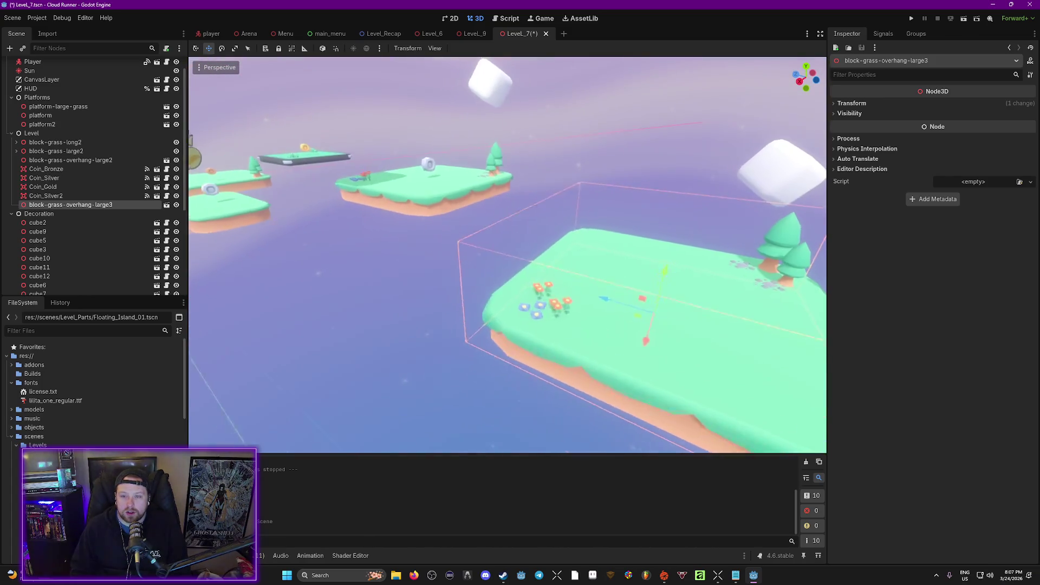
key(ctrl+z)
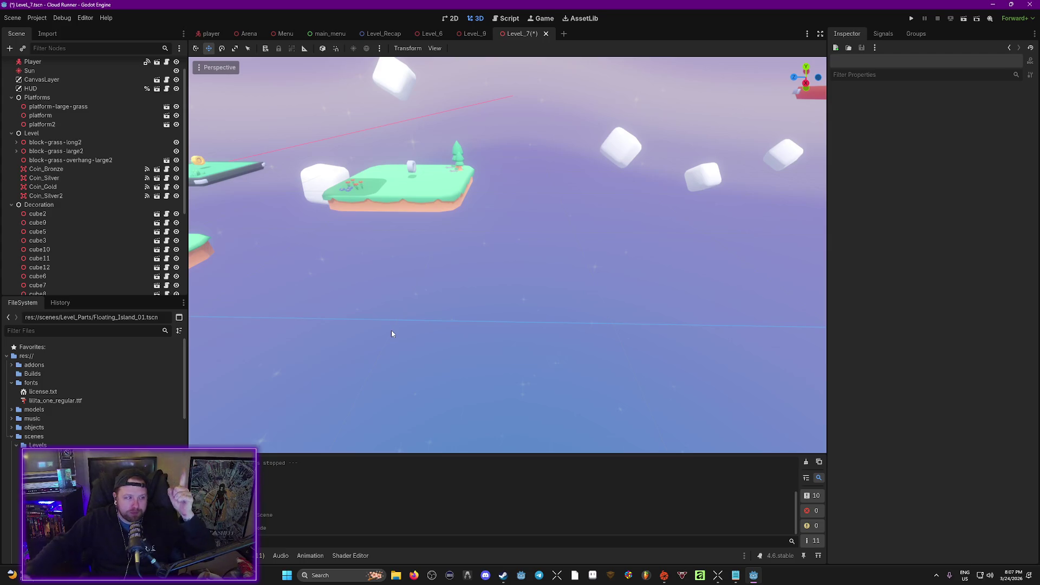
right_click(391, 330)
Select and frame the block-grass-large2 island.
key(w)
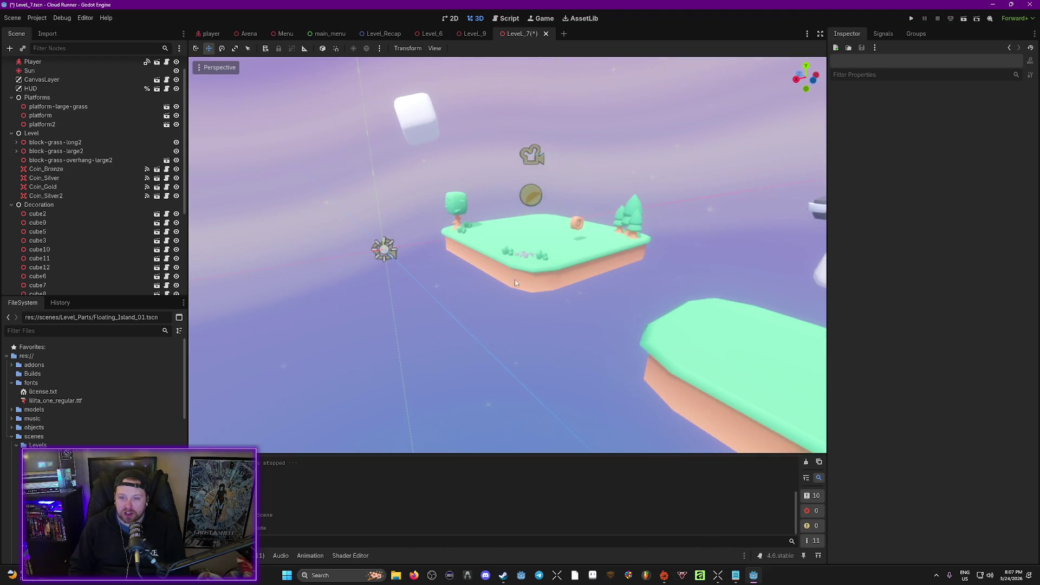
click(536, 271)
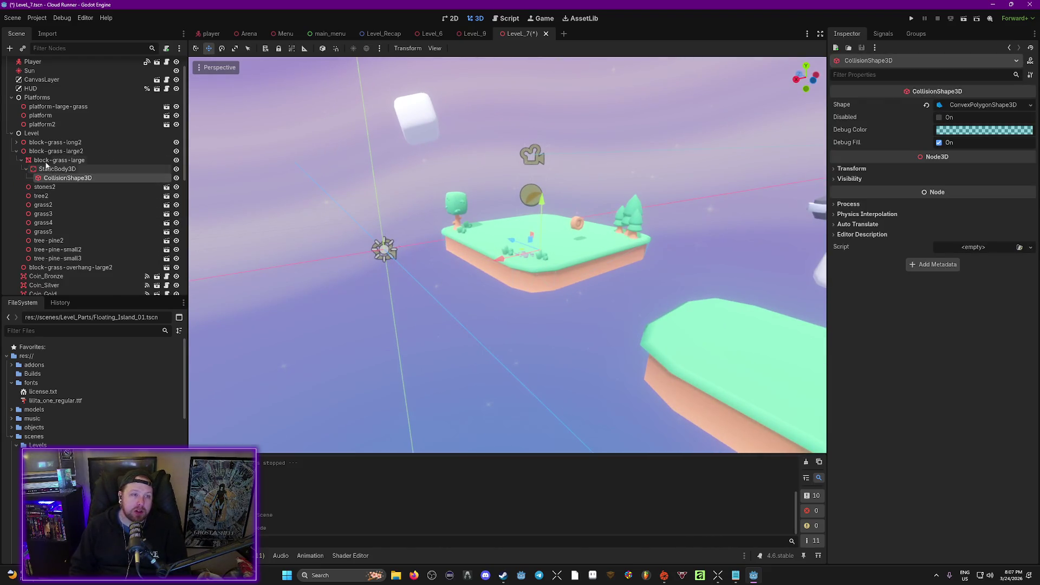
click(16, 151)
key(f)
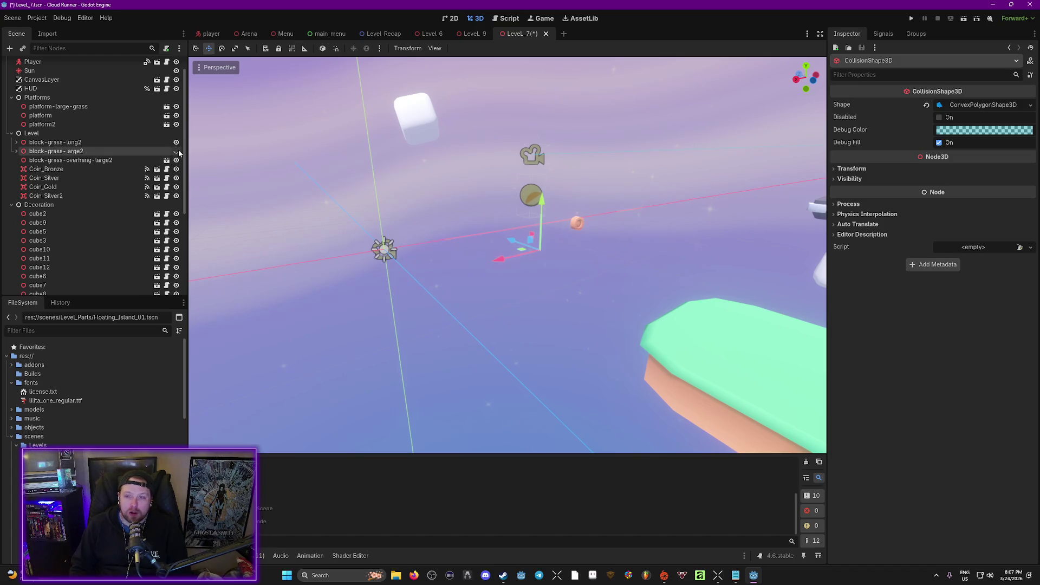
click(92, 153)
Save block-grass-large2 as a branch scene in res://scenes/Level_Parts.
right_click(90, 154)
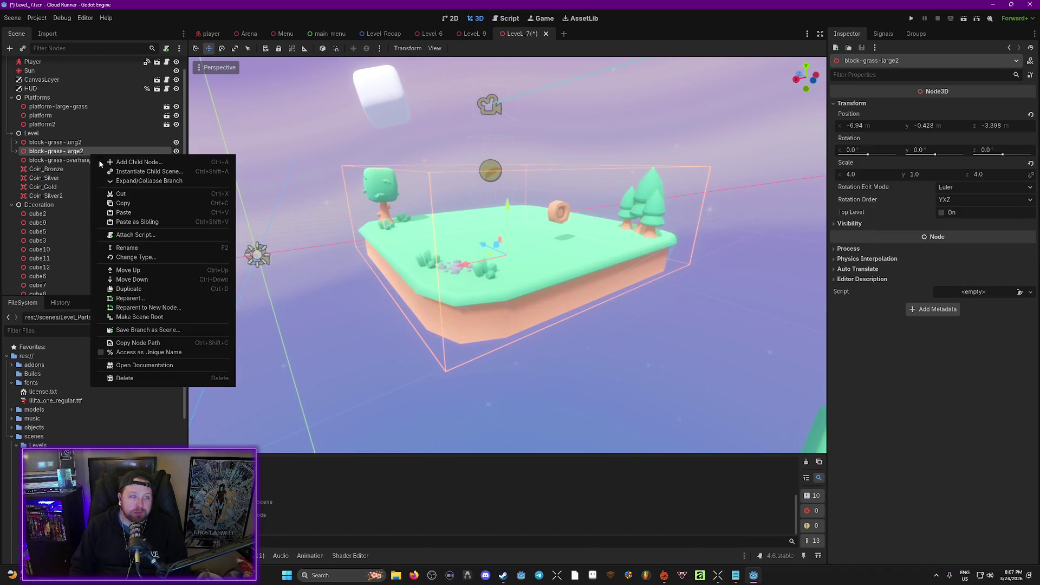
click(161, 329)
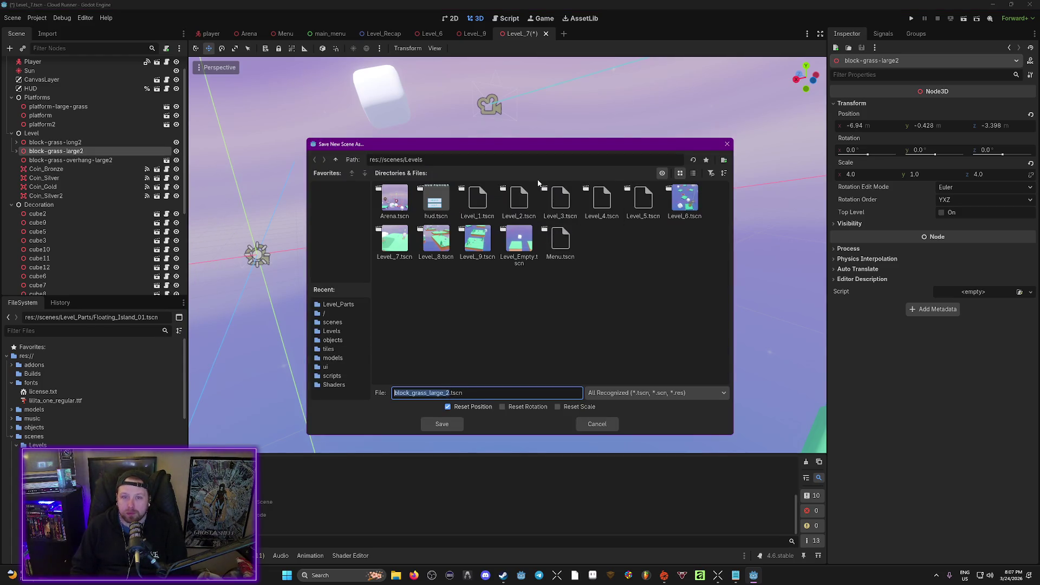
click(336, 160)
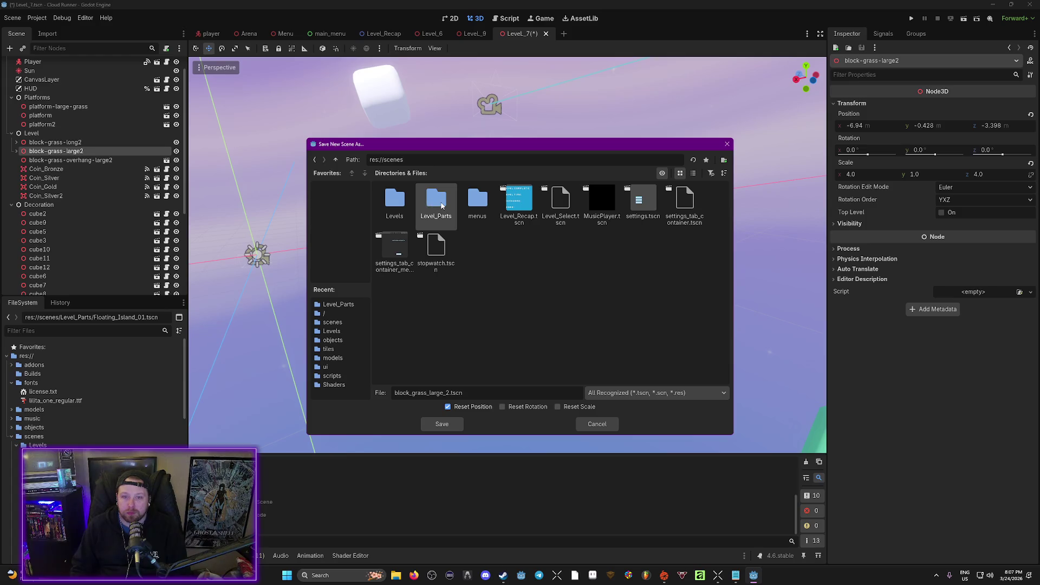
double_click(441, 205)
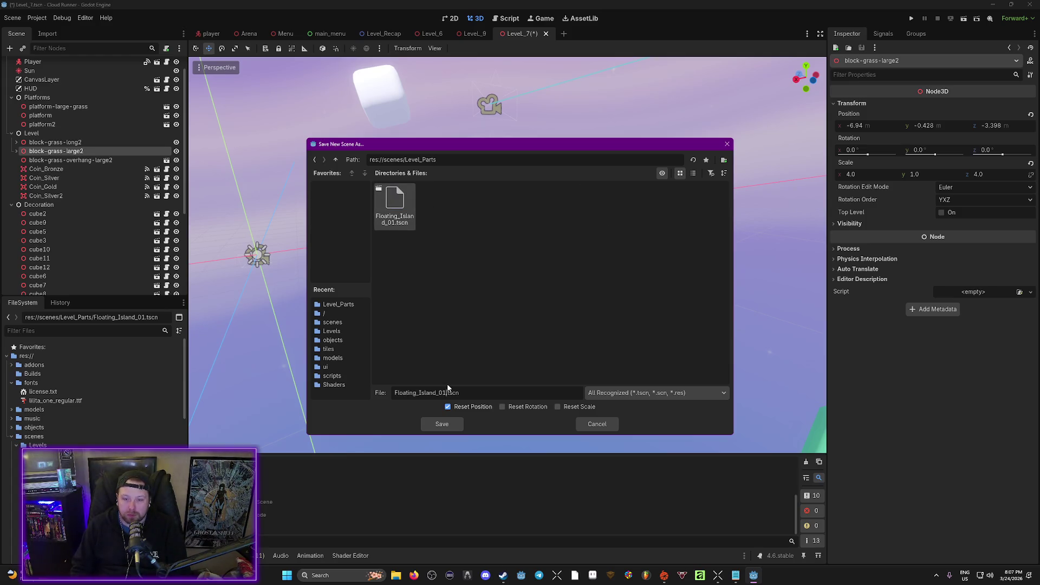
click(442, 425)
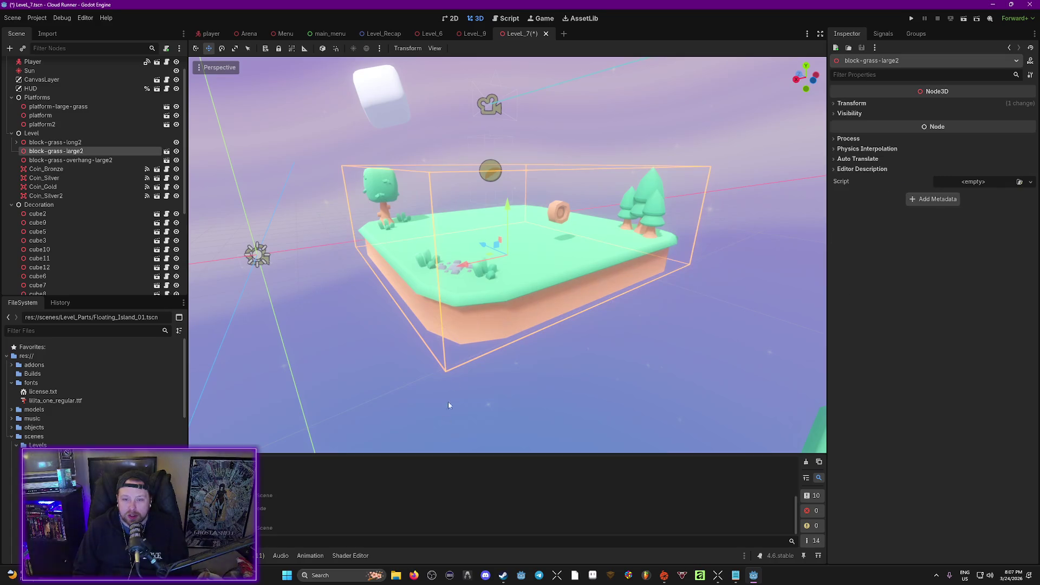
scroll(666, 337, up, 3)
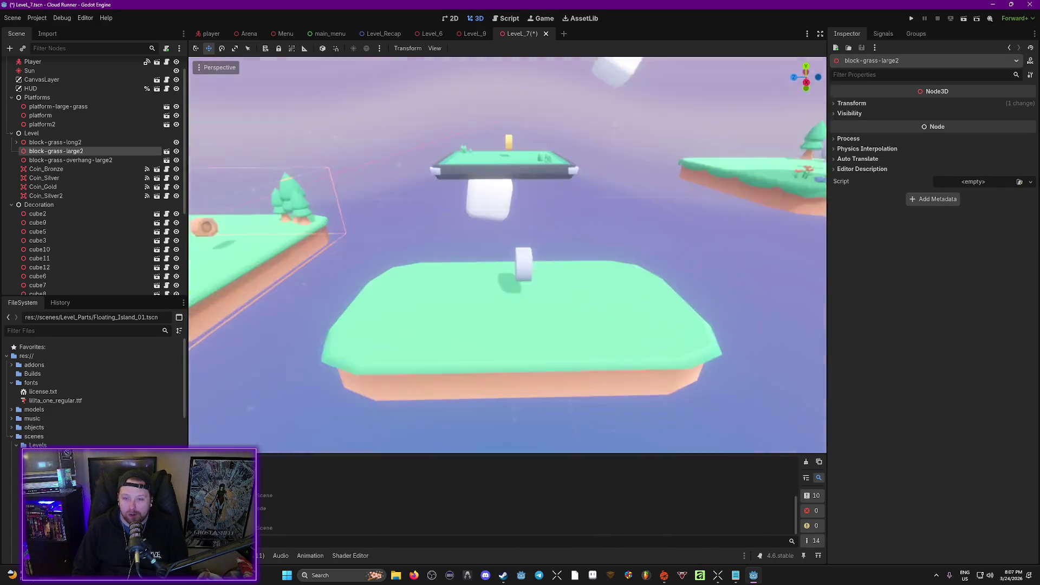
Place a pine tree and a small pine on the long island's left side.
click(554, 278)
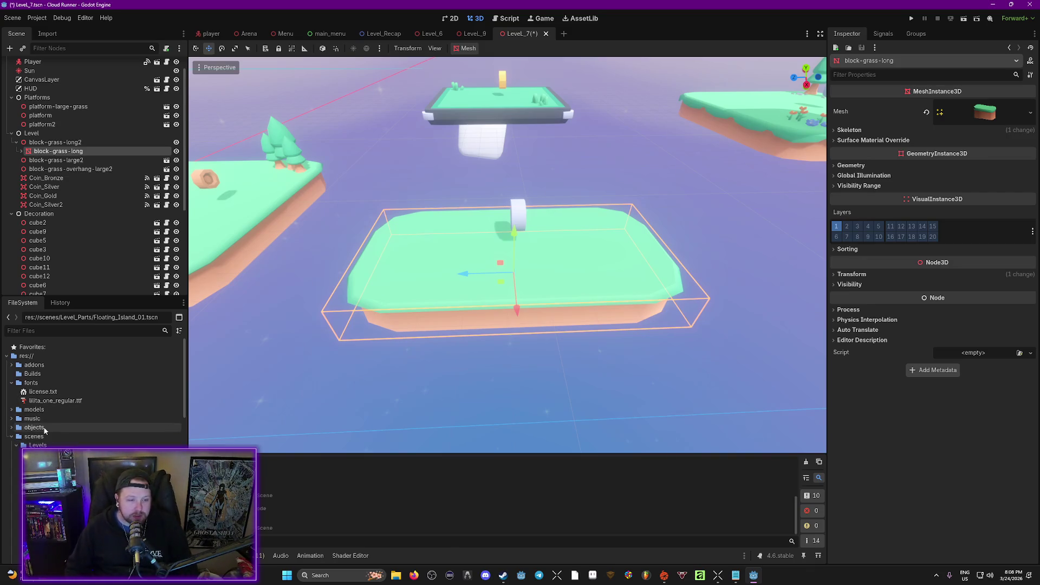
click(11, 410)
scroll(15, 390, down, 2)
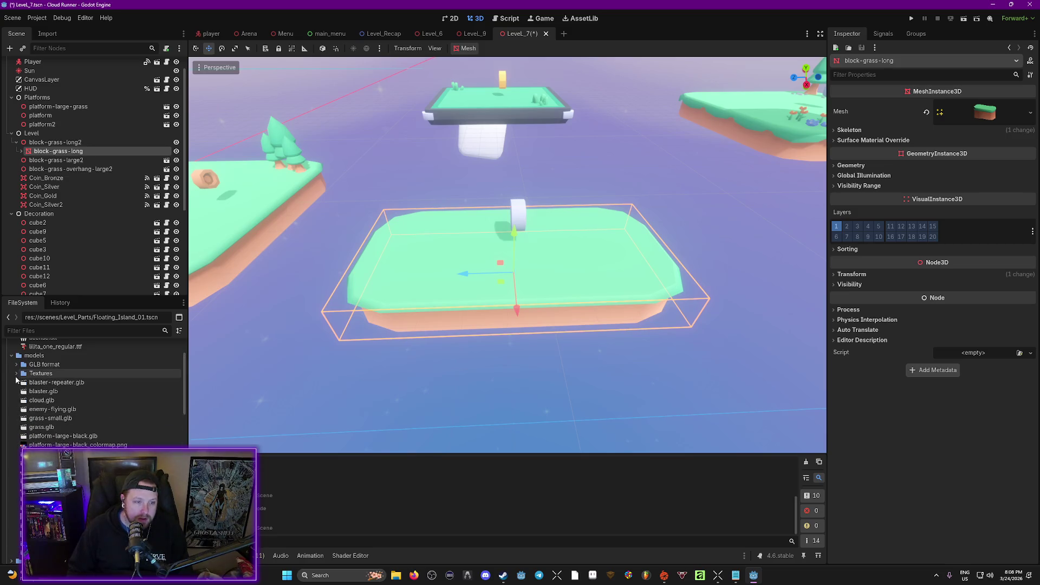
click(16, 364)
scroll(76, 433, down, 3)
scroll(76, 433, down, 10)
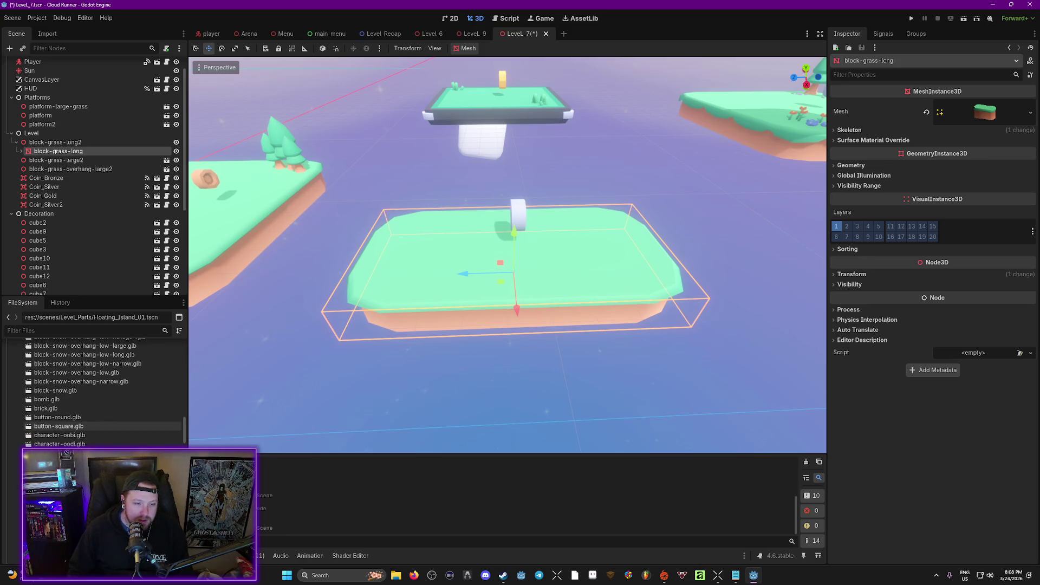
scroll(94, 392, down, 10)
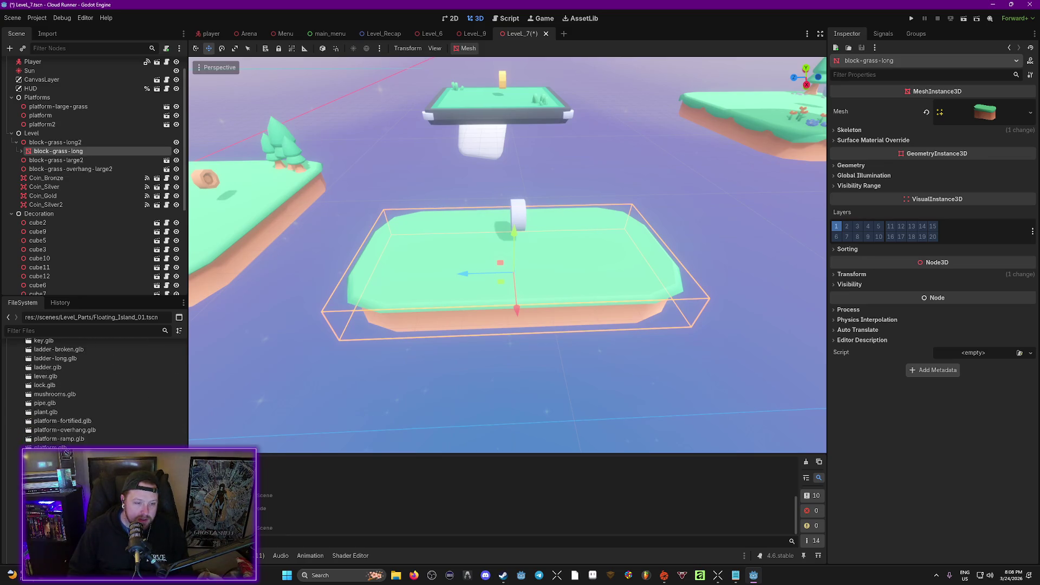
mouse_move(54, 455)
mouse_down()
mouse_move(282, 352)
mouse_move(409, 274)
mouse_move(405, 285)
mouse_up()
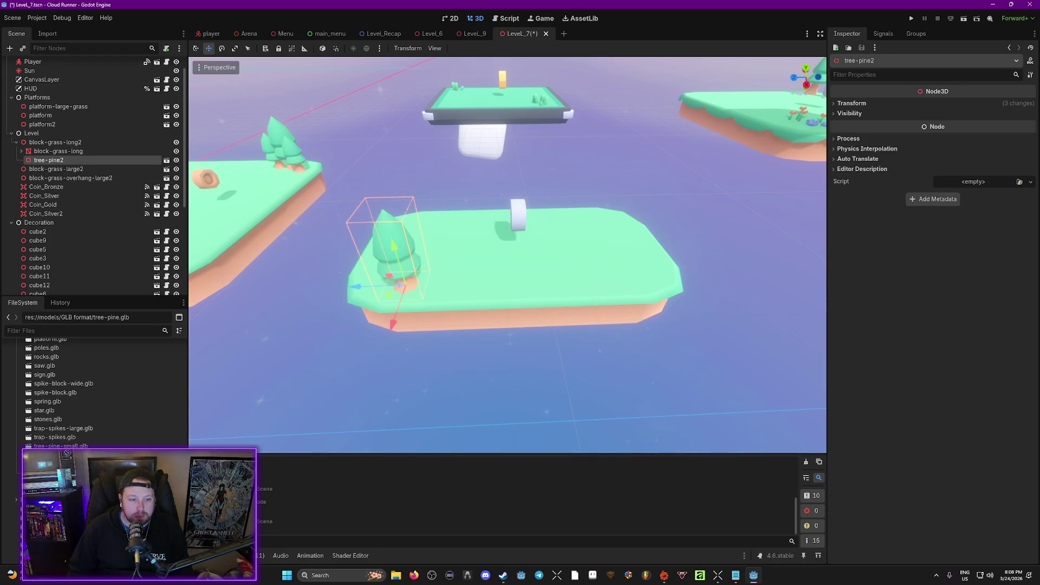
mouse_move(61, 446)
mouse_down()
mouse_move(271, 368)
mouse_move(422, 286)
mouse_move(439, 288)
mouse_up()
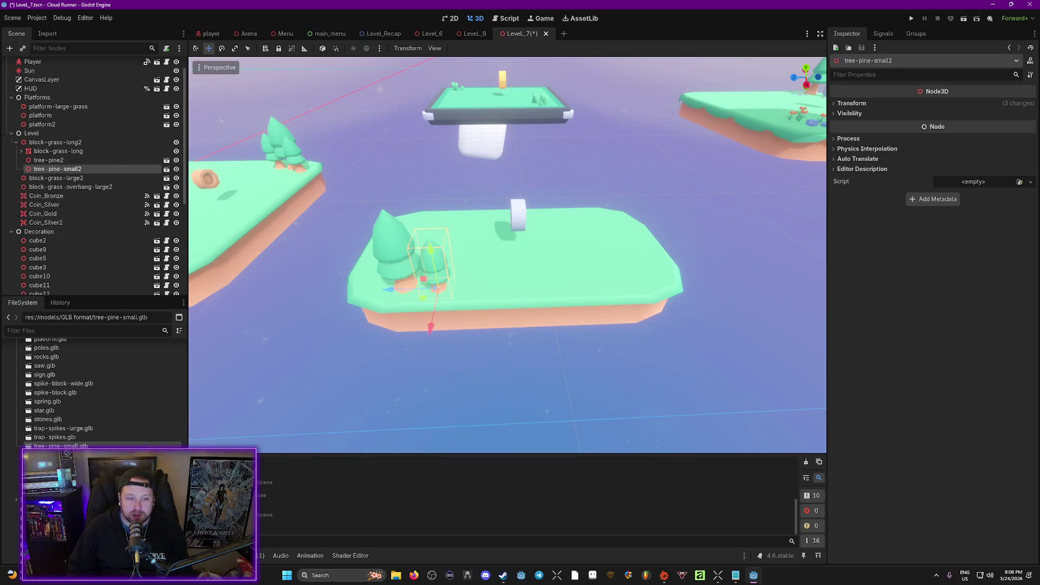
Add two stones models near the trees on the long island.
mouse_move(62, 420)
mouse_down()
mouse_move(493, 271)
mouse_move(466, 284)
mouse_up()
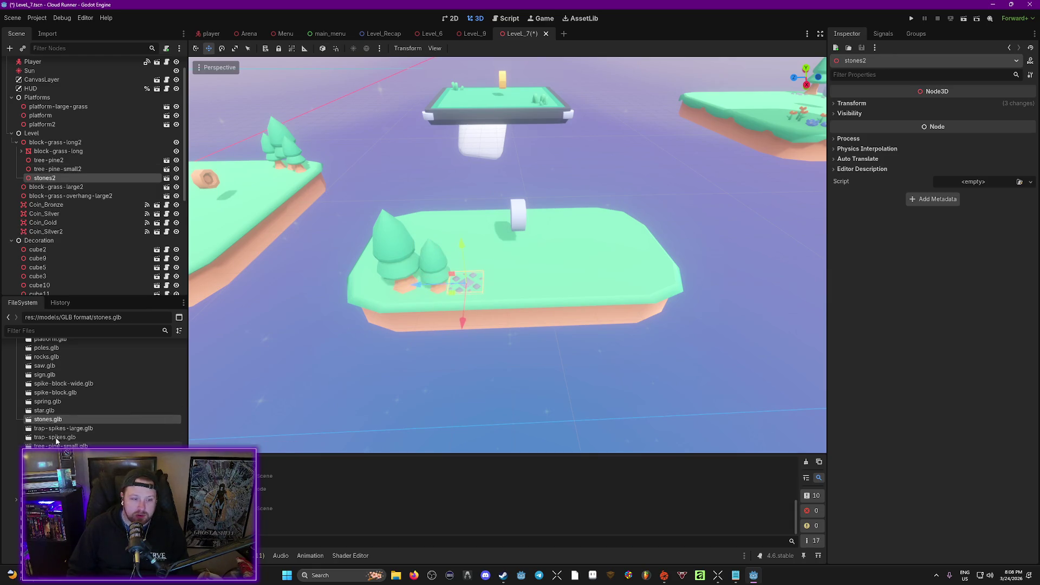
drag(47, 420, 392, 275)
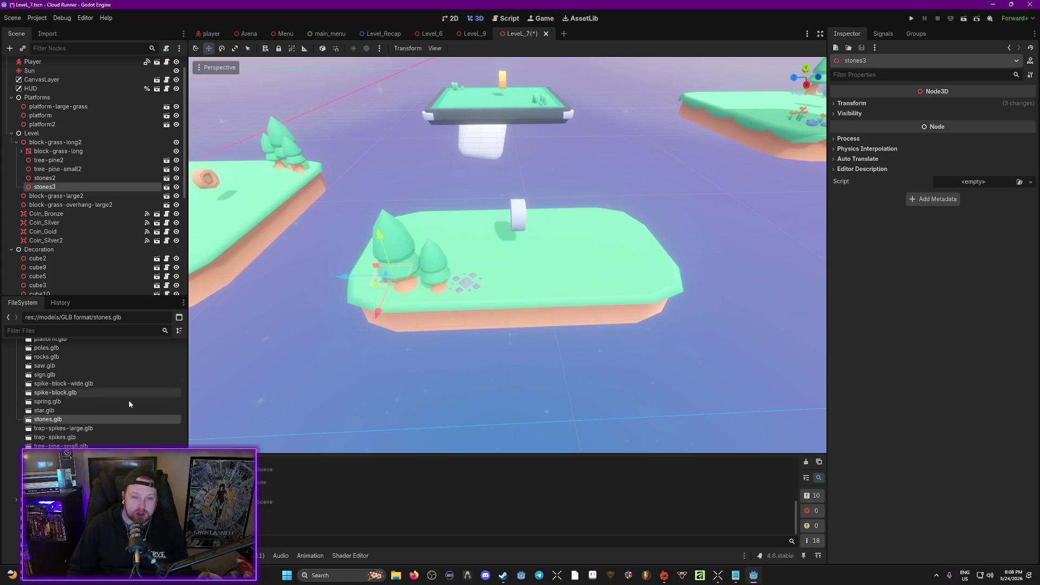
scroll(64, 411, up, 3)
scroll(63, 415, up, 8)
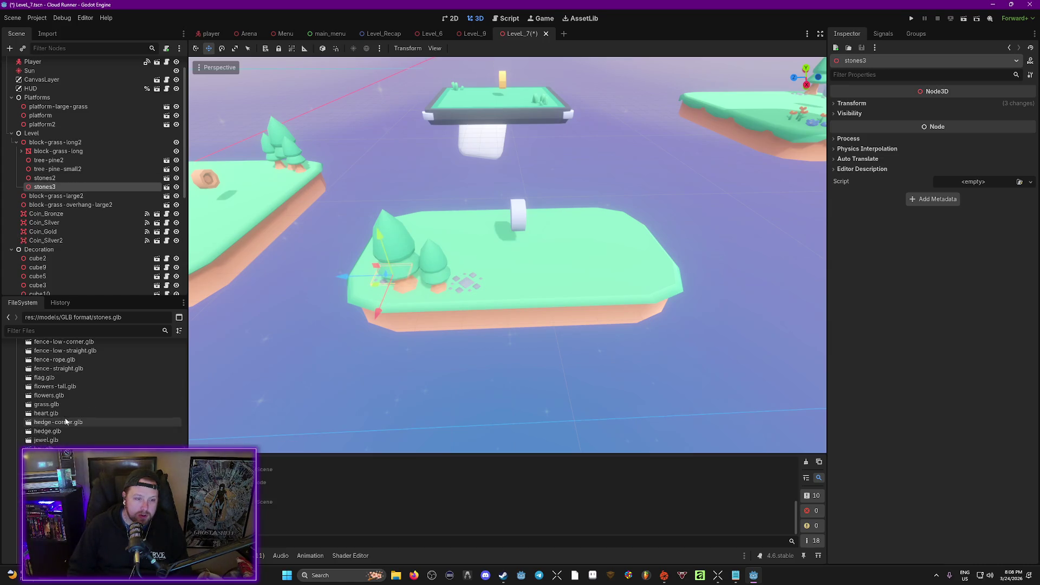
scroll(65, 419, up, 10)
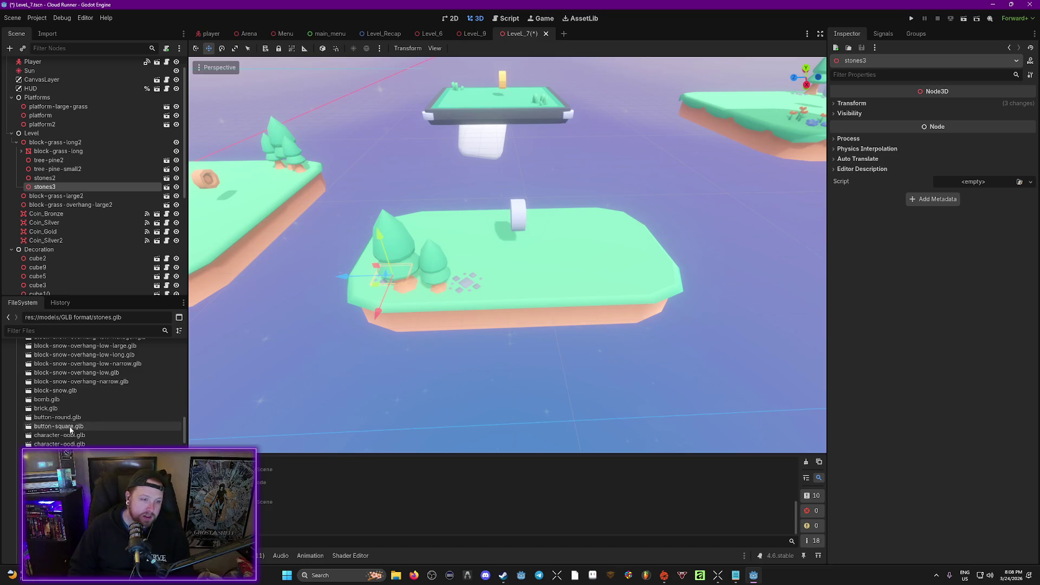
scroll(72, 434, up, 5)
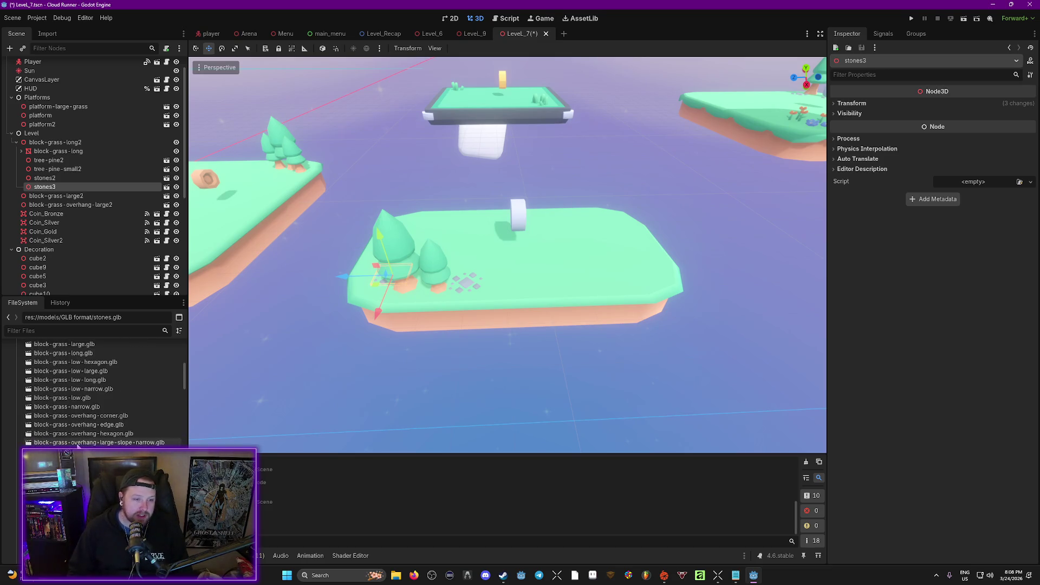
scroll(81, 442, down, 3)
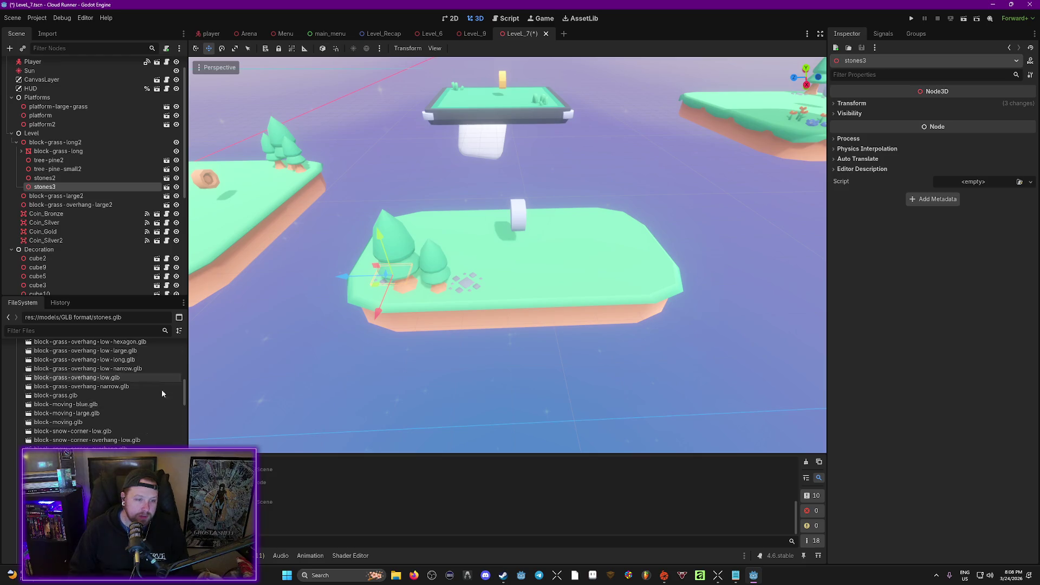
scroll(119, 428, down, 6)
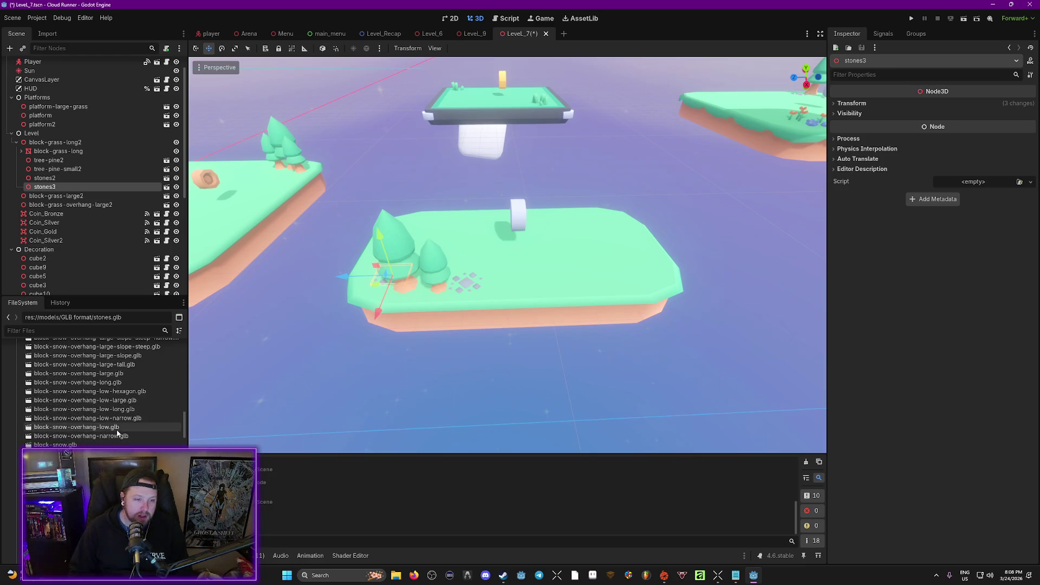
scroll(103, 411, down, 10)
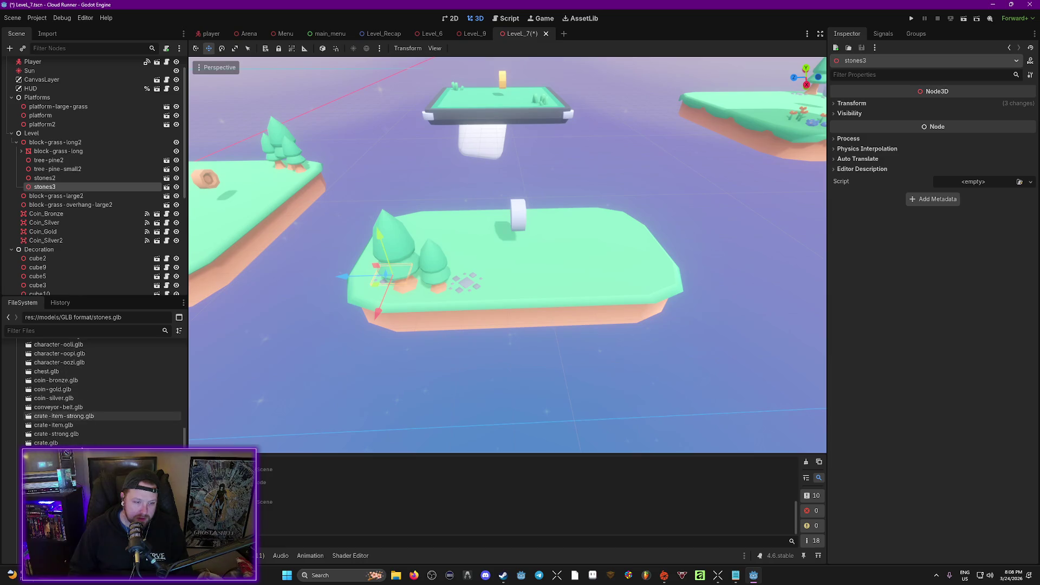
scroll(84, 444, down, 4)
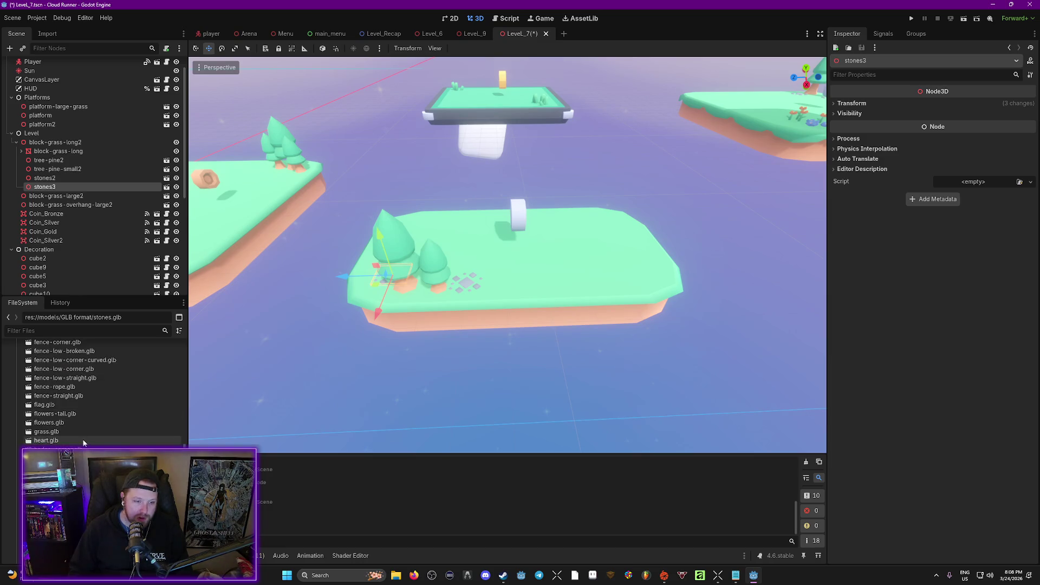
scroll(84, 443, down, 3)
scroll(84, 443, down, 7)
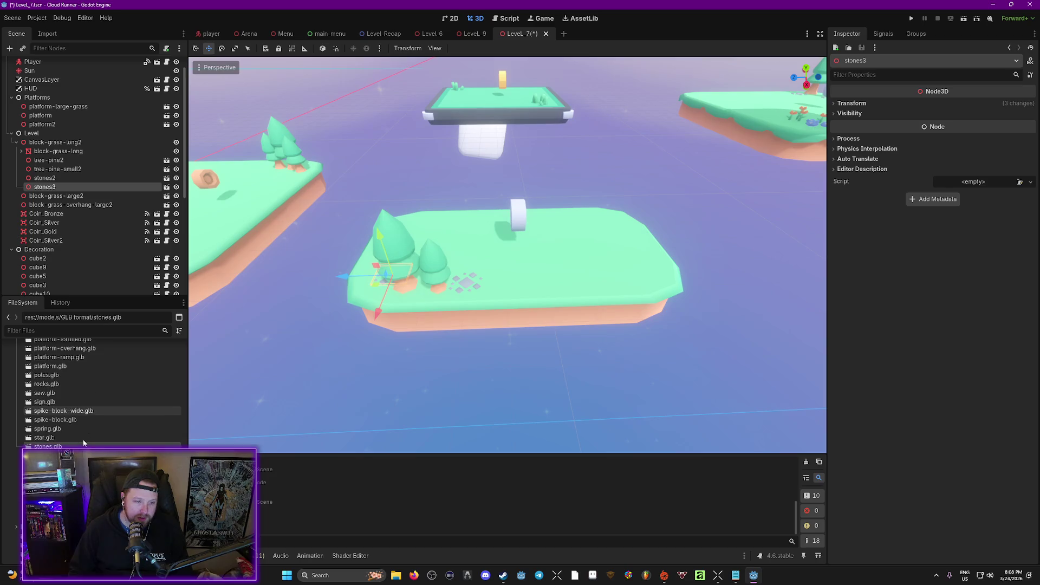
Drop two grass clumps, grass2 and grass3, onto the long island.
right_click(56, 445)
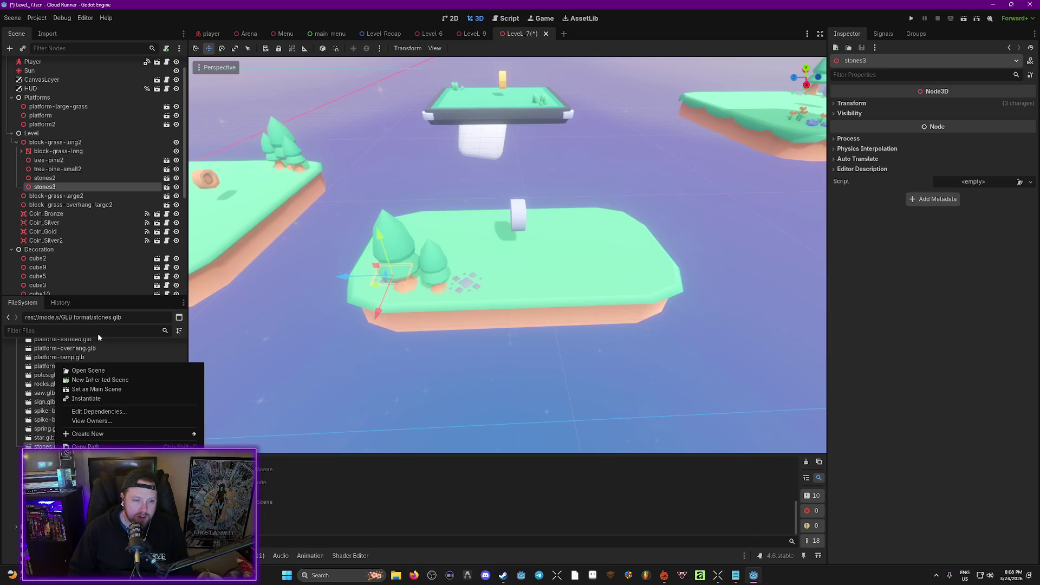
click(98, 337)
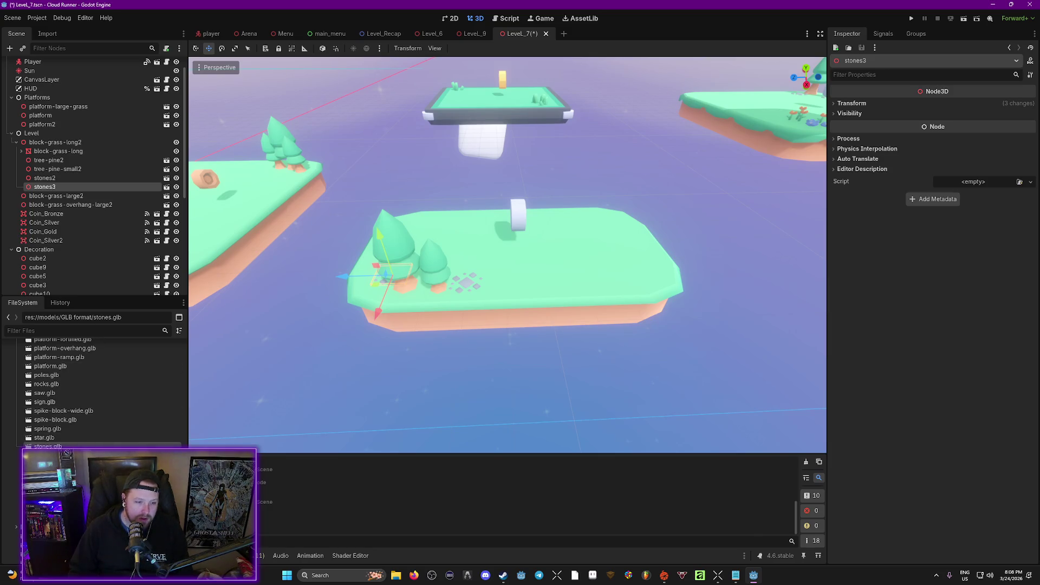
scroll(66, 434, up, 10)
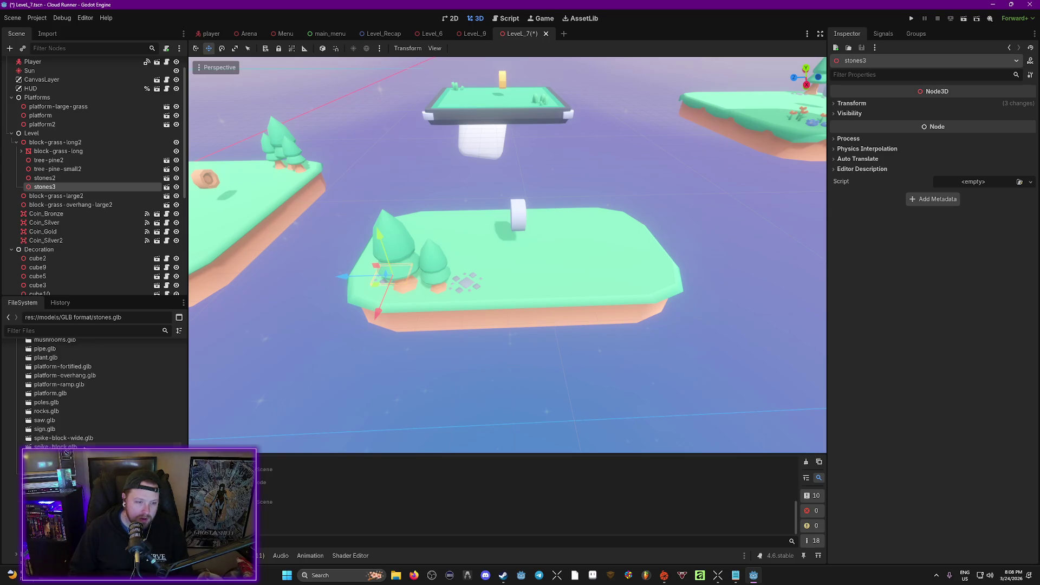
scroll(66, 435, up, 15)
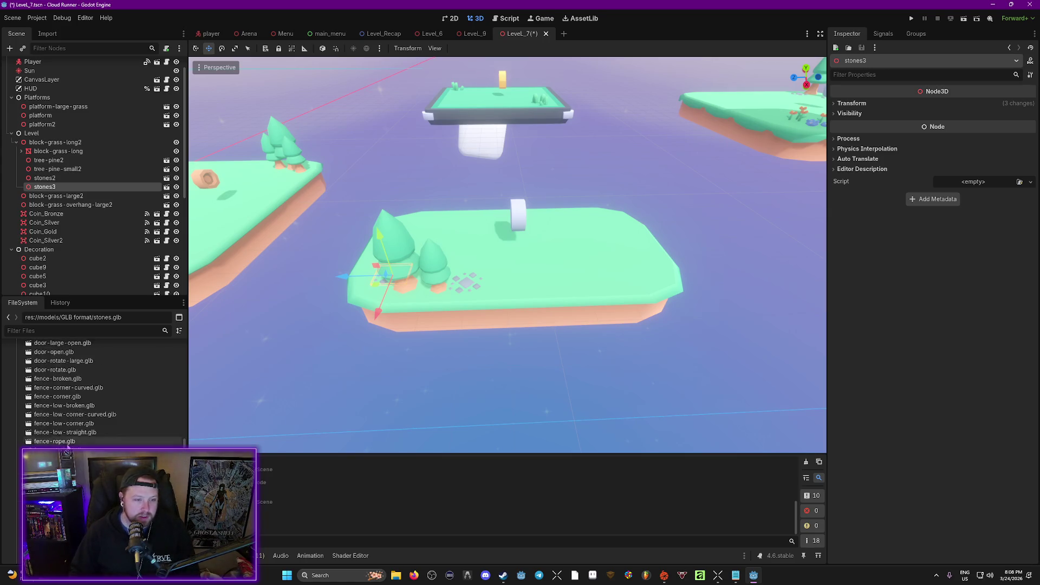
scroll(92, 443, down, 10)
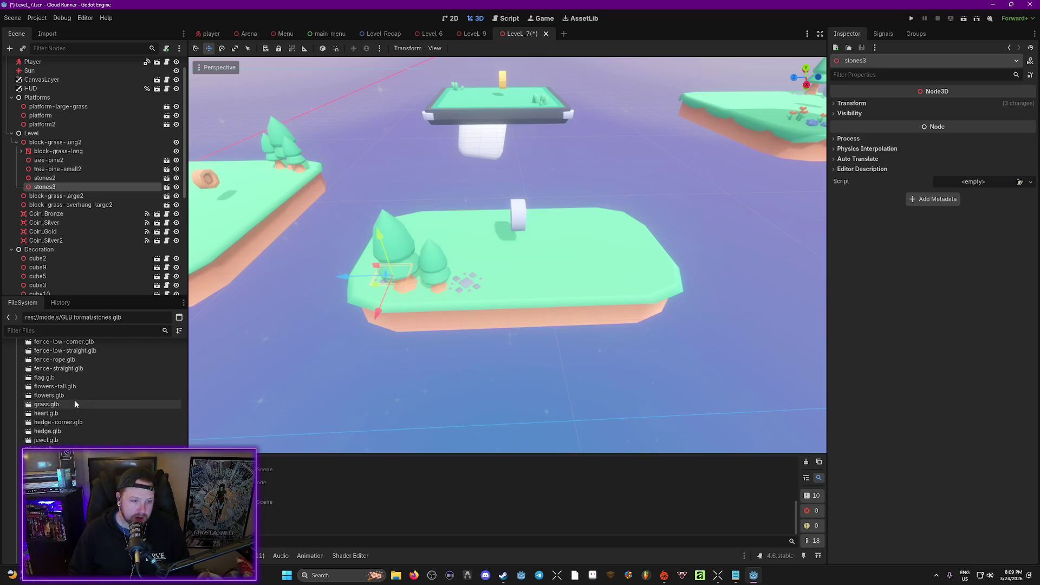
mouse_move(60, 404)
mouse_down()
mouse_move(84, 406)
mouse_move(465, 264)
mouse_up()
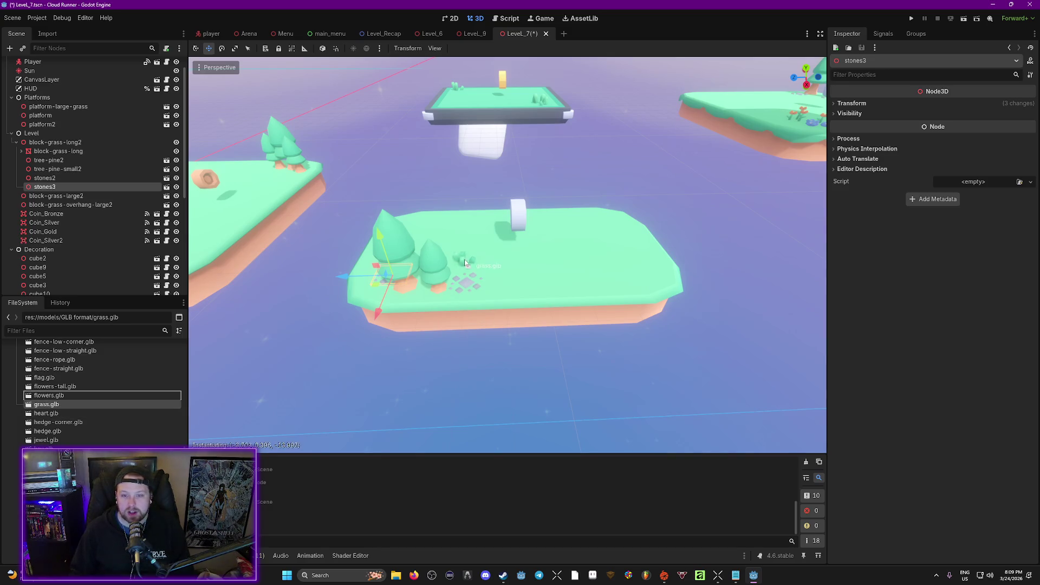
drag(529, 265, 612, 222)
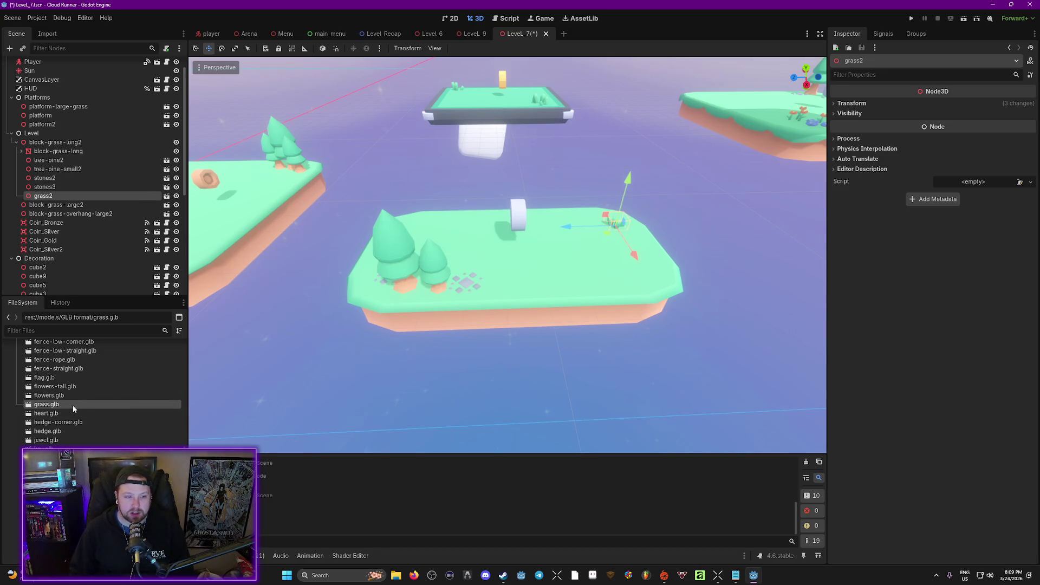
drag(670, 246, 599, 219)
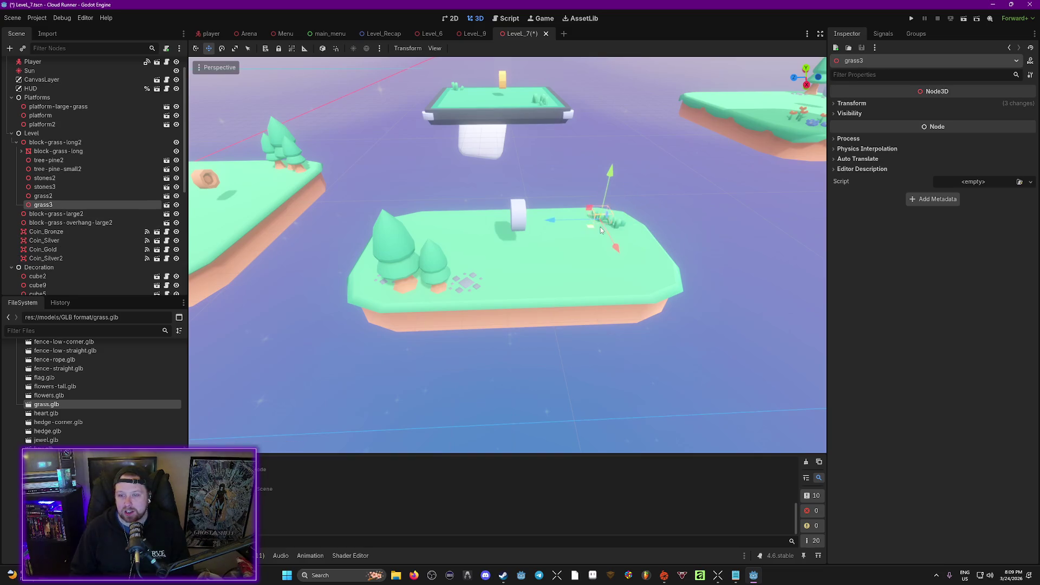
Turn grass3 slightly around its vertical axis and select the decorations.
click(222, 49)
drag(591, 232, 596, 236)
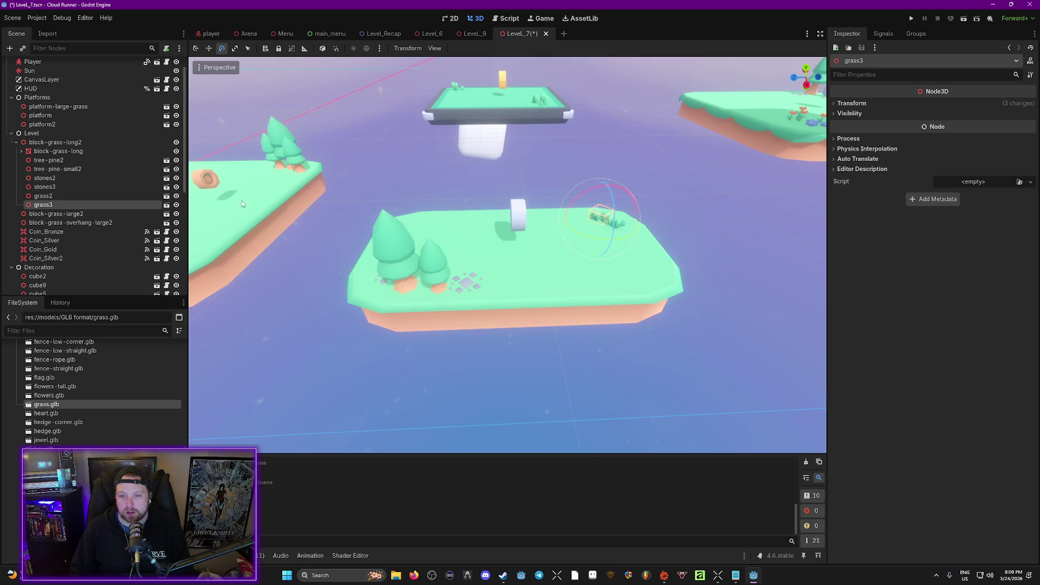
click(196, 49)
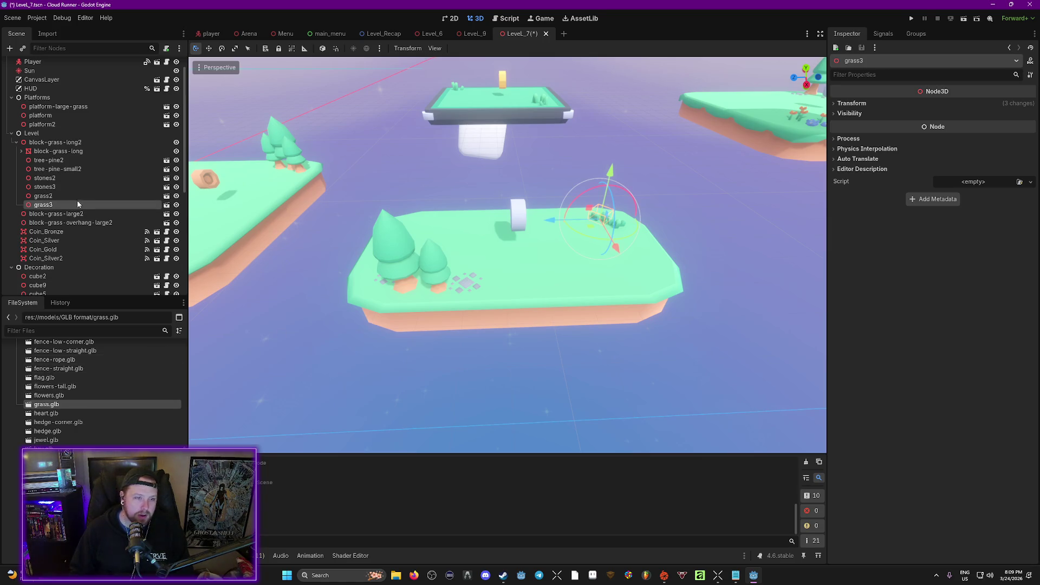
shift+click(57, 161)
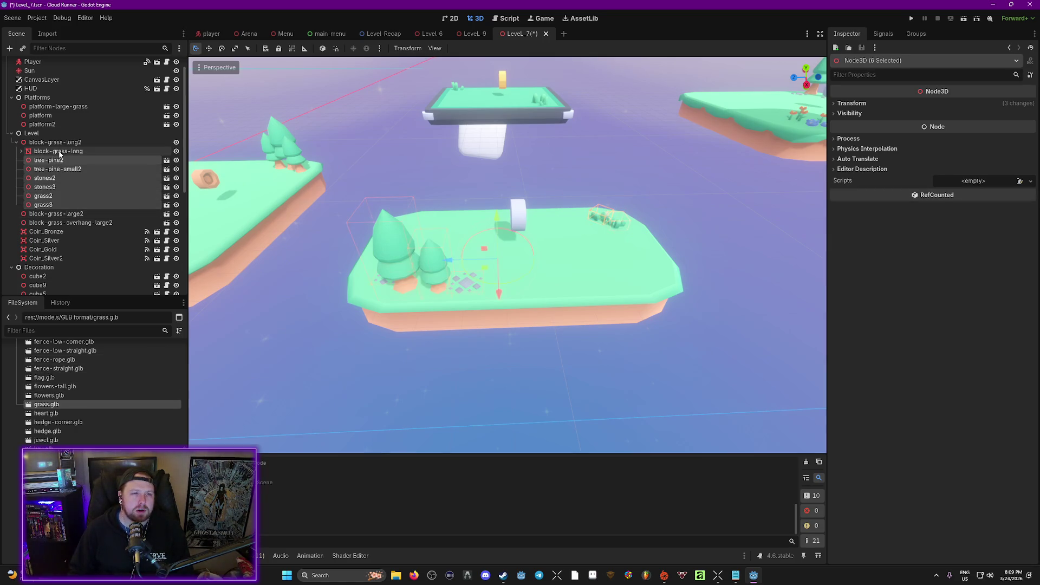
Select block-grass-long2 and inspect it from a few angles.
click(72, 143)
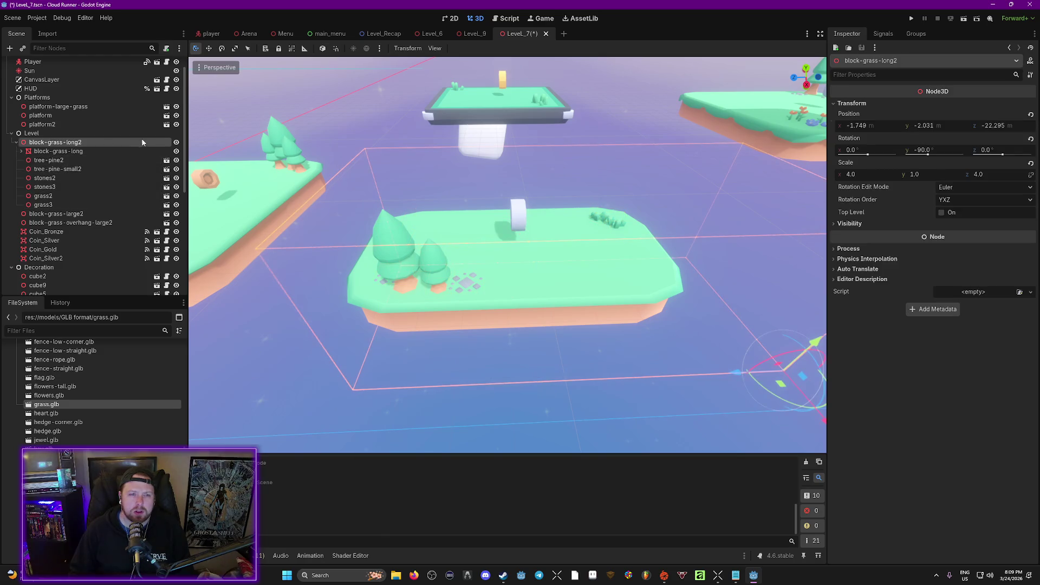
click(177, 142)
click(177, 142)
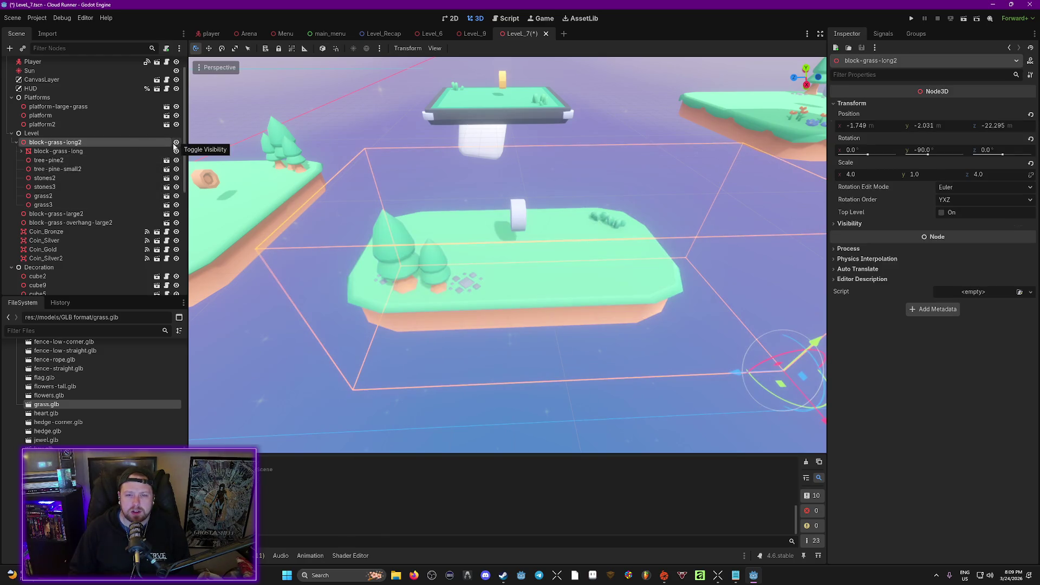
drag(516, 278, 516, 277)
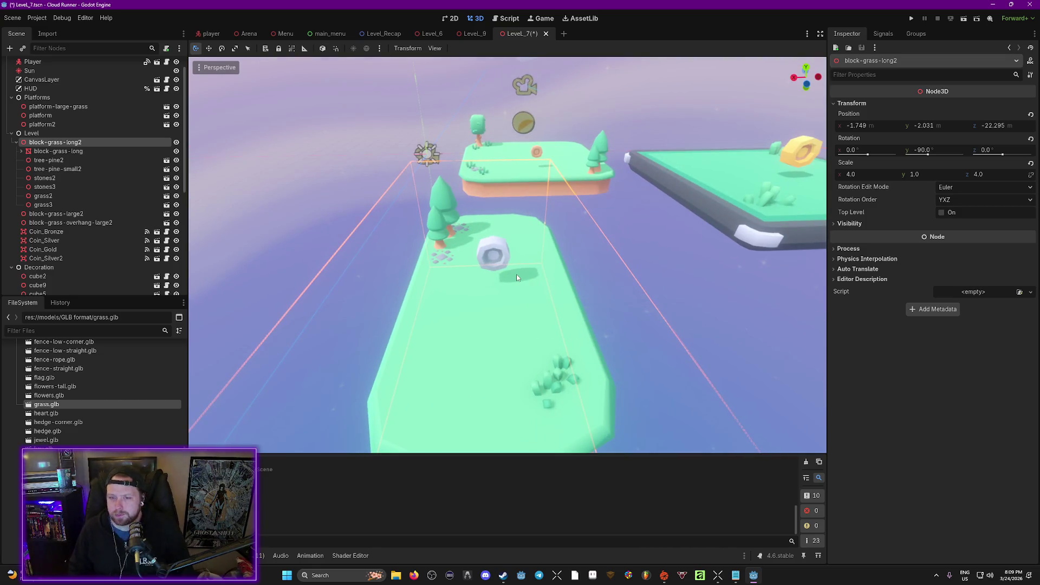
drag(511, 343, 511, 342)
Save block-grass-long2 as Floating_Island_Long_01.tscn in scenes/Level_Parts.
right_click(66, 142)
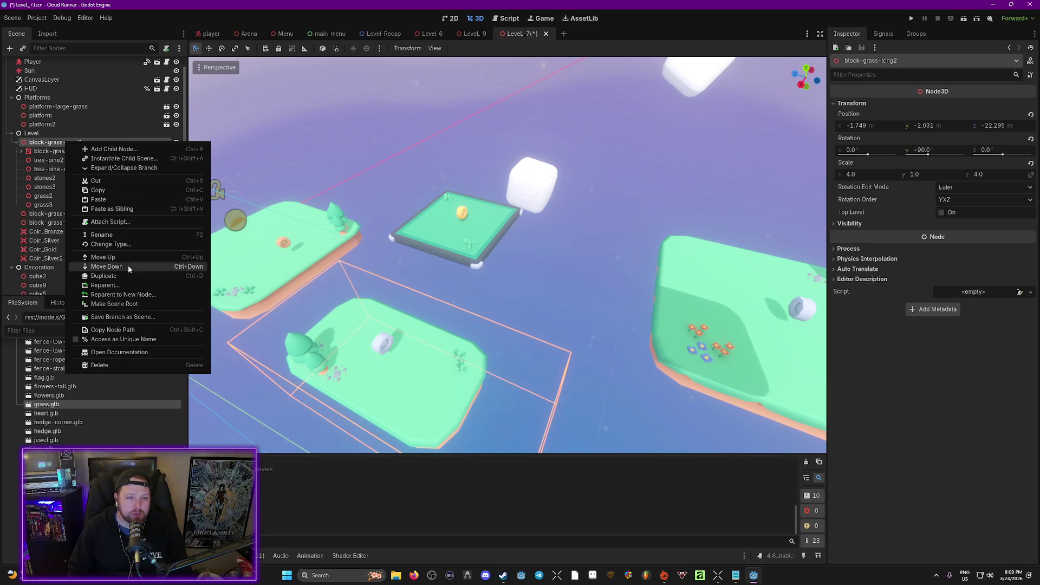
click(122, 317)
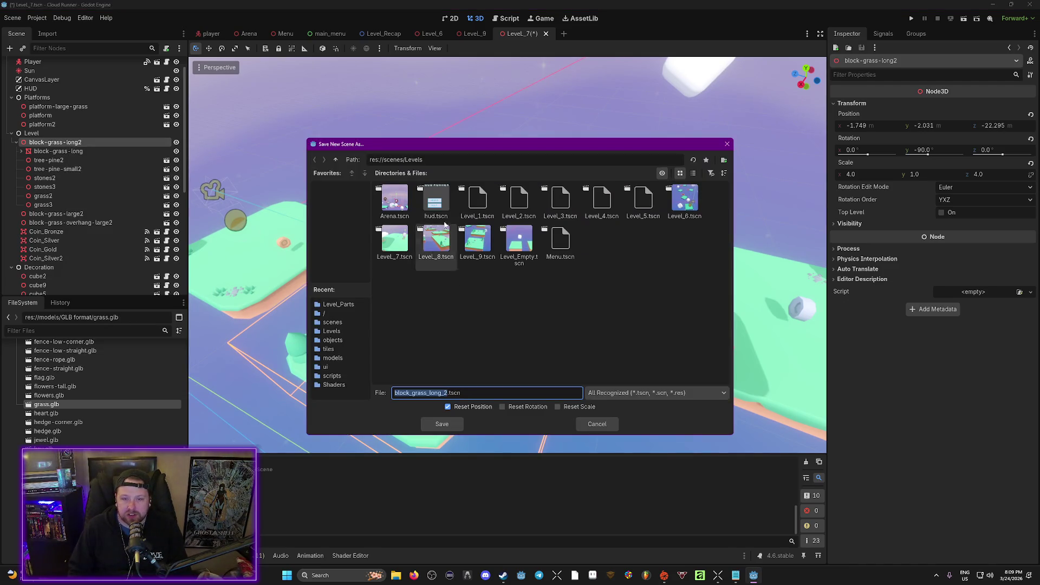
click(335, 160)
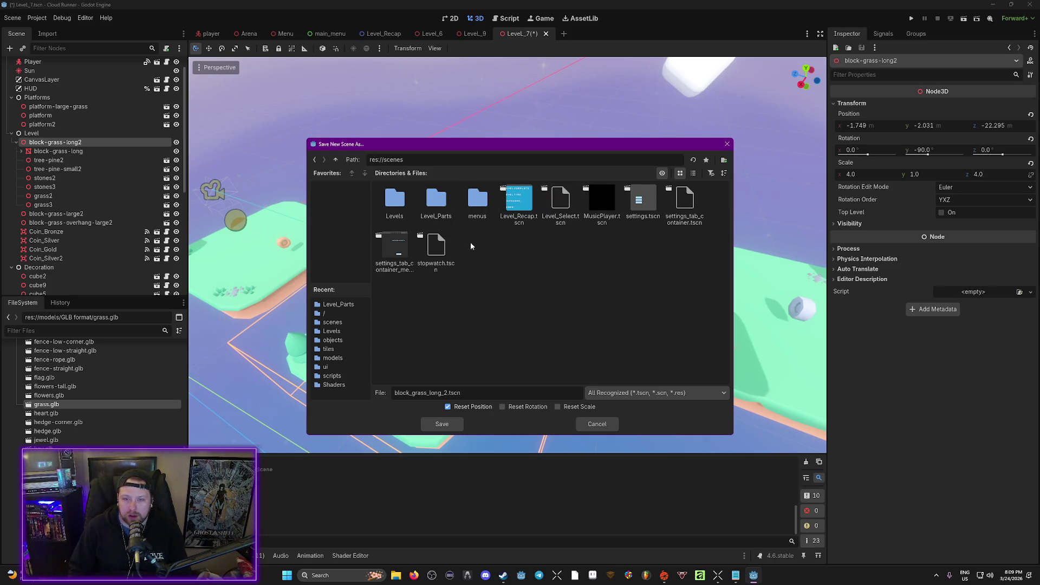
double_click(435, 200)
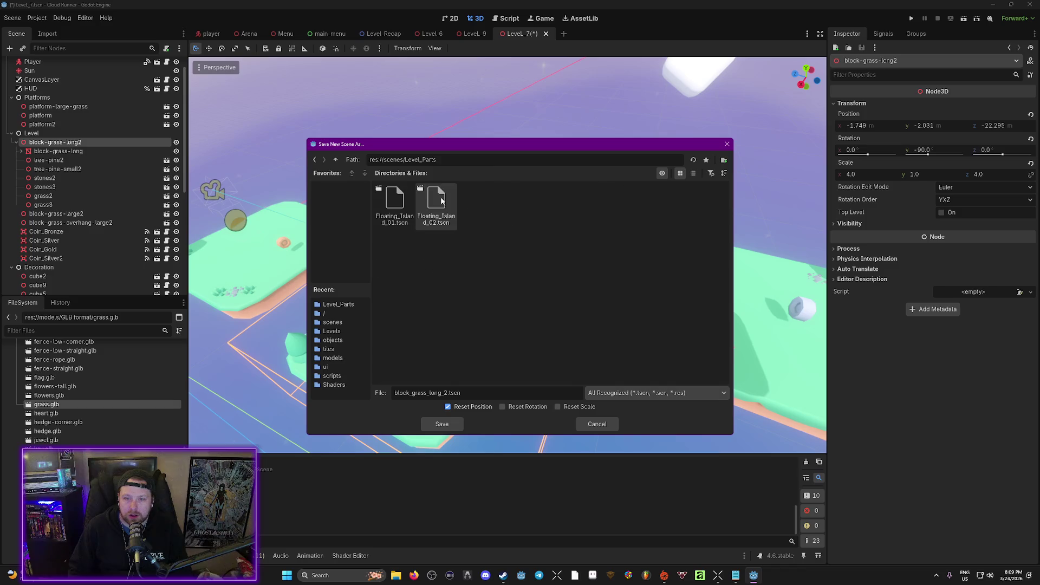
click(436, 201)
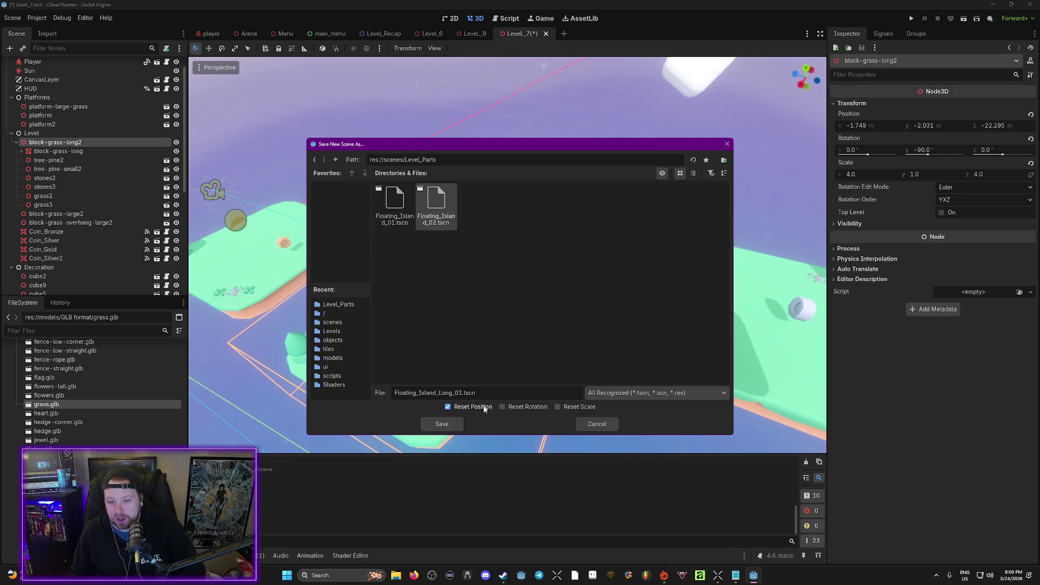
click(442, 424)
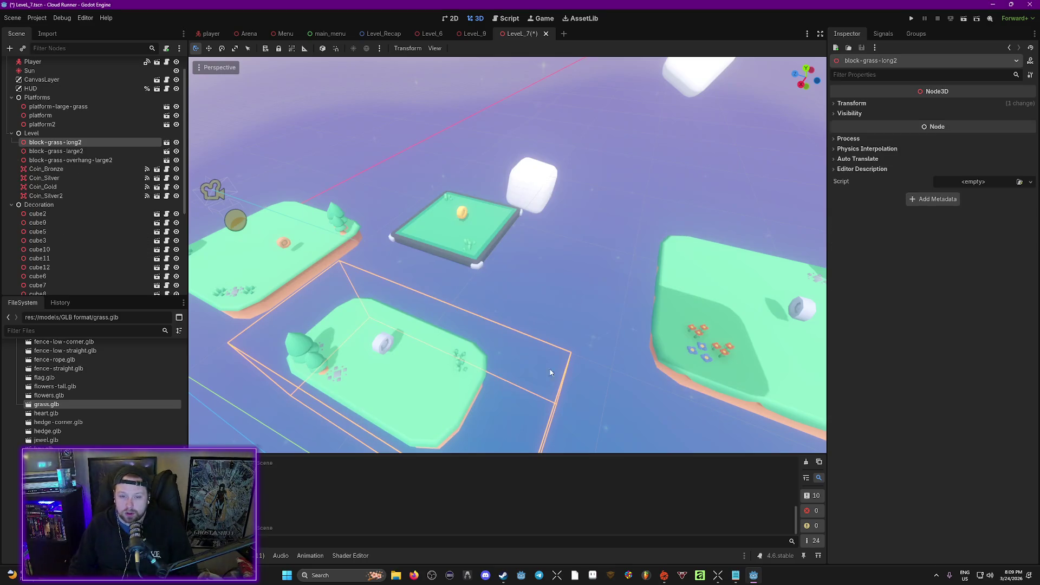
scroll(507, 255, down, 10)
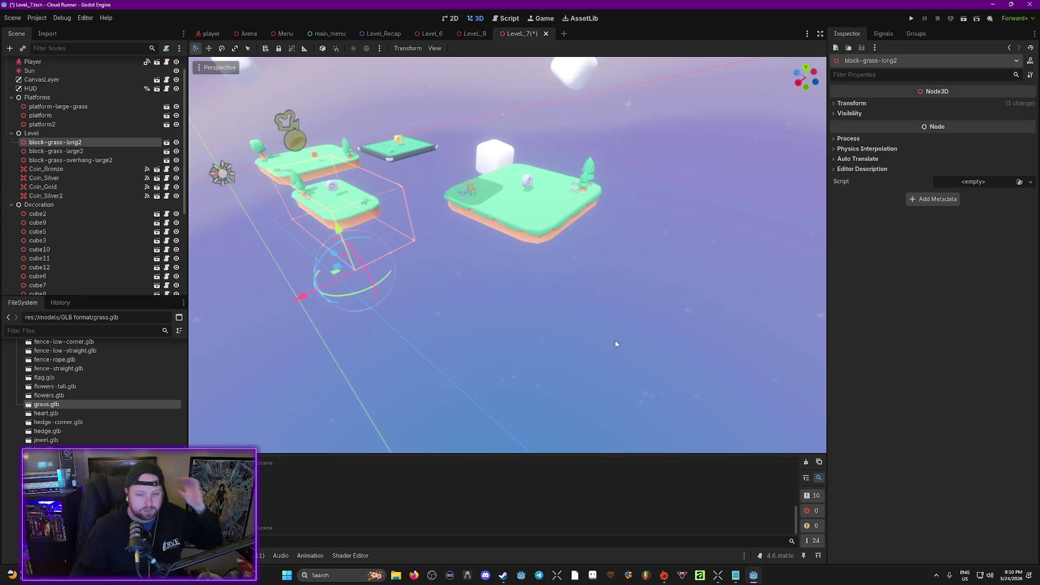
scroll(99, 419, up, 2)
scroll(98, 418, up, 15)
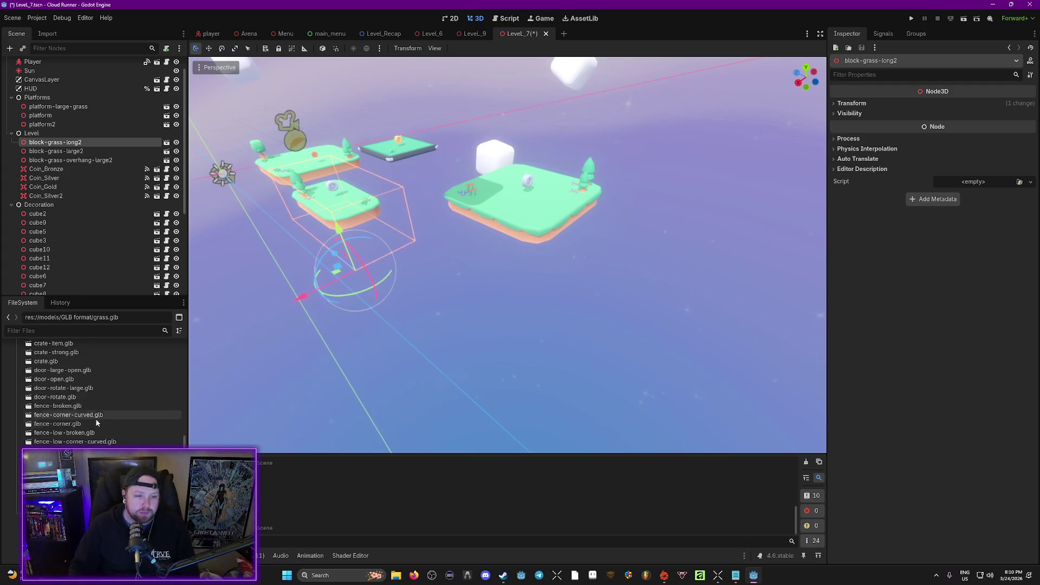
scroll(86, 433, up, 10)
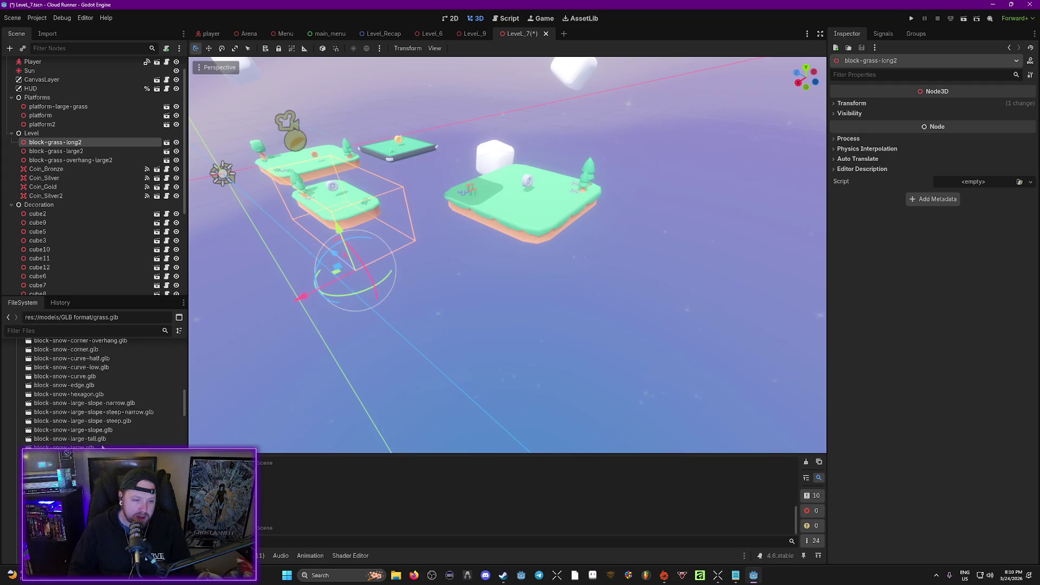
scroll(92, 390, up, 3)
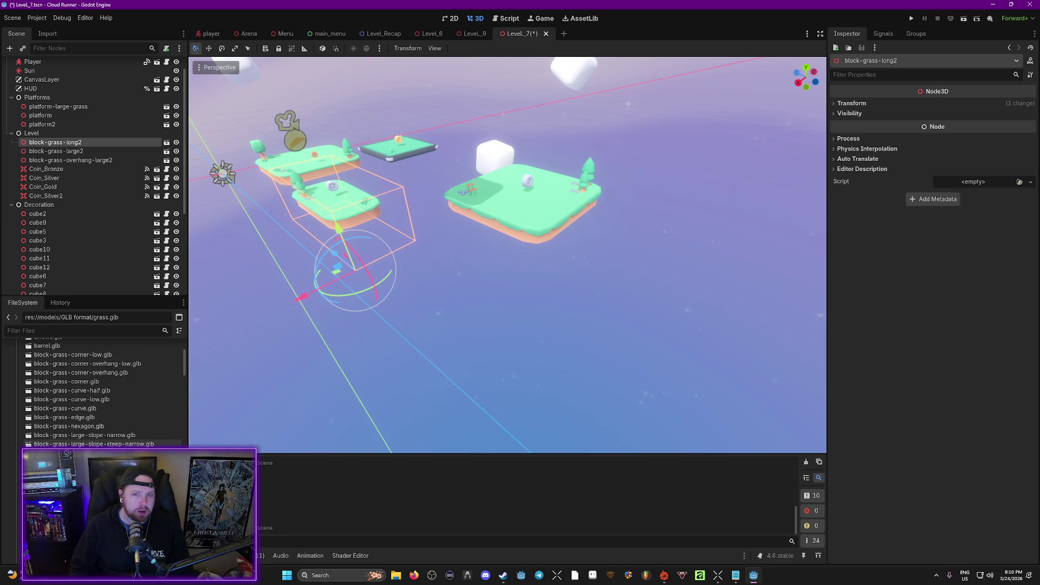
drag(586, 292, 586, 292)
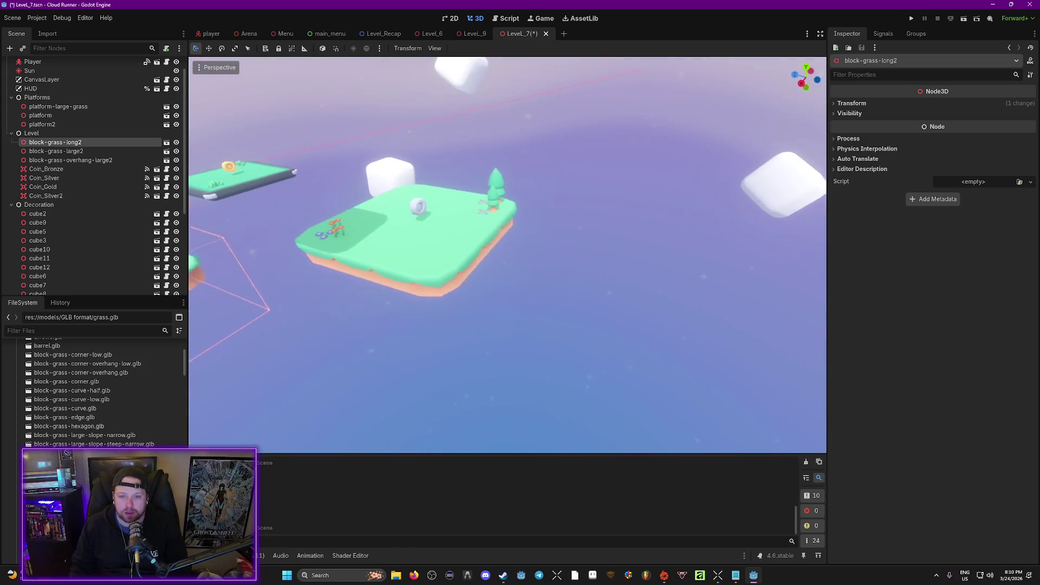
scroll(102, 390, down, 2)
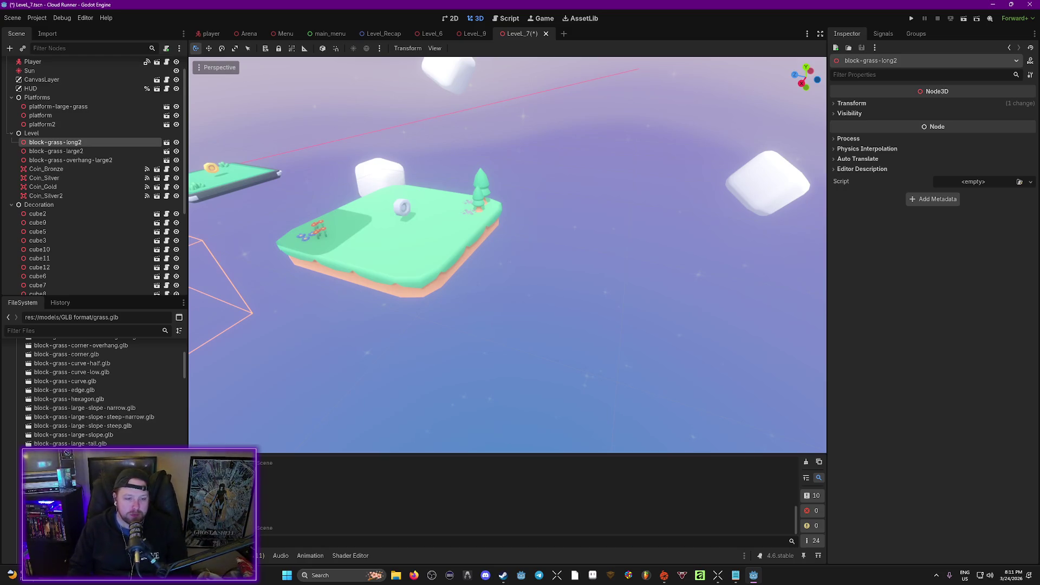
scroll(132, 415, down, 5)
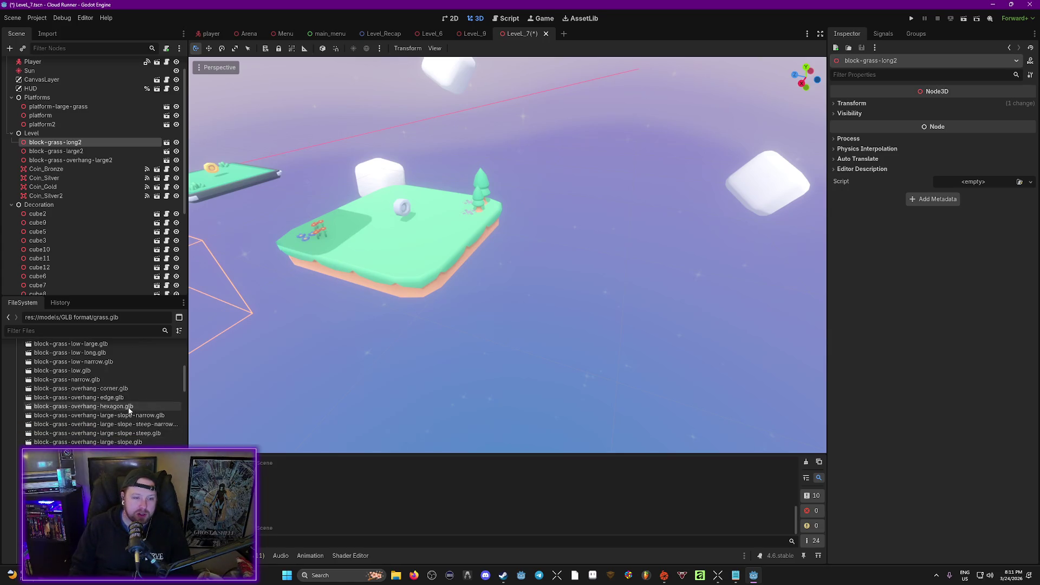
mouse_move(113, 400)
mouse_down()
mouse_move(287, 390)
mouse_move(528, 317)
mouse_move(106, 401)
mouse_move(124, 410)
mouse_move(520, 314)
mouse_move(615, 322)
mouse_up()
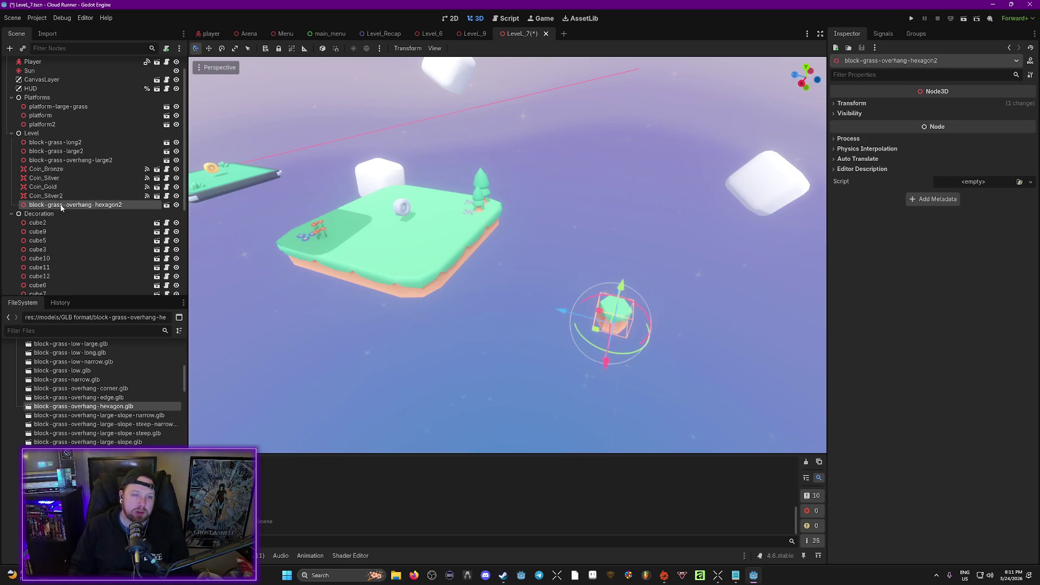
Show the block's Transform and stretch its X and Z scale to 4.
click(839, 104)
click(858, 175)
click(978, 175)
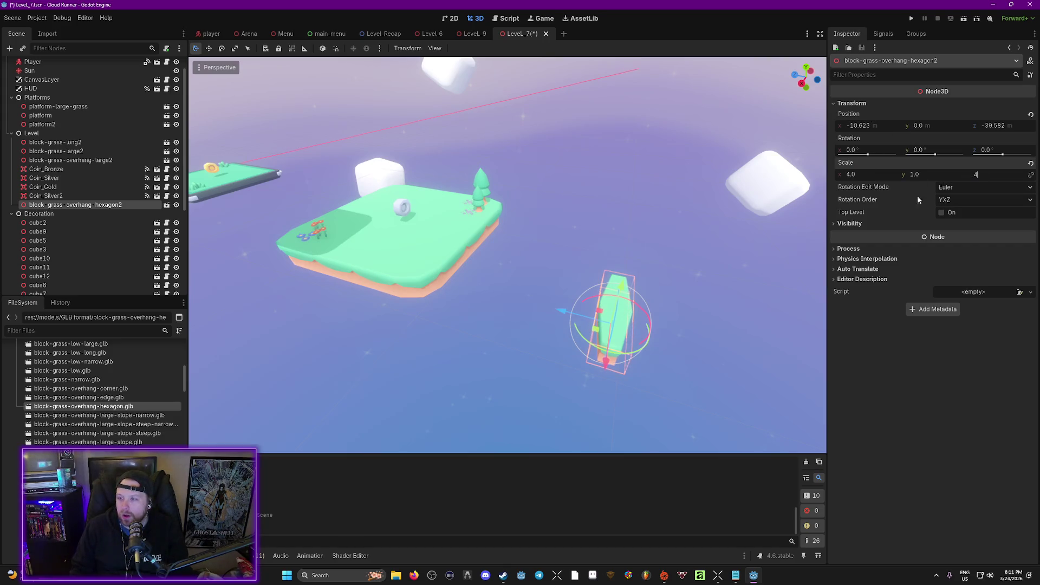
click(709, 281)
Select the hexagon grass block and set its X and Z scale to 5.
click(649, 337)
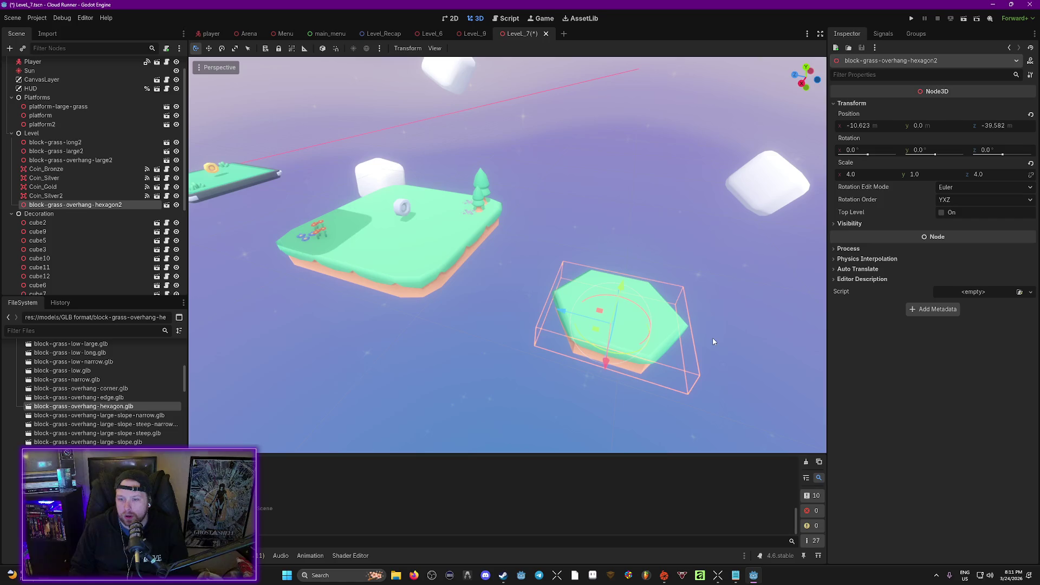
click(851, 173)
text(5)
key(Return)
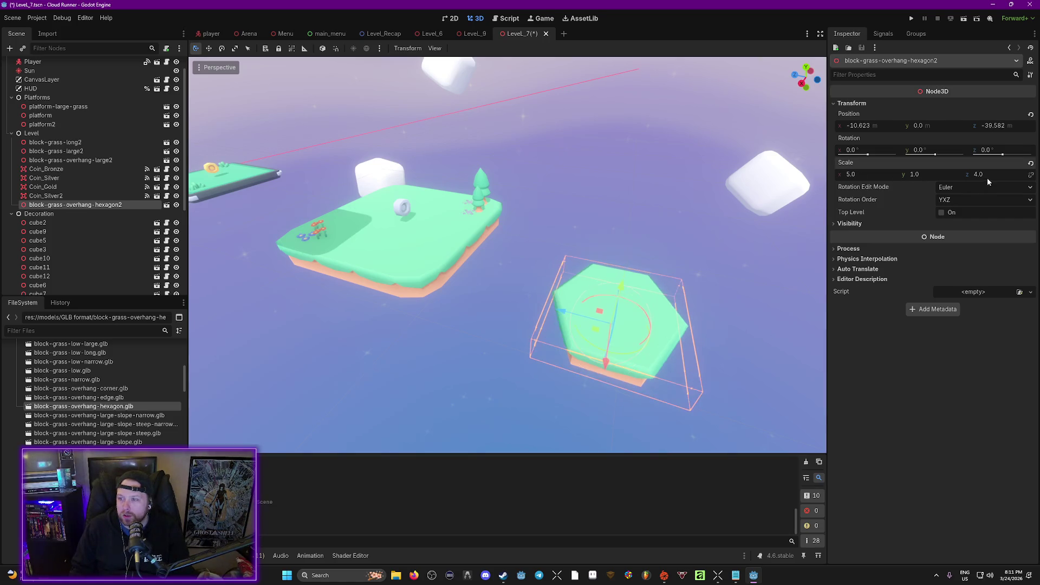
click(742, 239)
Fly the viewport camera in above the reselected hexagon block.
key(w)
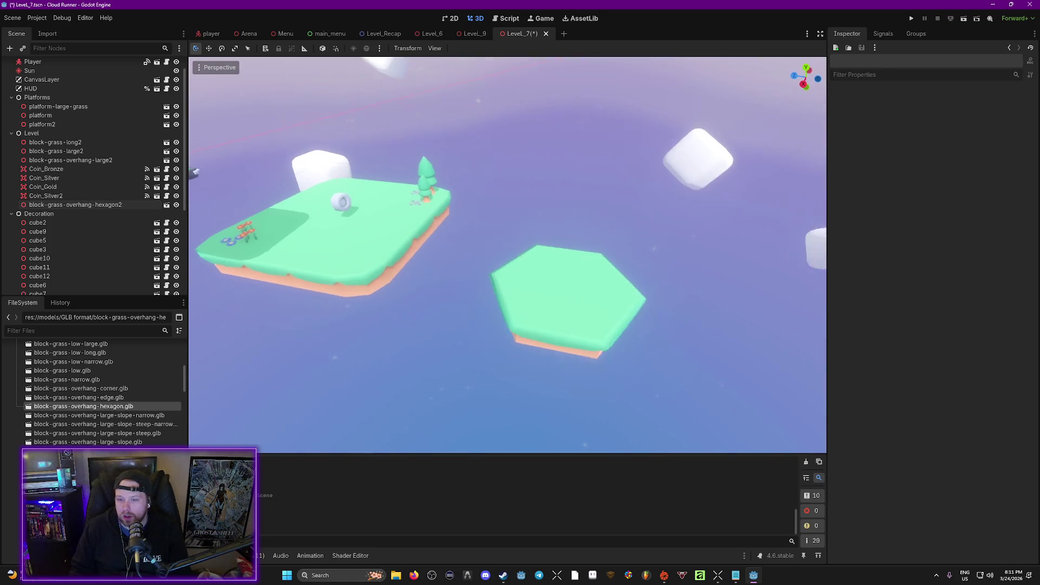
click(700, 379)
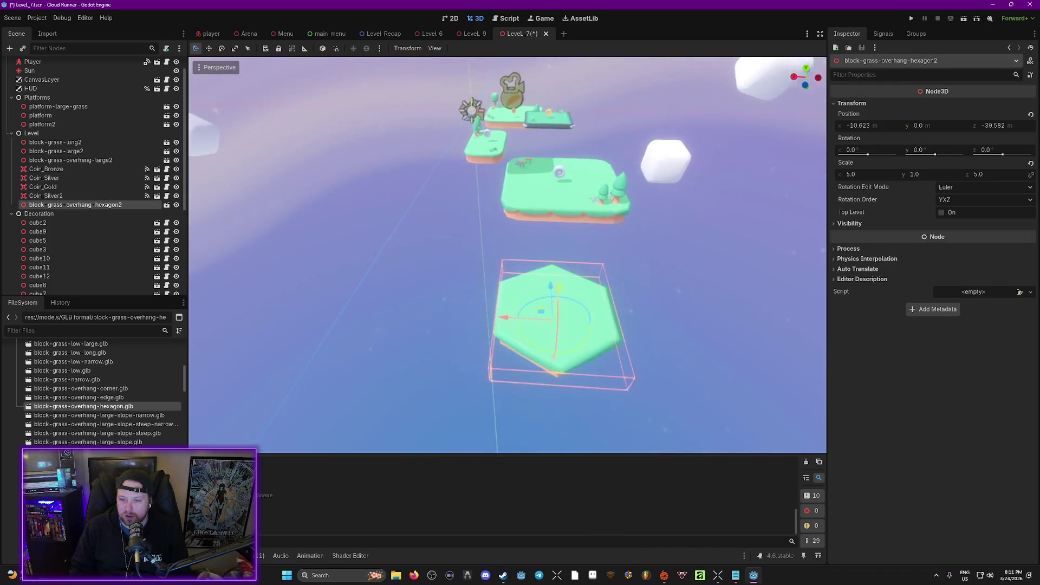
key(w)
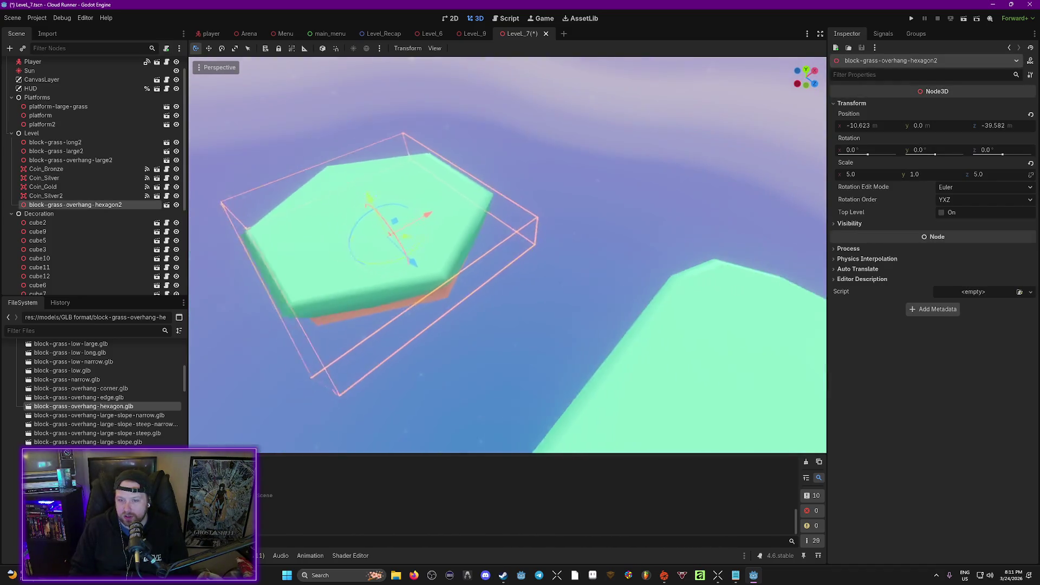
key(w)
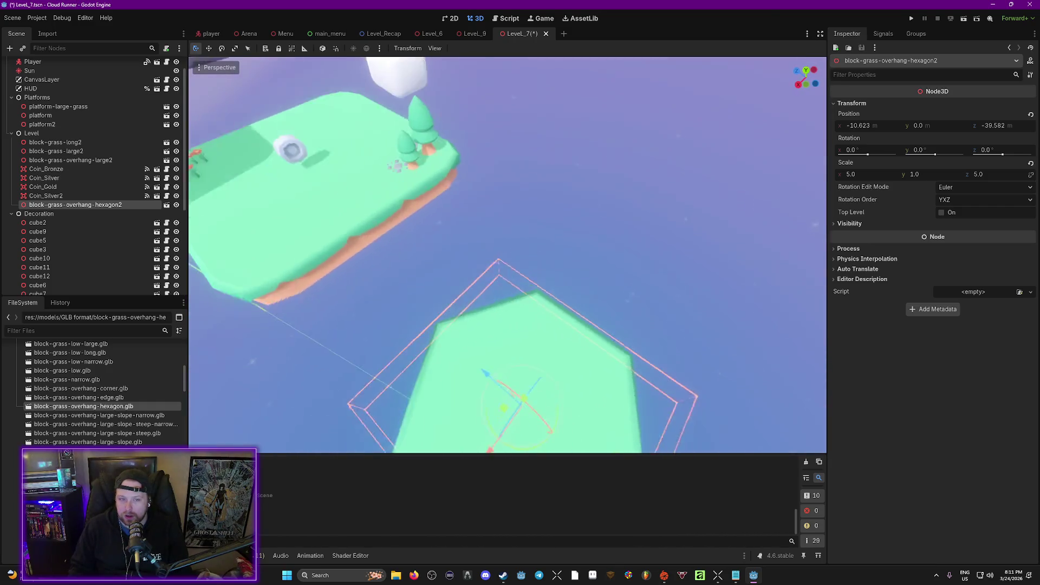
right_click(44, 205)
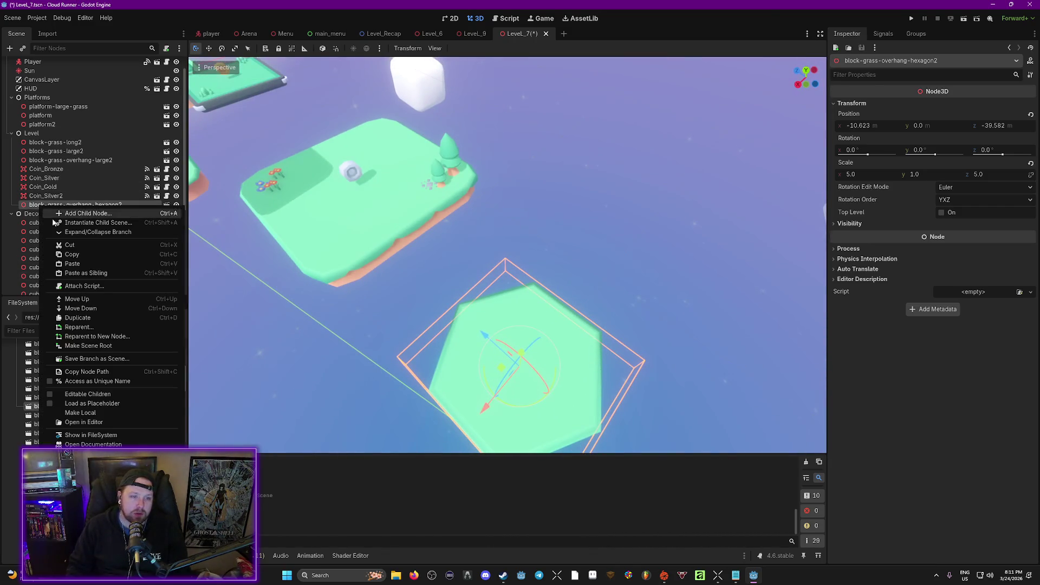
Make the hexagon's children editable and generate a simplified convex collision shape from its mesh.
click(60, 400)
click(76, 213)
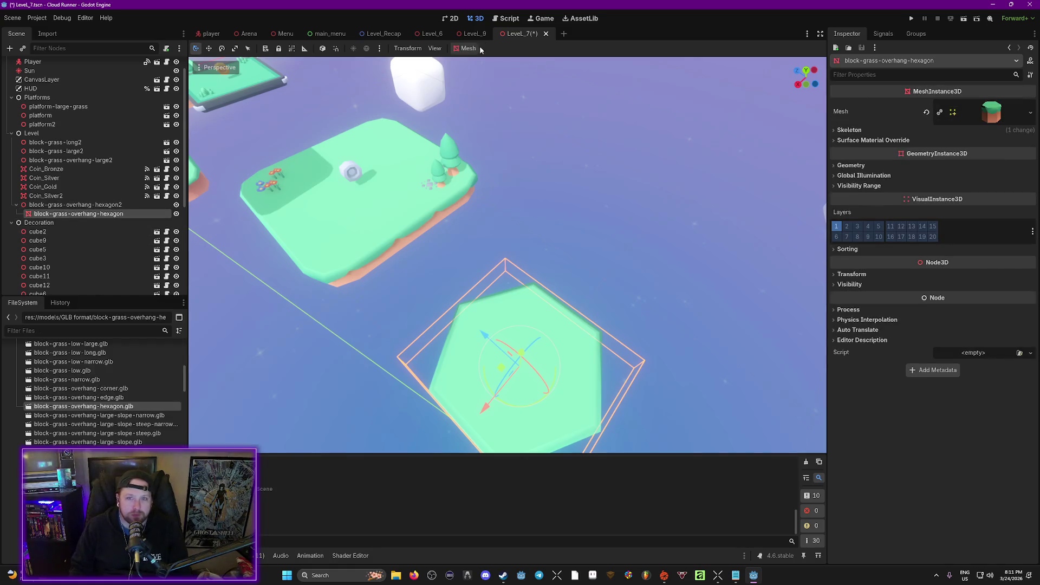
click(467, 48)
click(493, 63)
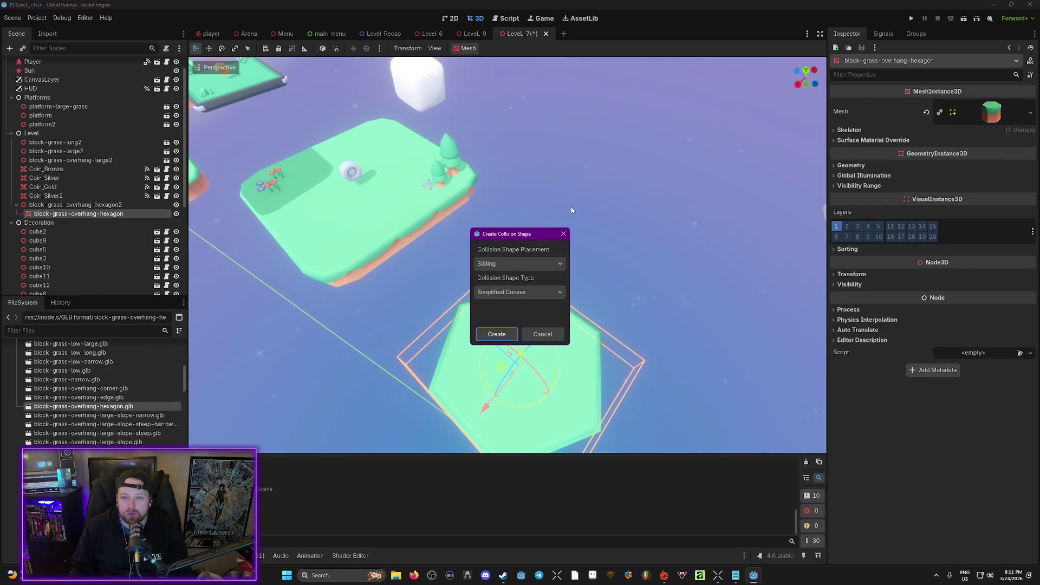
click(497, 334)
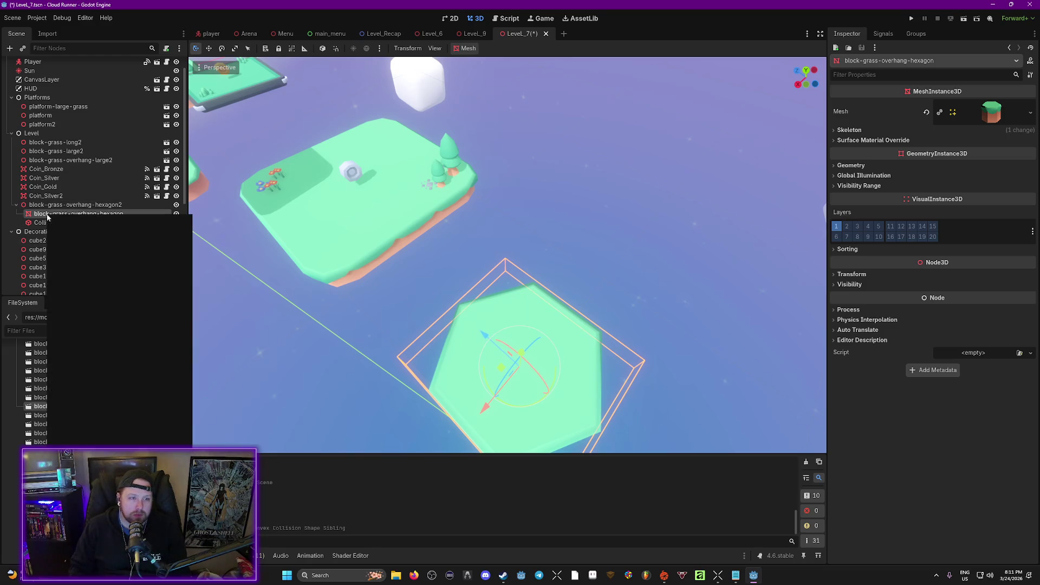
Add a StaticBody3D and move the CollisionShape3D under it.
click(87, 234)
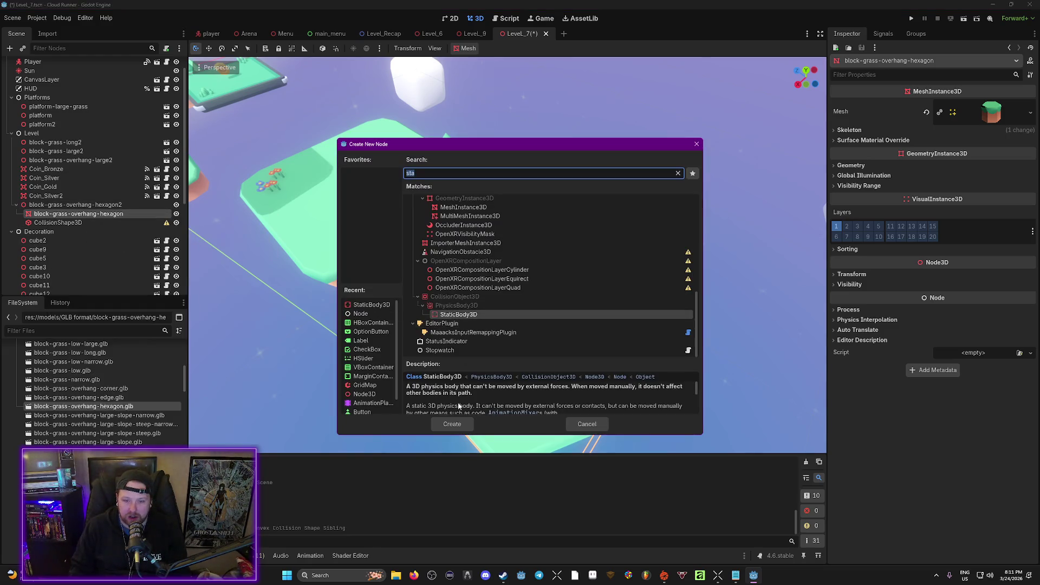
click(452, 424)
drag(60, 232, 59, 223)
Raise the hexagon block slightly to Y 0.908.
click(72, 205)
drag(622, 325, 667, 334)
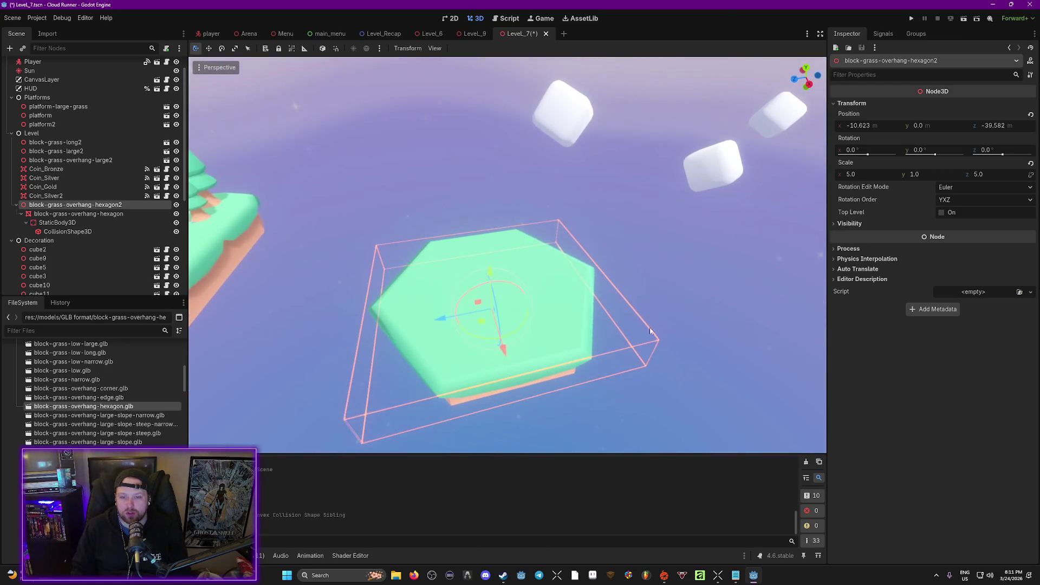
drag(489, 279, 489, 252)
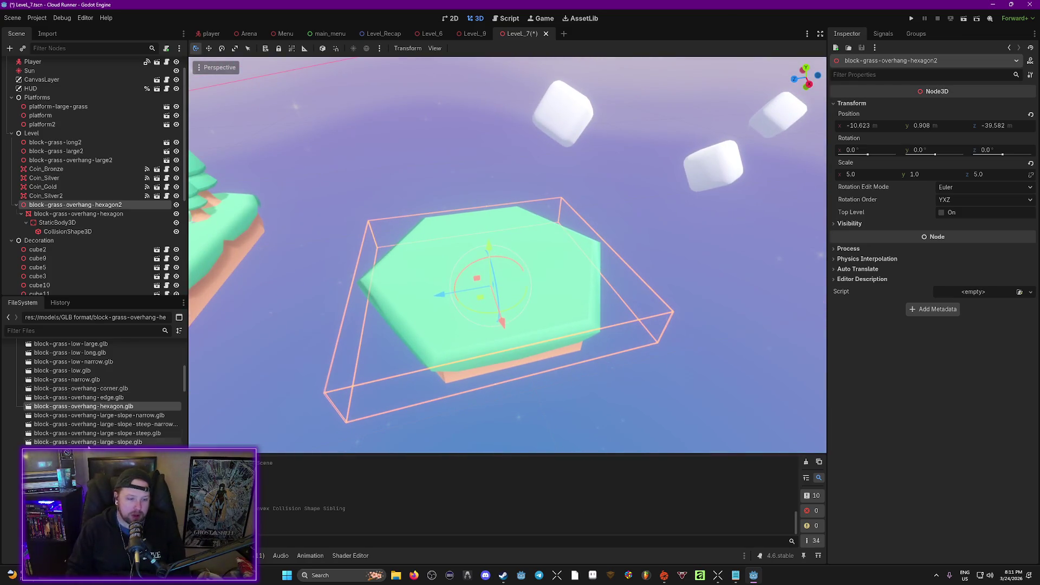
scroll(103, 433, down, 4)
scroll(103, 390, down, 5)
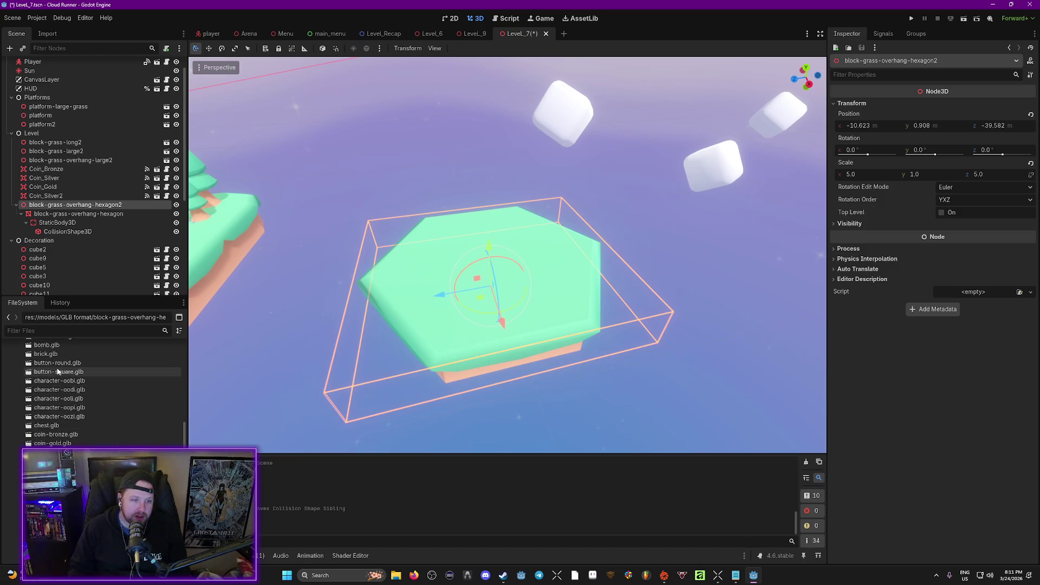
scroll(103, 390, down, 5)
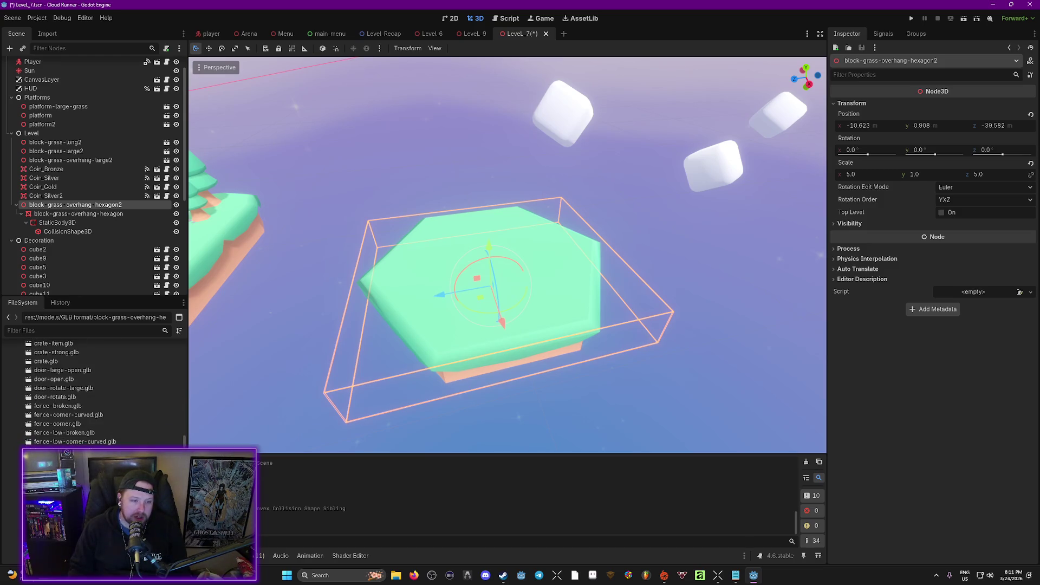
Place two grass clumps, grass2 and grass3, on the hexagon's surface.
drag(60, 504, 464, 336)
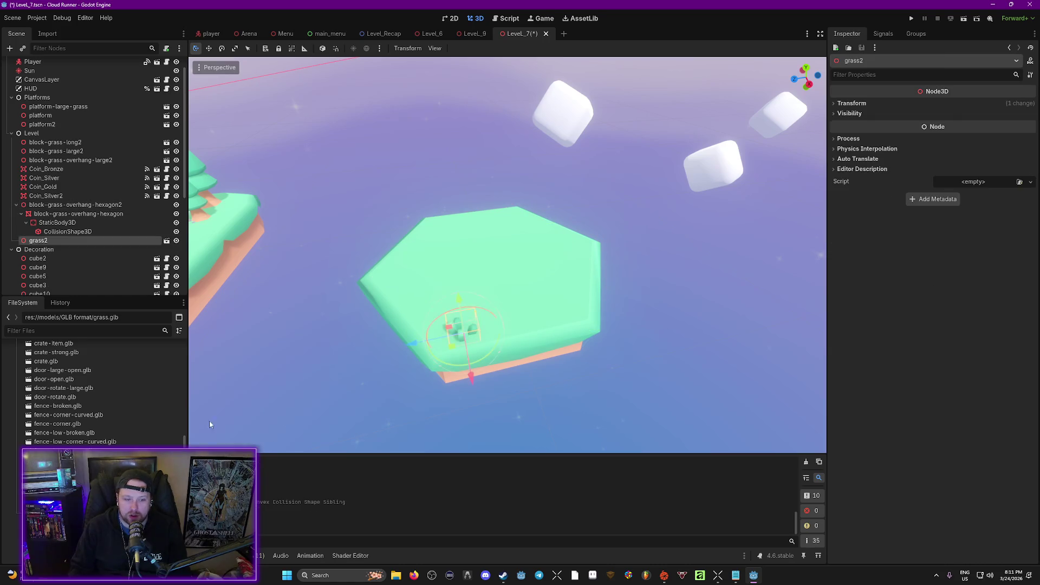
mouse_move(317, 447)
mouse_down()
mouse_move(439, 321)
mouse_move(416, 350)
mouse_up()
key(e)
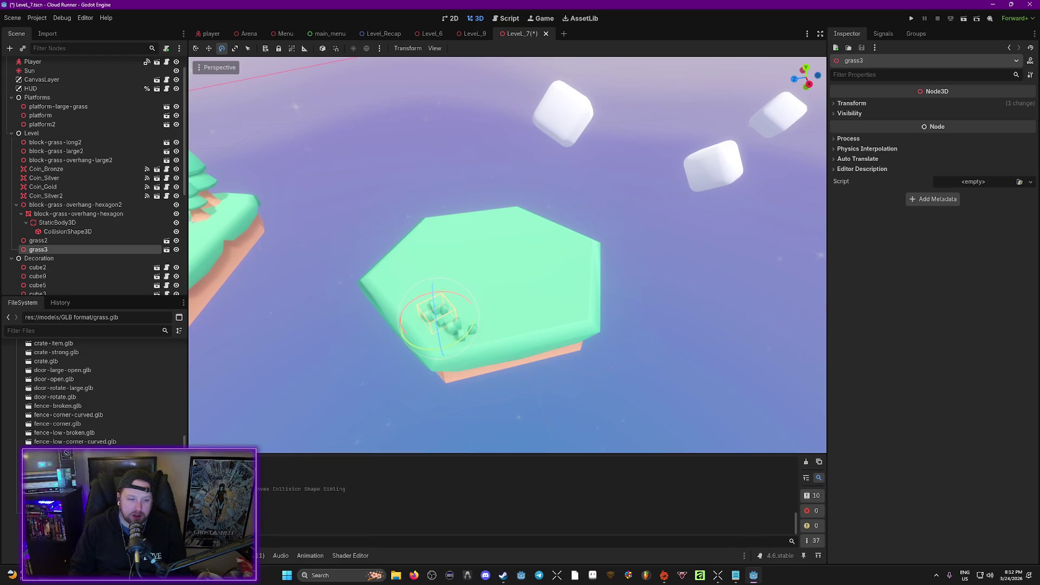
Place two tall flower clumps on the hexagon island.
mouse_move(217, 520)
mouse_down()
mouse_move(605, 248)
mouse_move(576, 254)
mouse_up()
mouse_move(217, 520)
mouse_down()
mouse_move(379, 391)
mouse_move(580, 263)
mouse_up()
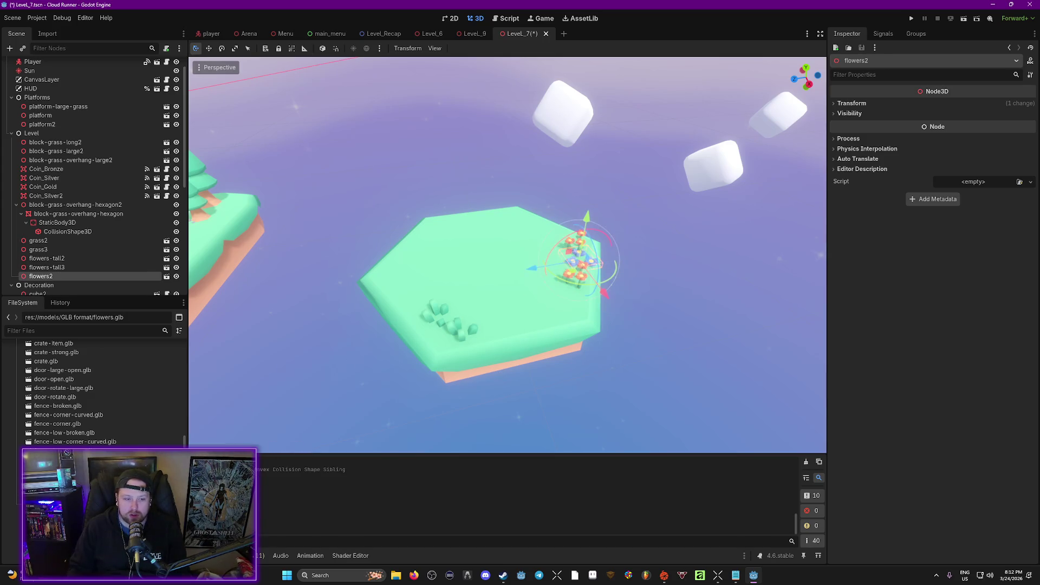
scroll(92, 390, down, 10)
scroll(92, 390, down, 5)
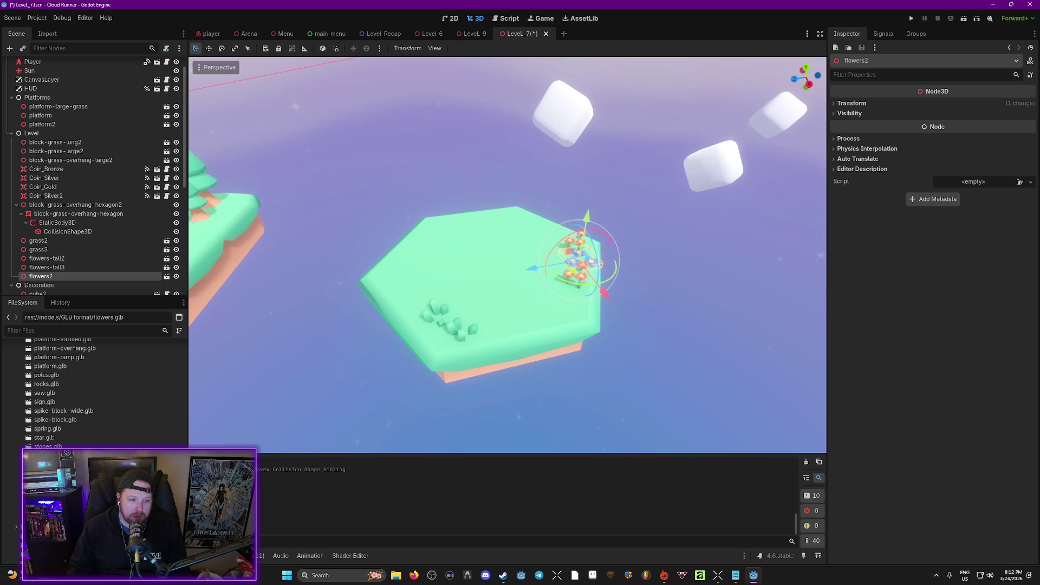
Add two small pines and a full-size pine to the hexagon, then save Level_7.
drag(489, 222, 482, 222)
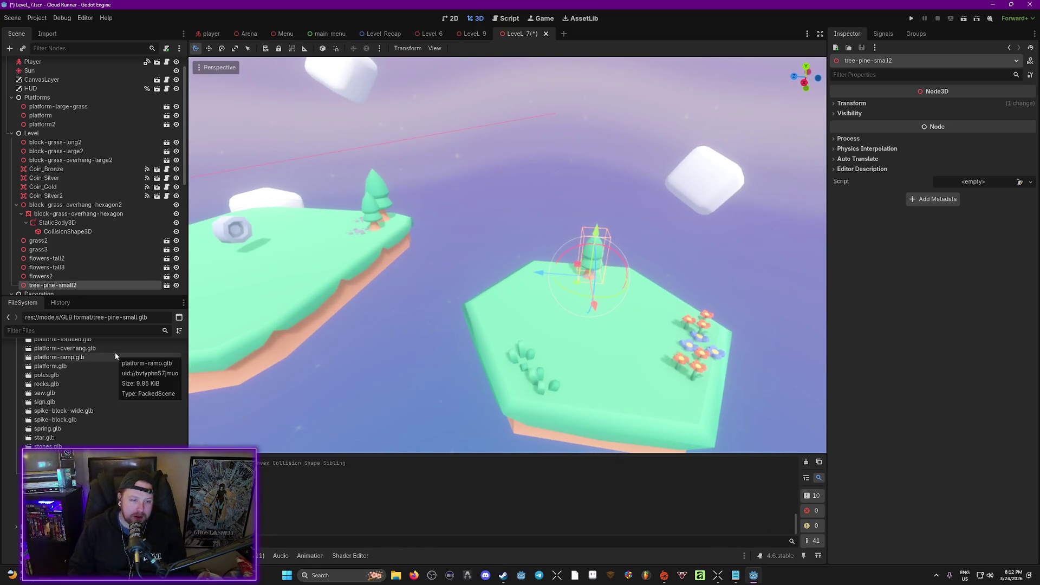
mouse_move(54, 482)
mouse_down()
mouse_move(525, 403)
mouse_move(616, 403)
mouse_move(682, 388)
mouse_up()
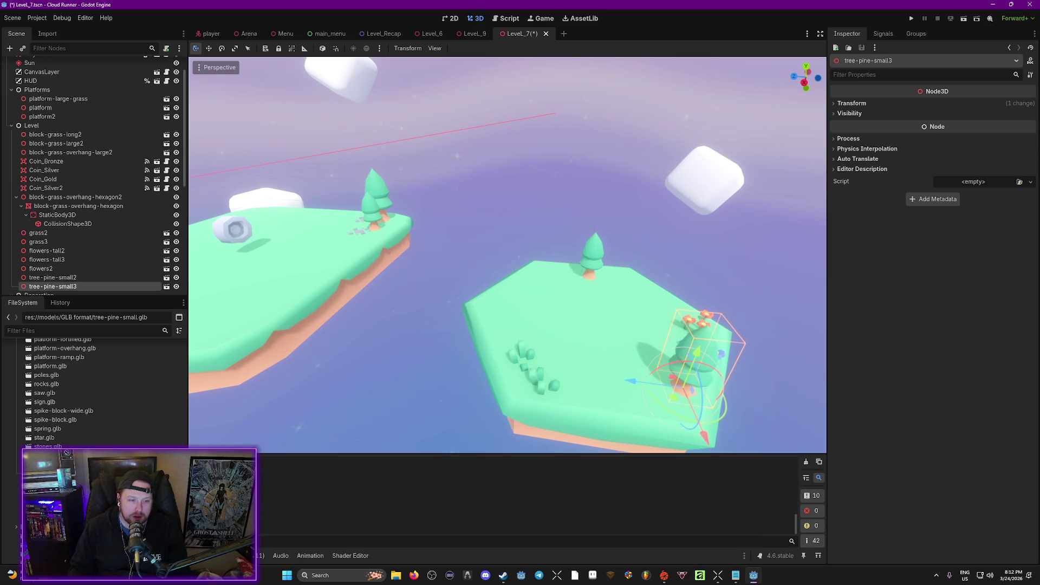
mouse_move(54, 487)
mouse_down()
mouse_move(471, 390)
mouse_move(521, 325)
mouse_up()
key(ctrl+s)
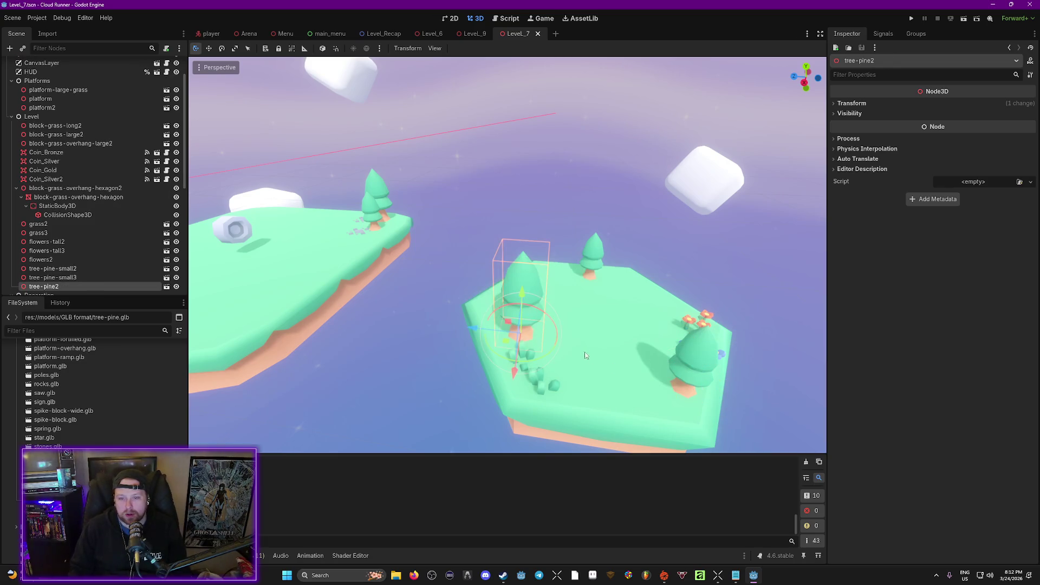
scroll(64, 245, down, 3)
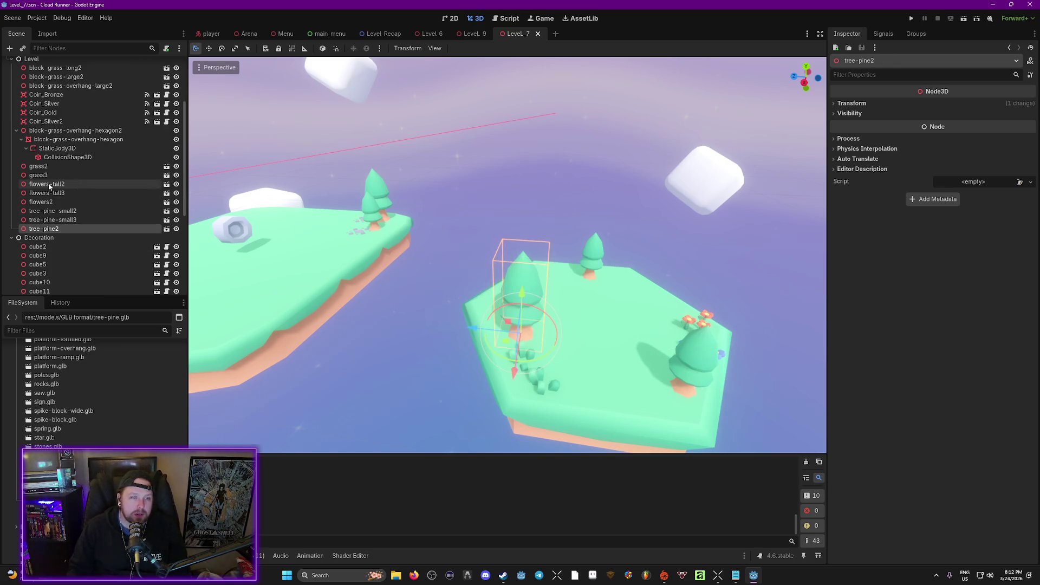
shift+click(46, 168)
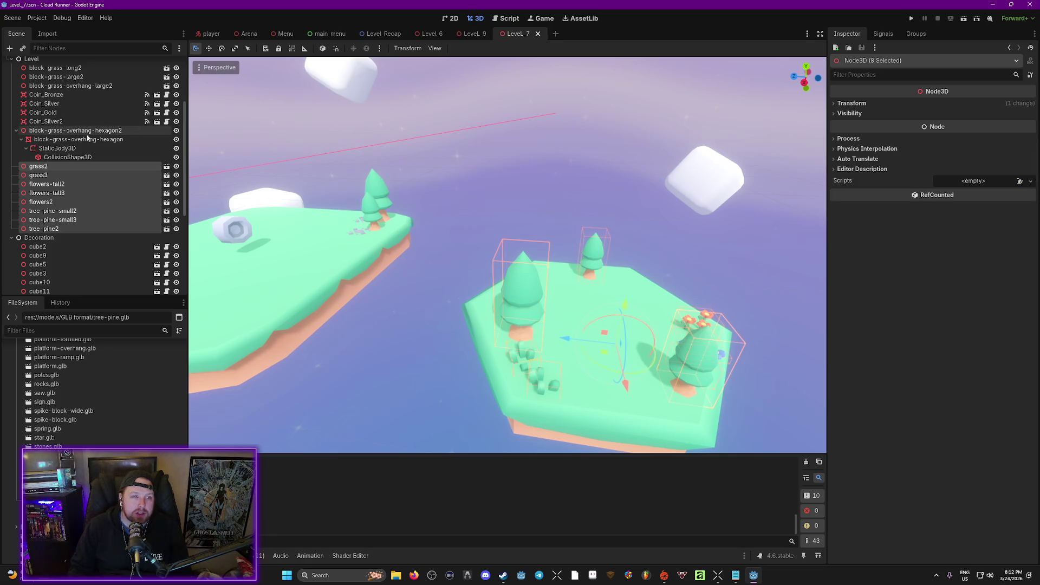
Parent the eight decorations under the hexagon block node.
mouse_move(34, 168)
mouse_down()
mouse_move(76, 157)
mouse_move(81, 131)
mouse_up()
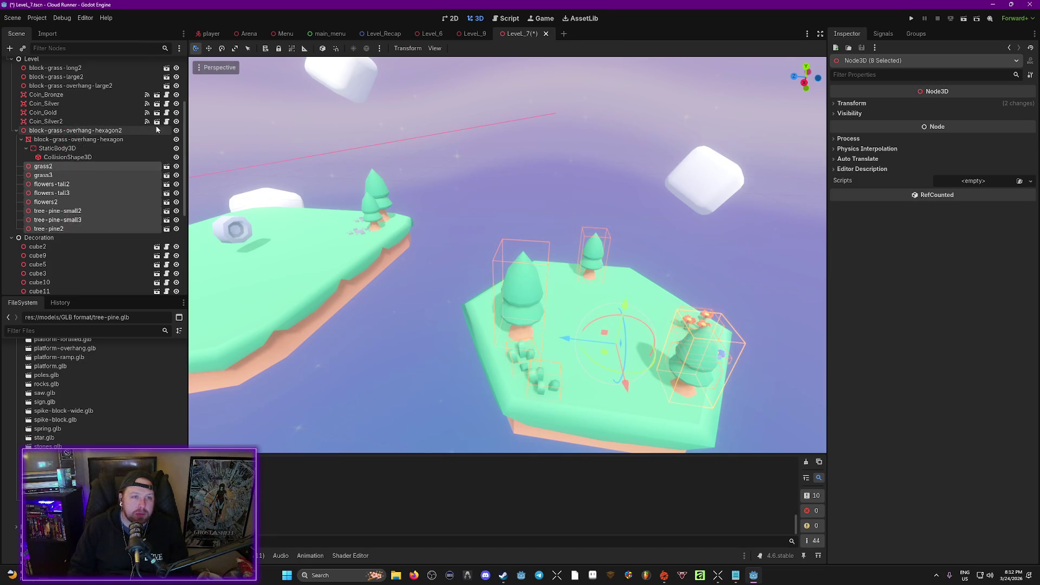
click(176, 131)
click(176, 131)
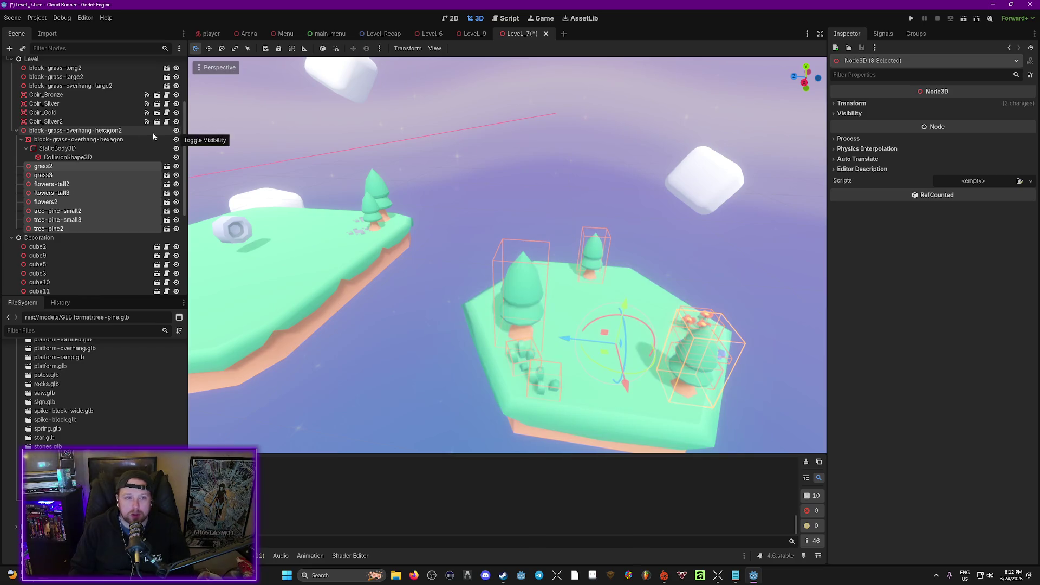
click(51, 131)
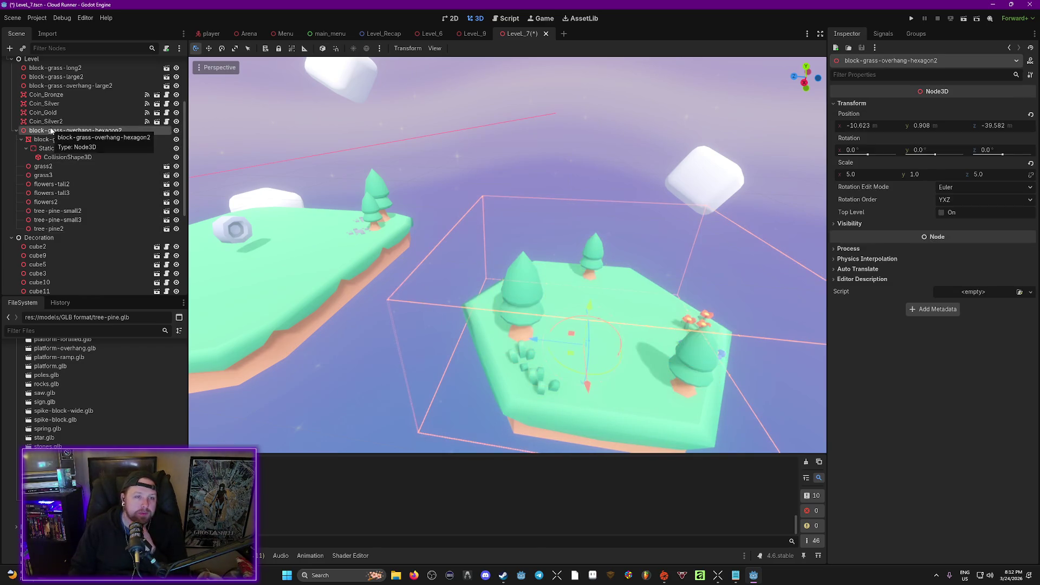
Save the hexagon branch as Floating_Island_Hex_01.tscn in scenes/Level_Parts, then save the level.
right_click(51, 131)
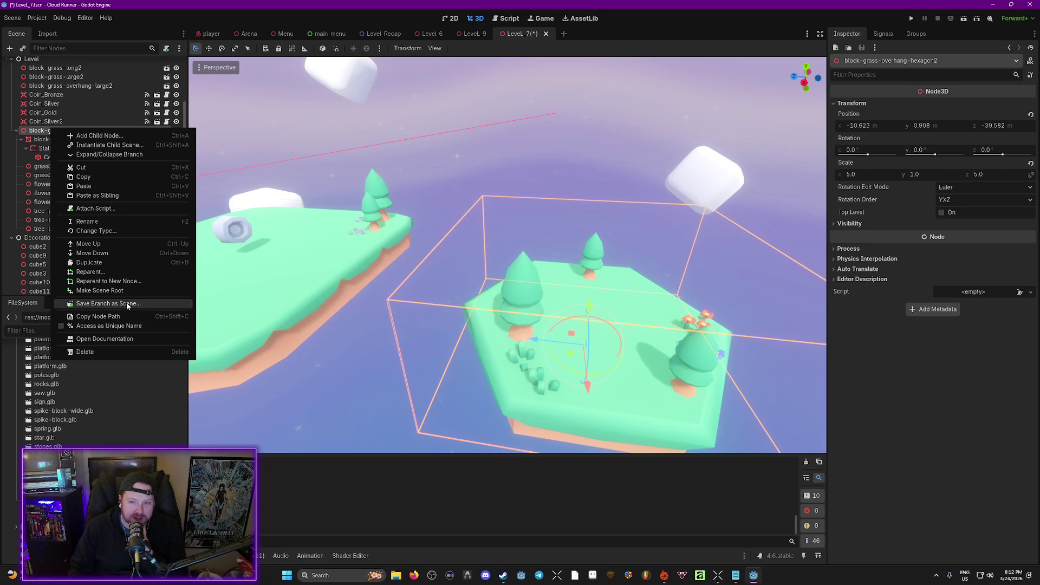
click(126, 304)
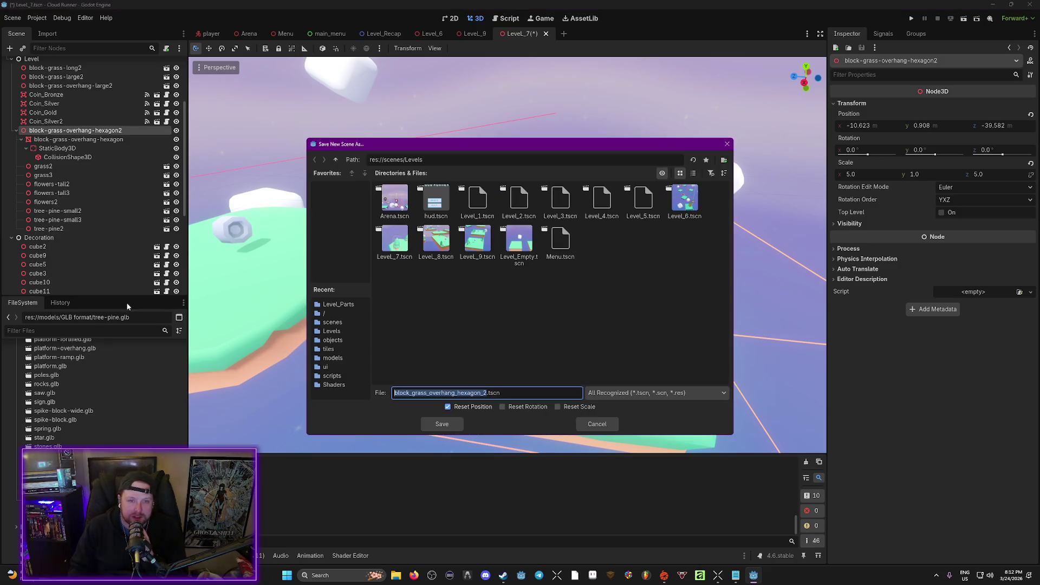
click(335, 159)
double_click(464, 217)
click(473, 201)
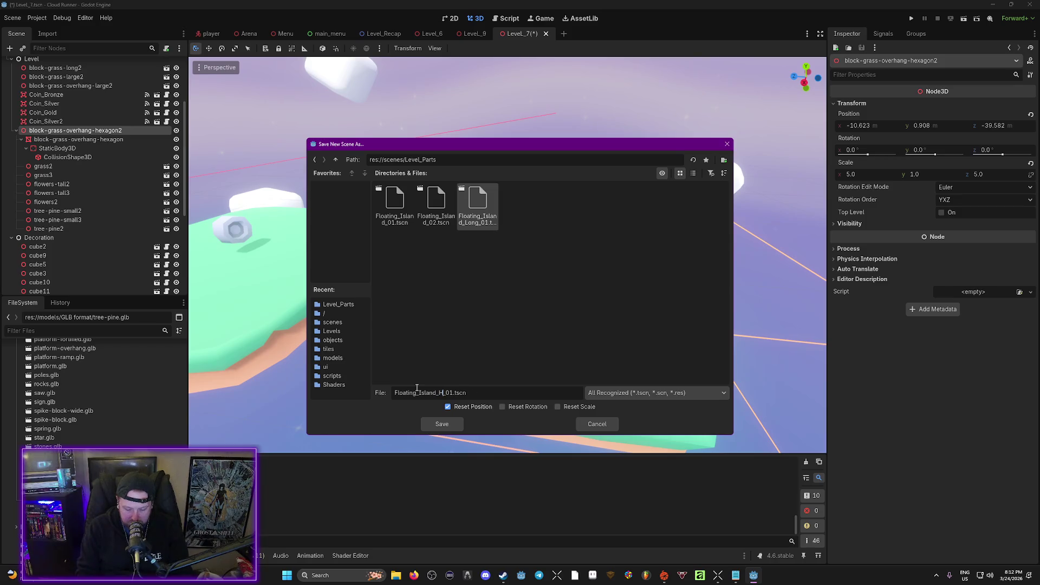
click(442, 424)
drag(700, 257, 791, 253)
key(ctrl+s)
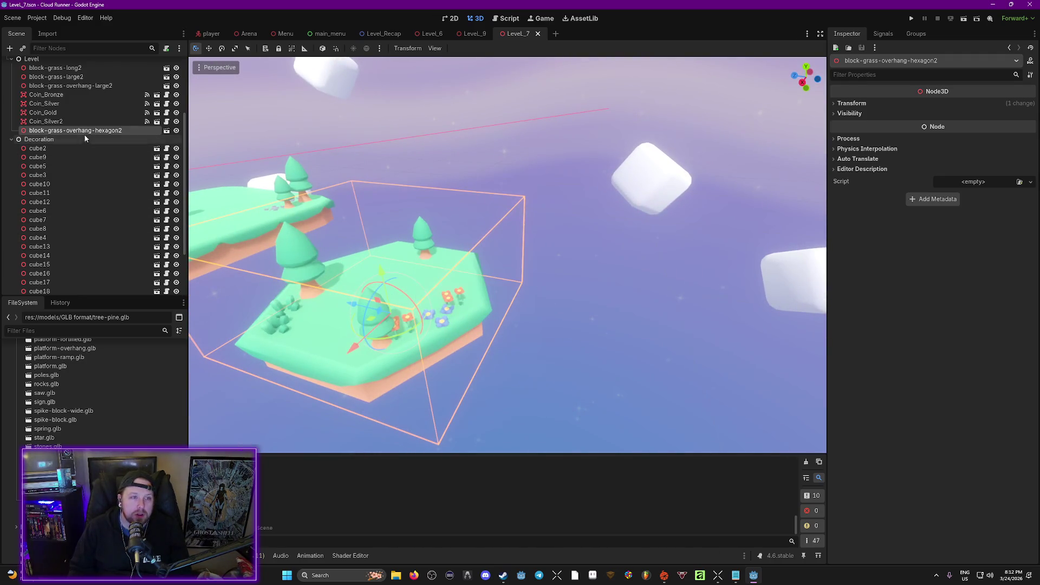
Move hexagon2 right after block-grass-overhang-large2 in the tree and save.
scroll(81, 187, up, 2)
drag(75, 188, 76, 149)
key(ctrl+s)
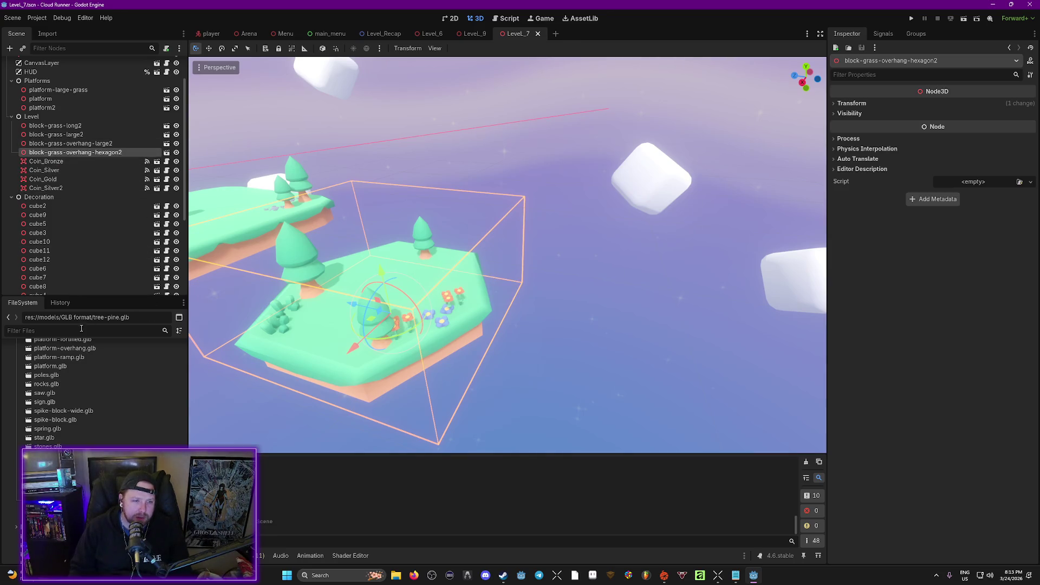
Drop a Floating_Island_Hex_01 instance from the scenes folder into the level.
scroll(82, 379, up, 10)
scroll(16, 428, up, 15)
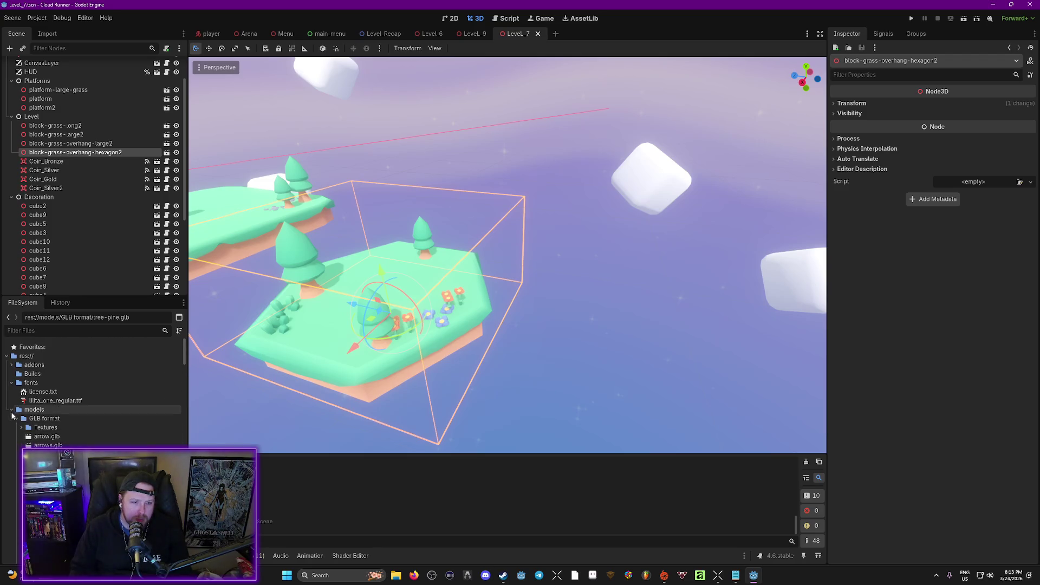
click(11, 409)
click(11, 427)
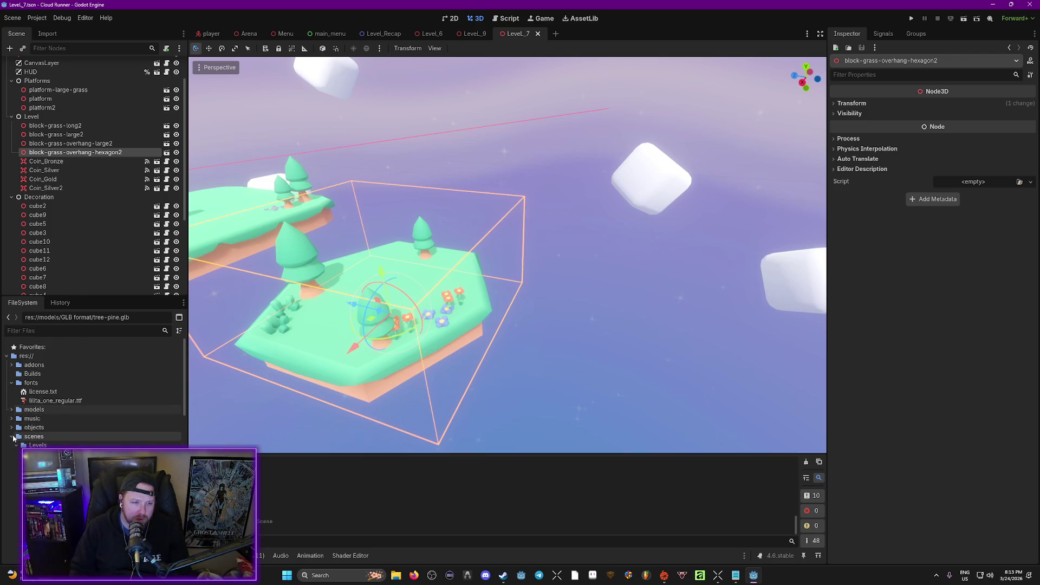
scroll(62, 429, down, 3)
scroll(55, 429, up, 5)
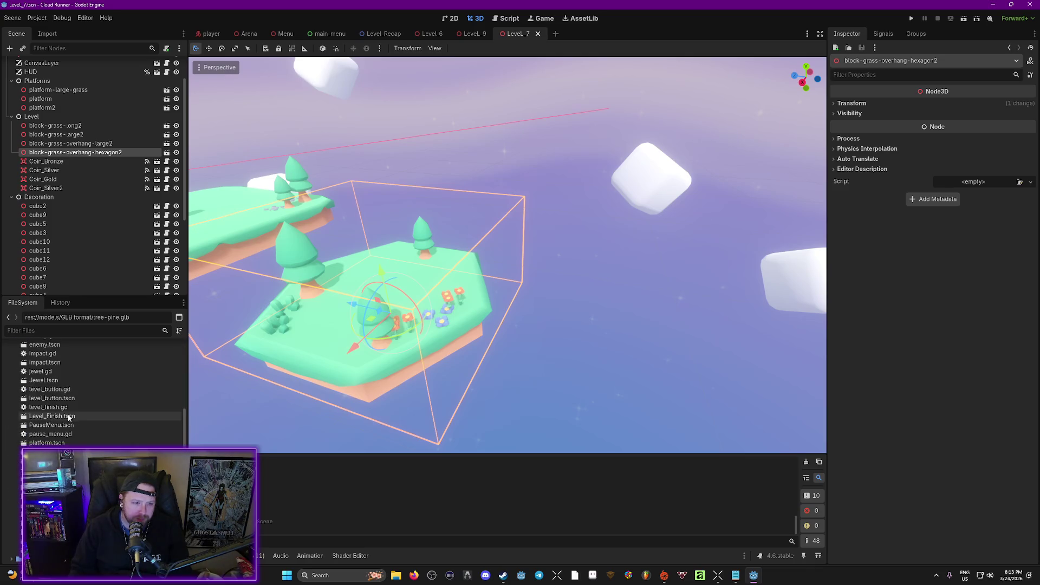
click(11, 427)
click(11, 436)
click(17, 445)
click(17, 445)
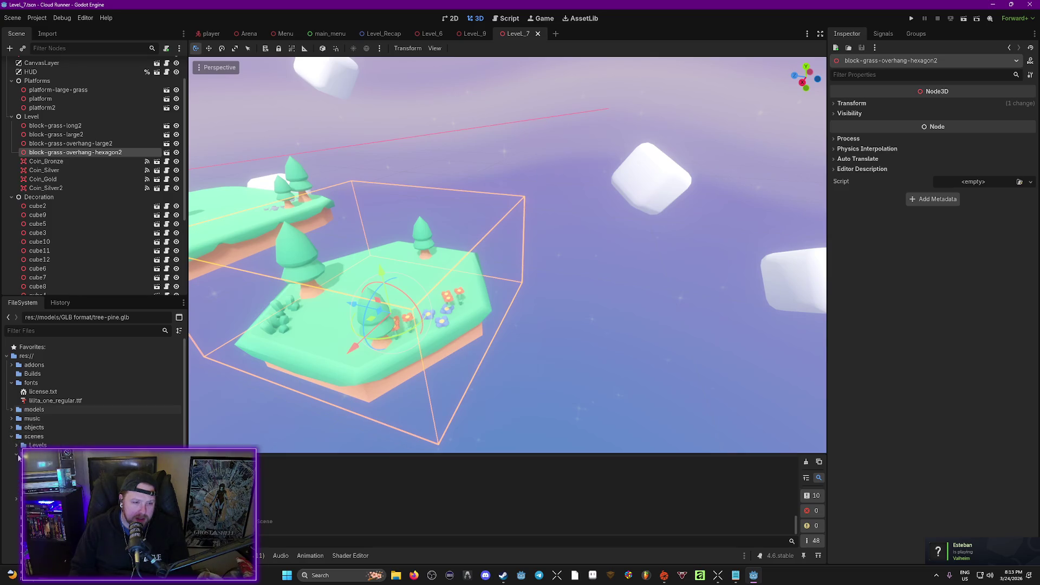
mouse_move(60, 463)
mouse_down()
mouse_move(260, 463)
mouse_move(653, 336)
mouse_up()
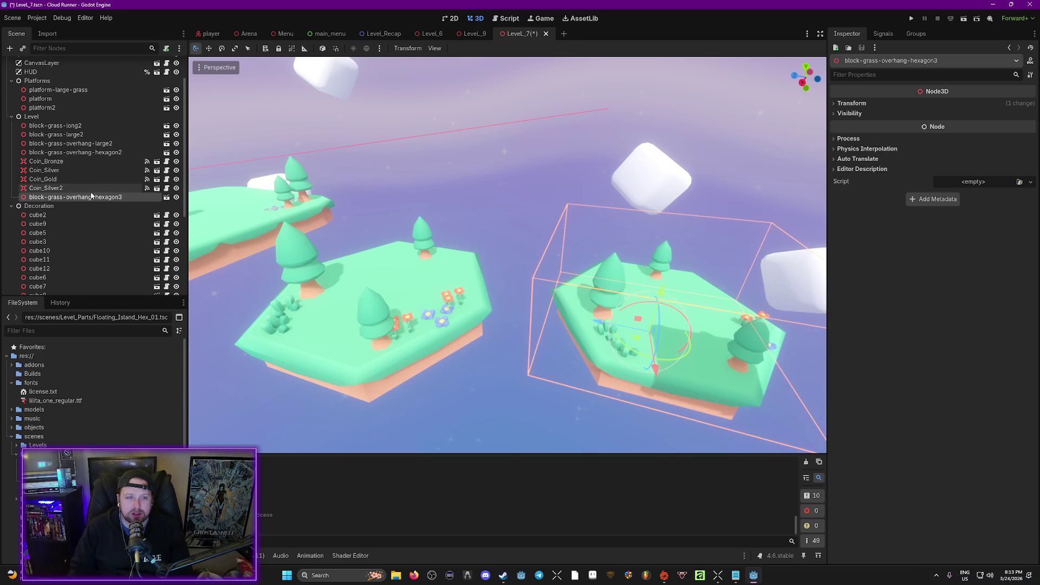
Make the new island editable, hide flowers-tall2, tree-pine-small3 and tree-pine2, and save.
right_click(105, 198)
click(181, 405)
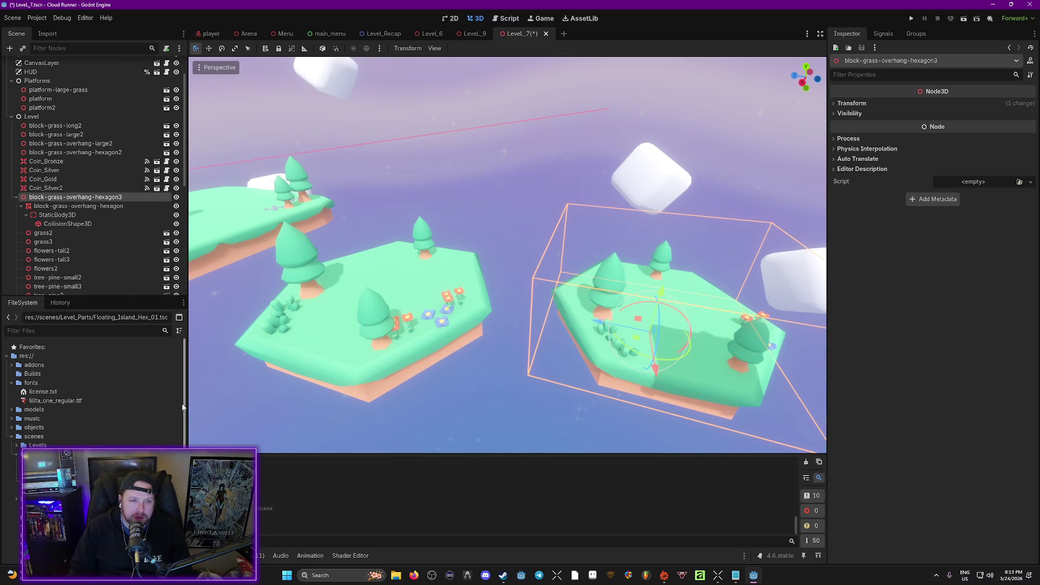
scroll(89, 198, down, 3)
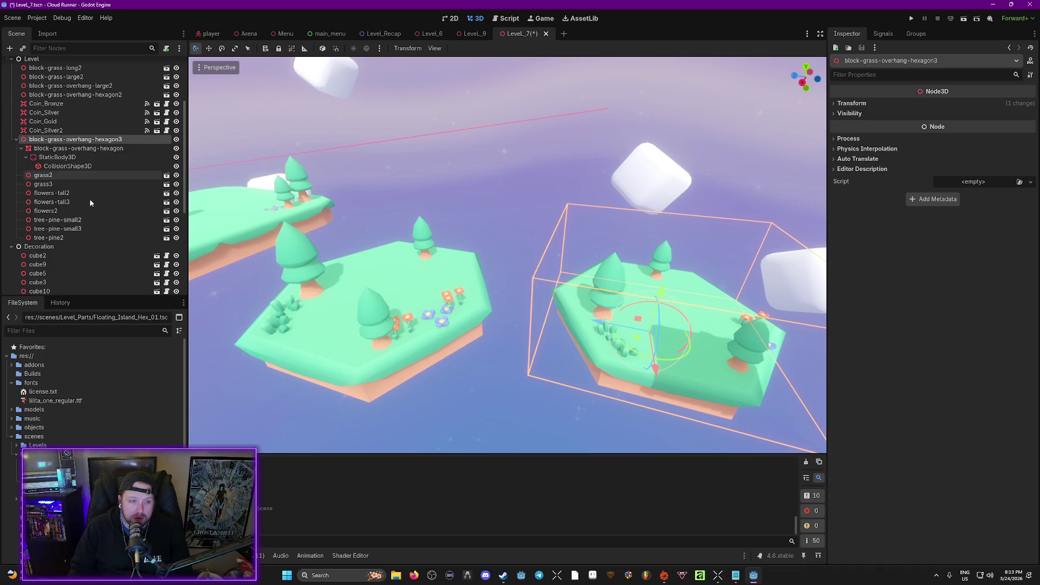
click(176, 194)
click(176, 229)
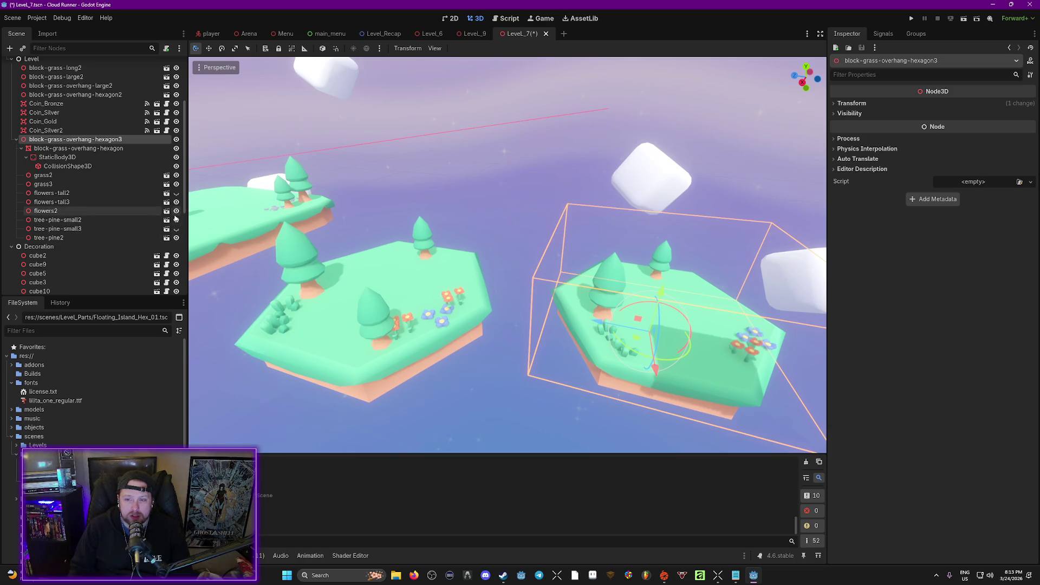
click(176, 237)
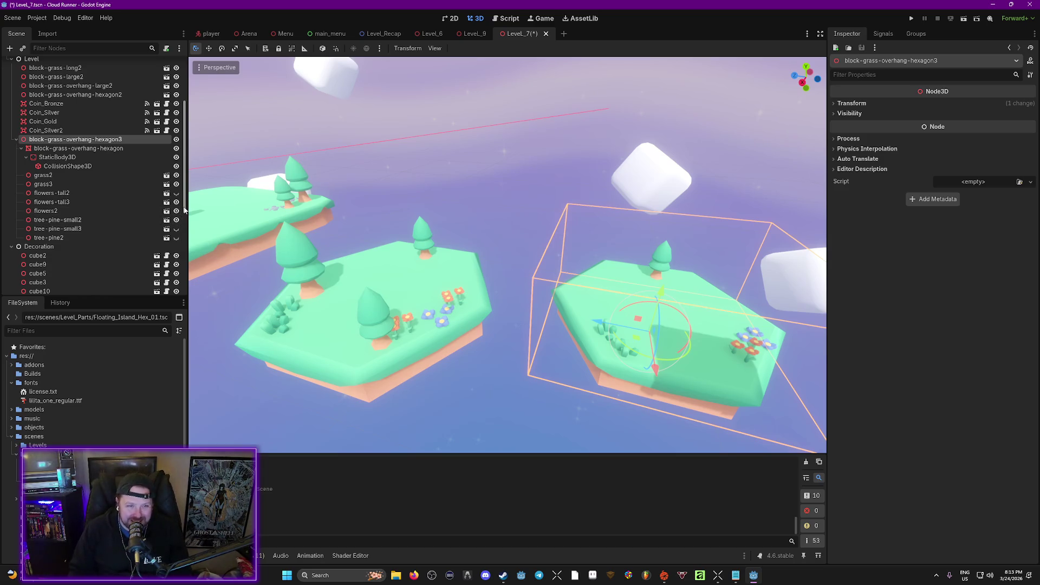
key(ctrl+s)
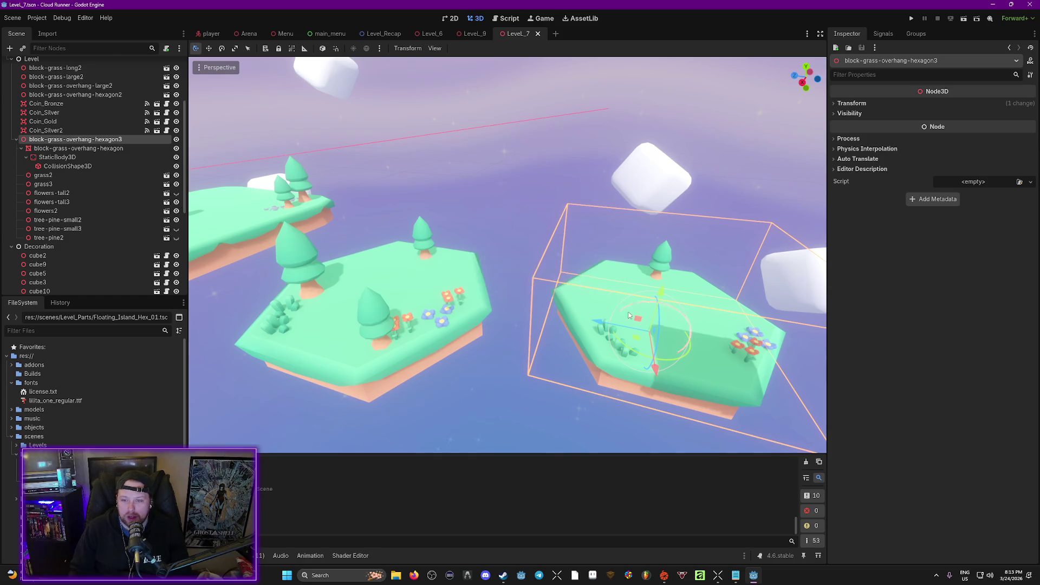
Try moving the new island lower, then undo and keep its saved position.
scroll(507, 255, down, 5)
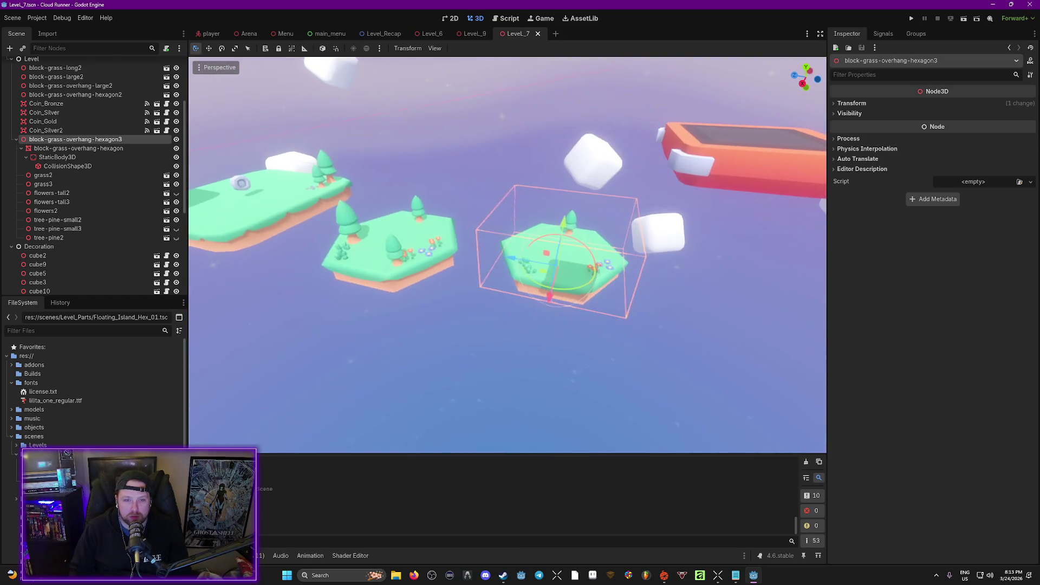
mouse_move(562, 294)
mouse_down()
mouse_move(495, 369)
mouse_move(501, 427)
mouse_up()
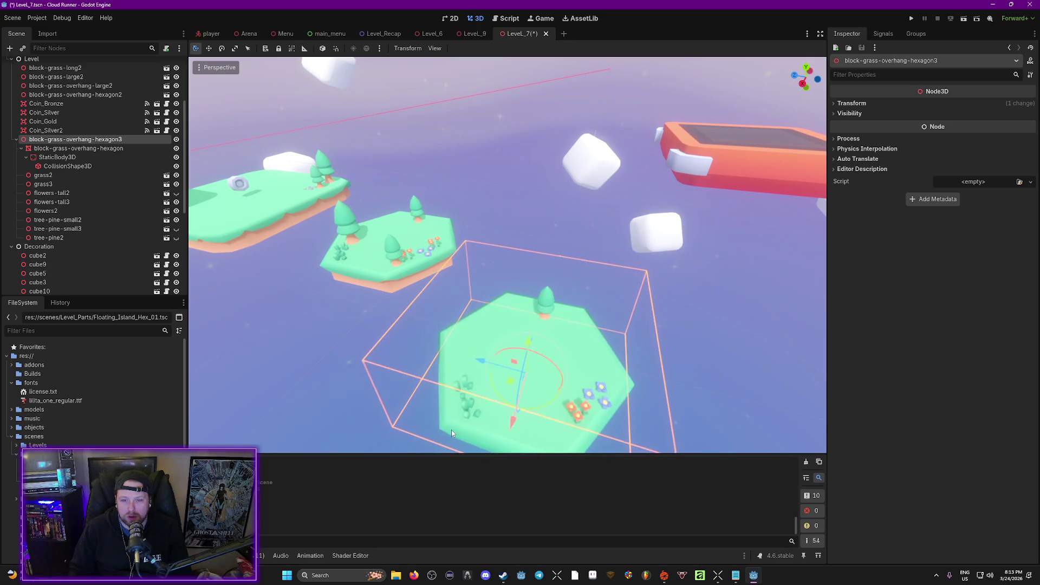
scroll(505, 416, down, 3)
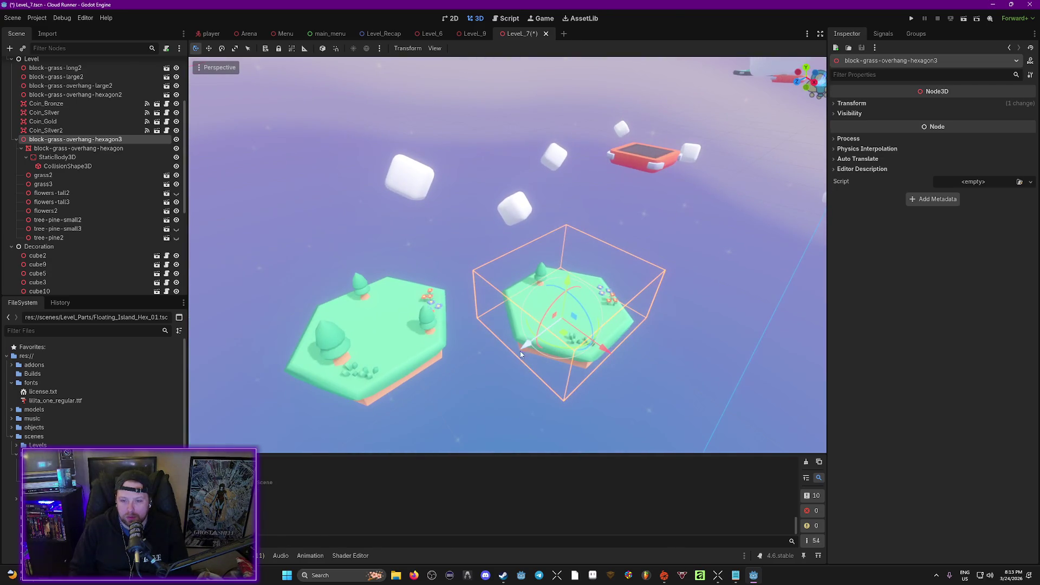
key(ctrl+z)
key(ctrl+s)
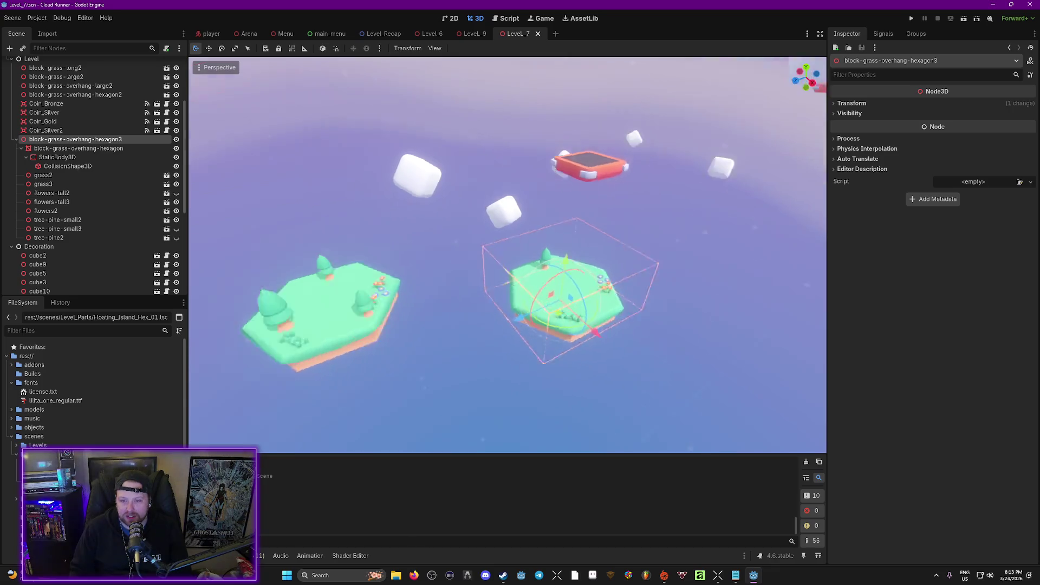
Fly toward the central island and select block-grass-overhang-large2.
key(w)
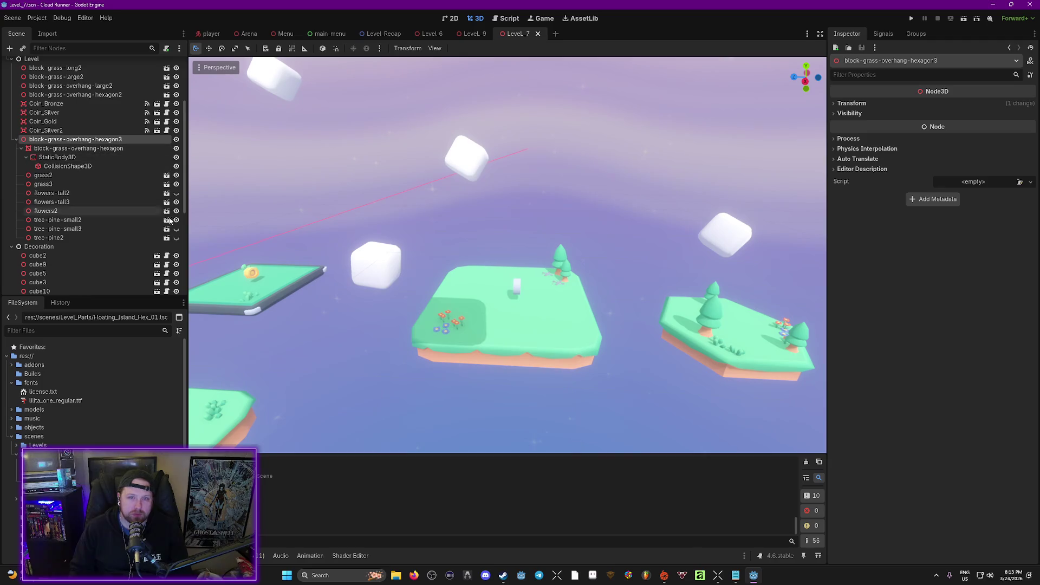
key(w)
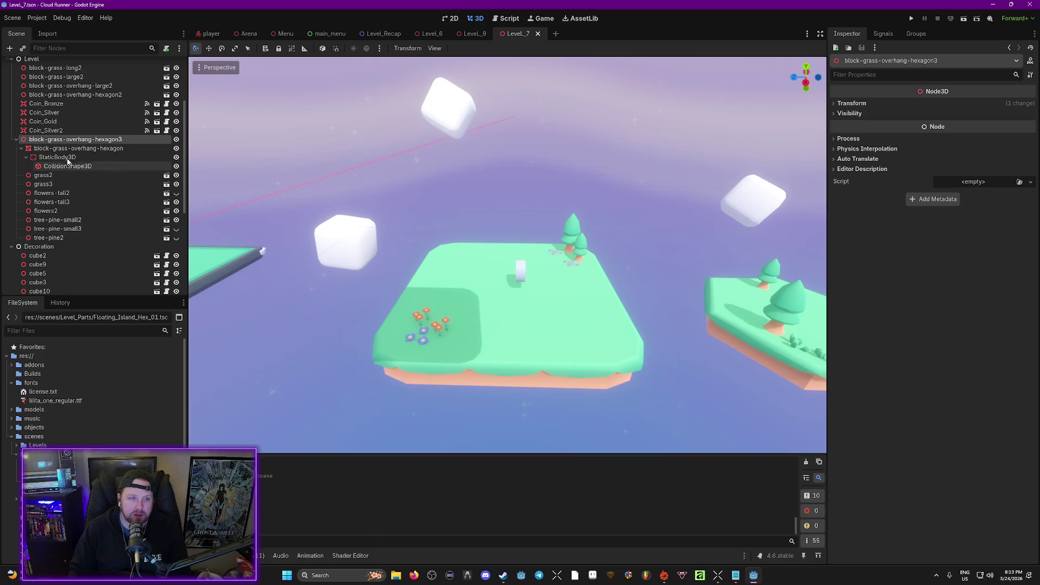
click(15, 141)
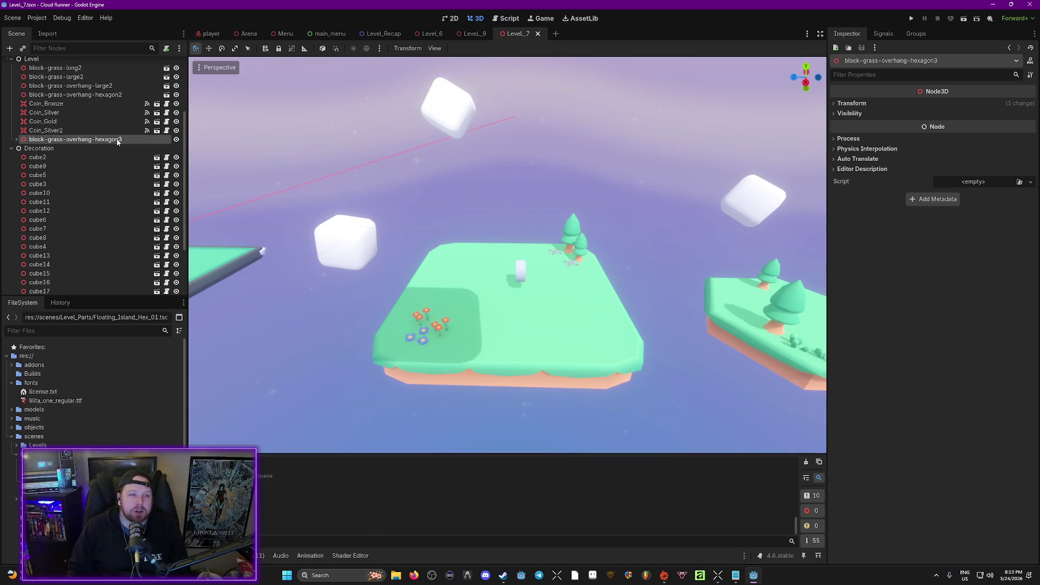
scroll(125, 190, up, 3)
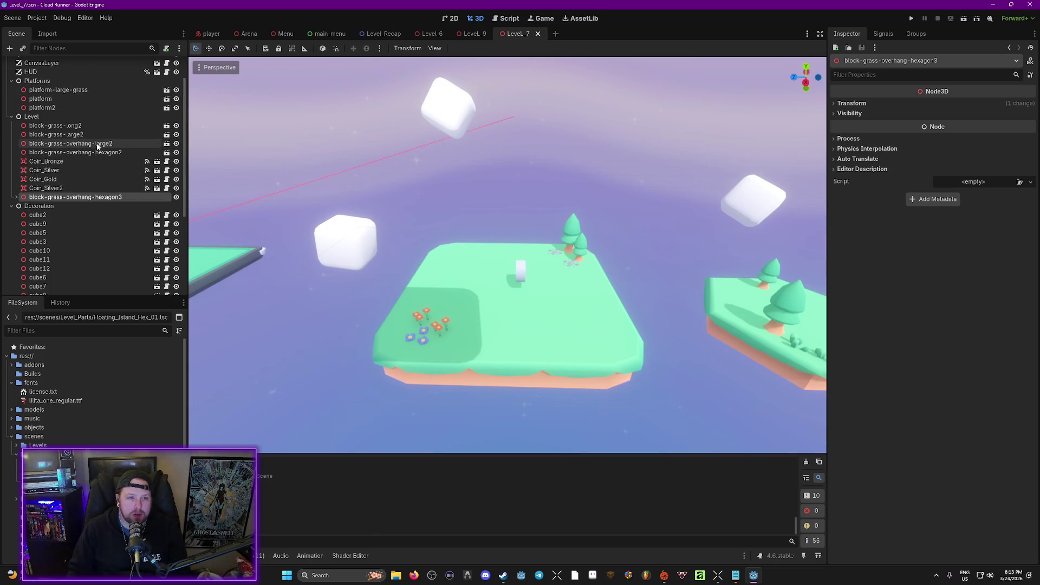
click(86, 132)
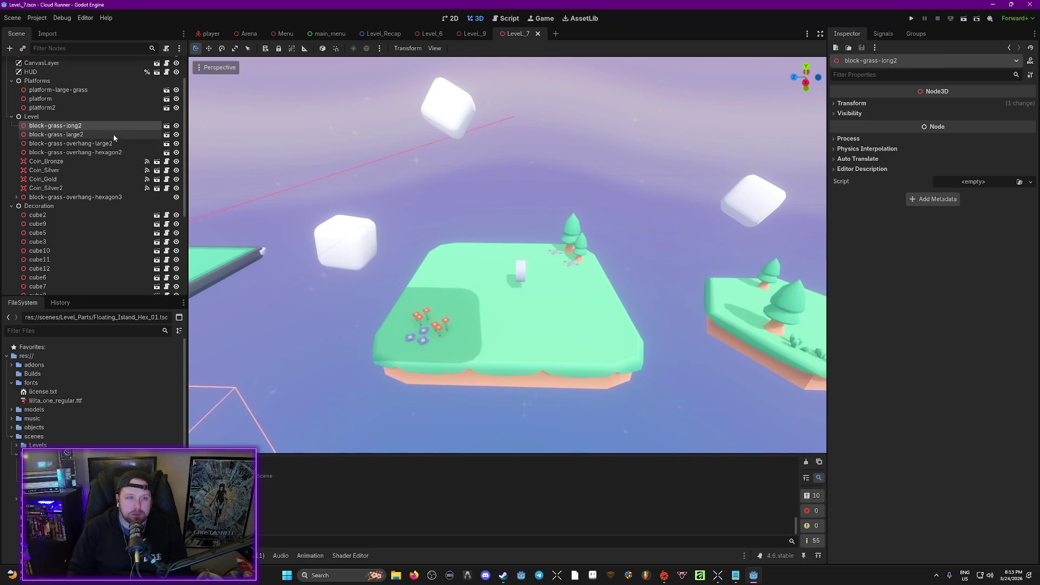
click(100, 144)
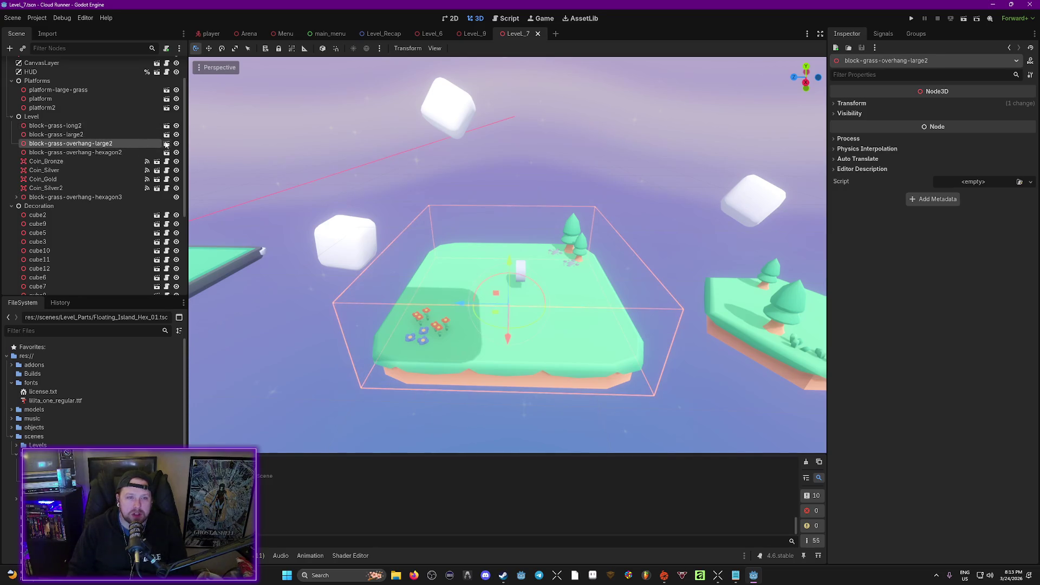
Open the Floating_Island_01 scene and expand models > GLB format in FileSystem.
click(166, 144)
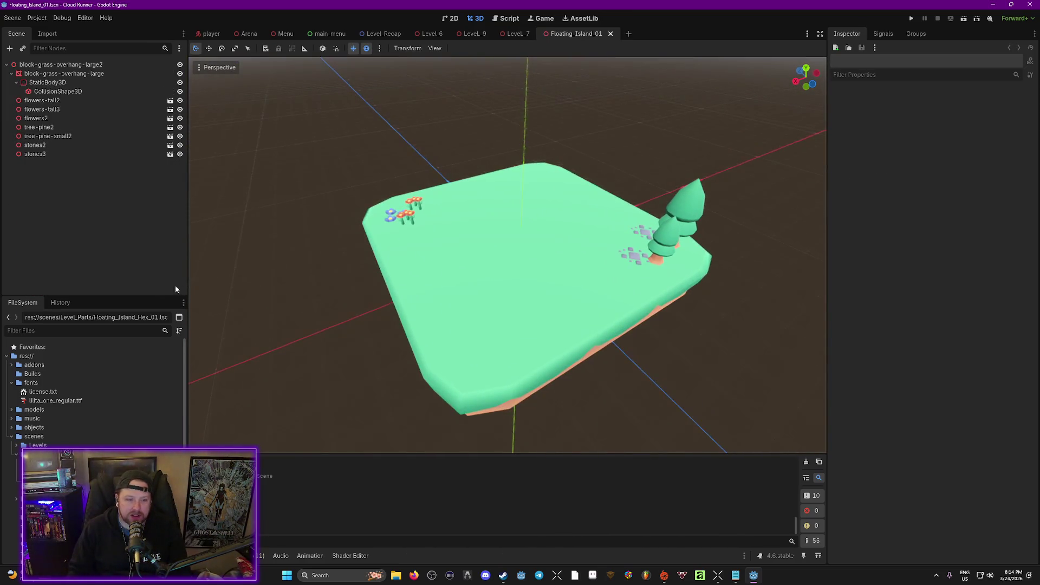
click(11, 410)
scroll(89, 446, down, 3)
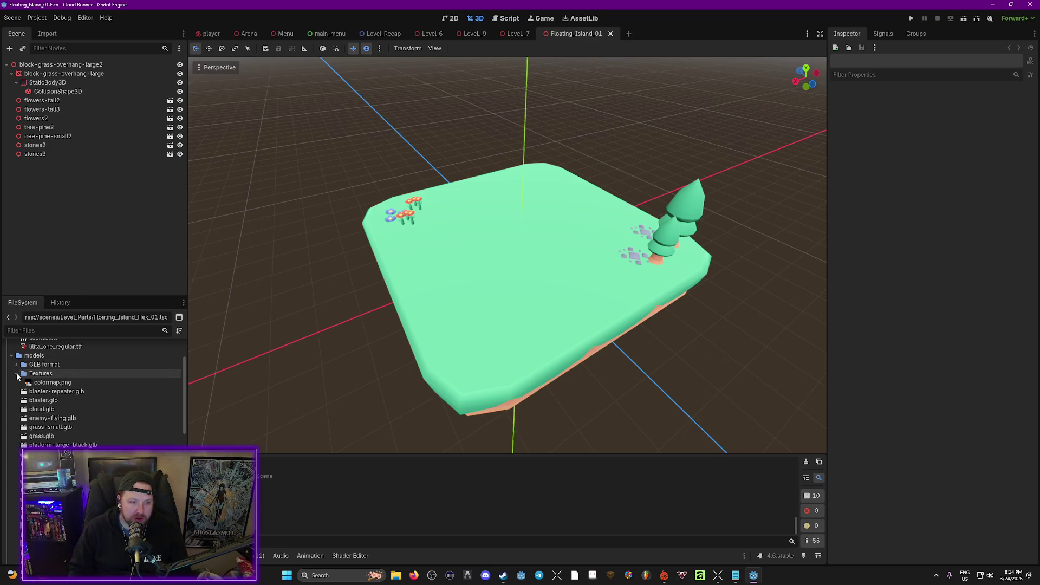
click(17, 364)
scroll(102, 443, down, 10)
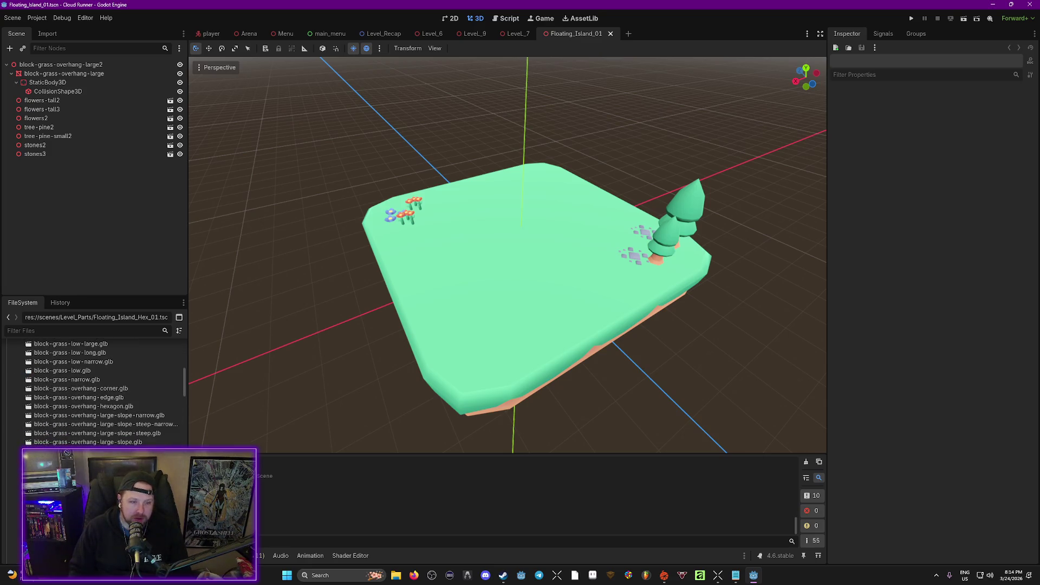
scroll(102, 392, down, 6)
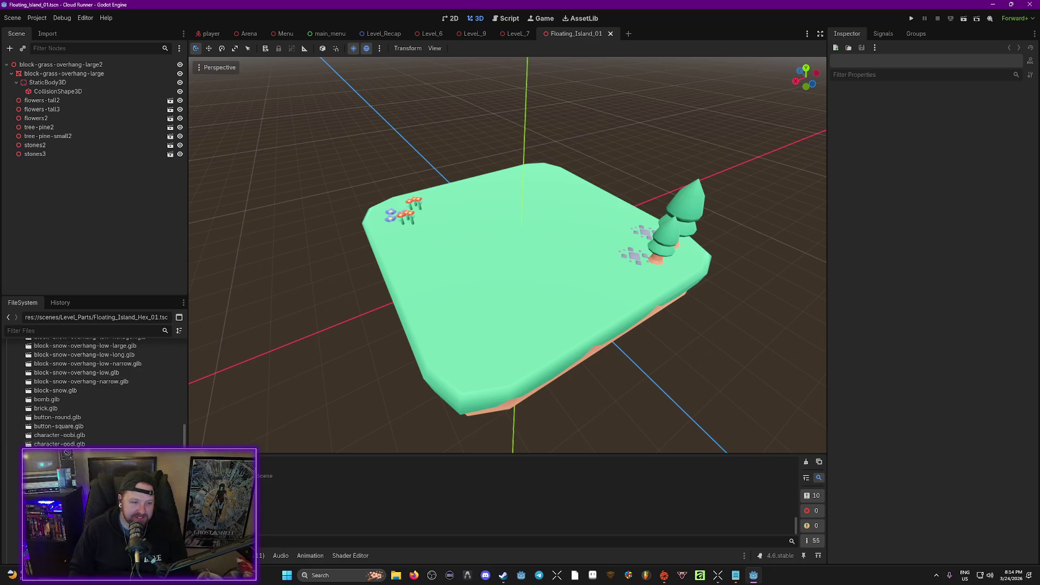
scroll(50, 443, down, 5)
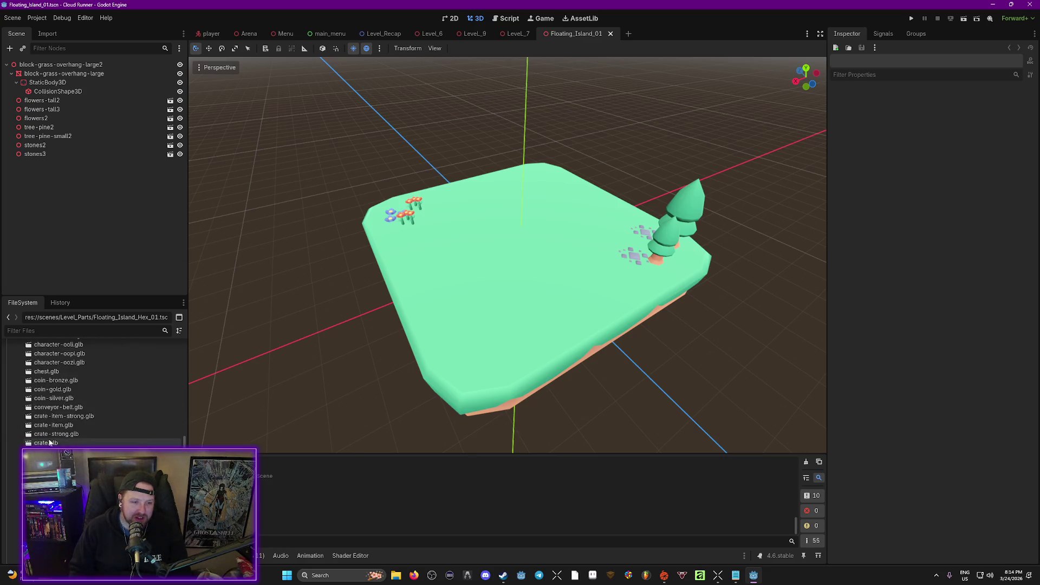
scroll(77, 443, down, 5)
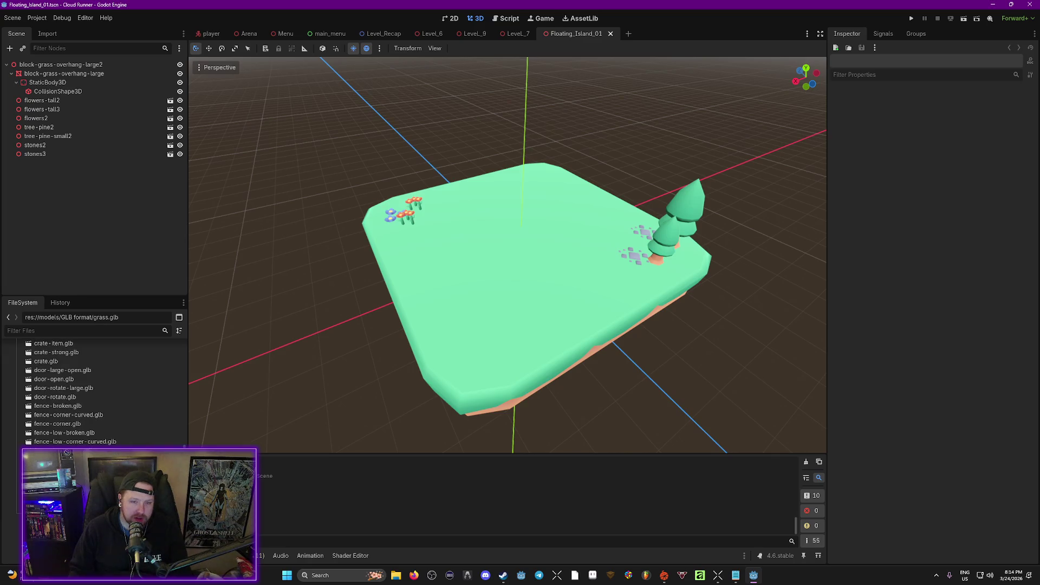
Scatter four grass.glb patches, grass2 through grass5, across the island.
mouse_move(217, 445)
mouse_down()
mouse_move(483, 319)
mouse_move(487, 327)
mouse_up()
drag(336, 454, 461, 319)
mouse_move(65, 477)
mouse_down()
mouse_move(426, 393)
mouse_move(499, 316)
mouse_move(539, 309)
mouse_up()
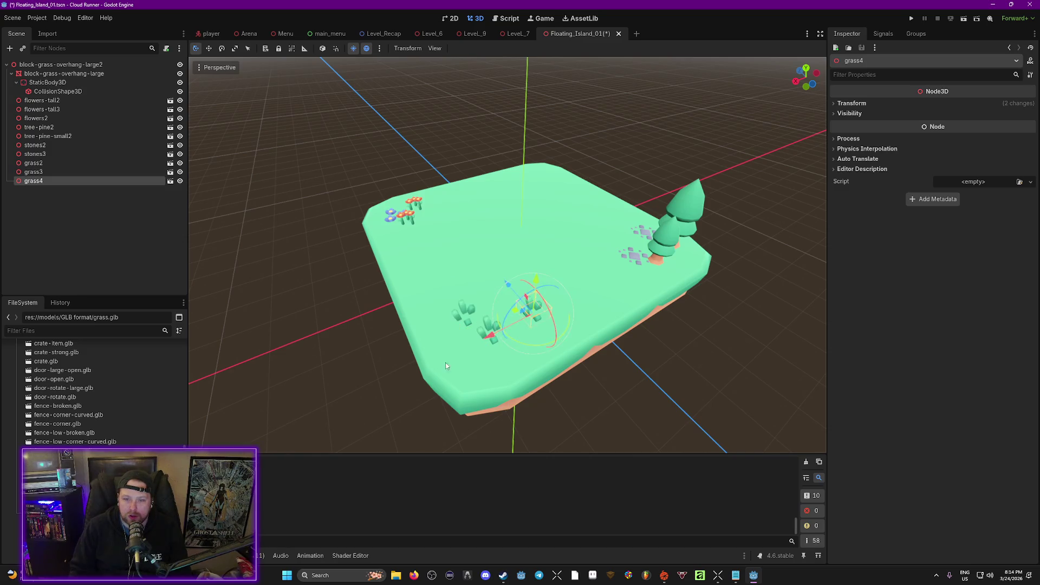
drag(261, 503, 523, 336)
scroll(92, 390, down, 5)
right_click(43, 352)
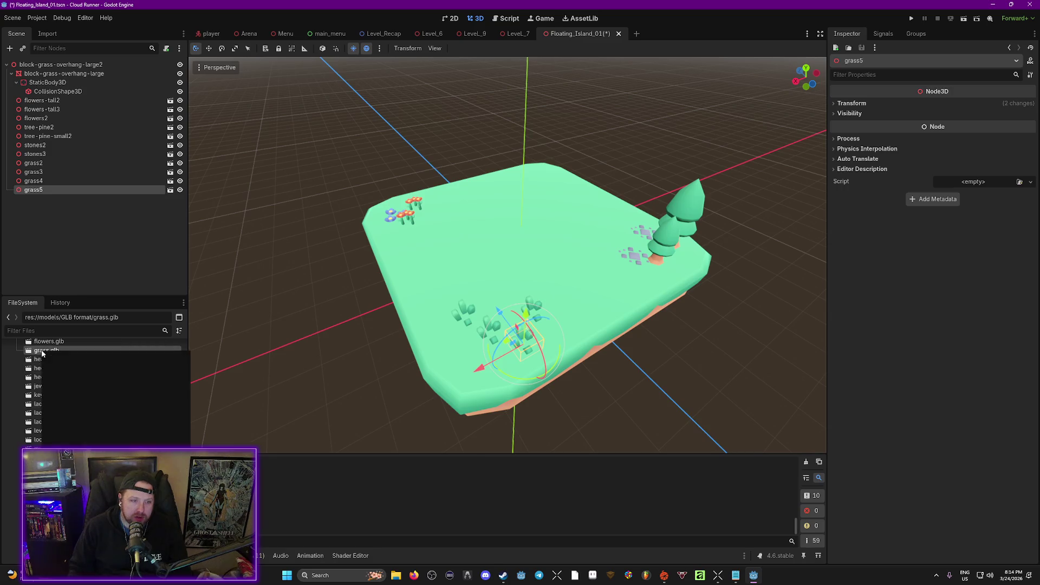
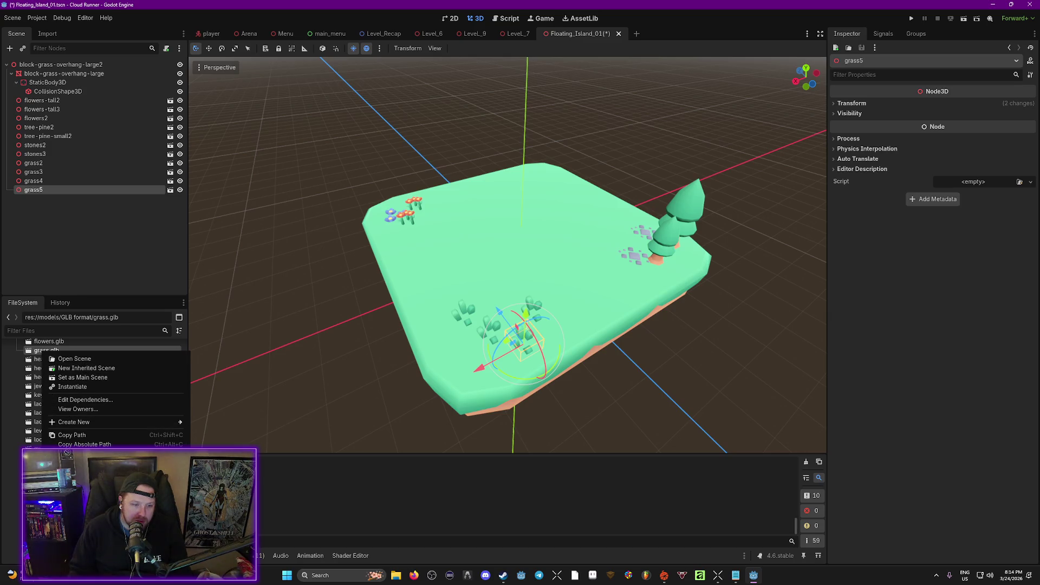
Place three more stone clusters (stones4–stones6) and a third pine tree beside the back flowers.
key(Escape)
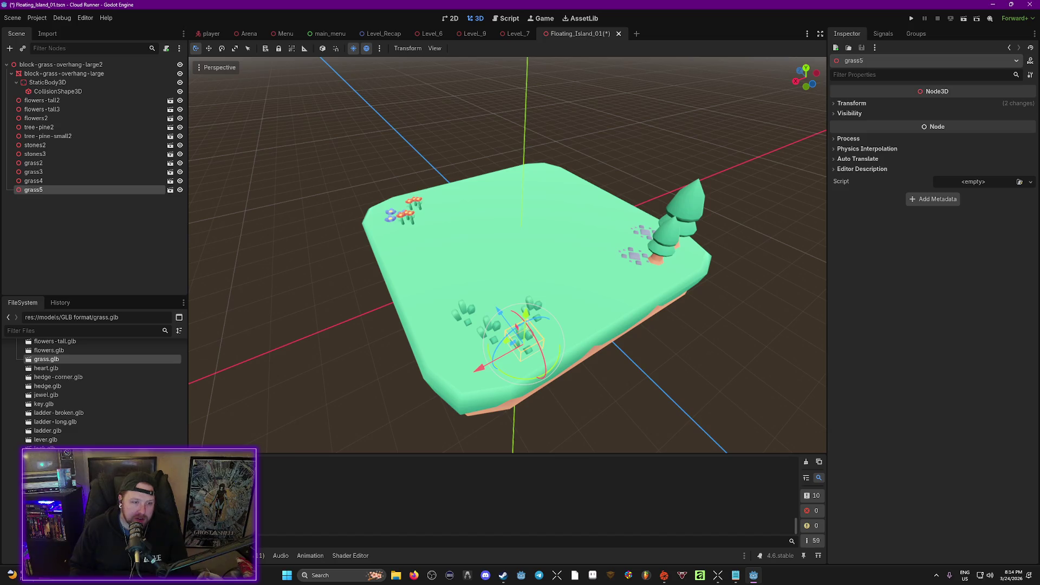
scroll(93, 390, down, 5)
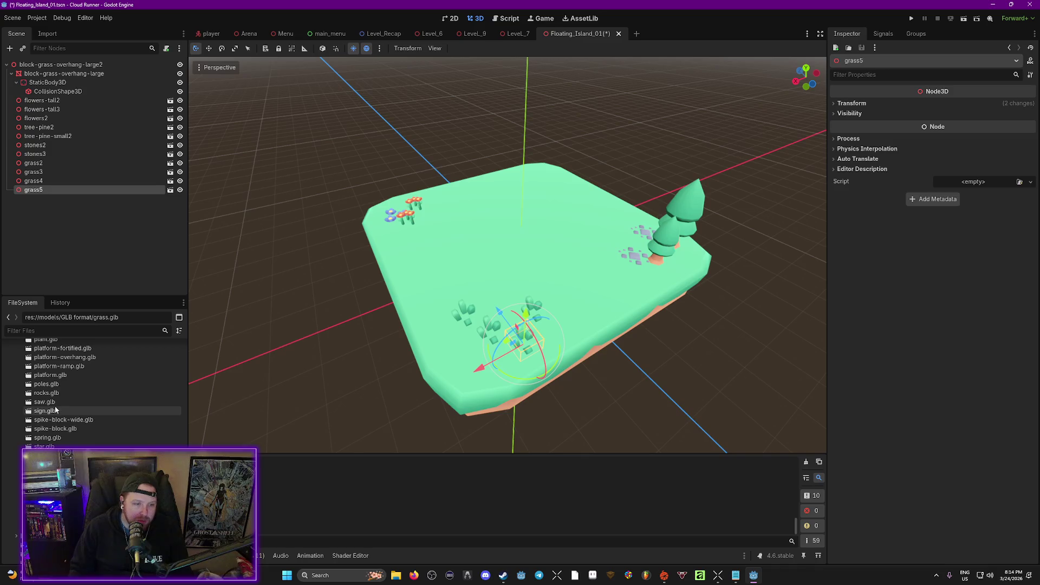
right_click(47, 365)
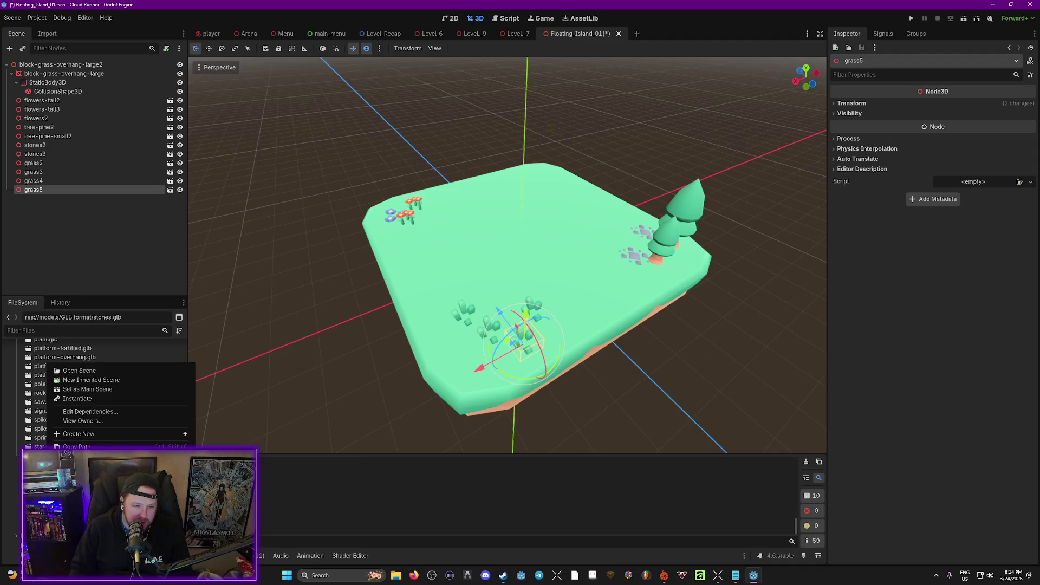
scroll(82, 390, up, 1)
drag(544, 349, 509, 313)
mouse_move(116, 435)
mouse_down()
mouse_move(528, 298)
mouse_move(484, 294)
mouse_up()
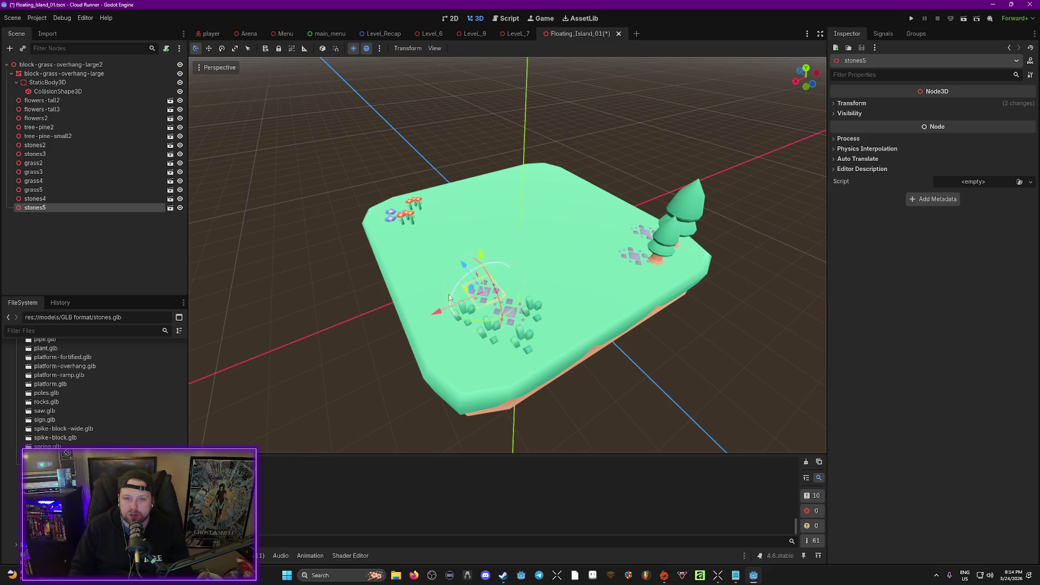
mouse_move(81, 437)
mouse_down()
mouse_move(391, 230)
mouse_move(405, 210)
mouse_up()
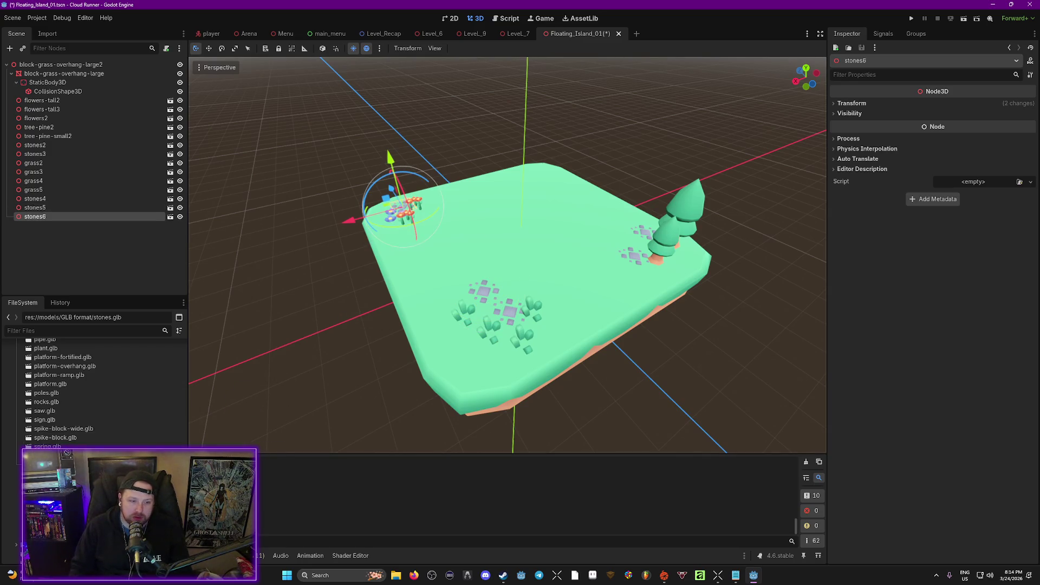
mouse_move(51, 464)
mouse_down()
mouse_move(510, 183)
mouse_move(431, 199)
mouse_move(434, 210)
mouse_move(432, 200)
mouse_up()
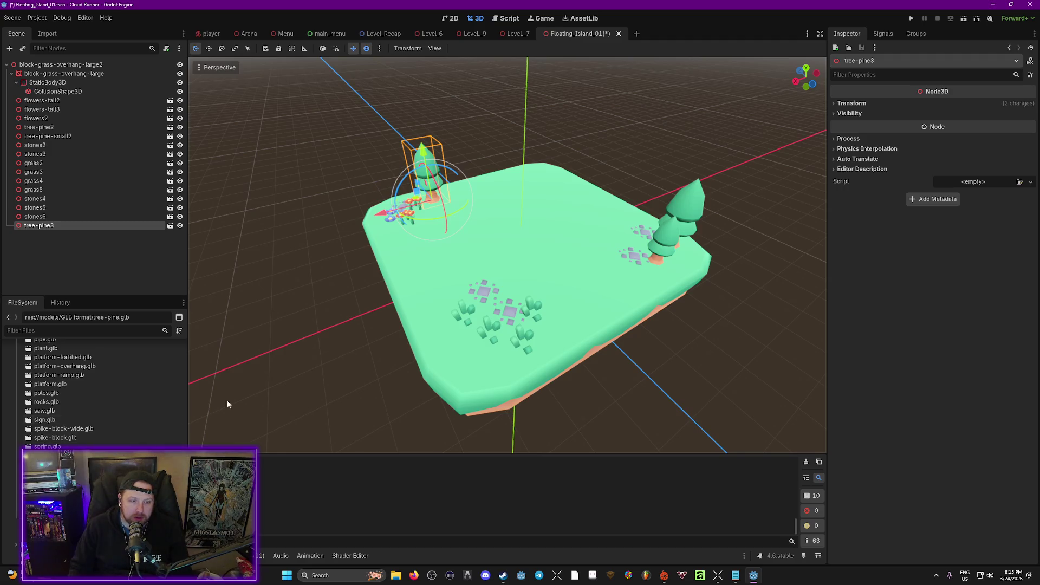
Add two grass tufts, grass6 and grass7, near the island's back.
scroll(76, 396, up, 5)
scroll(27, 361, up, 10)
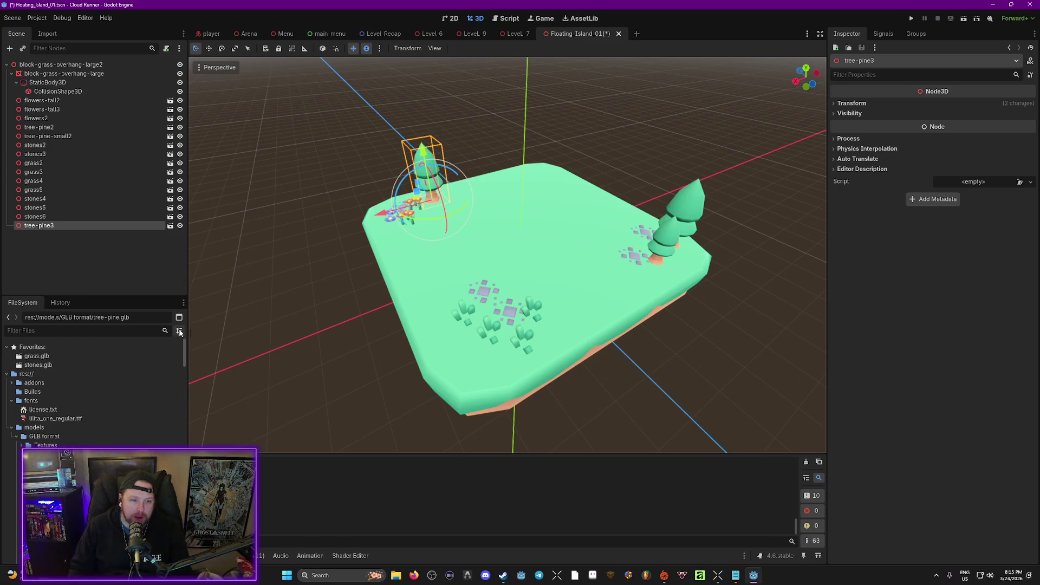
mouse_move(27, 361)
mouse_down()
mouse_move(132, 352)
mouse_move(547, 216)
mouse_move(533, 174)
mouse_up()
drag(37, 356, 547, 176)
Scatter several more stone clusters across the island and save the scene.
mouse_move(48, 365)
mouse_down()
mouse_move(523, 178)
mouse_move(538, 191)
mouse_up()
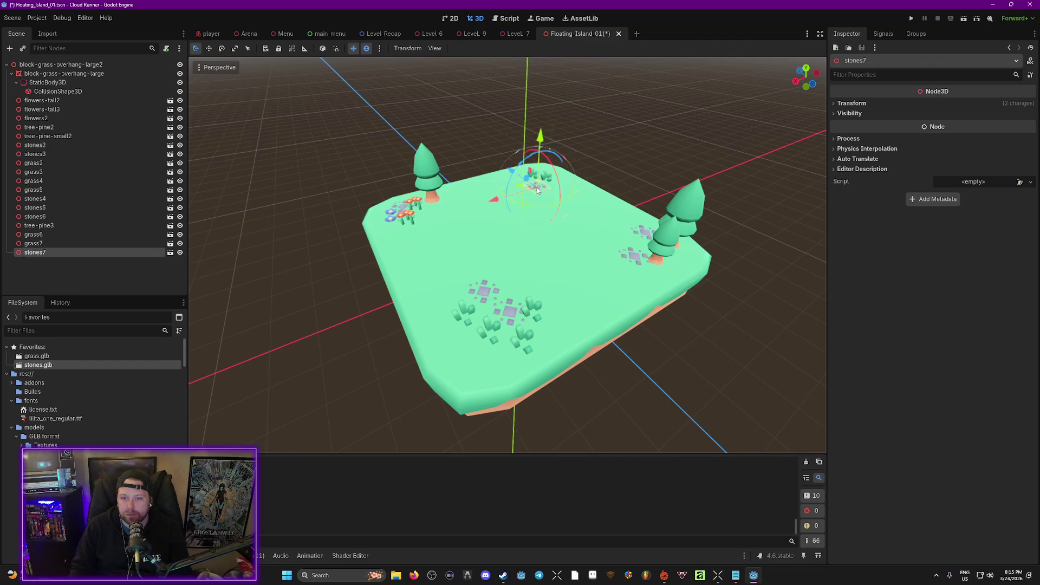
mouse_move(38, 365)
mouse_down()
mouse_move(528, 241)
mouse_move(520, 233)
mouse_move(189, 353)
mouse_move(521, 215)
mouse_up()
mouse_move(37, 364)
mouse_down()
mouse_move(599, 211)
mouse_move(532, 238)
mouse_up()
mouse_move(37, 365)
mouse_down()
mouse_move(219, 327)
mouse_move(494, 232)
mouse_move(497, 222)
mouse_up()
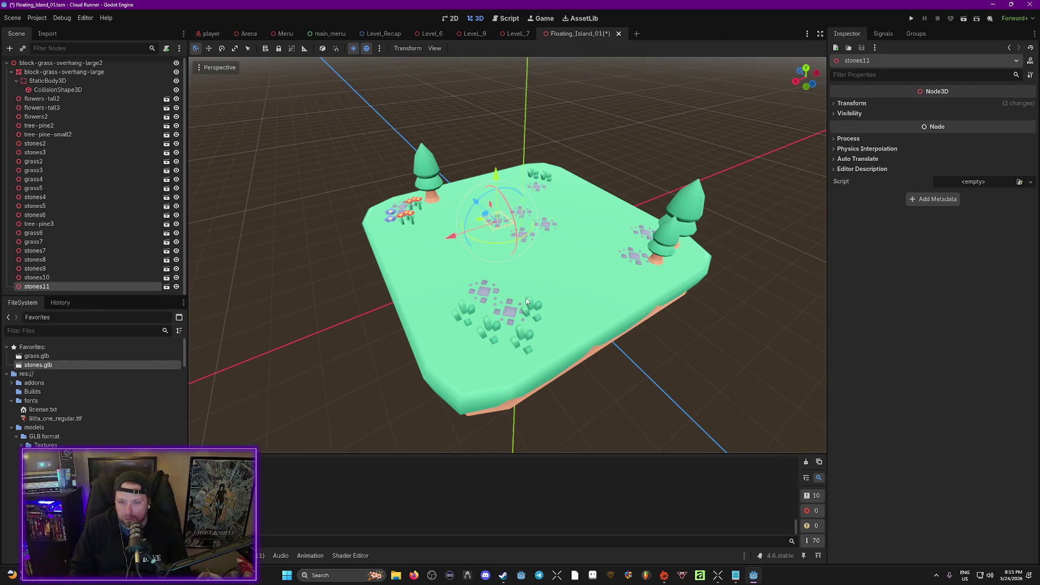
key(ctrl+s)
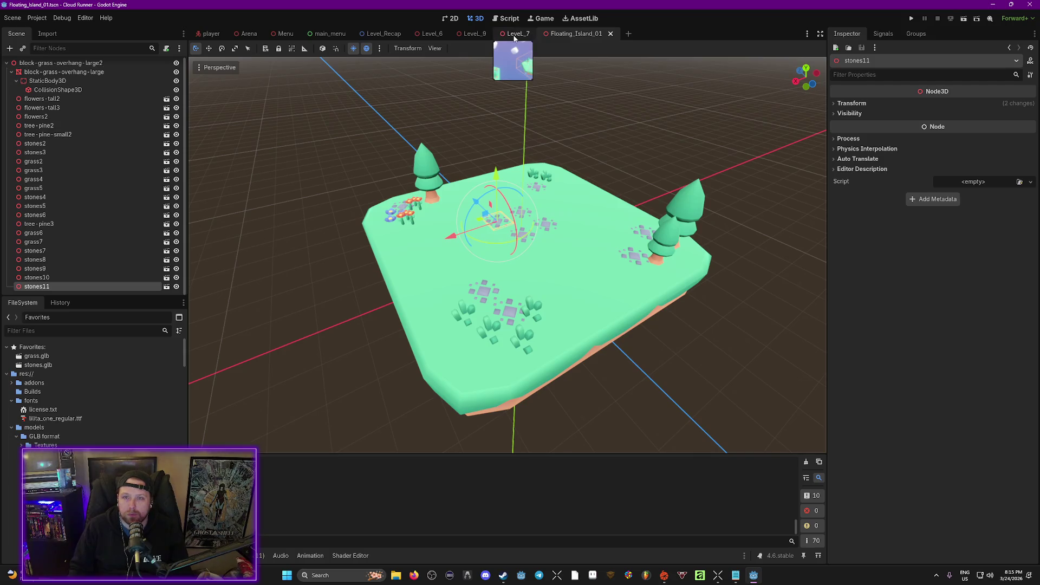
Return to Level_7 and make block-grass-overhang-large2 local.
click(611, 34)
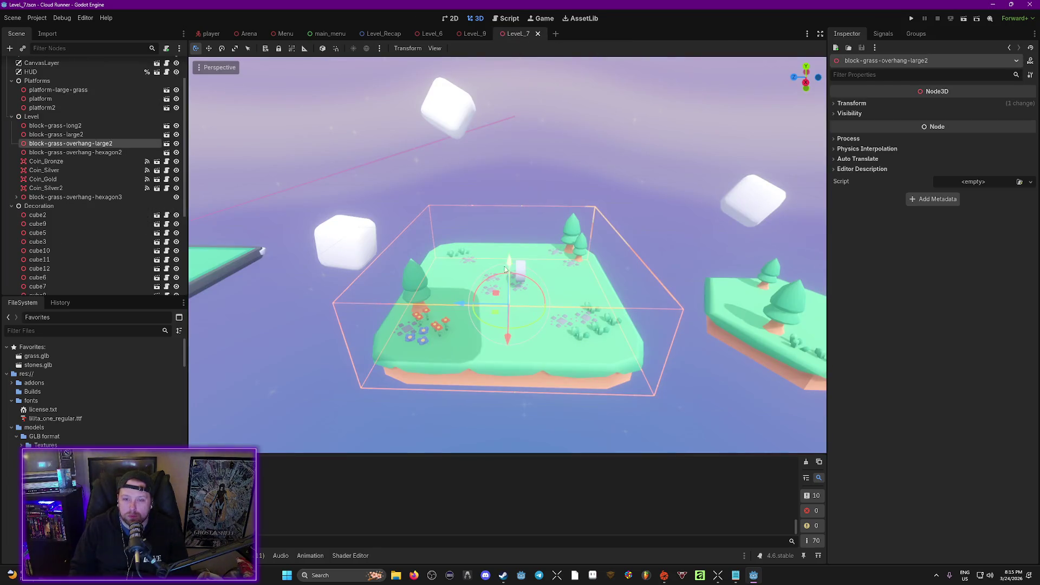
right_click(108, 144)
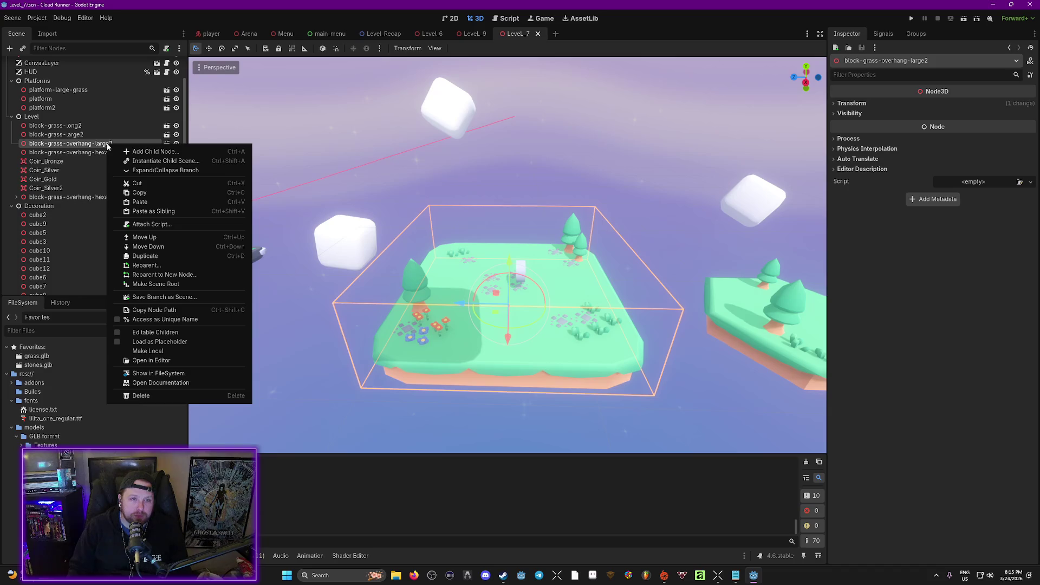
click(173, 351)
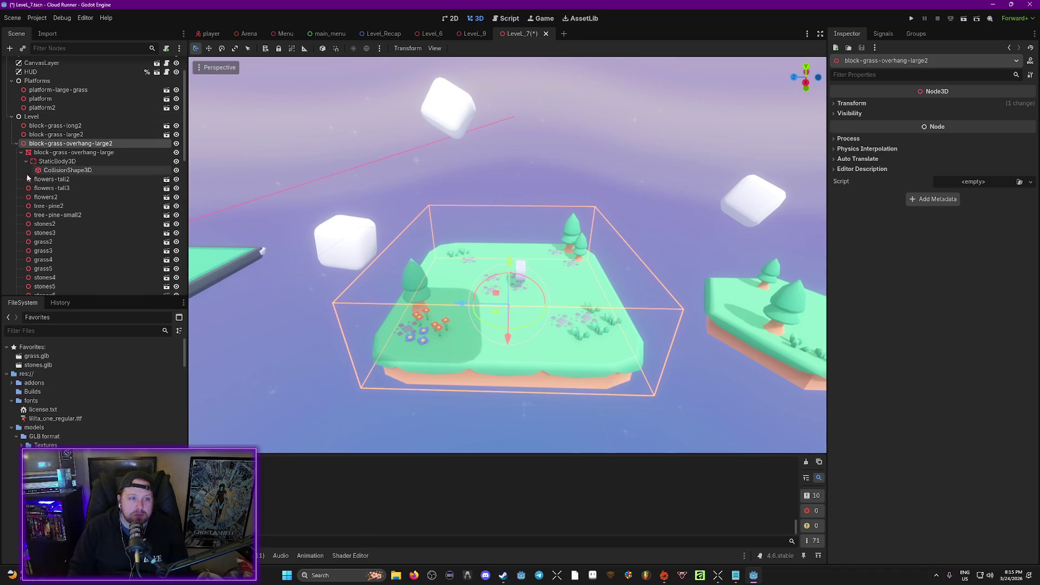
Hide grass3, stones2, stones5, stones6, tree-pine3 and grass5 on the large island, then save.
scroll(109, 196, down, 3)
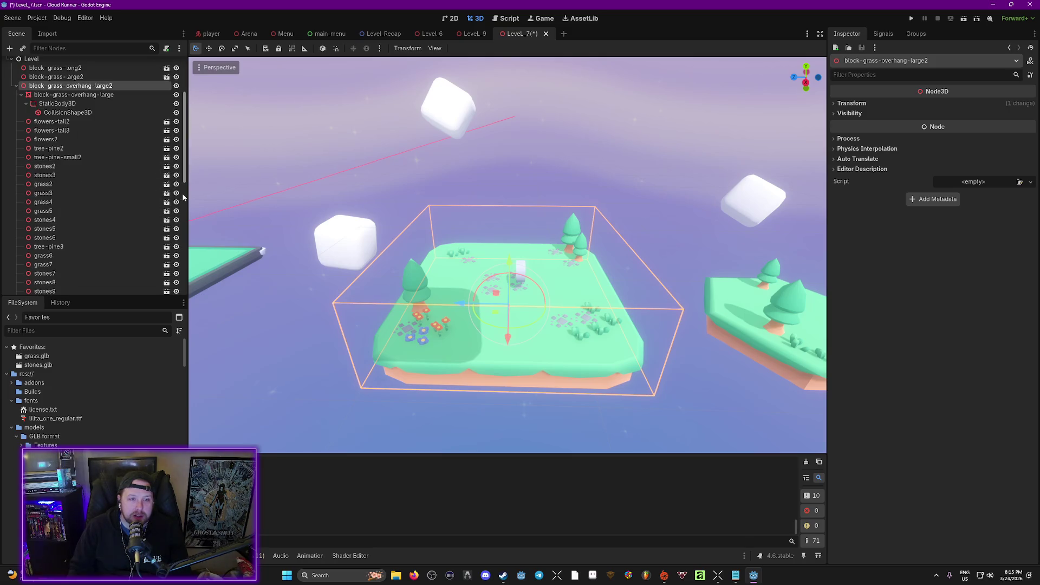
click(176, 193)
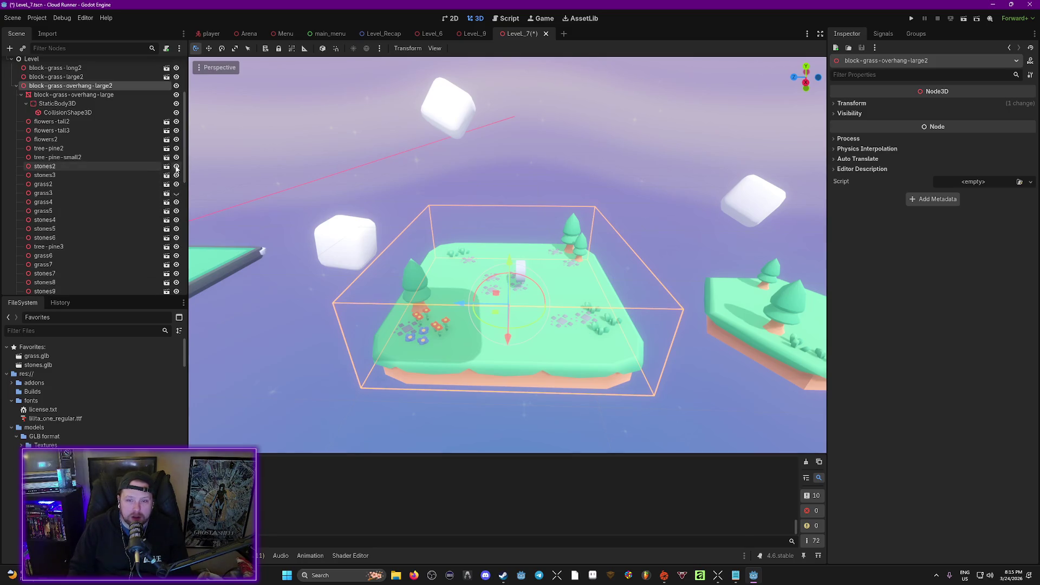
click(176, 167)
click(176, 237)
click(176, 246)
click(176, 228)
click(177, 212)
key(ctrl+s)
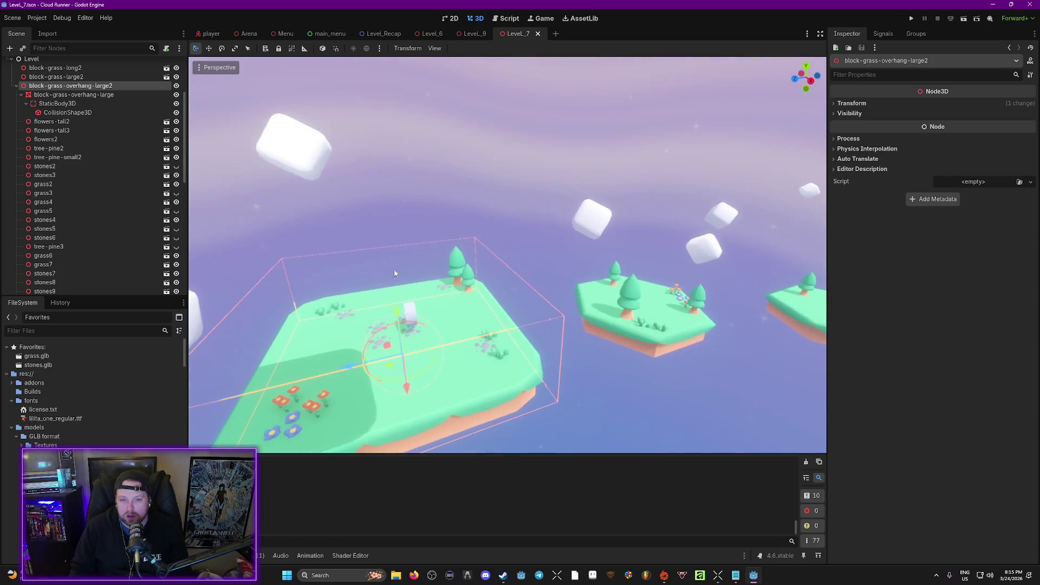
Raise the block-grass-overhang-hexagon3 island slightly on Y and save Level_7.
click(17, 85)
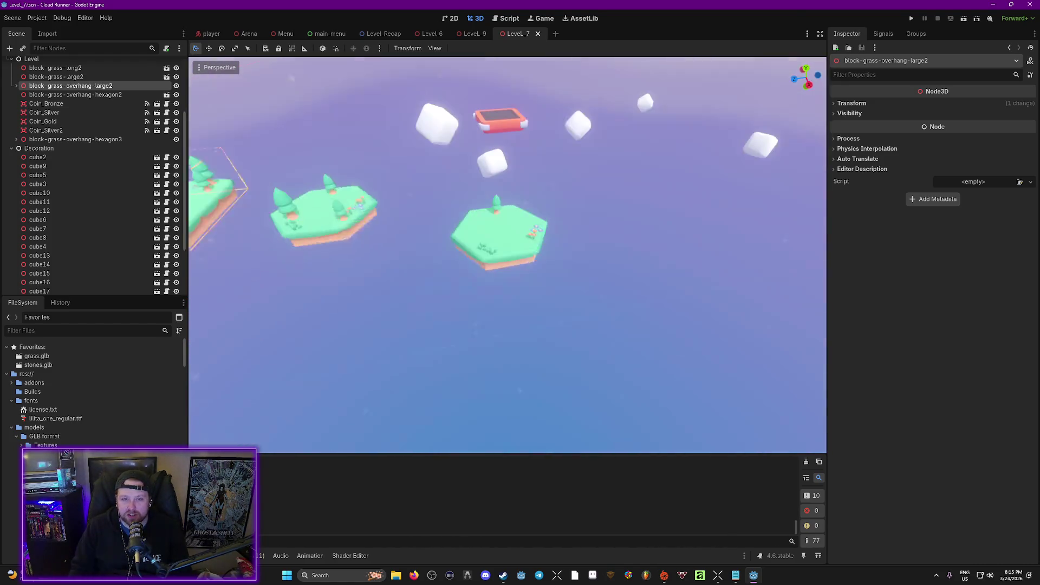
click(642, 282)
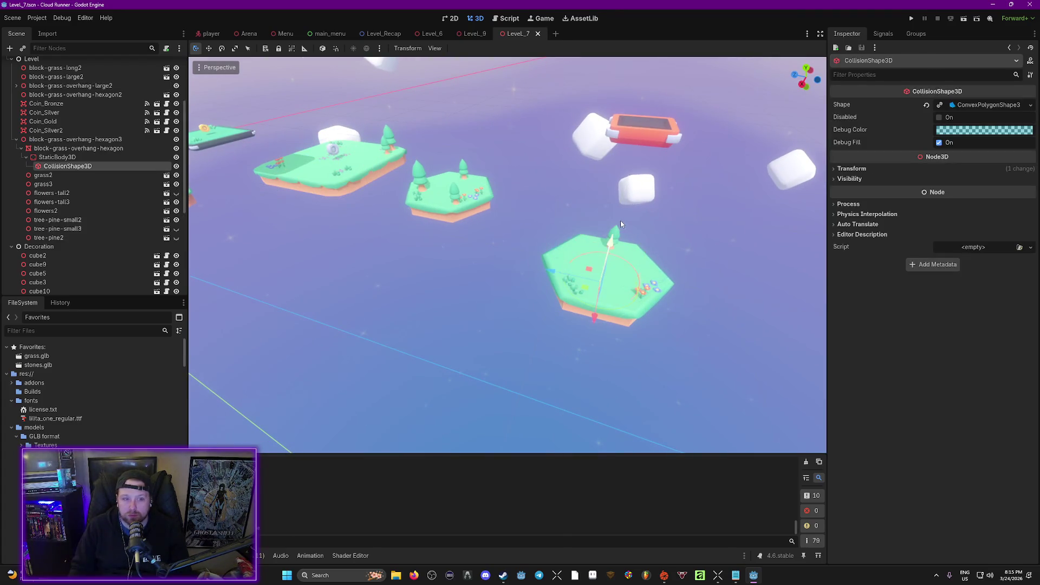
click(15, 140)
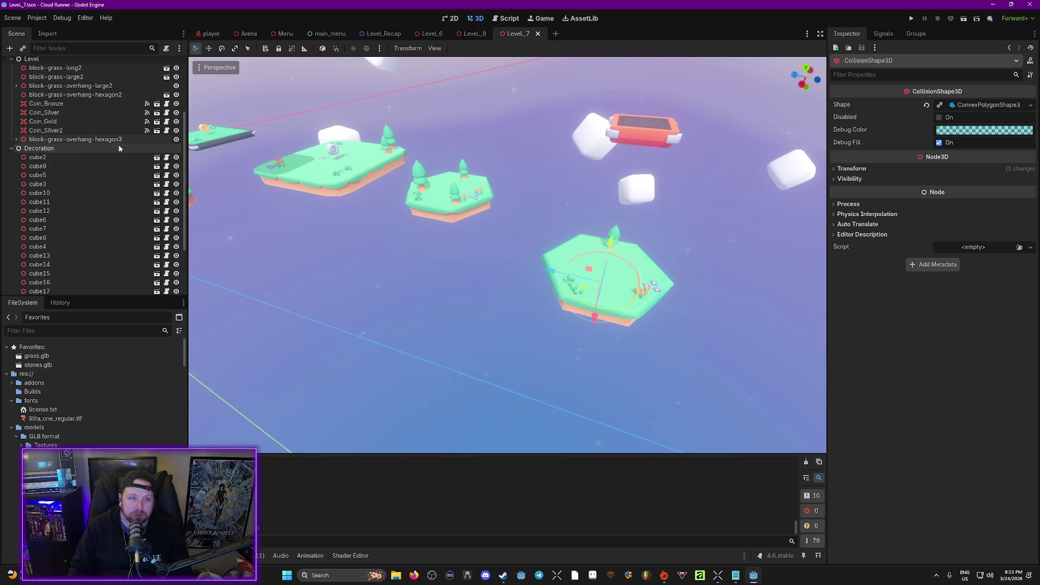
click(103, 140)
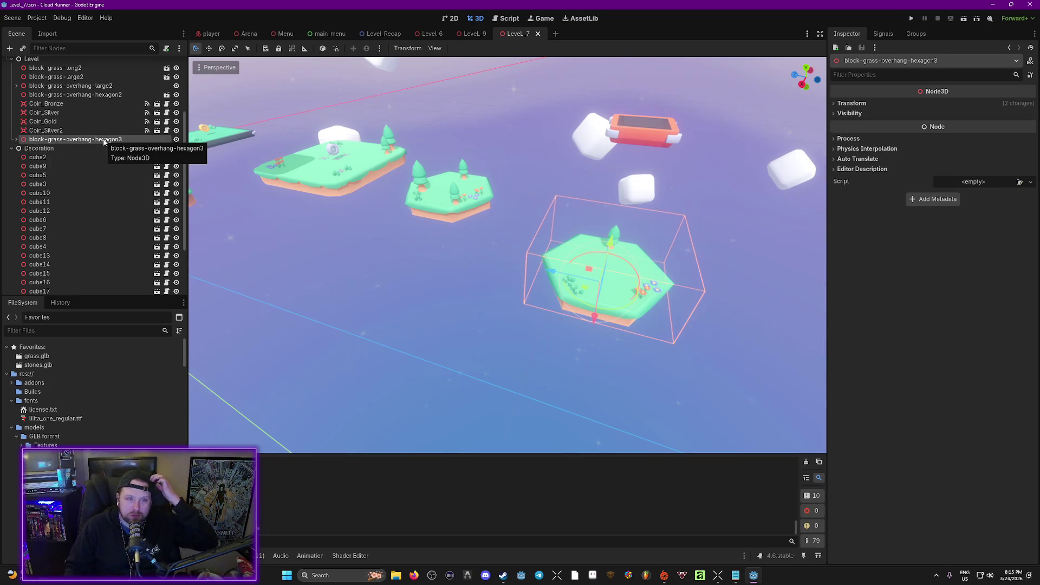
right_click(104, 140)
key(Escape)
drag(609, 248, 610, 209)
drag(597, 264, 626, 298)
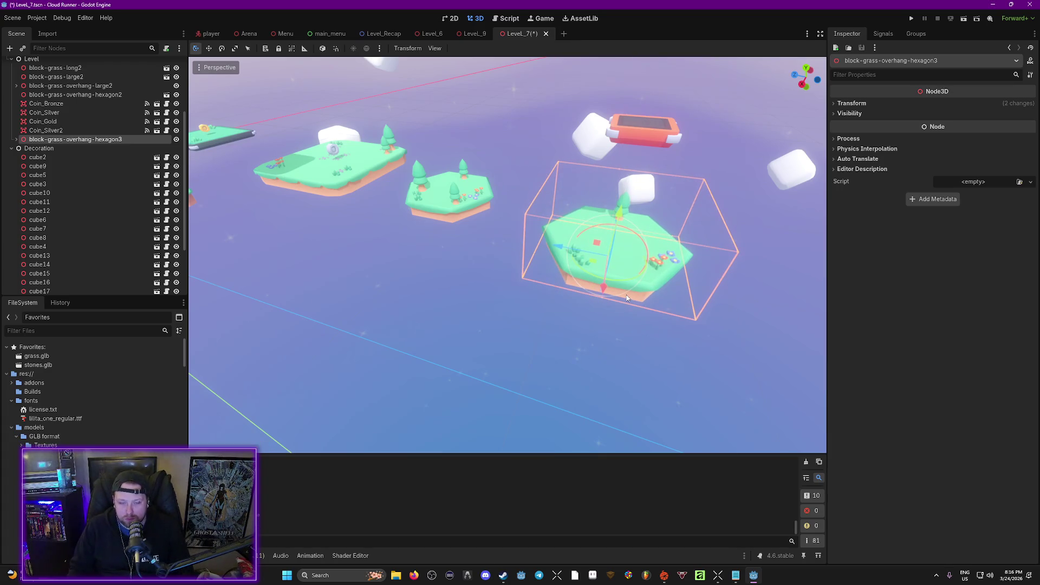
key(ctrl+s)
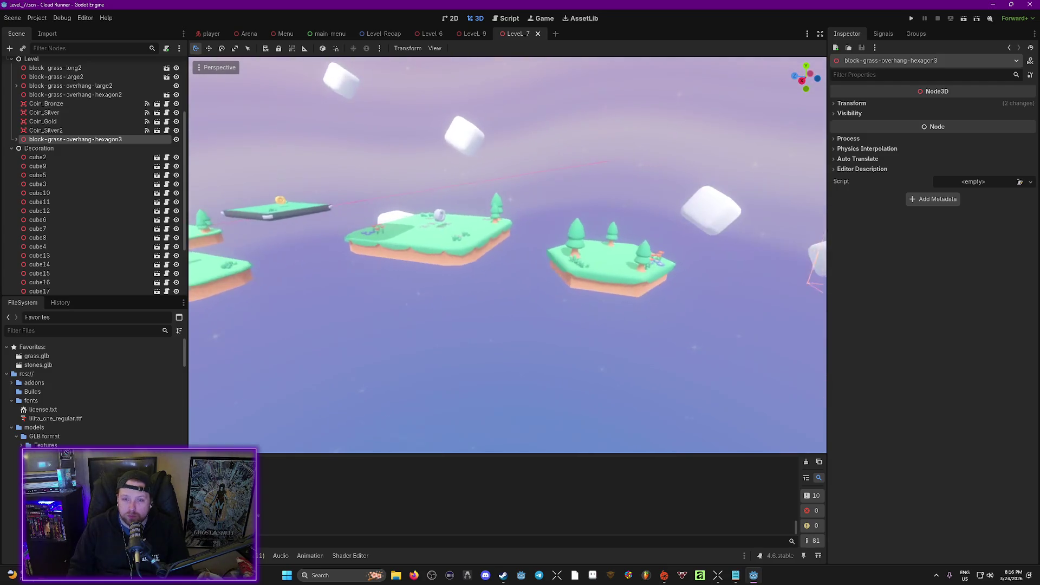
key(w)
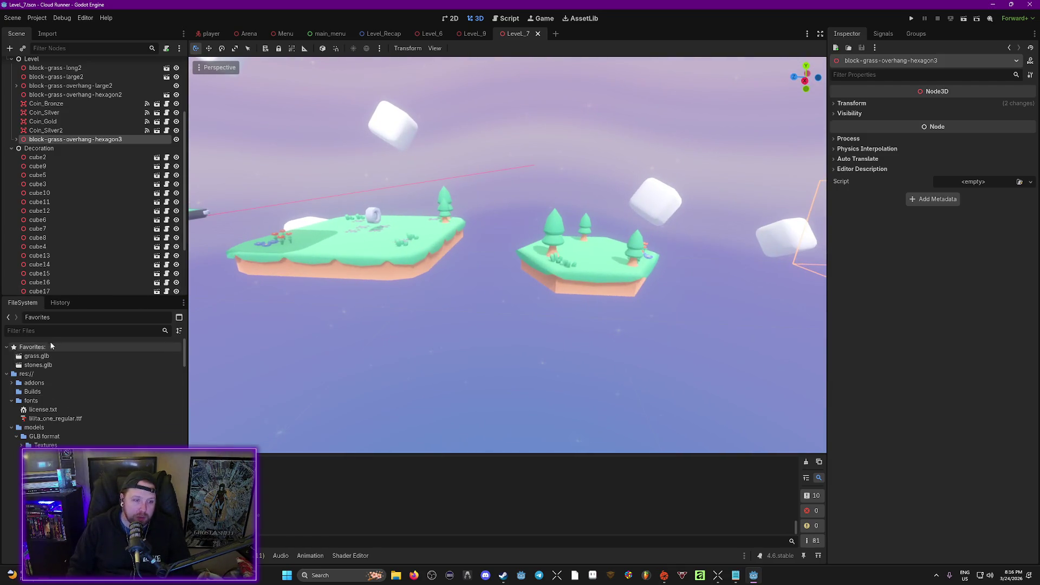
scroll(70, 341, down, 5)
Add Coin_01.tscn, Coin_02.tscn and Coin_03.tscn from the objects folder to Favorites.
scroll(81, 423, up, 5)
click(11, 427)
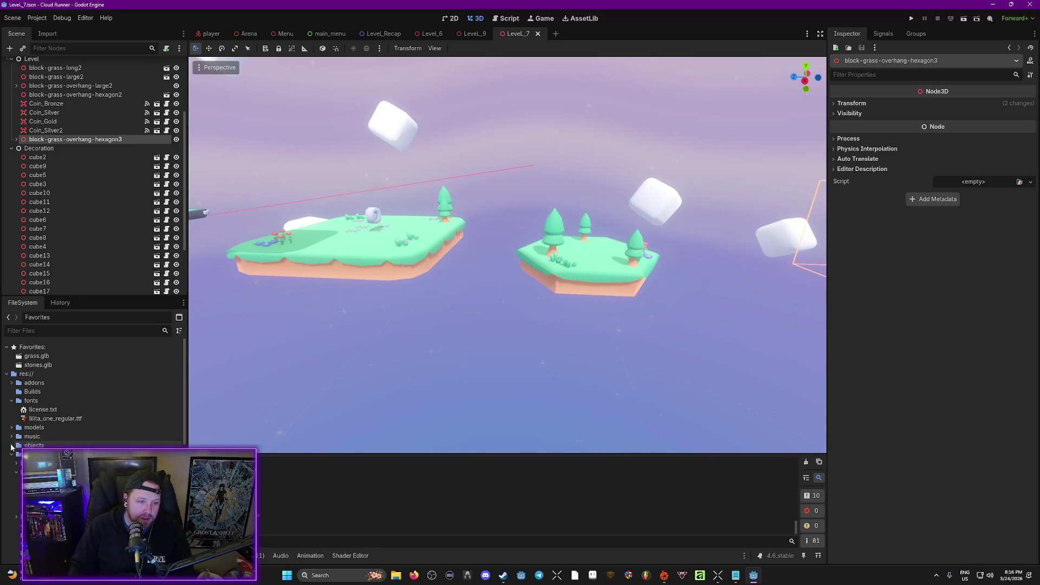
click(11, 445)
scroll(54, 395, down, 5)
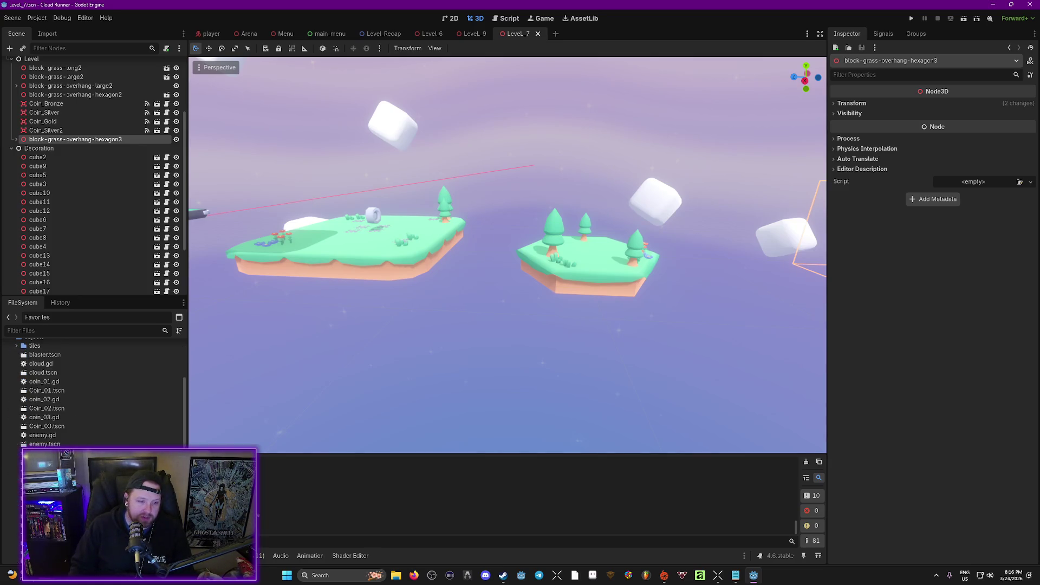
right_click(51, 391)
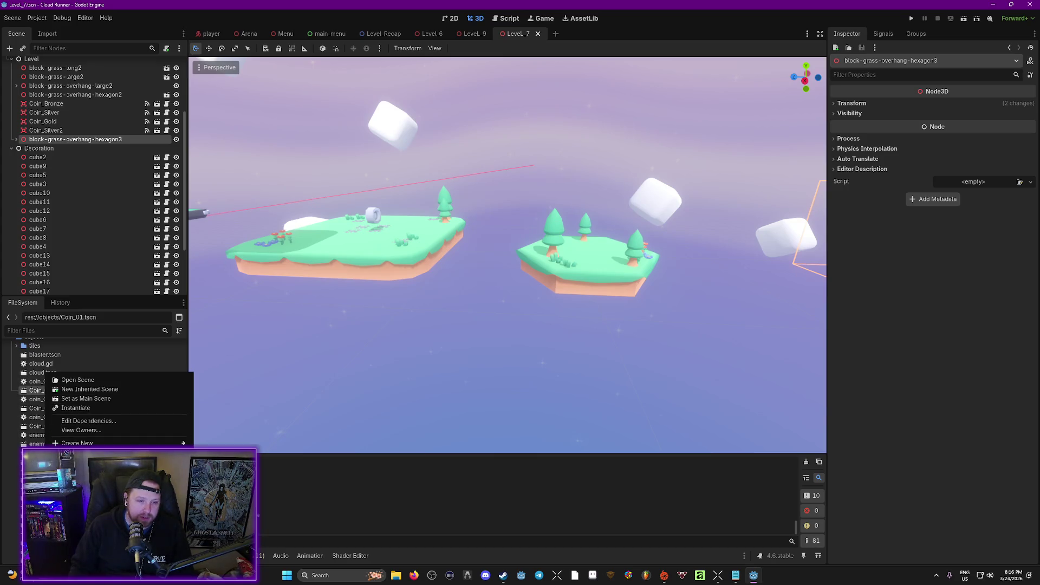
scroll(54, 401, up, 1)
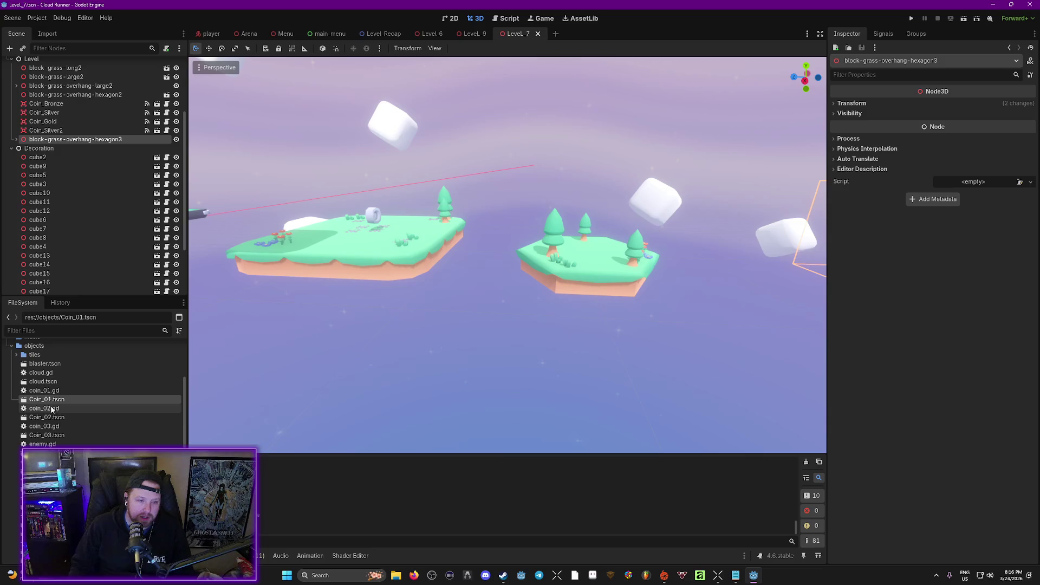
right_click(57, 417)
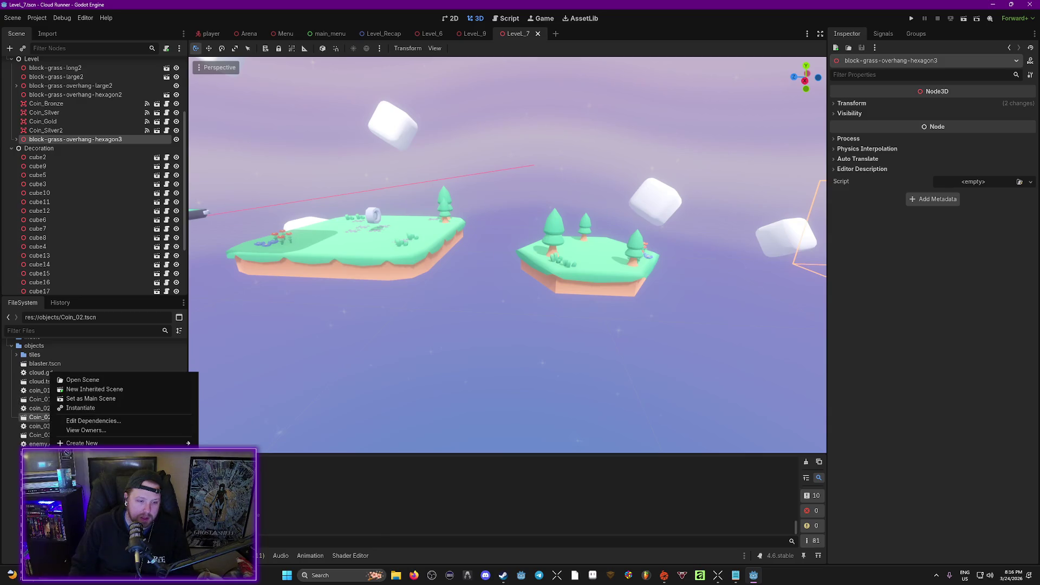
scroll(54, 411, up, 1)
right_click(54, 444)
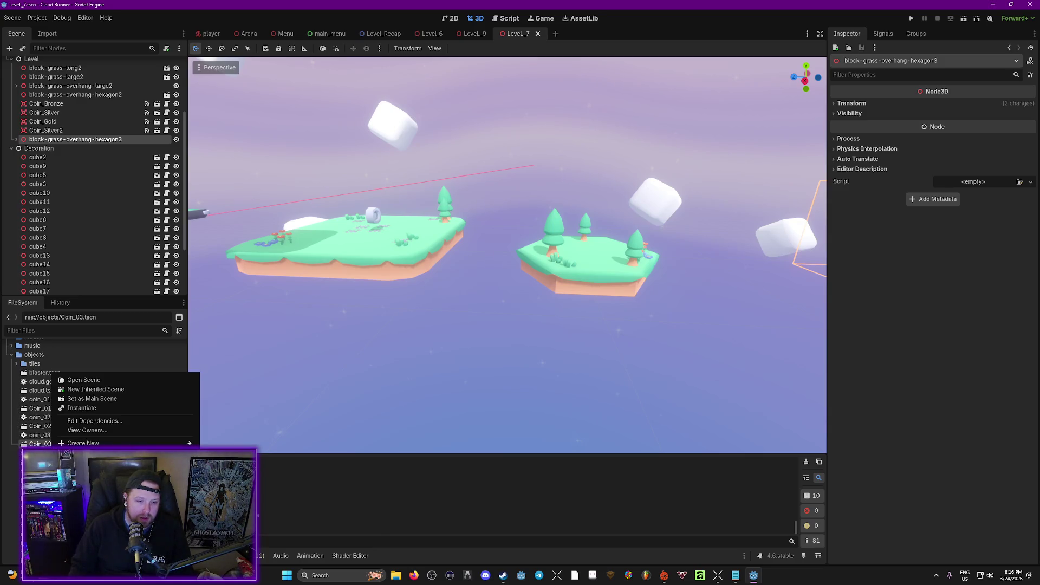
scroll(53, 379, up, 5)
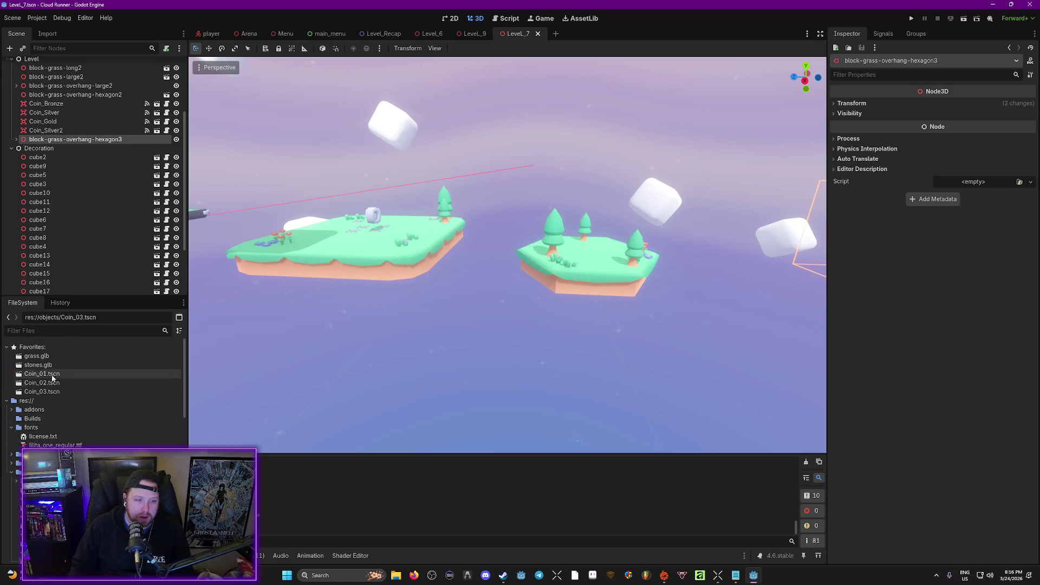
Place a silver coin and a raised bronze coin, then save and playtest Level_7 with F6.
mouse_move(46, 382)
mouse_down()
mouse_move(515, 290)
mouse_move(574, 247)
mouse_move(589, 254)
mouse_up()
key(w)
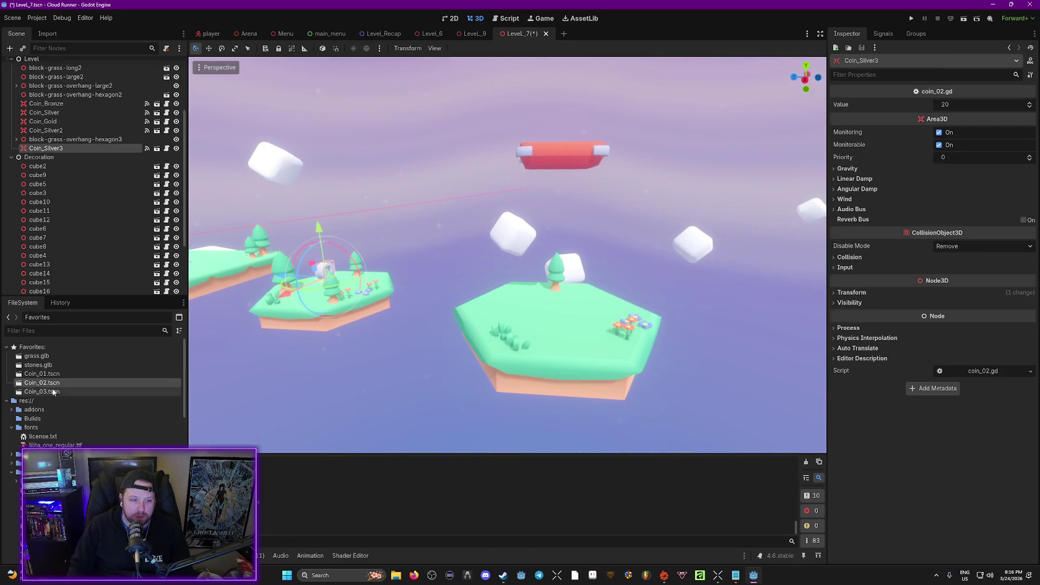
mouse_move(52, 391)
mouse_down()
mouse_move(566, 306)
mouse_move(563, 316)
mouse_up()
drag(564, 269, 561, 257)
scroll(62, 445, down, 3)
key(ctrl+s)
key(F6)
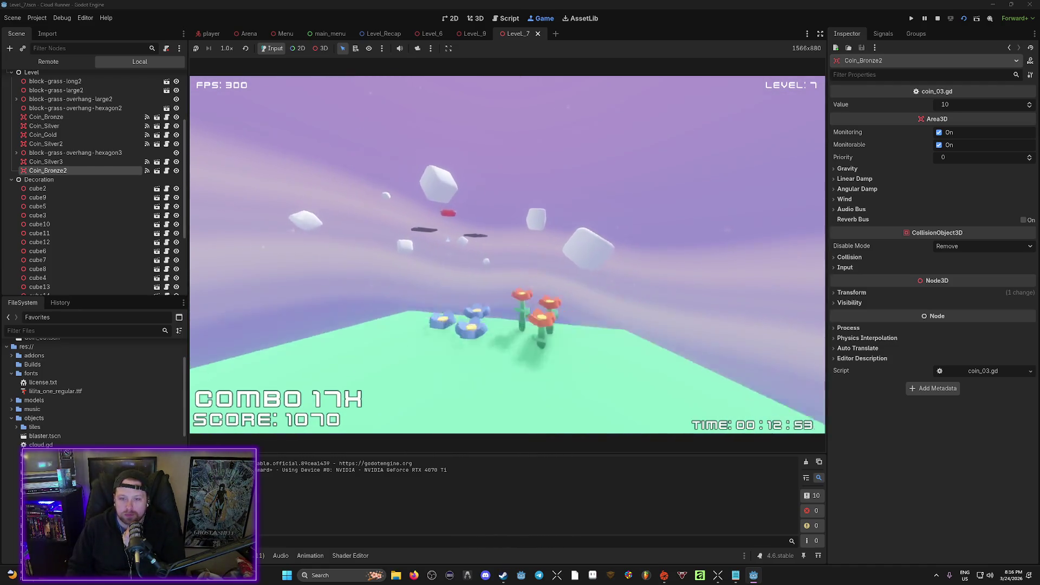
Pause the running game and quit the playtest back to the editor.
key(Escape)
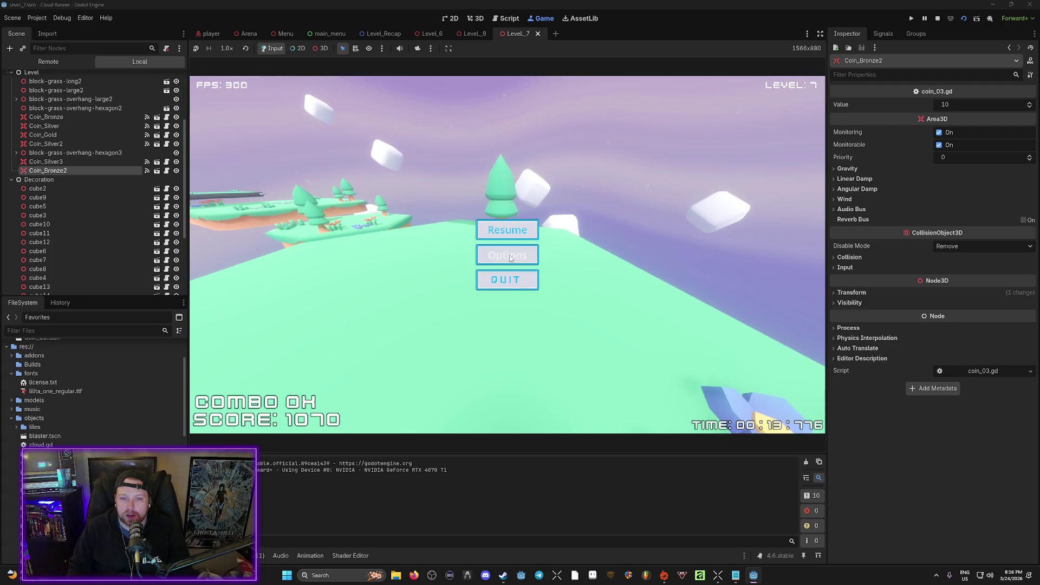
click(508, 282)
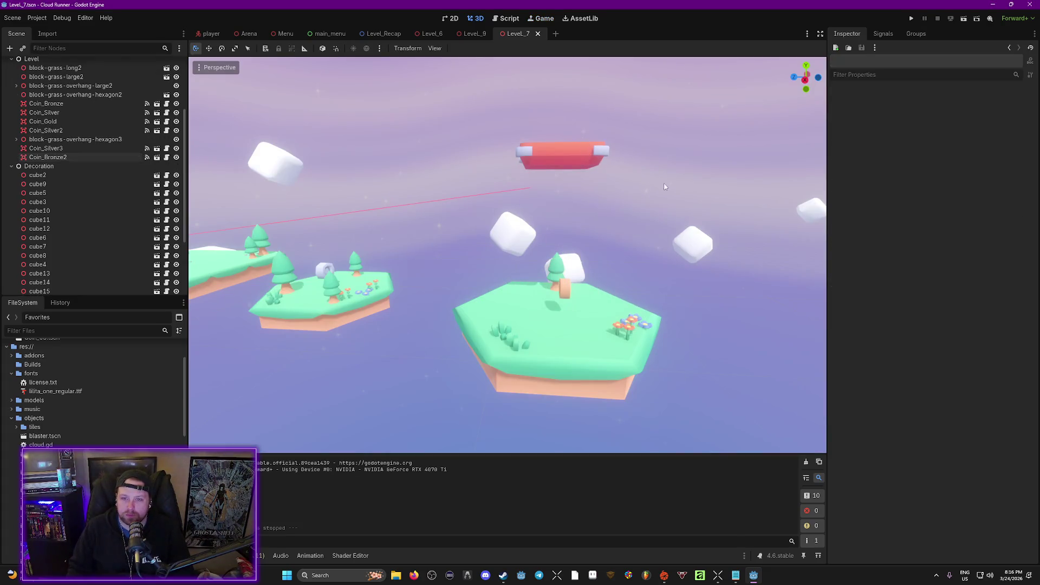
Delete the first red platform from Level_7.
click(583, 140)
key(f)
key(s)
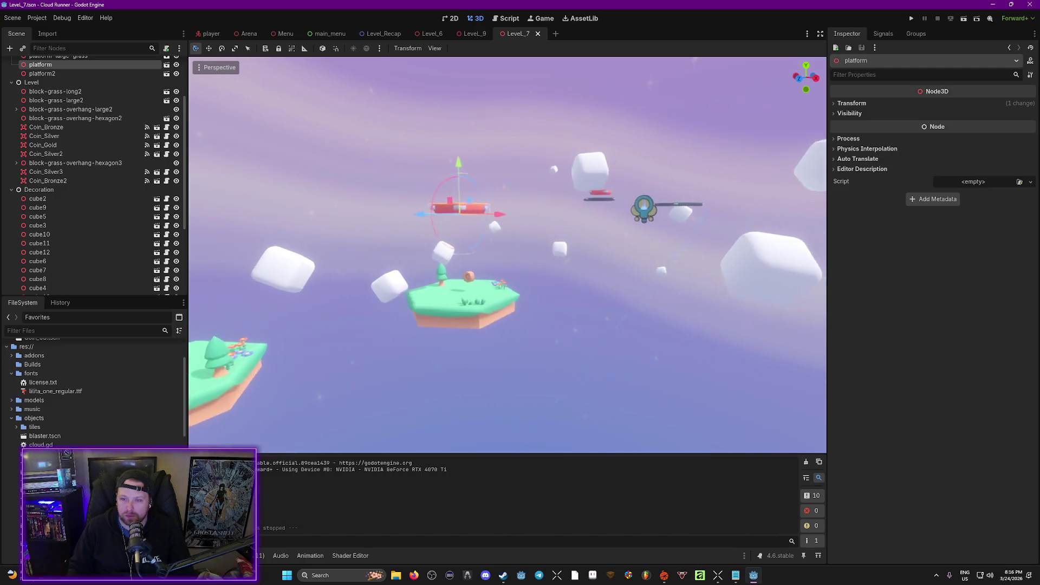
key(d)
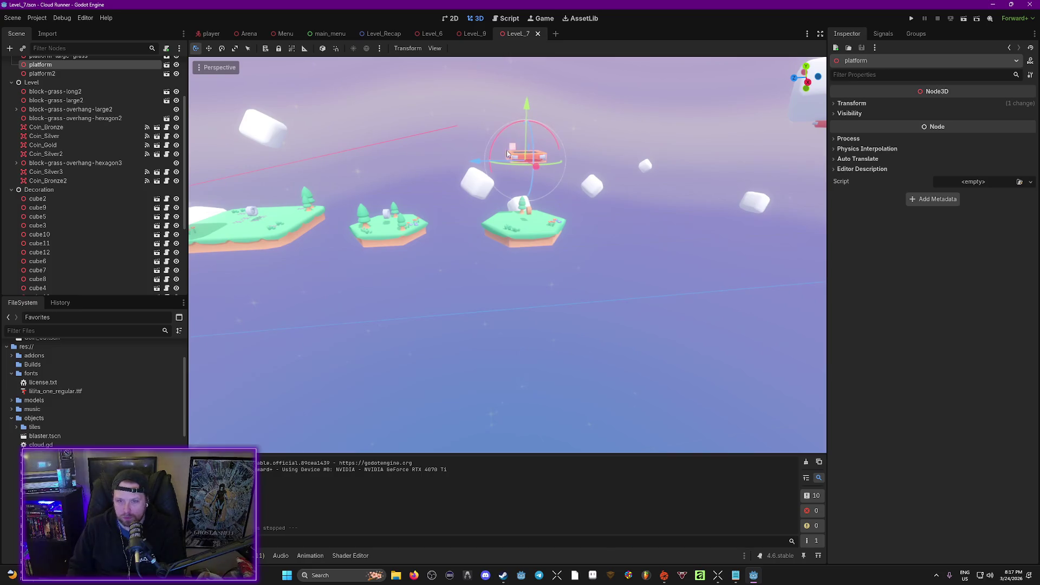
key(Delete)
click(495, 299)
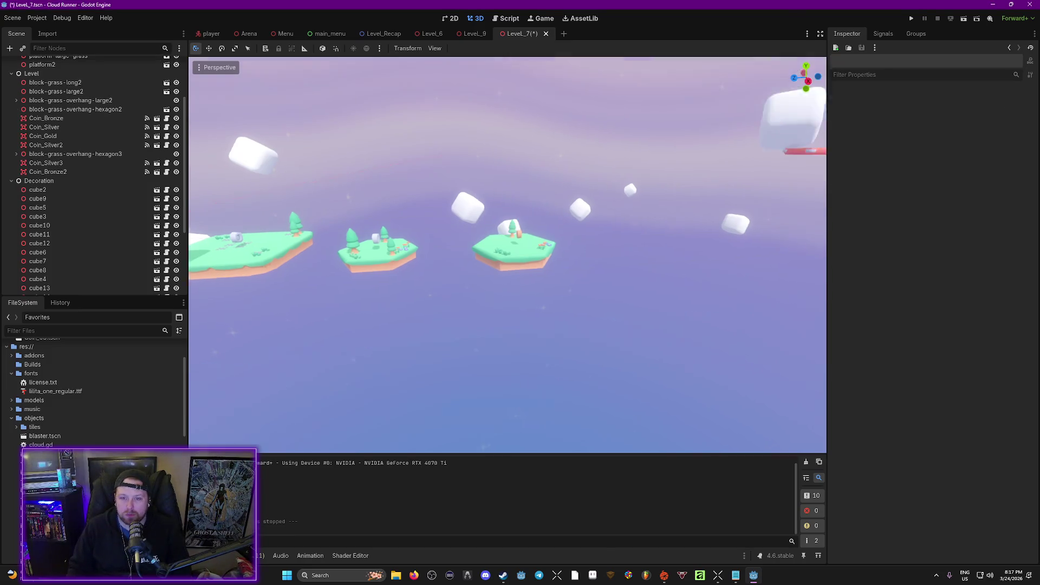
Delete two large flat grass platforms, including platform-large-grass3, and the remaining red platform.
key(w)
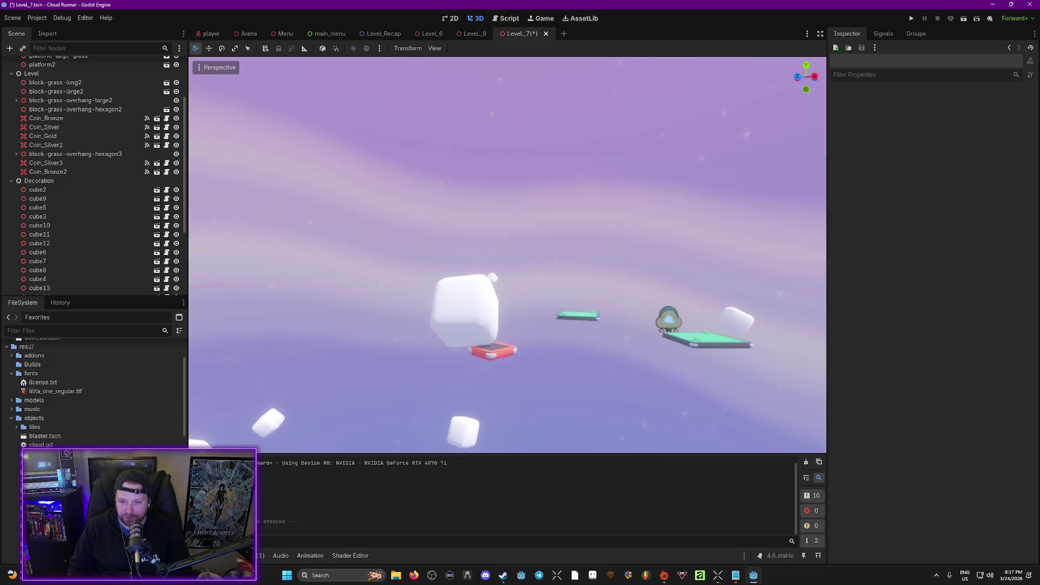
click(692, 265)
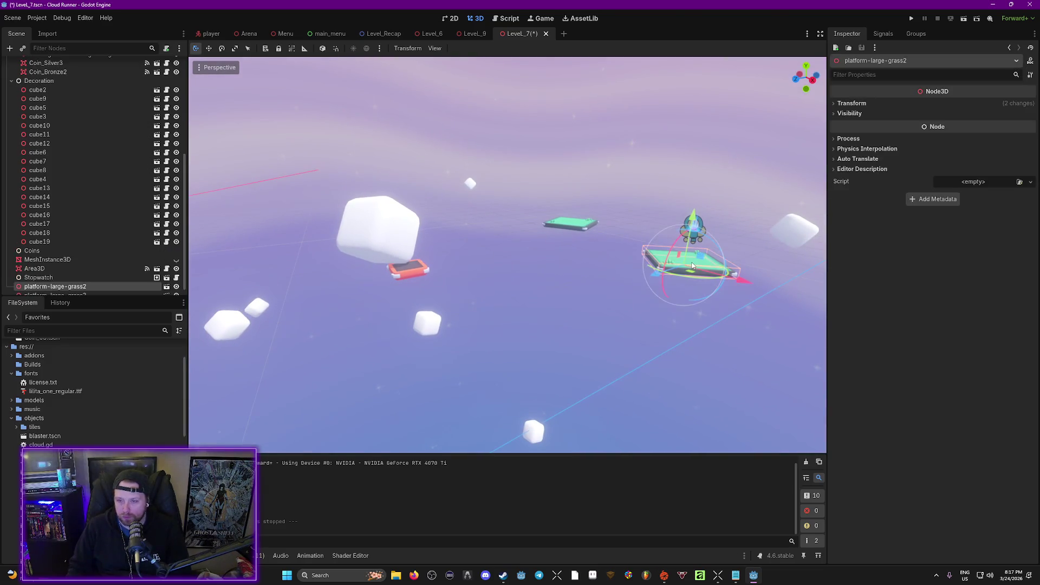
key(Delete)
click(490, 301)
click(582, 228)
key(Delete)
click(480, 304)
click(409, 269)
key(Delete)
click(493, 299)
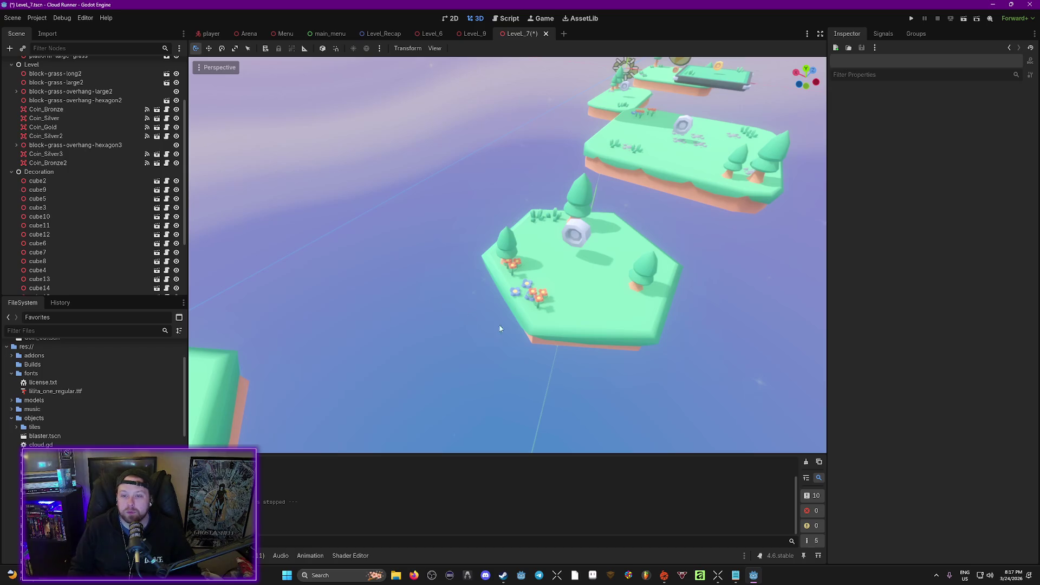
Collapse the objects folder and expand models to reach the block-grass .glb files.
scroll(492, 326, down, 3)
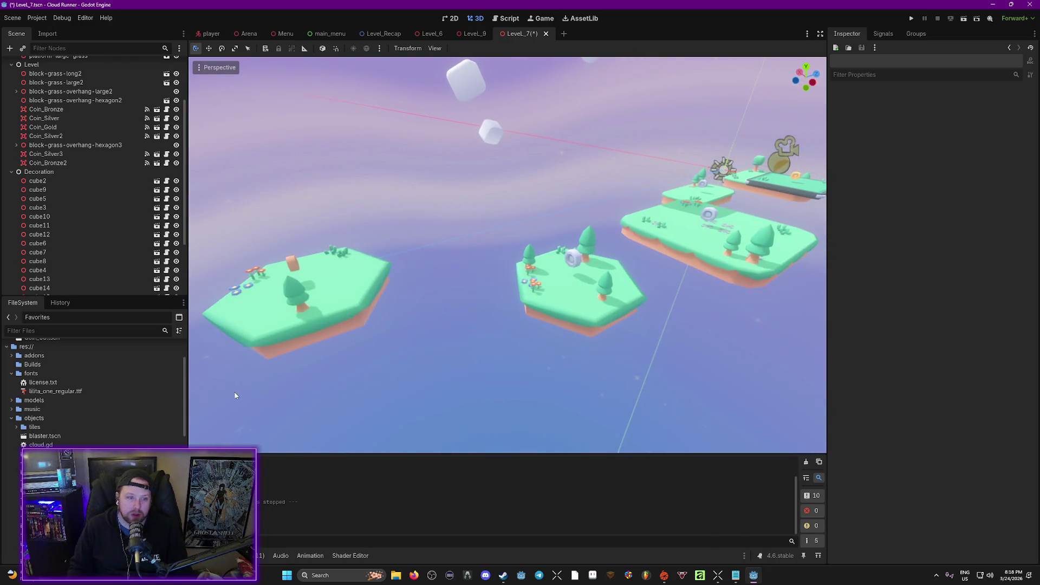
scroll(24, 410, up, 3)
scroll(21, 406, down, 3)
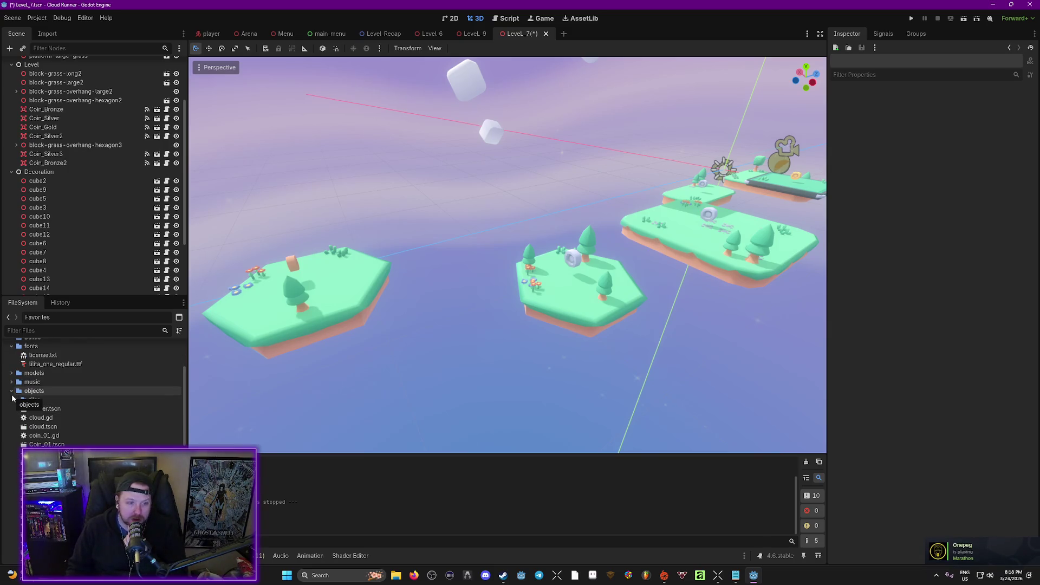
scroll(30, 400, down, 3)
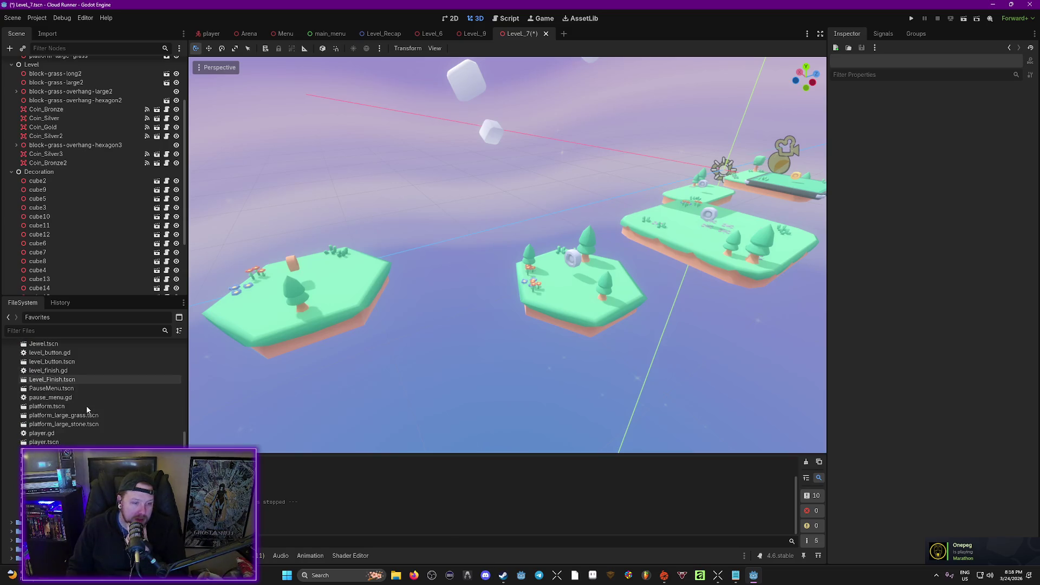
scroll(33, 393, up, 3)
click(11, 418)
click(12, 401)
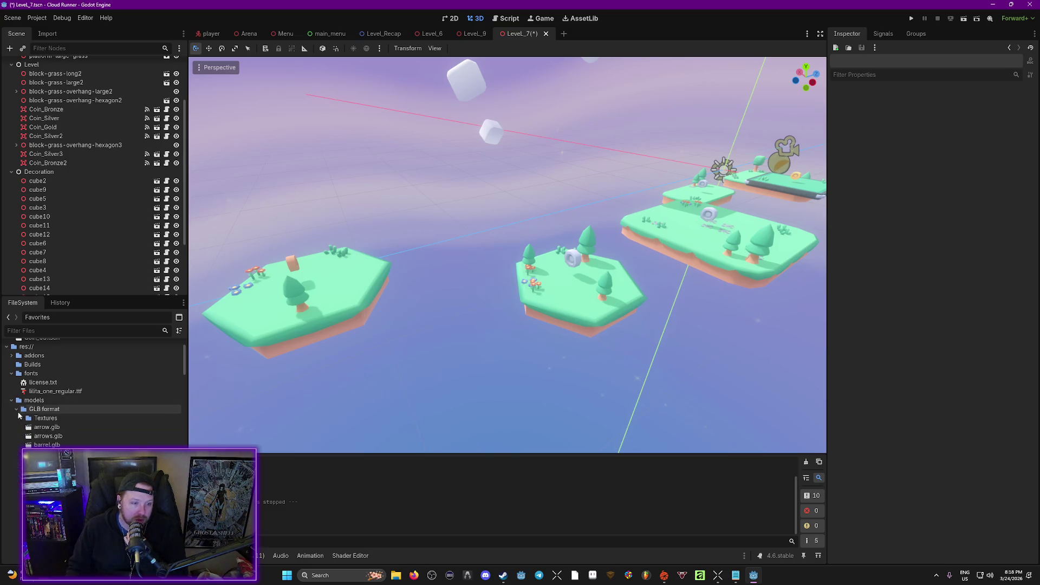
scroll(17, 414, down, 10)
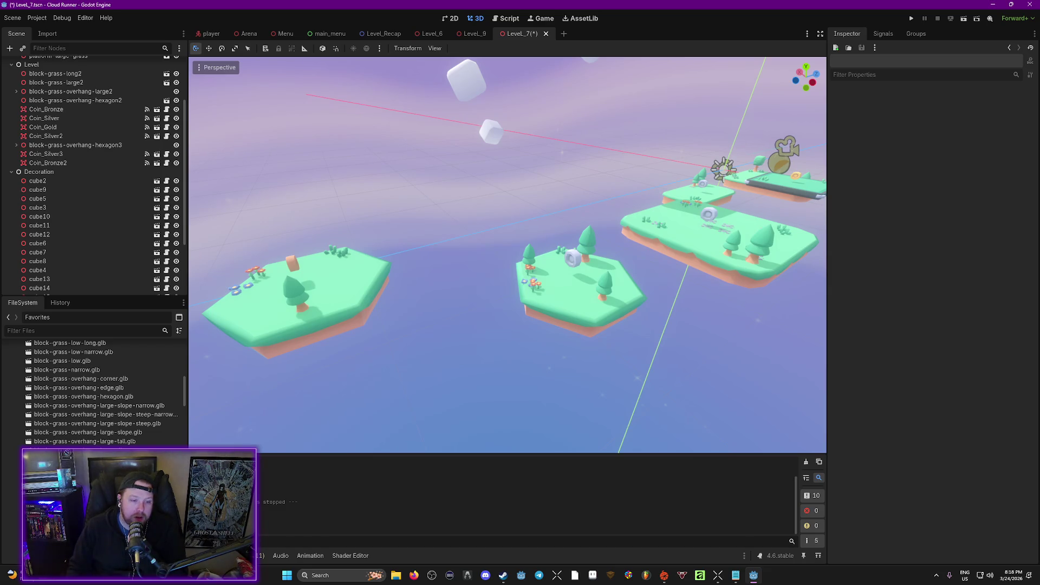
Drag grass overhang blocks, ending with the steep narrow slope piece, into the viewport.
mouse_move(81, 459)
mouse_down()
mouse_move(362, 457)
mouse_move(457, 382)
mouse_move(347, 428)
mouse_move(325, 460)
mouse_up()
mouse_move(254, 479)
mouse_down()
mouse_move(352, 479)
mouse_move(441, 398)
mouse_move(282, 477)
mouse_up()
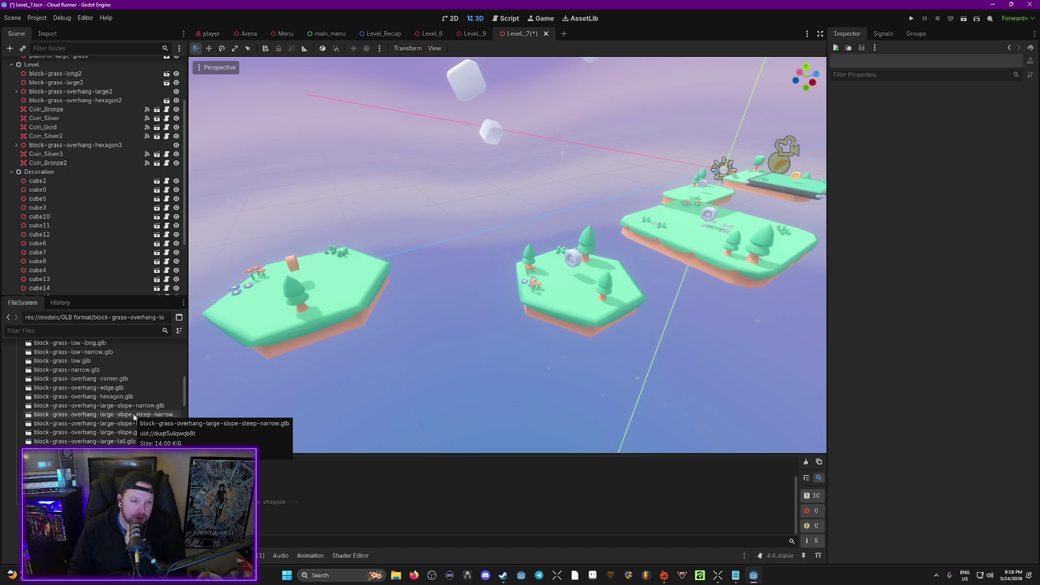
drag(134, 416, 418, 402)
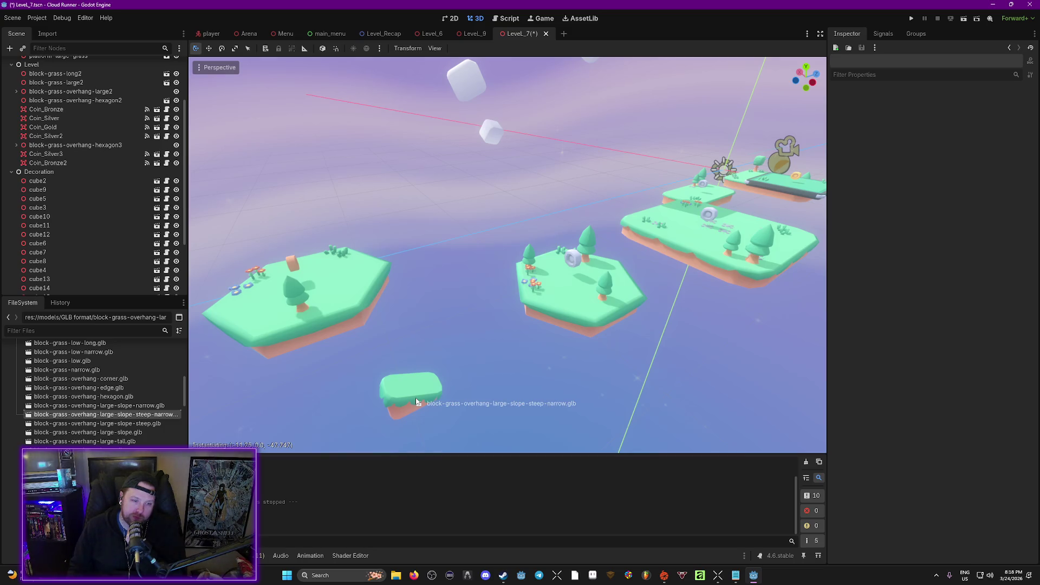
mouse_move(416, 401)
mouse_down()
mouse_move(142, 414)
mouse_move(118, 387)
mouse_move(380, 401)
mouse_move(105, 401)
mouse_move(116, 381)
mouse_move(413, 405)
mouse_move(130, 391)
mouse_move(135, 452)
mouse_up()
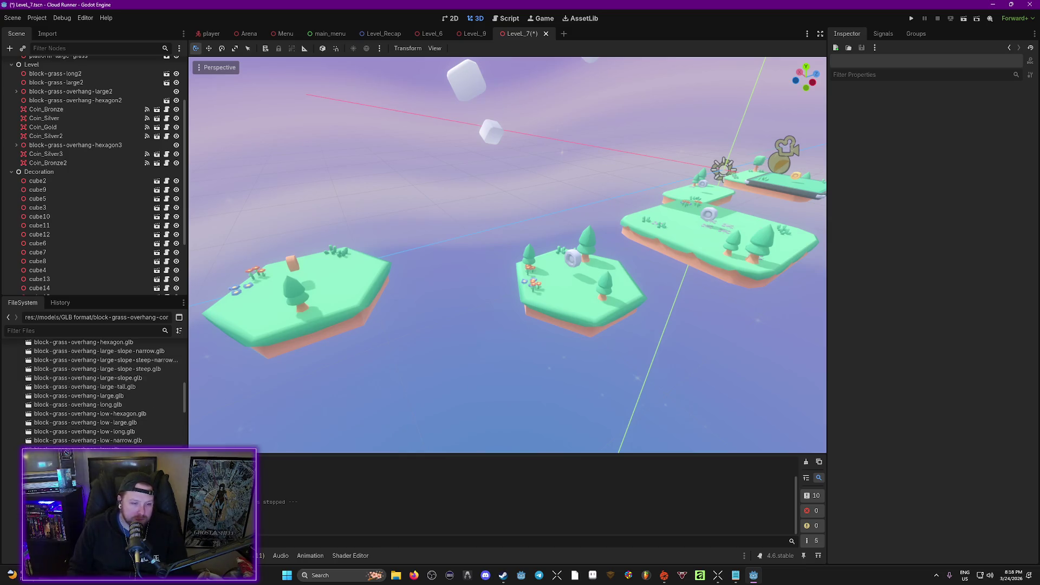
Fly around Level_7 to inspect the grass islands, hexagon platforms, pine trees and coins.
key(w)
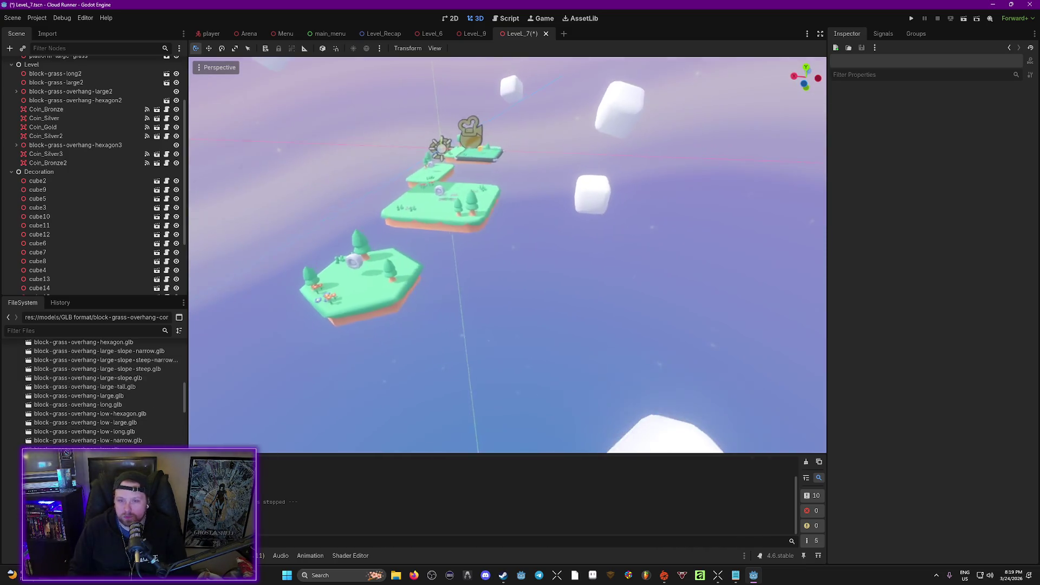
key(w)
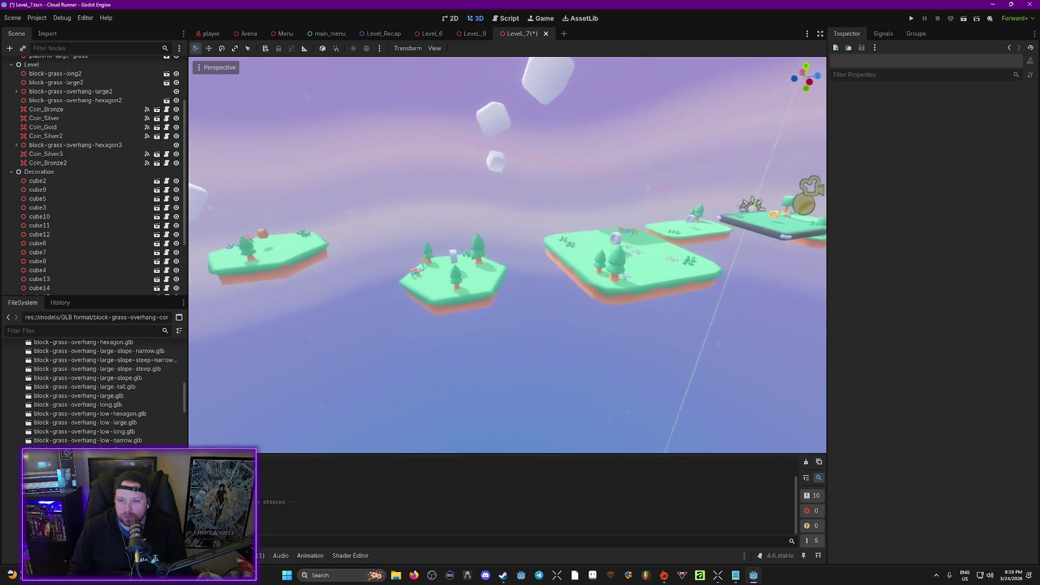
key(w)
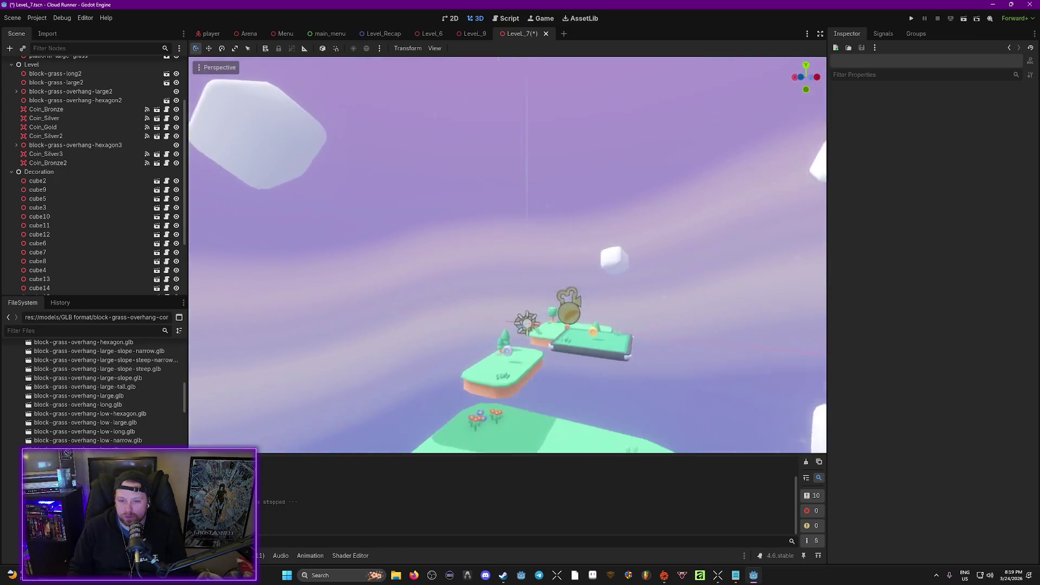
key(s)
key(w)
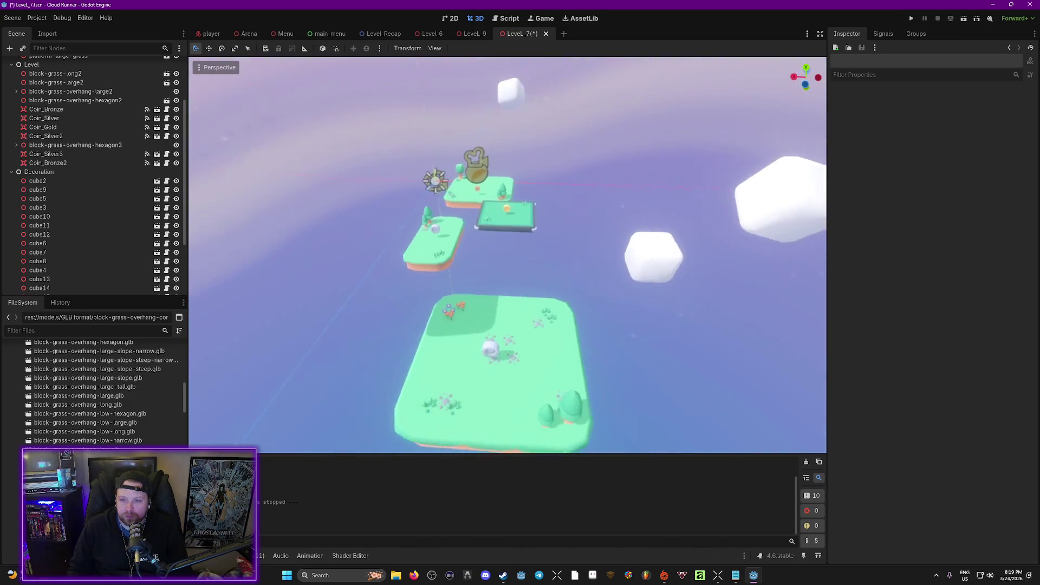
key(s)
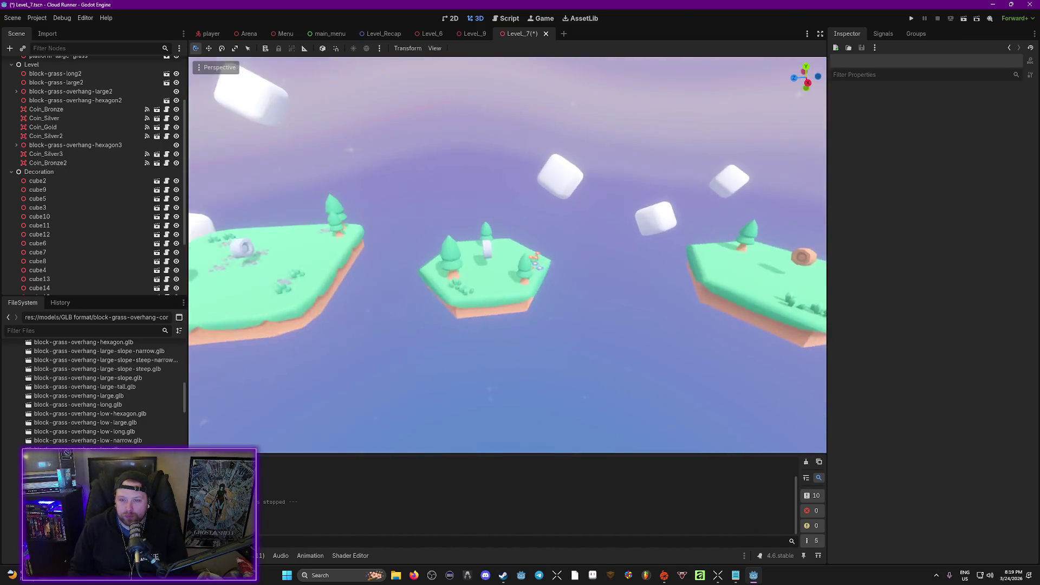
key(s)
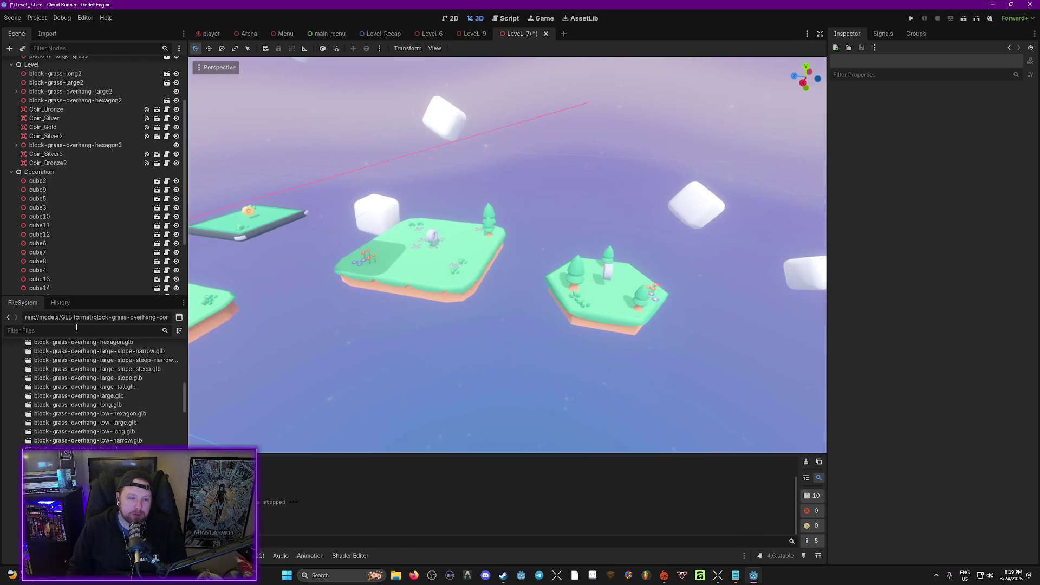
Scroll FileSystem to the top, collapse models, and open the level part scenes folder.
scroll(15, 465, up, 10)
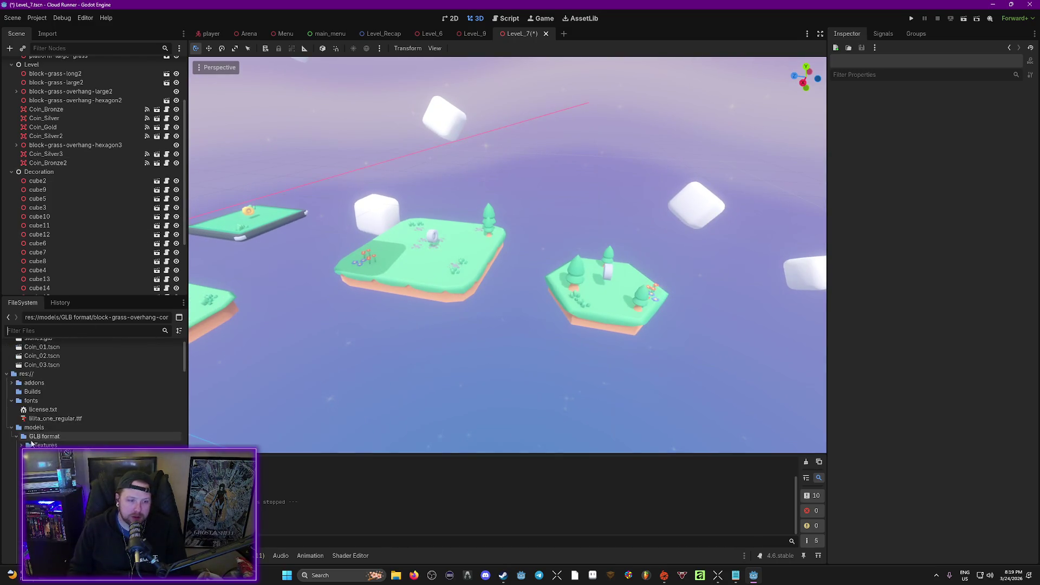
click(11, 456)
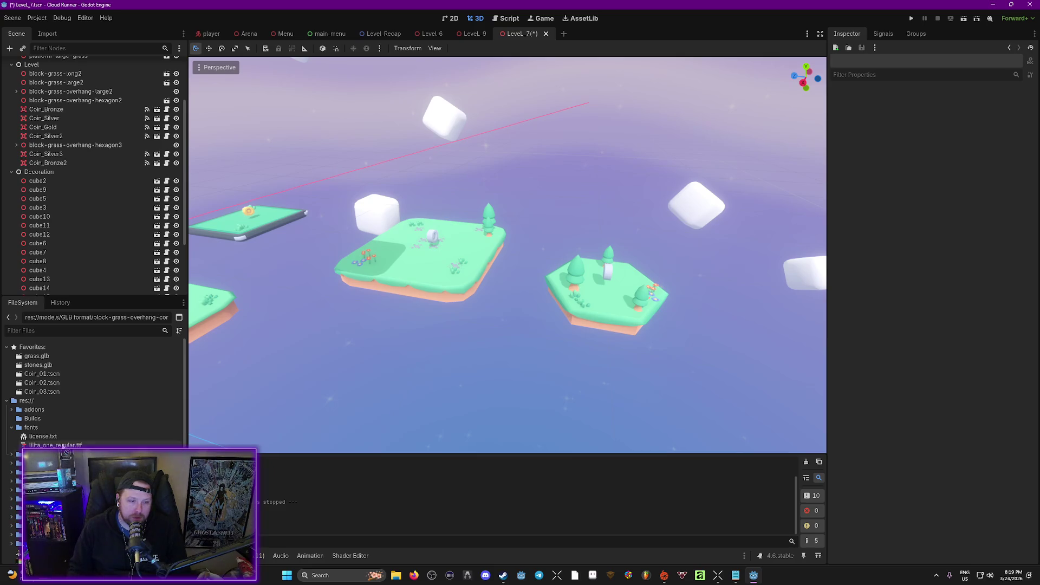
click(12, 481)
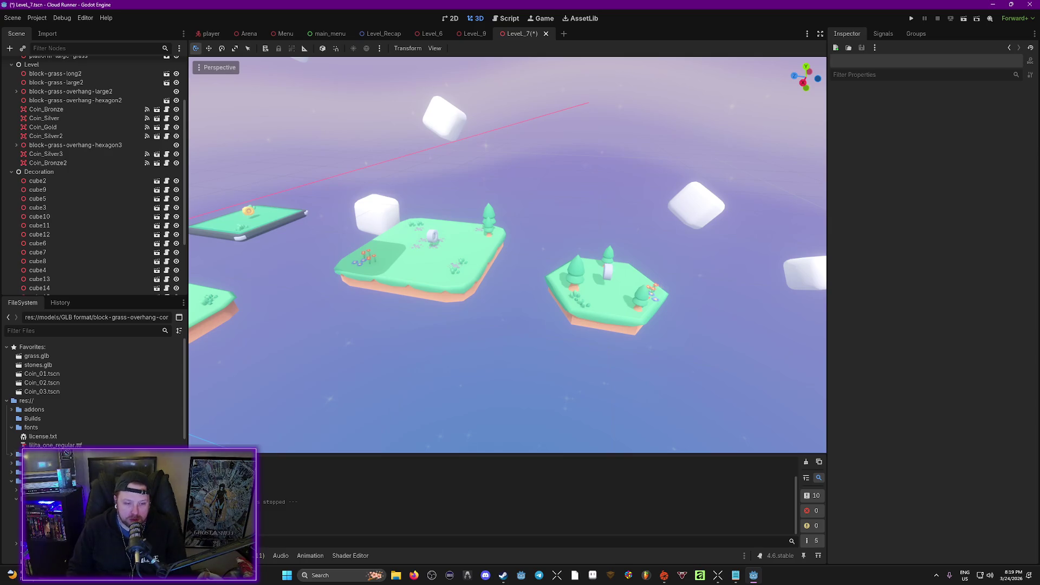
Place another Floating_Island_01 in the level and move it along the island path.
mouse_move(54, 487)
mouse_down()
mouse_move(298, 494)
mouse_move(742, 304)
mouse_move(752, 271)
mouse_up()
key(w)
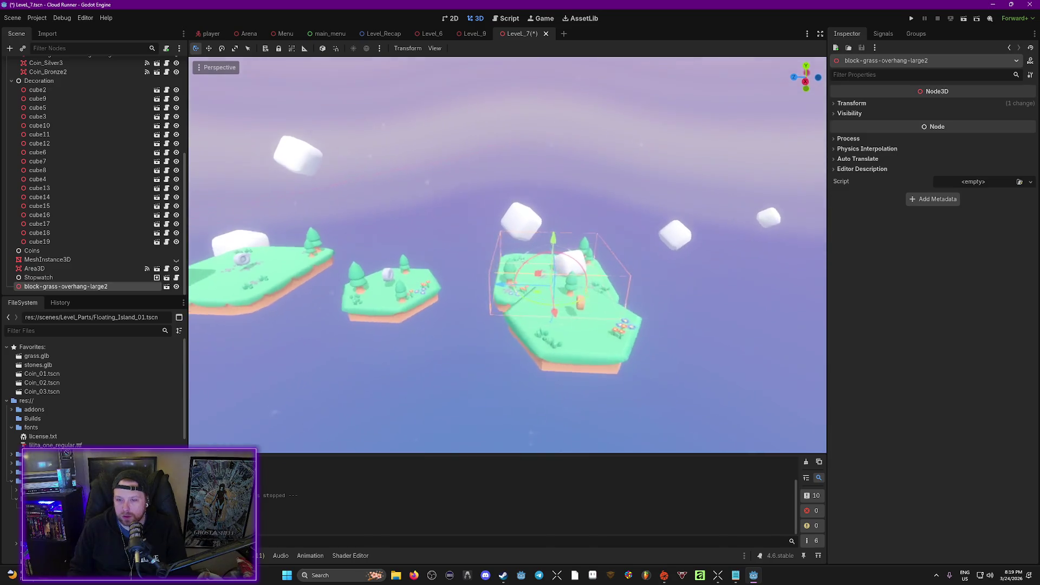
mouse_move(487, 330)
mouse_down()
mouse_move(431, 303)
mouse_move(571, 307)
mouse_move(628, 326)
mouse_up()
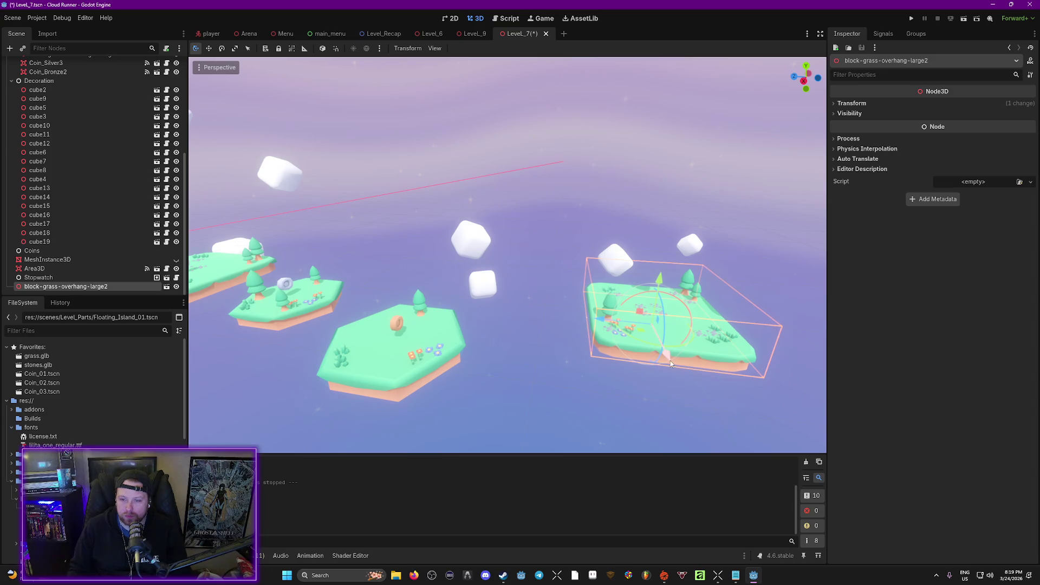
drag(671, 363, 673, 370)
mouse_move(668, 289)
mouse_down()
mouse_move(673, 259)
mouse_move(634, 297)
mouse_move(606, 292)
mouse_move(487, 232)
mouse_move(477, 195)
mouse_move(477, 228)
mouse_move(634, 335)
mouse_up()
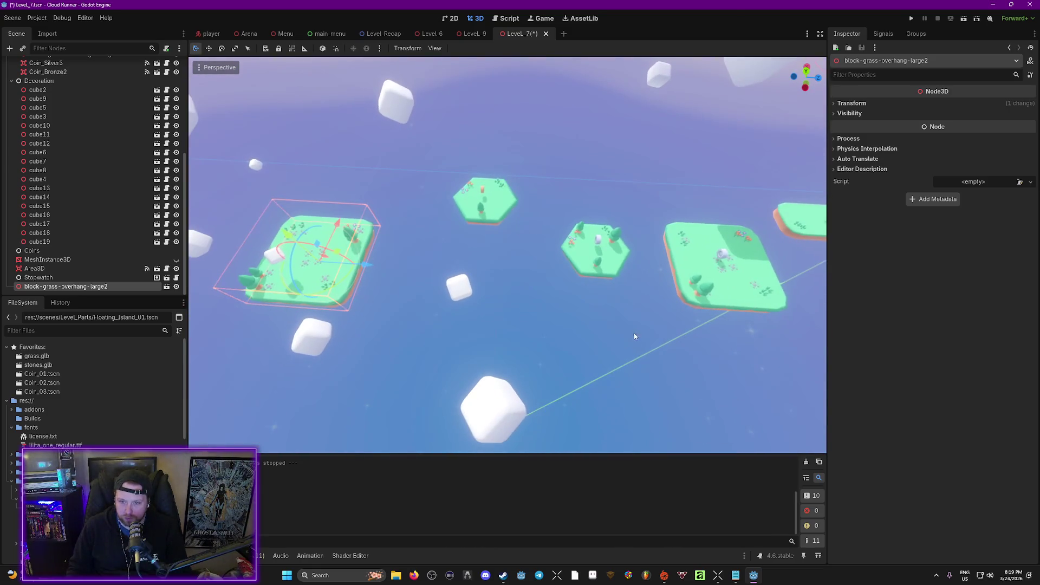
Shift block-grass-overhang-hexagon2 lower and bring Coin_Silver3 down onto its surface.
click(597, 265)
mouse_move(644, 258)
mouse_down()
mouse_move(623, 260)
mouse_move(617, 301)
mouse_up()
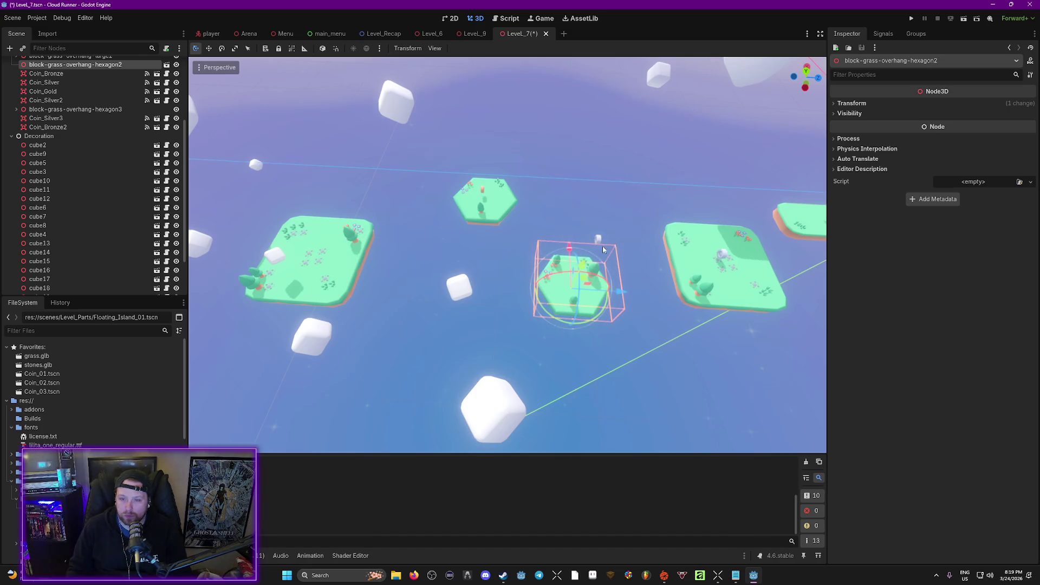
click(599, 242)
drag(593, 206, 571, 237)
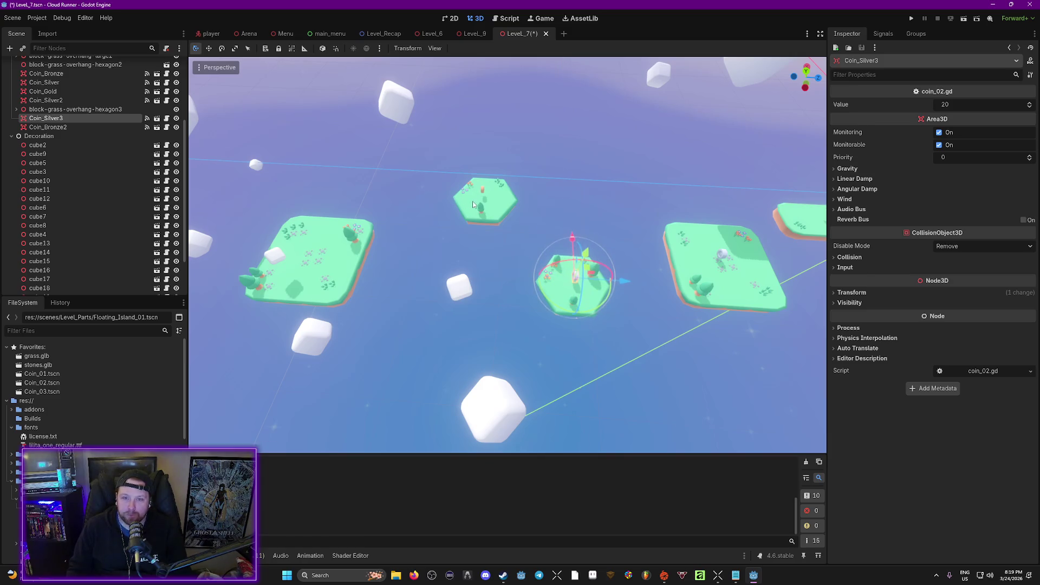
click(473, 204)
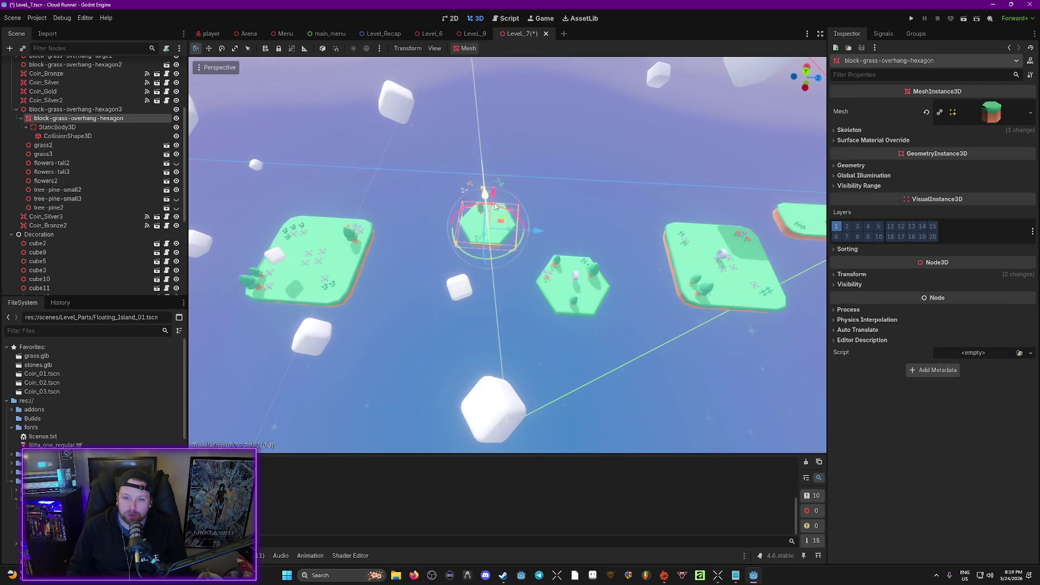